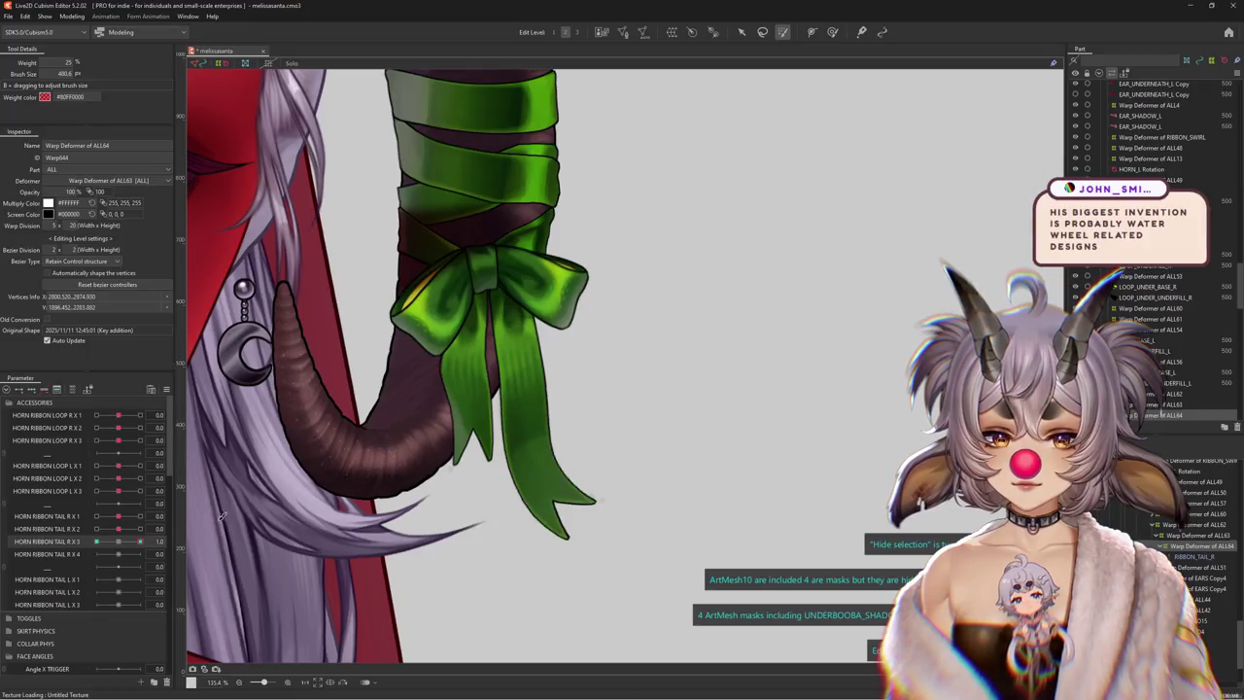
Use the Deform Brush to sculpt the ribbon tail warp at HORN RIBBON TAIL R X 3 values 0, 1 and slightly negative
left_click(112, 542)
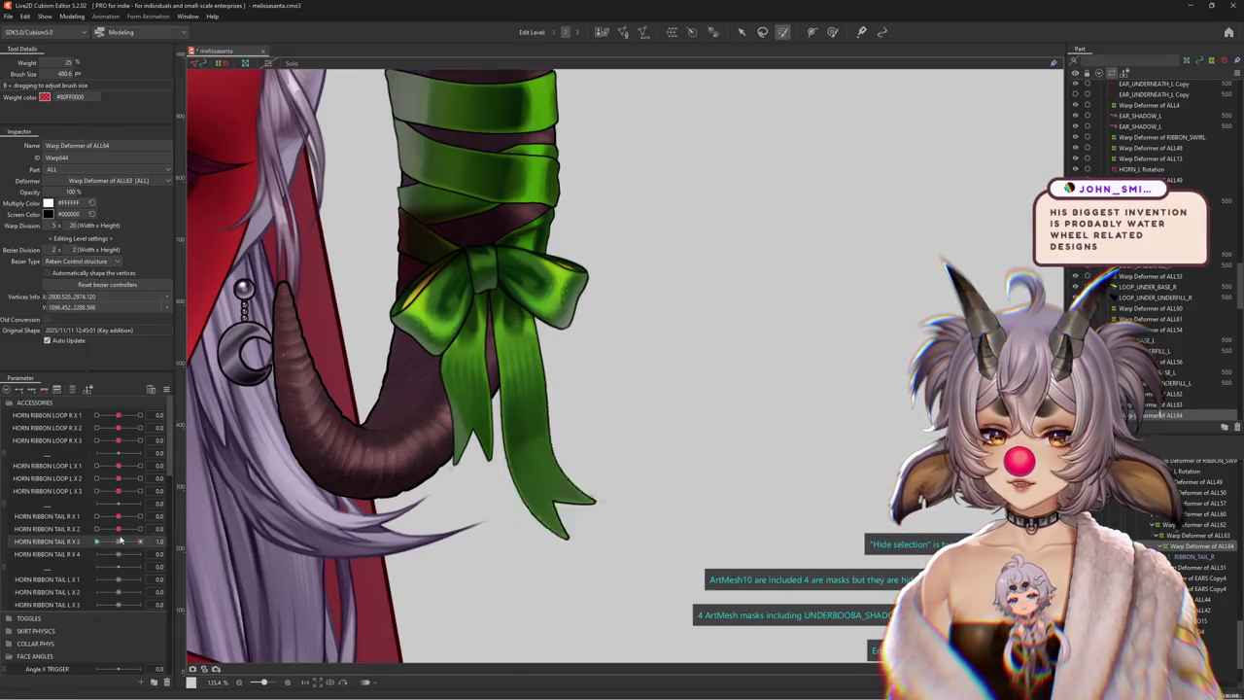
key("b")
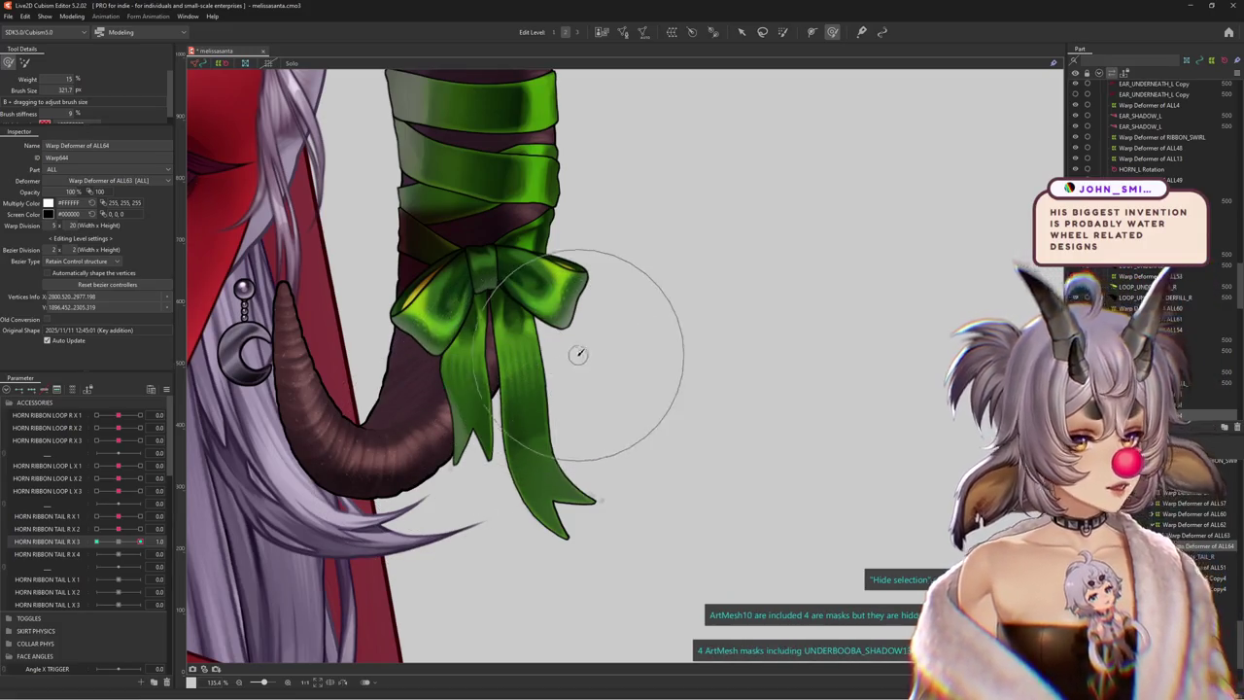
left_click(120, 541)
mouse_move(120, 541)
left_mouse_down()
mouse_move(140, 541)
mouse_move(107, 544)
mouse_move(118, 542)
left_mouse_up()
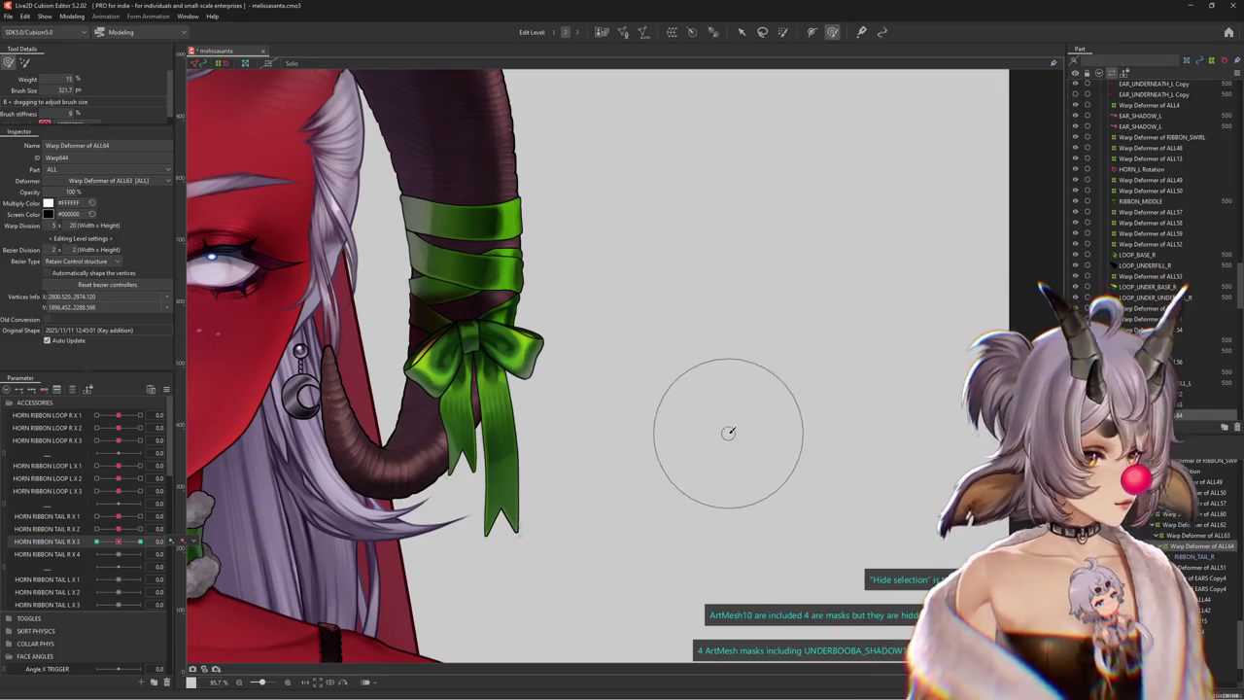
mouse_move(113, 546)
left_mouse_down()
mouse_move(71, 549)
mouse_move(183, 542)
left_mouse_up()
scroll(242, 499, "up", 3)
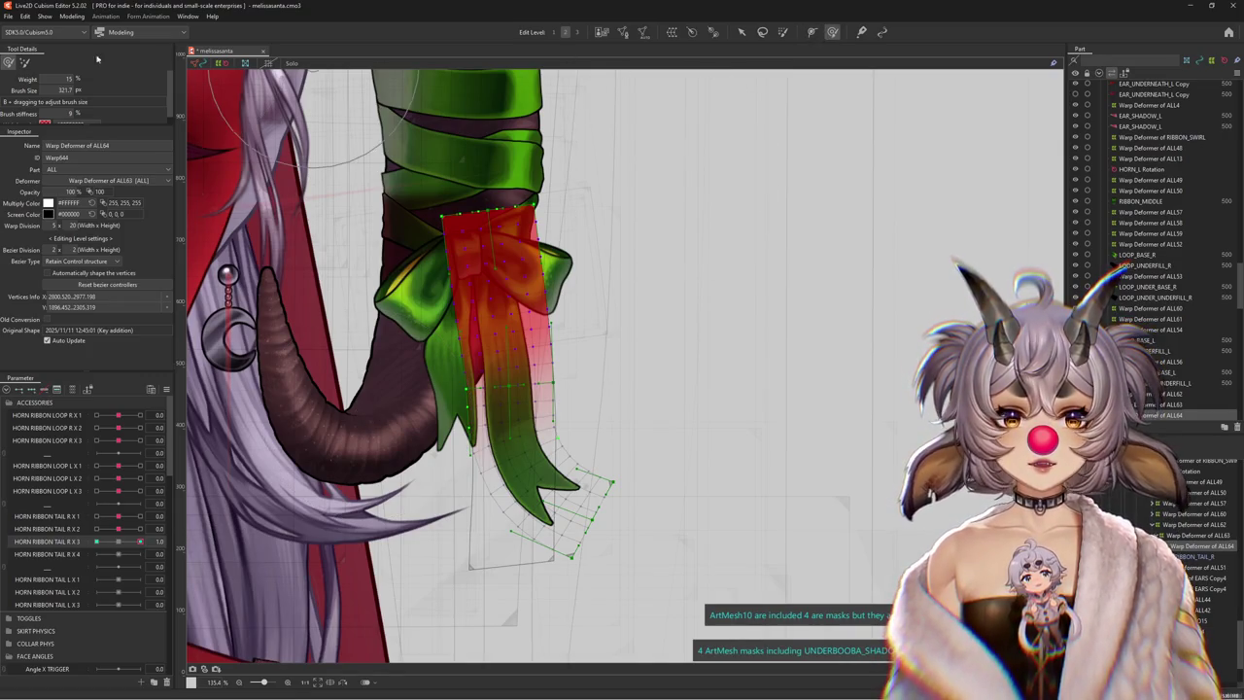
With a smaller Deform Brush, reshape the ribbon tail's HORN RIBBON TAIL R X 3 keyforms at -1 and 1
left_click(24, 61)
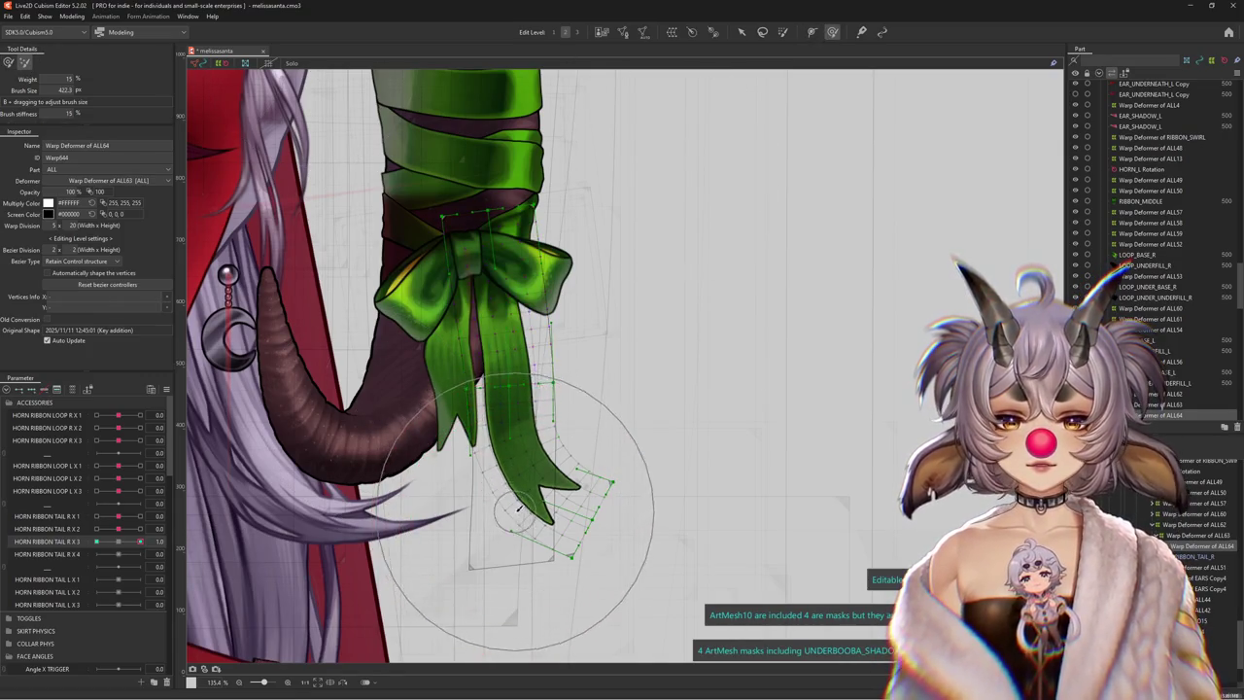
left_click_drag(667, 372, 670, 392)
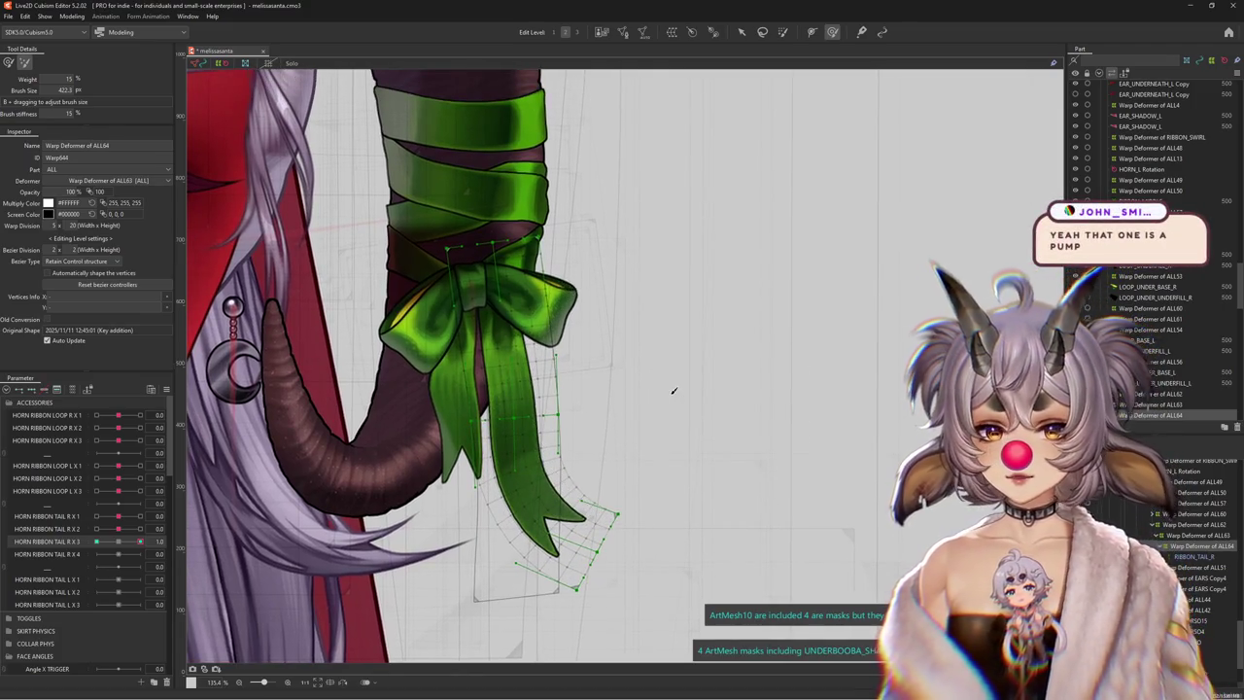
left_click_drag(141, 542, 100, 544)
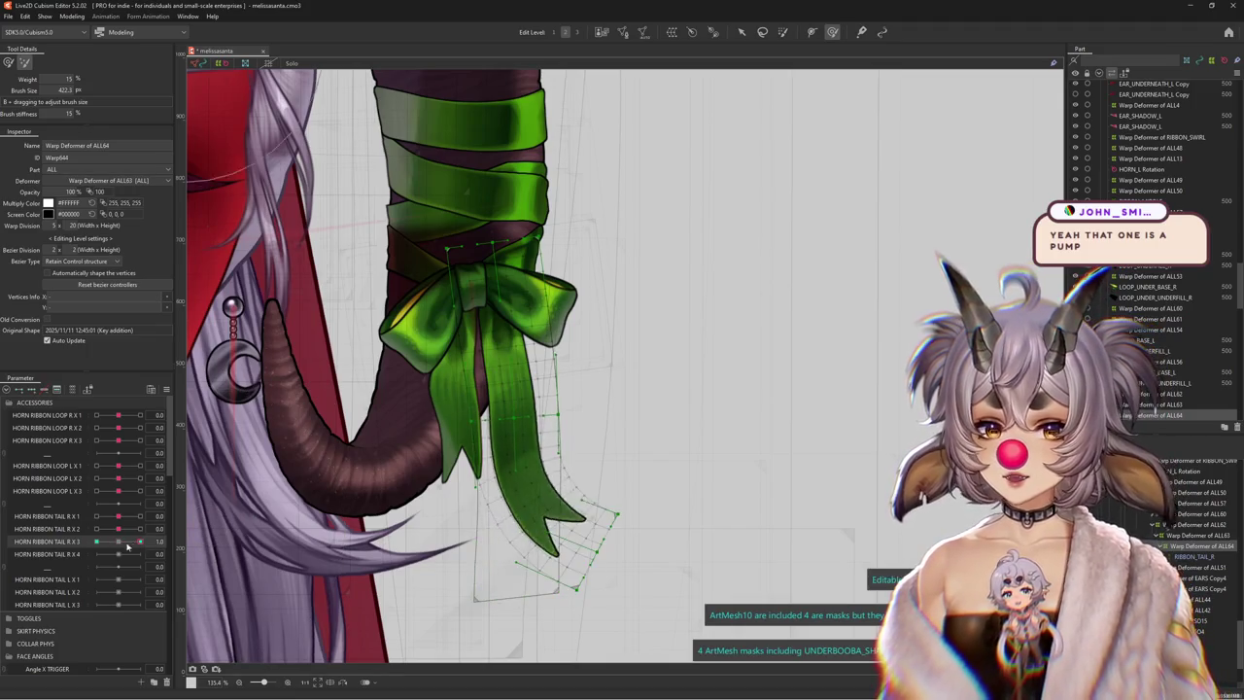
mouse_move(608, 399)
left_mouse_down()
mouse_move(625, 375)
mouse_move(569, 416)
left_mouse_up()
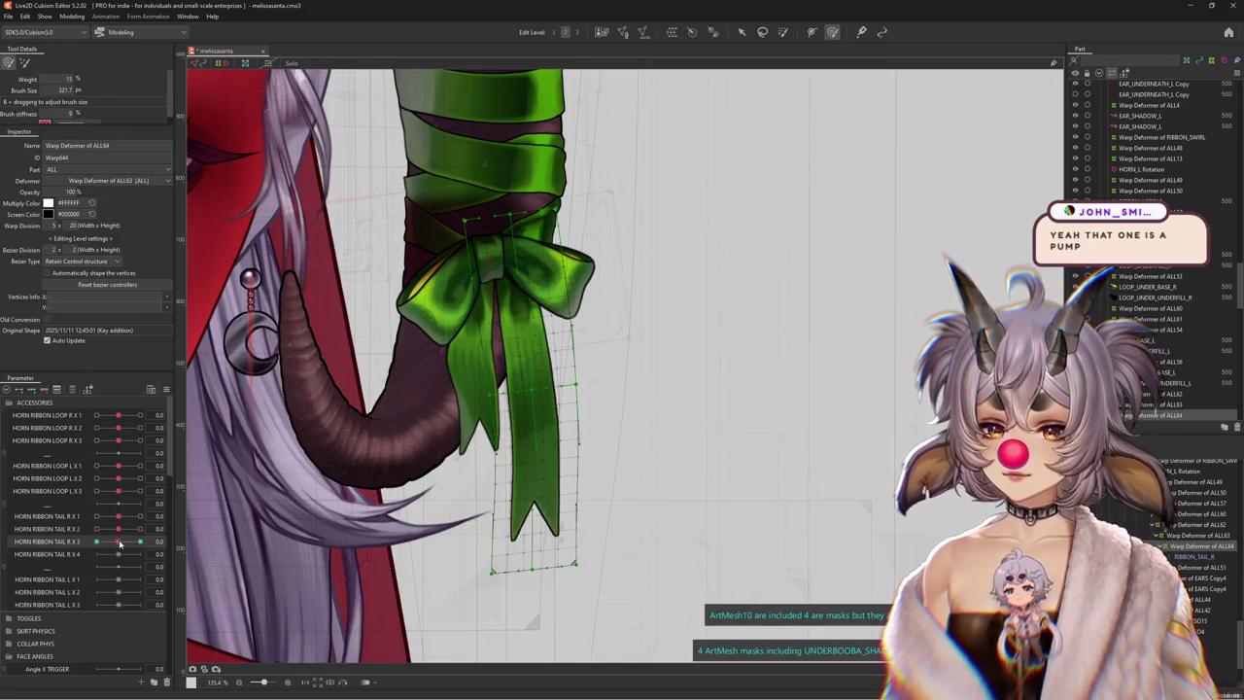
left_click_drag(141, 540, 76, 541)
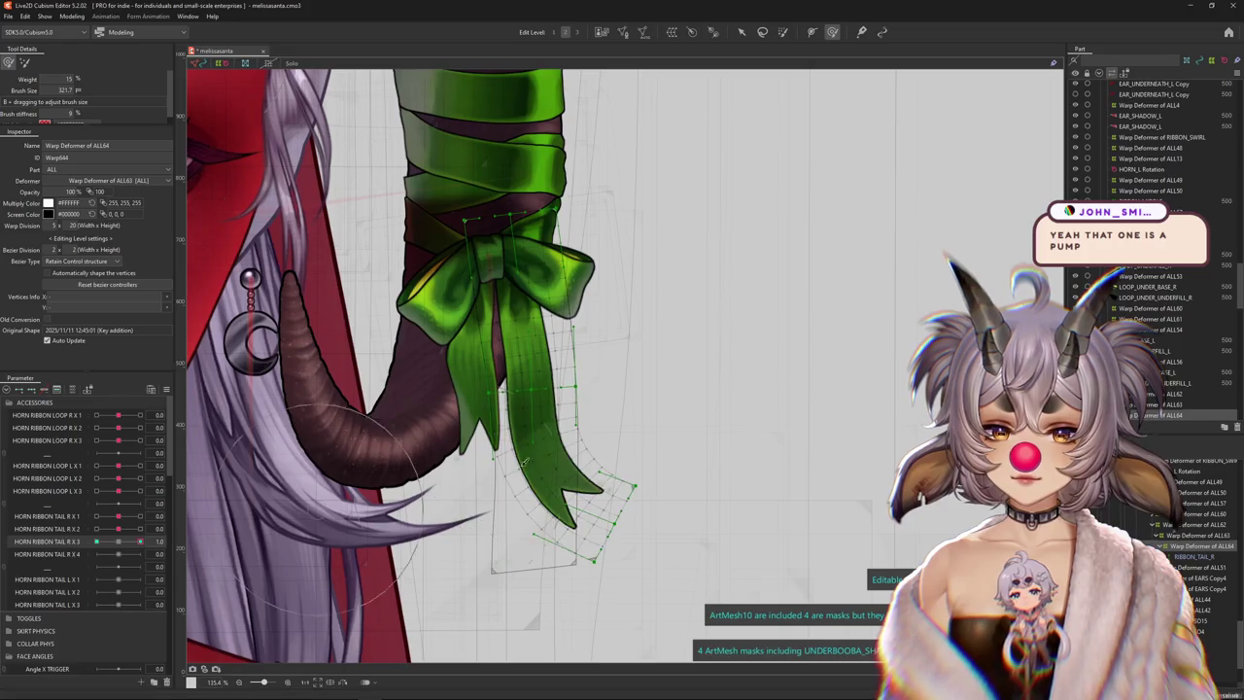
left_click_drag(496, 447, 368, 486)
mouse_move(141, 540)
left_mouse_down()
mouse_move(118, 534)
mouse_move(144, 540)
left_mouse_up()
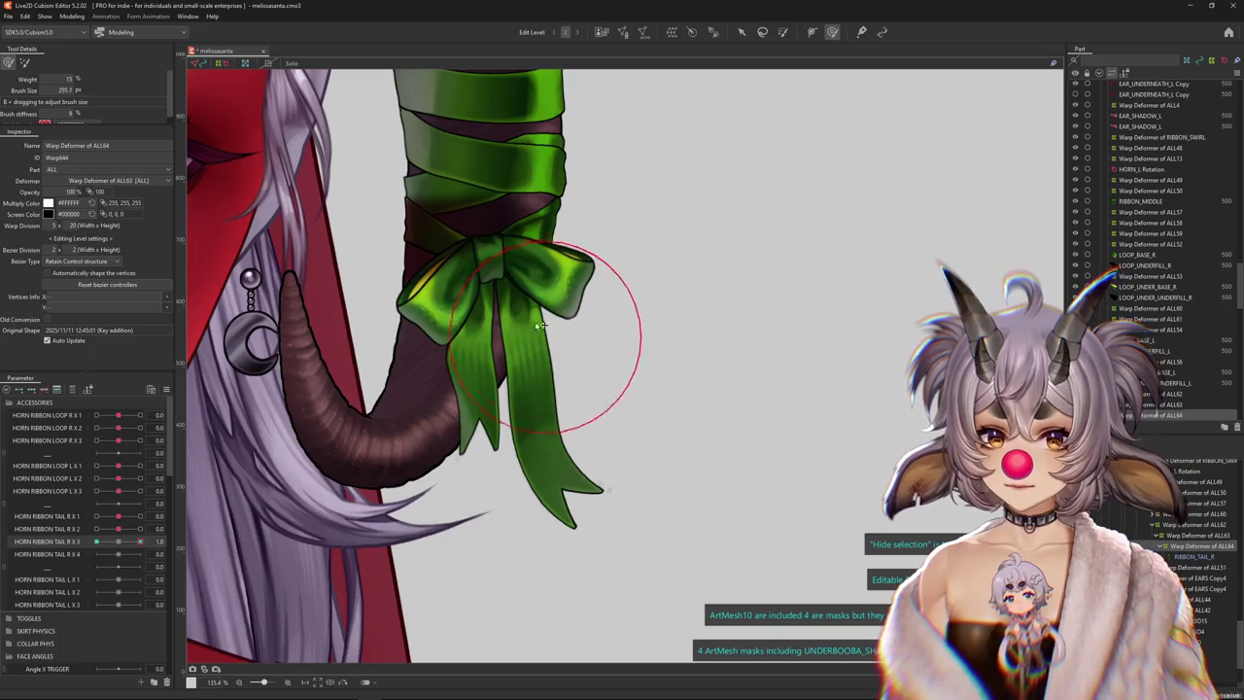
left_click(97, 540)
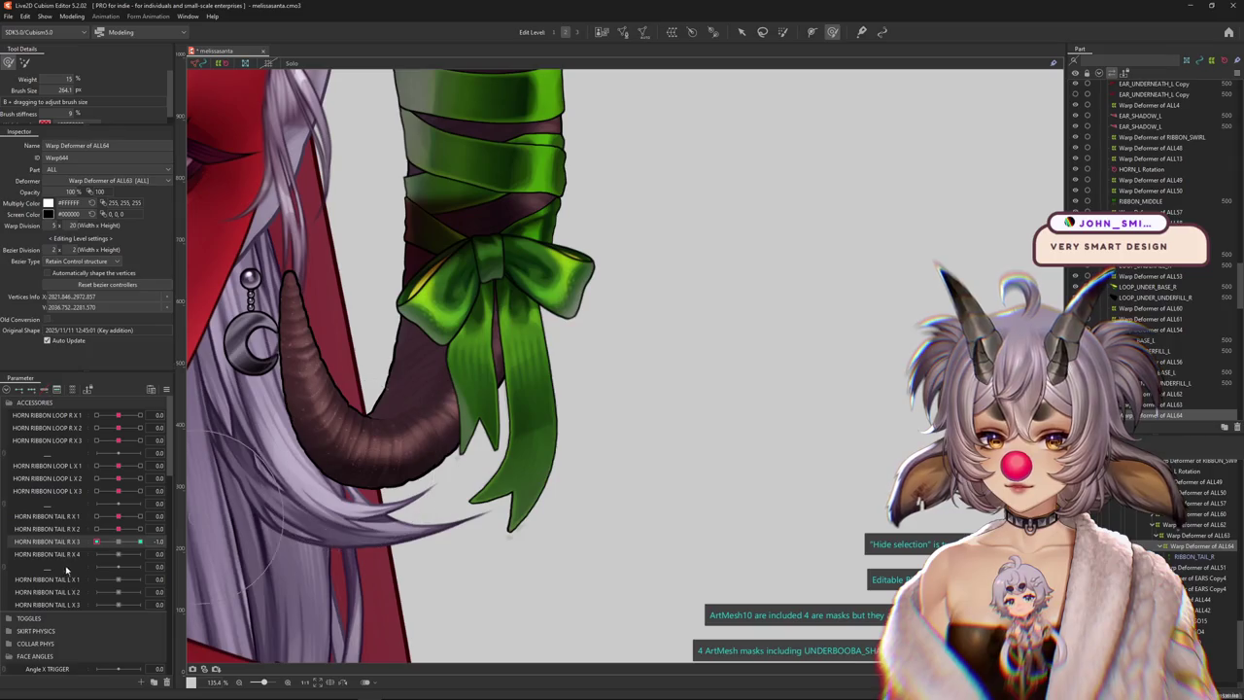
left_click_drag(96, 541, 144, 540)
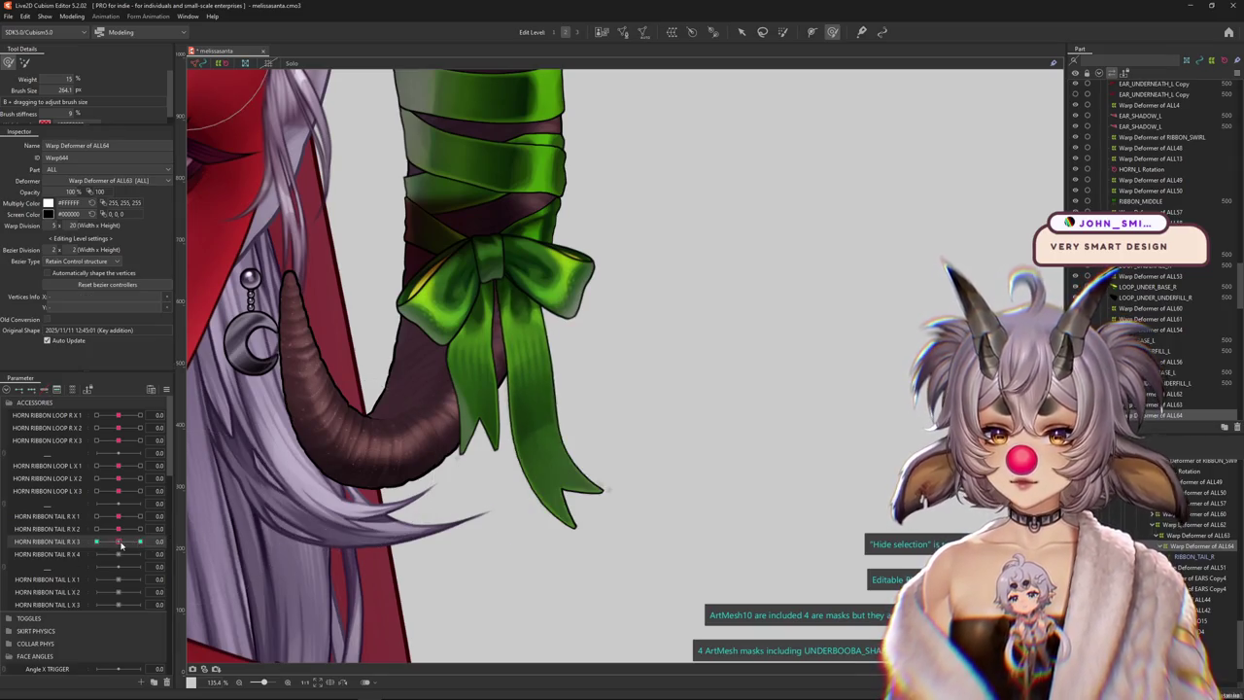
left_click(121, 542)
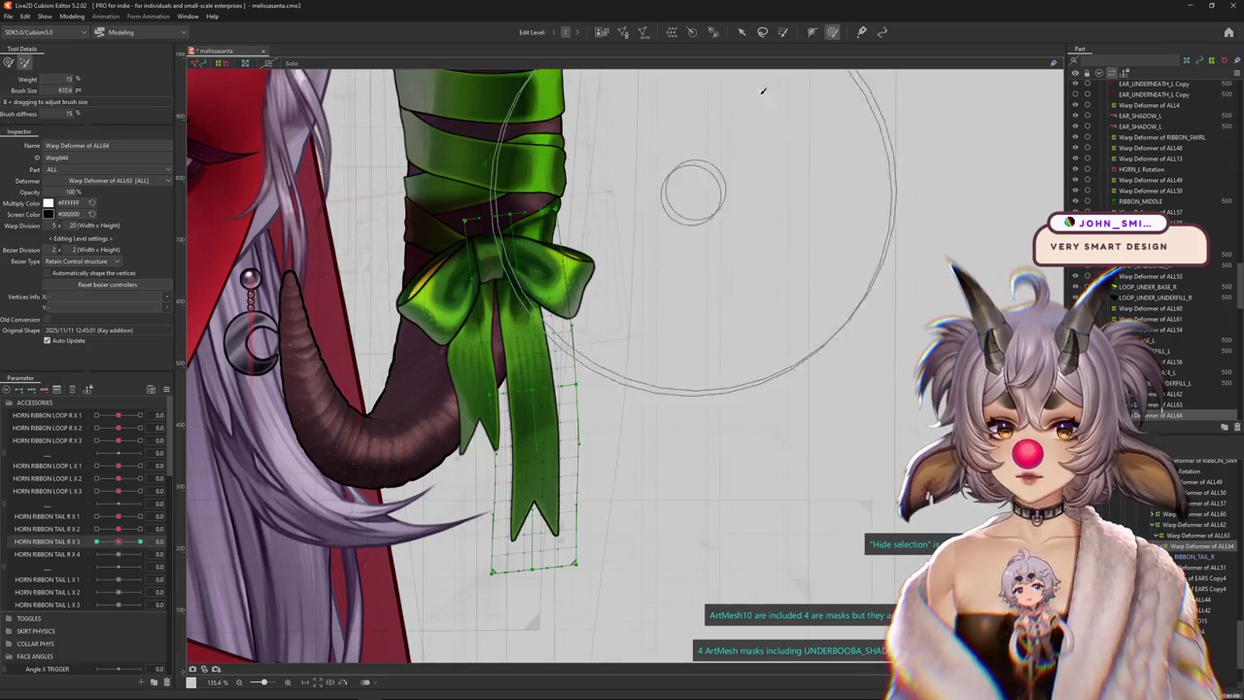
Paint deformation weights on the ribbon near the bow and upper tail, checking the -1 swing
key("w")
left_click(495, 241)
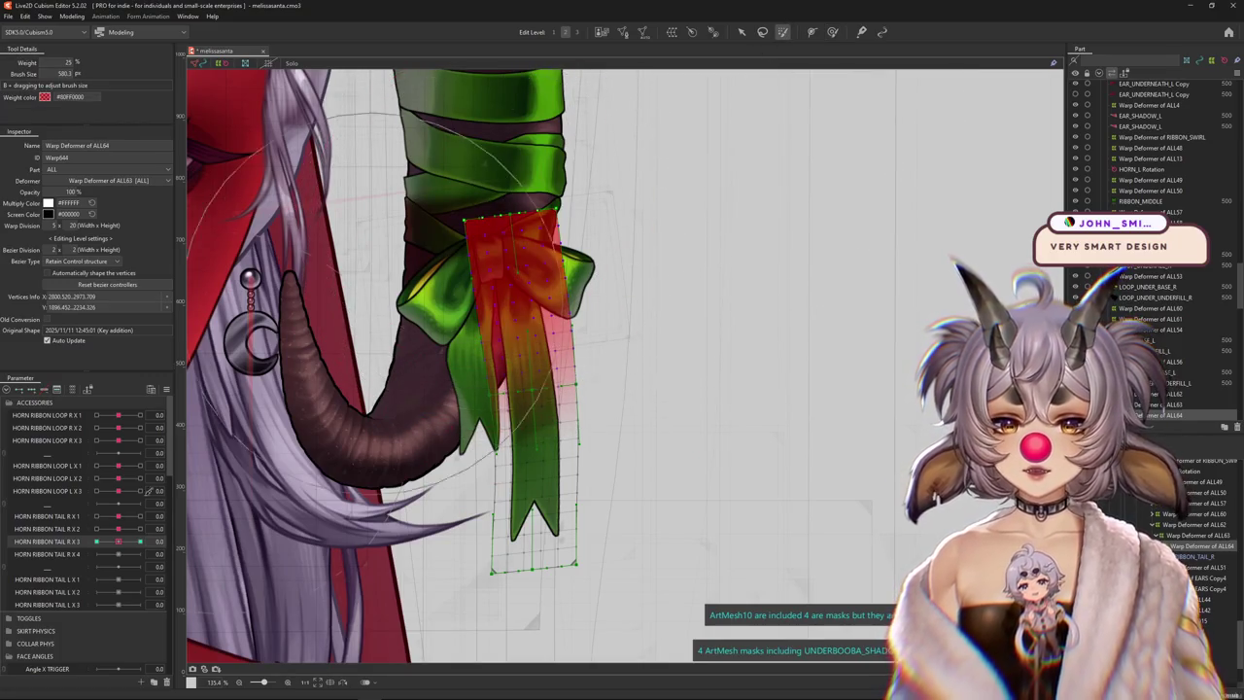
left_click_drag(118, 541, 195, 542)
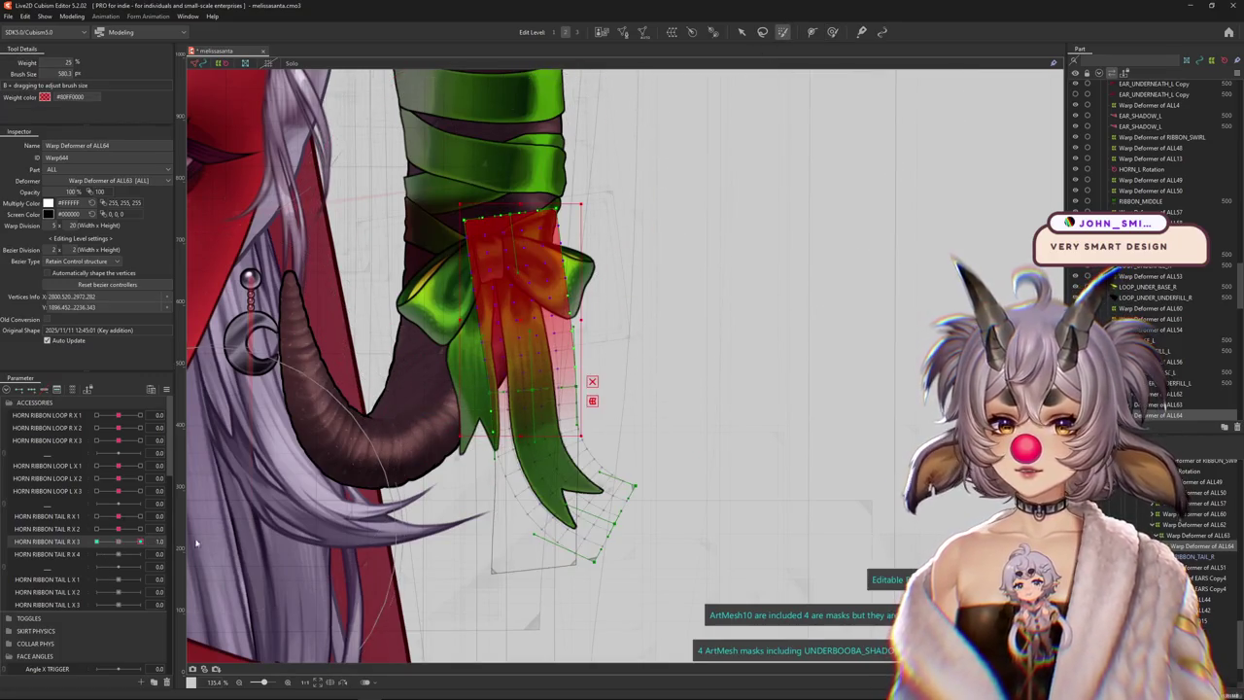
left_click(121, 541)
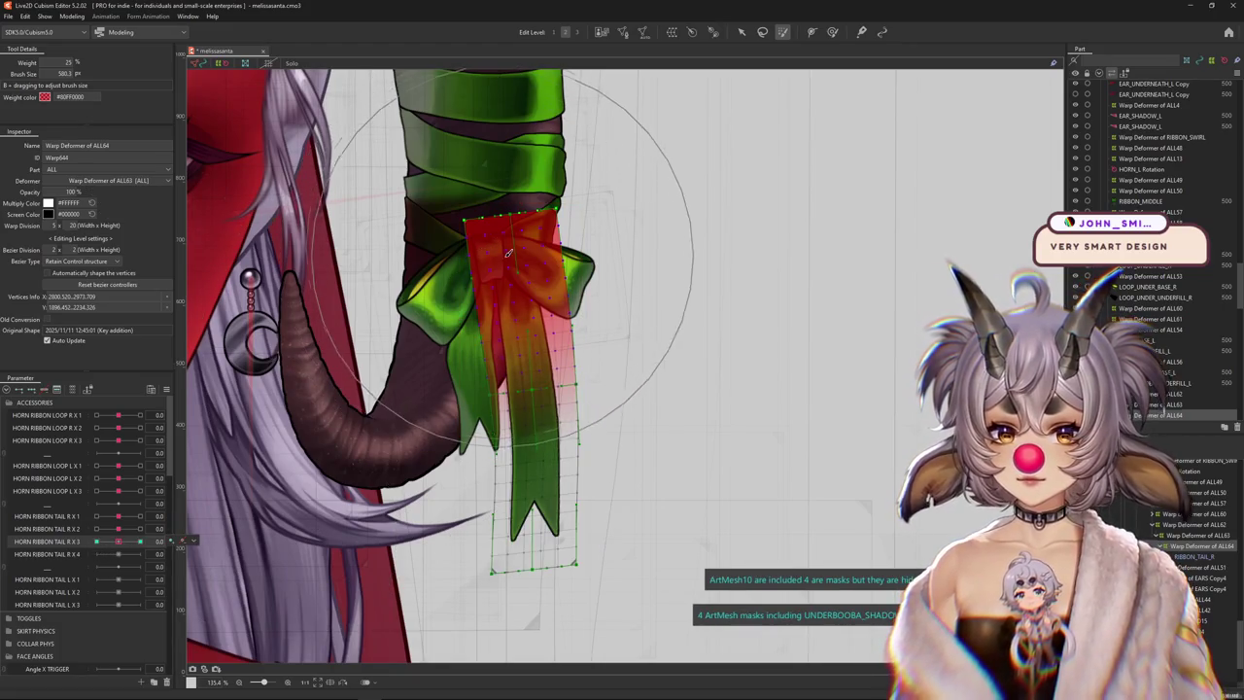
left_click_drag(124, 540, 2, 547)
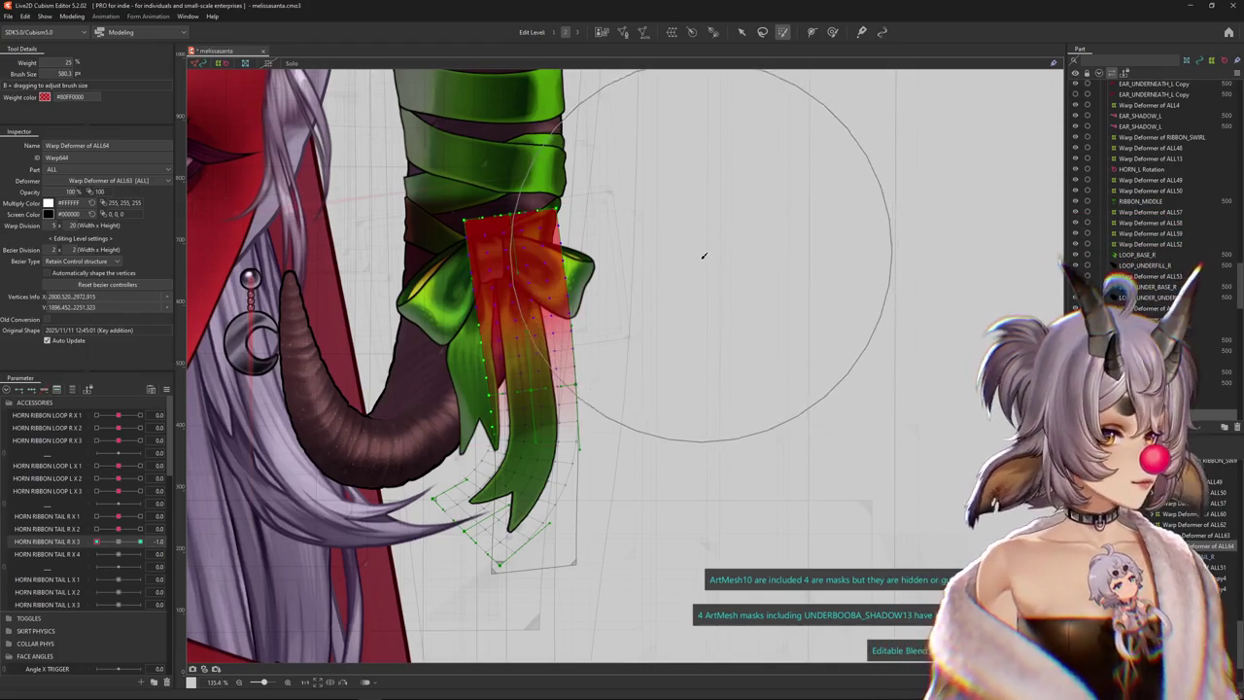
Preview the tail under HORN RIBBON TAIL R X 2 and select the RIBBON_TAIL_R mesh
left_click(832, 32)
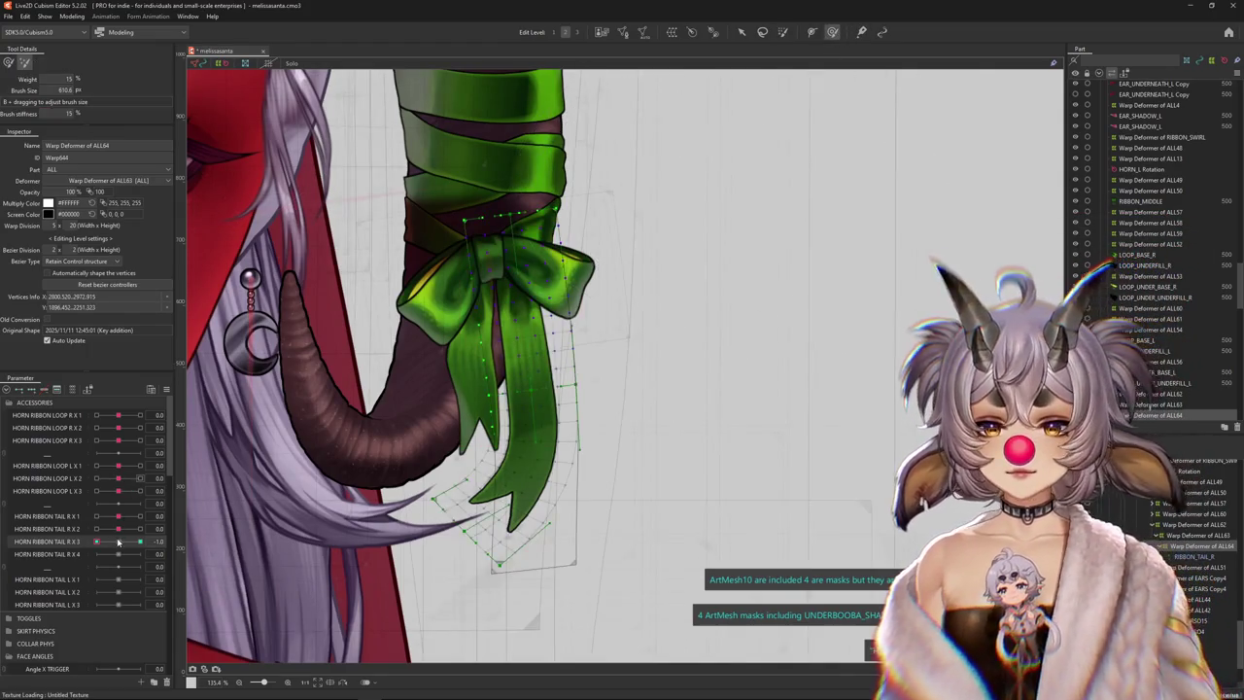
mouse_move(96, 542)
left_mouse_down()
mouse_move(167, 528)
mouse_move(118, 528)
mouse_move(120, 549)
left_mouse_up()
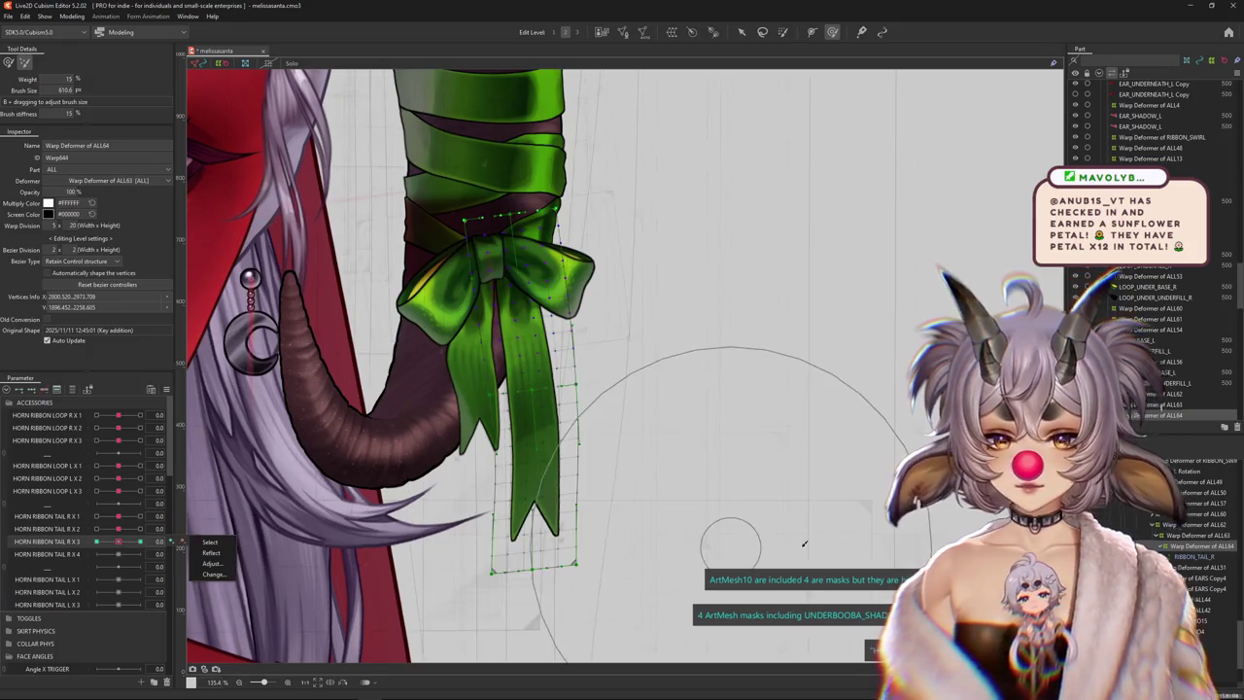
left_click(536, 456)
left_click_drag(802, 360, 804, 354)
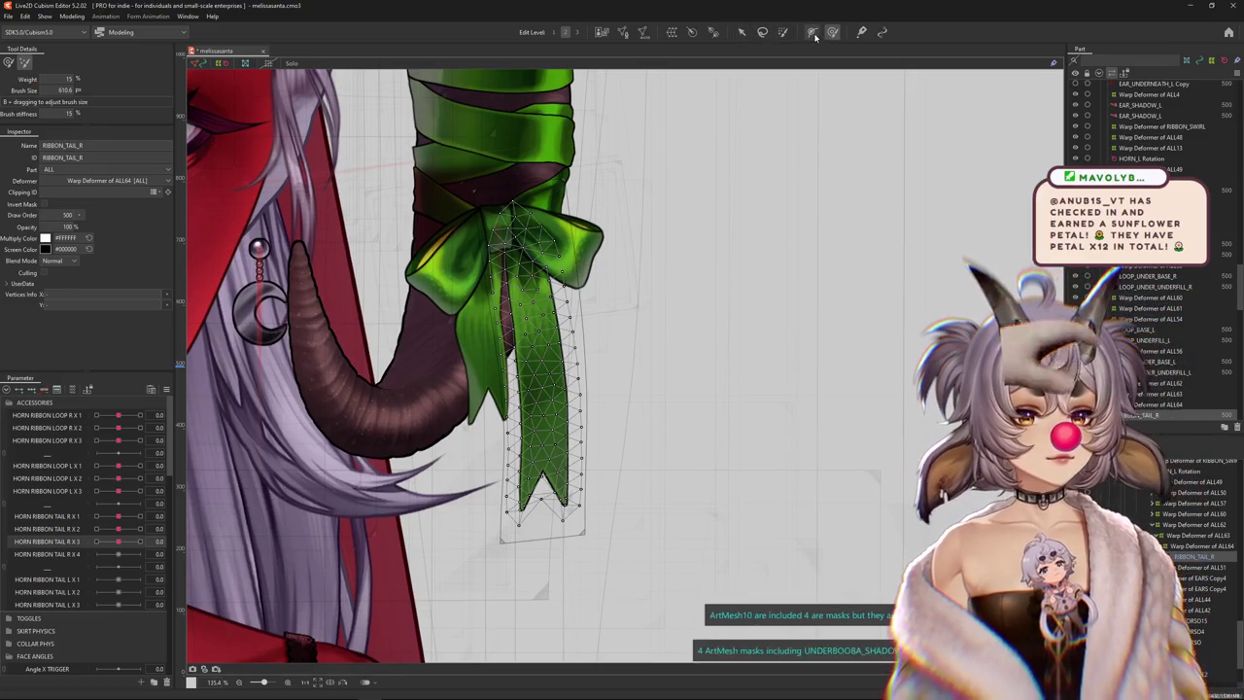
Draw a three-point deform path from above the bow down the RIBBON_TAIL_R tail
left_click(741, 32)
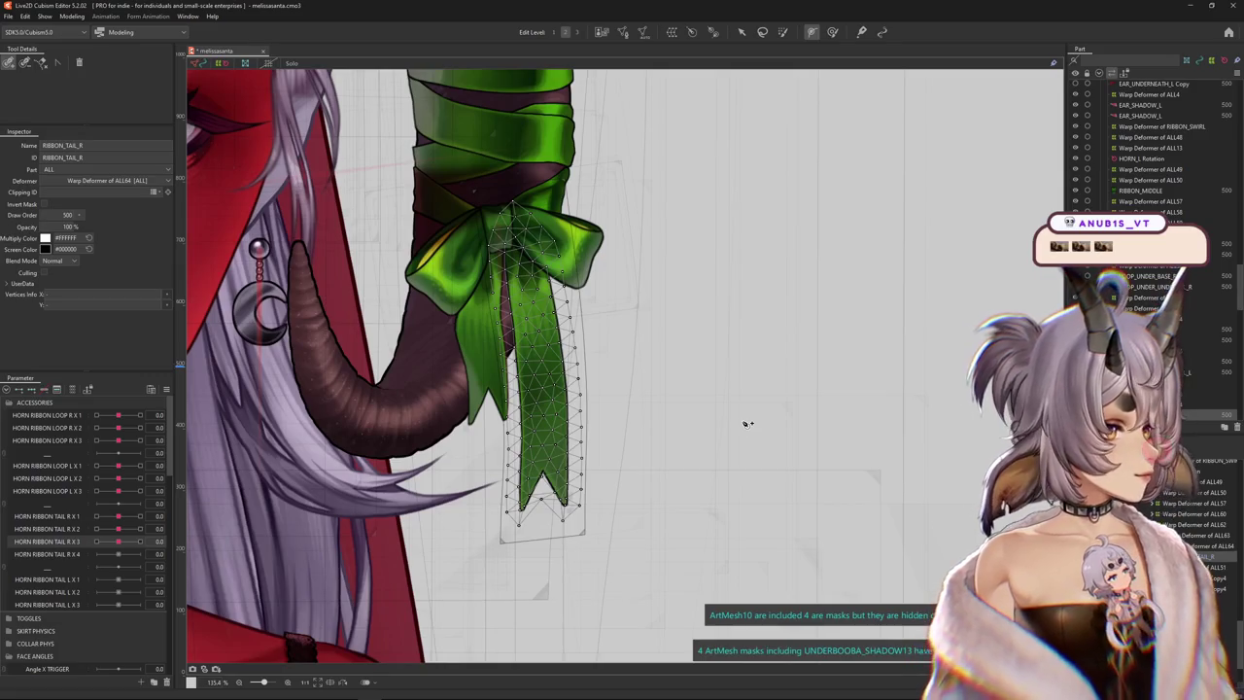
left_click(507, 165)
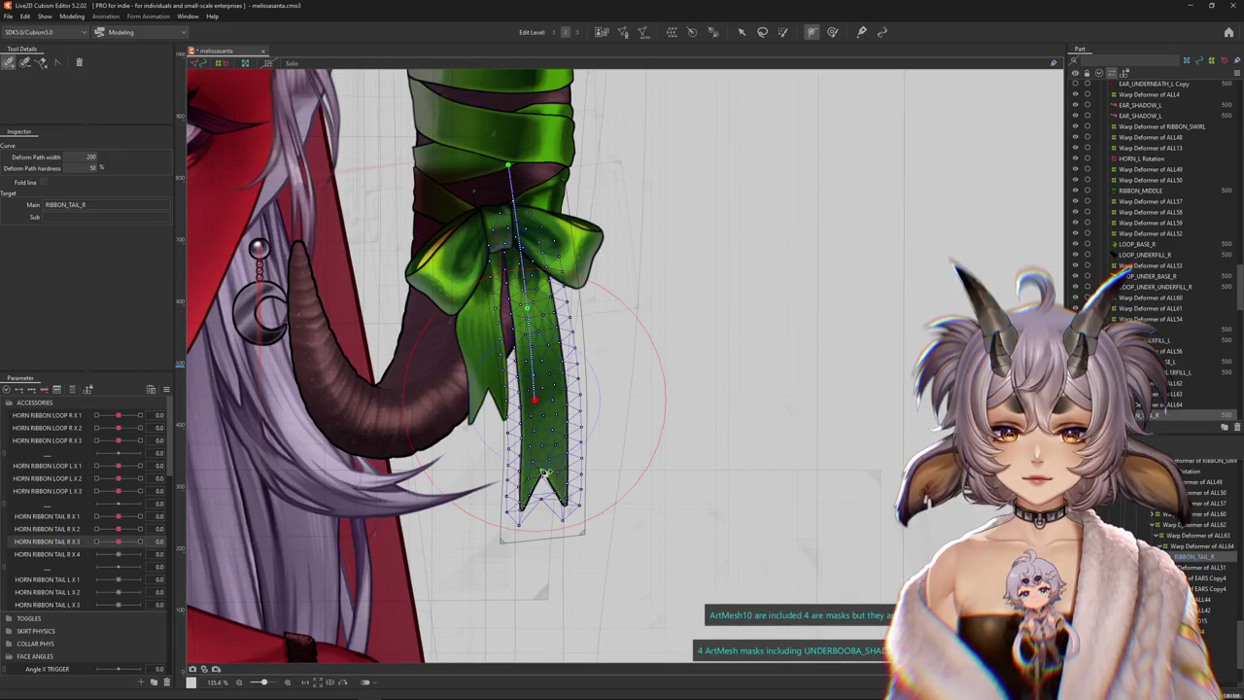
left_click(542, 355)
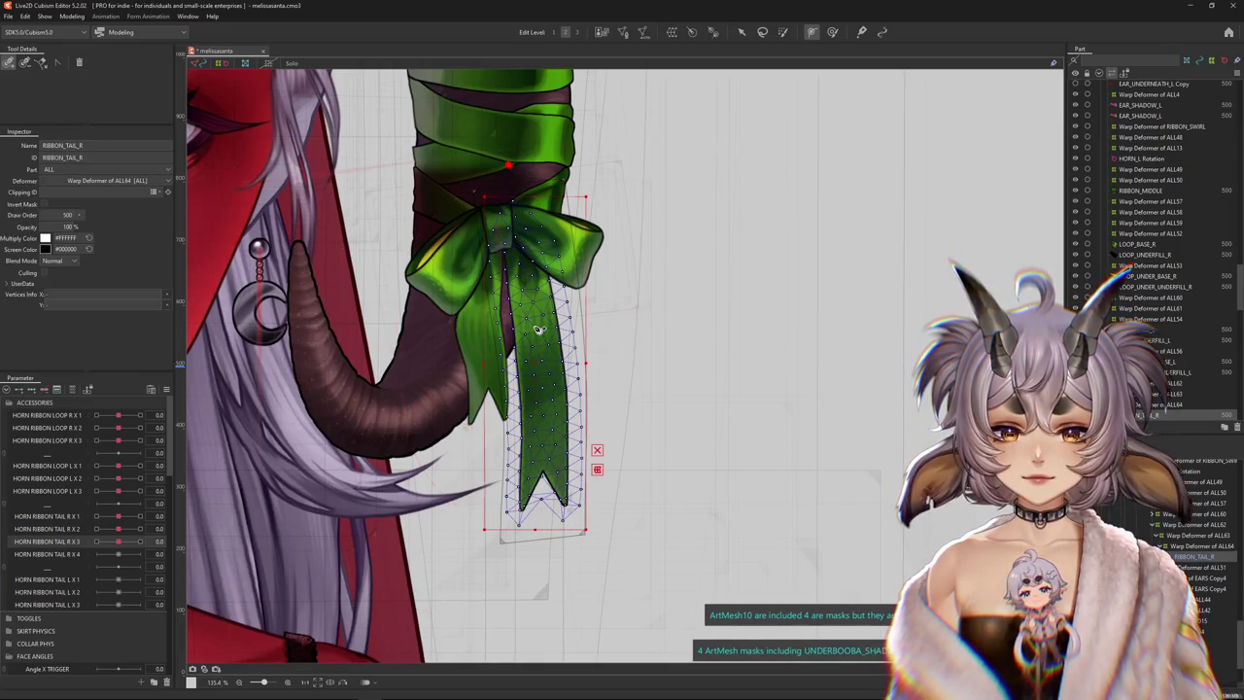
left_click(533, 321)
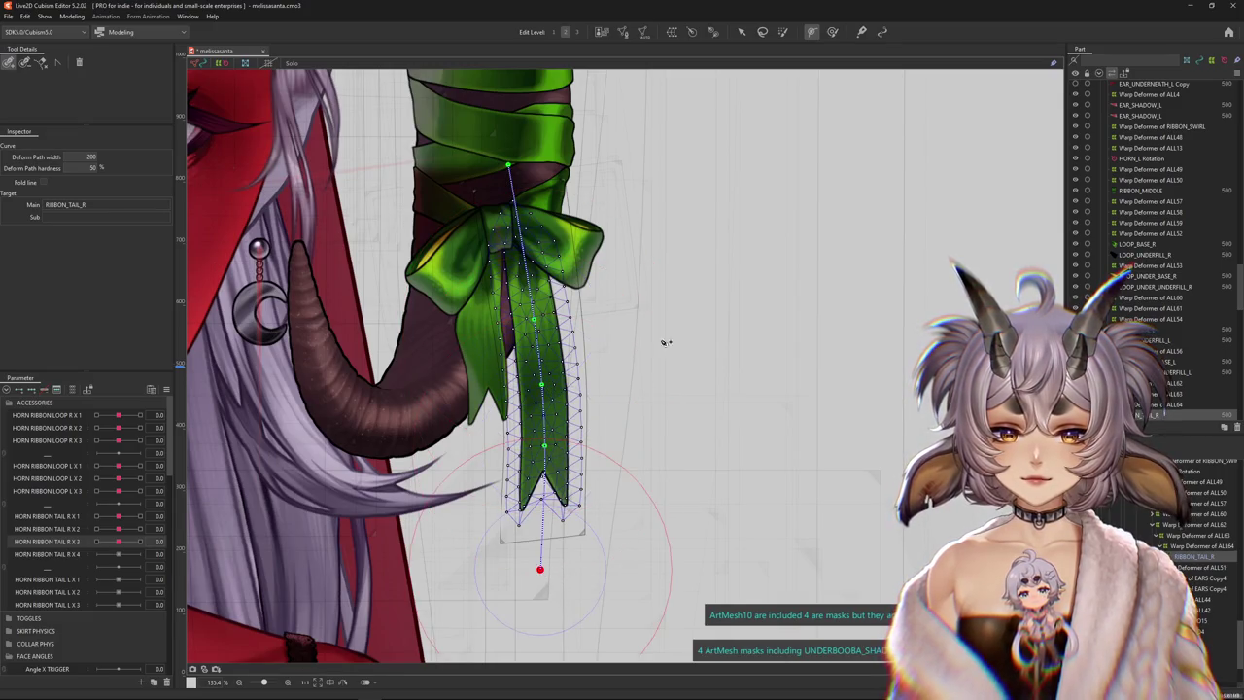
left_click(740, 33)
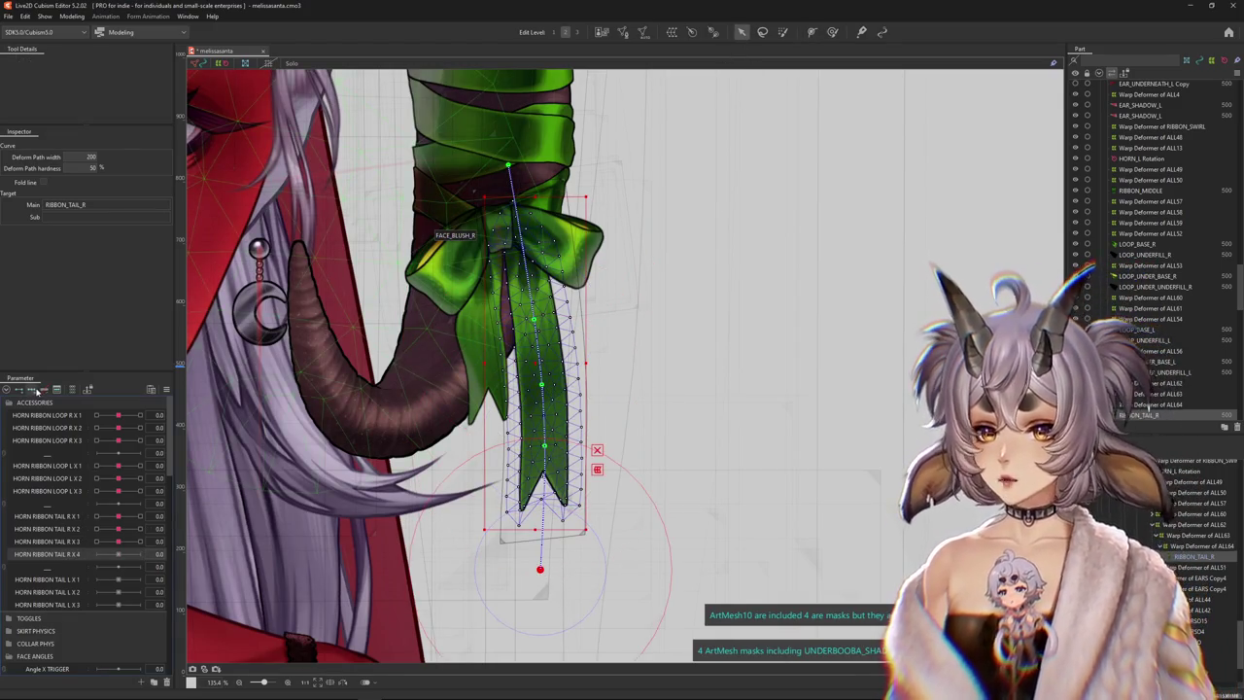
Bend the ribbon tail tip right, then left at HORN RIBBON TAIL R X 4 = -1
scroll(389, 495, "down", 1)
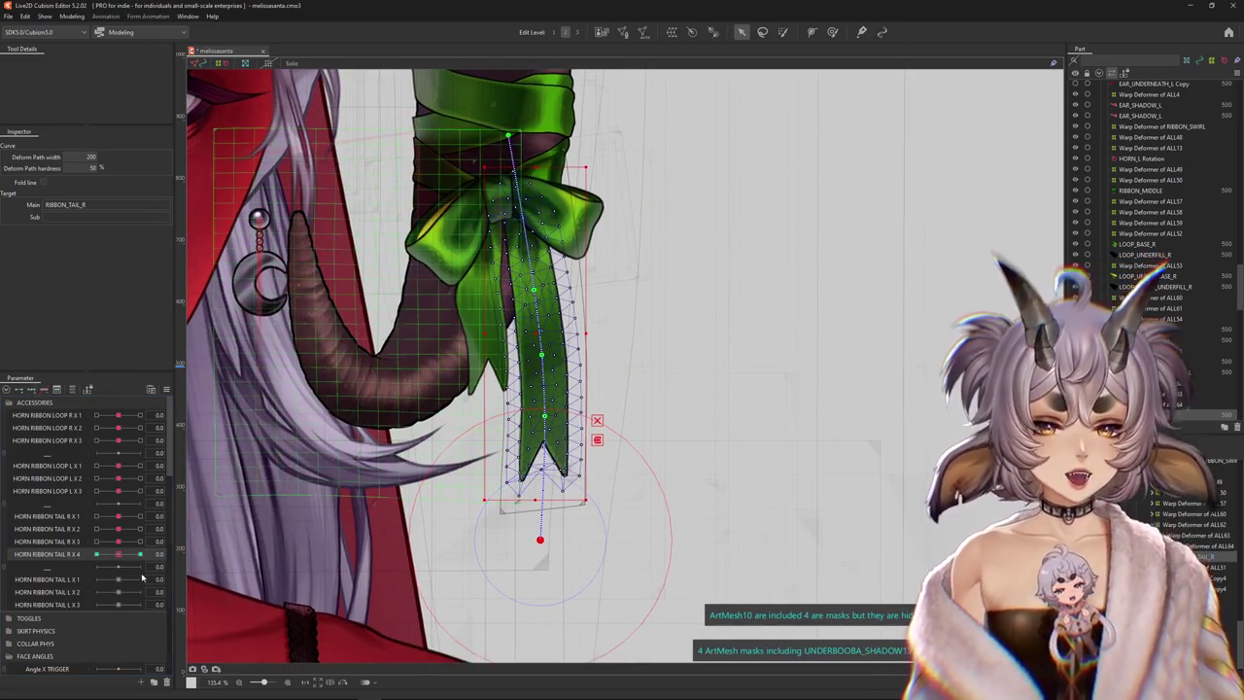
left_click_drag(540, 539, 592, 525)
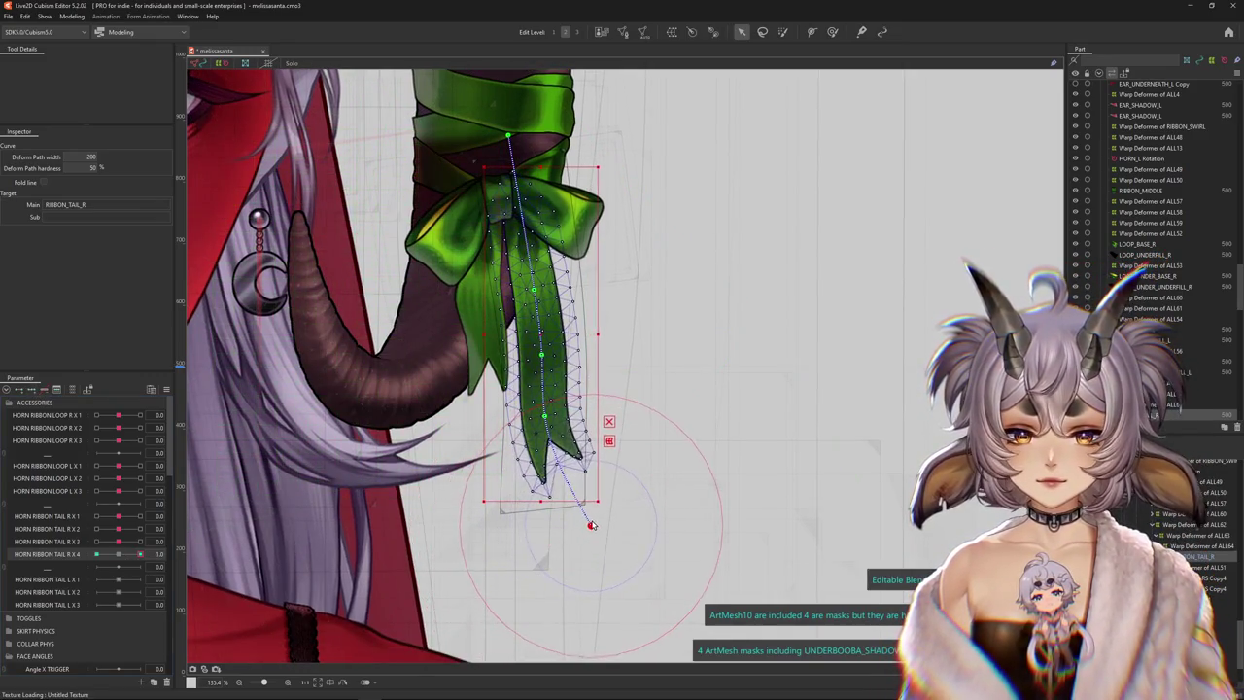
key("ctrl+h")
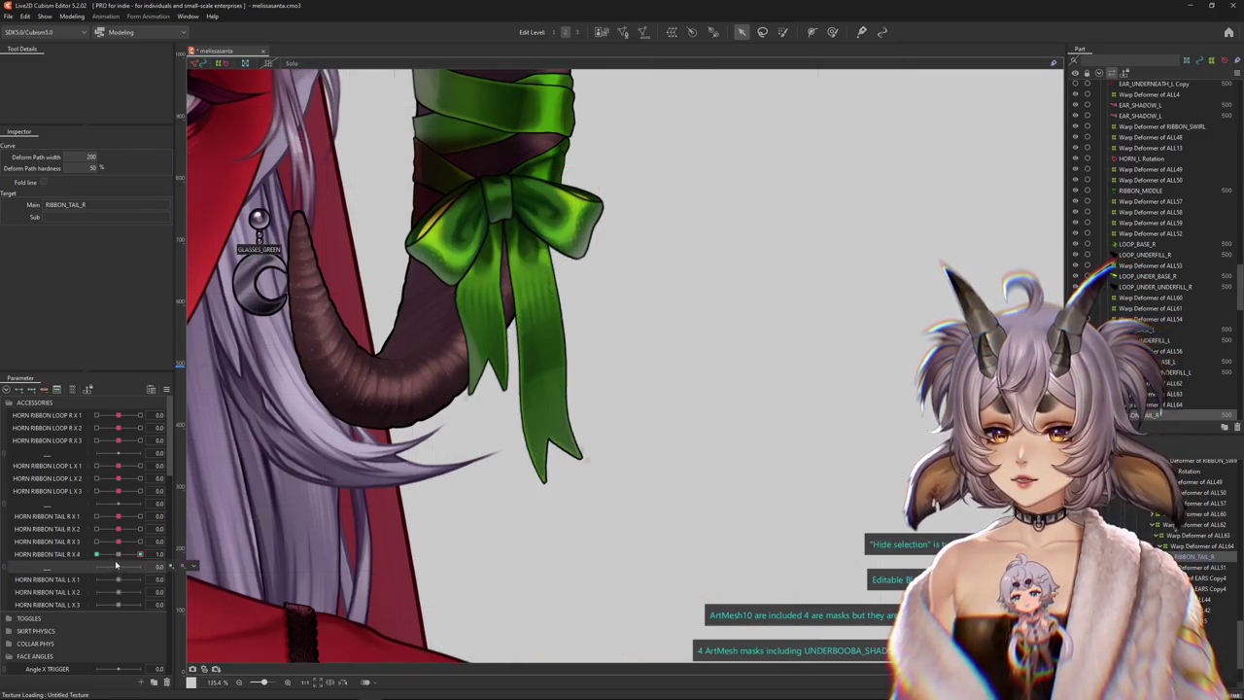
left_click_drag(139, 554, 96, 554)
key("ctrl+h")
left_click_drag(530, 532, 486, 527)
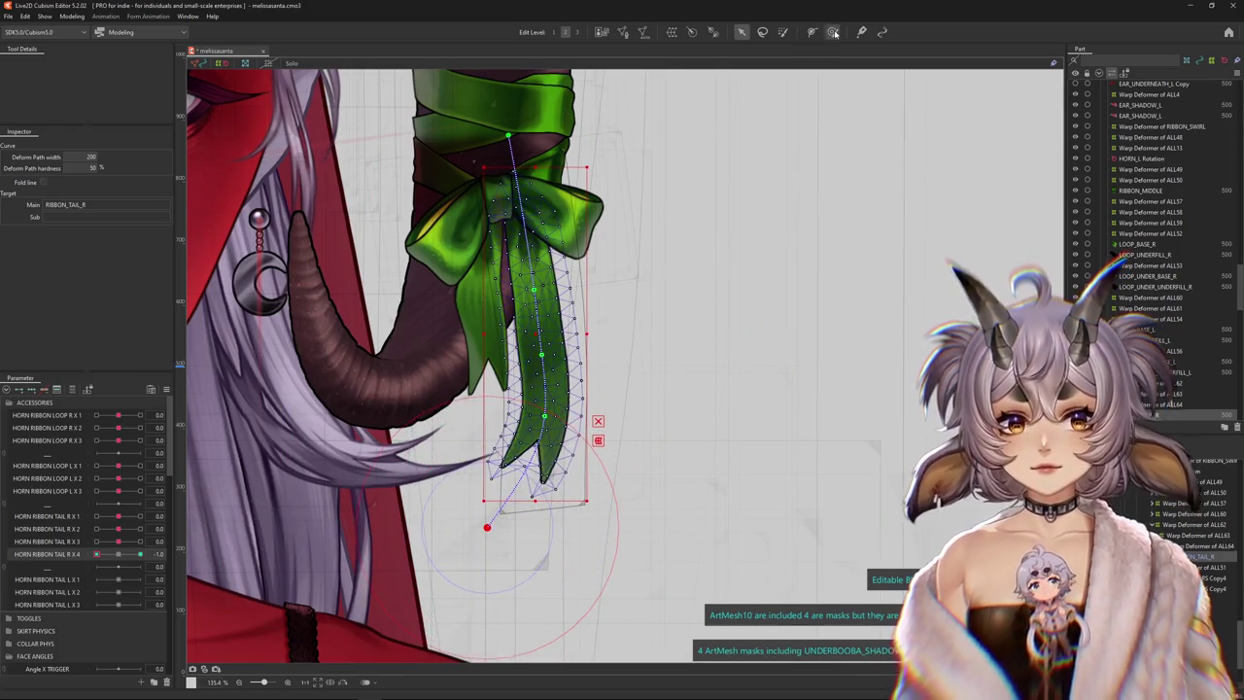
Refine the tail with a resized Deform Brush, checking the right bend at HORN RIBBON TAIL R X 4 = 1
left_click(833, 32)
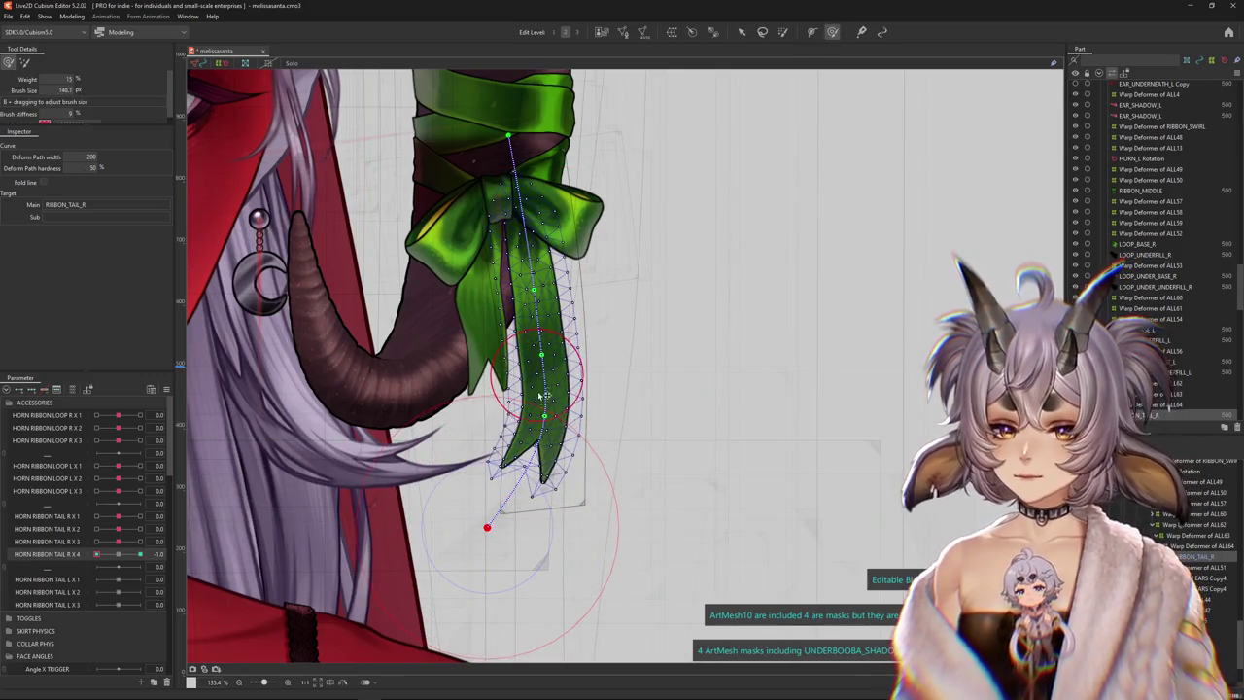
left_click_drag(510, 417, 525, 445)
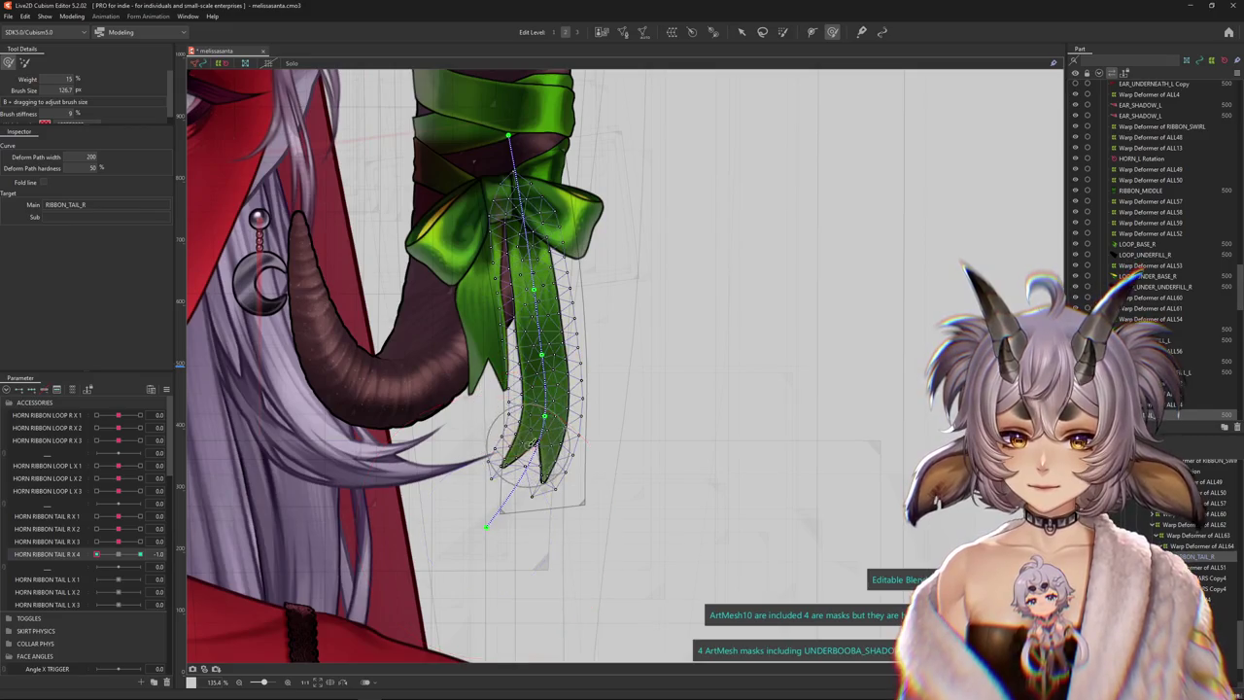
left_click(100, 553)
left_click_drag(561, 442, 583, 505)
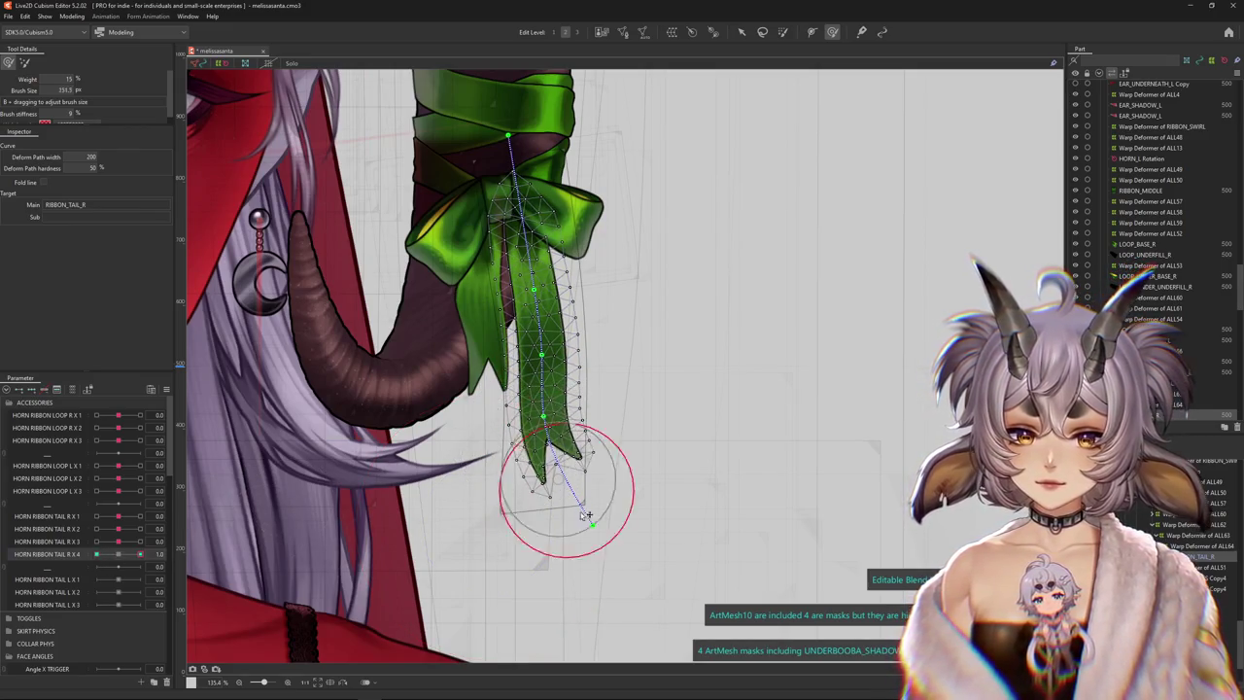
left_click(116, 556)
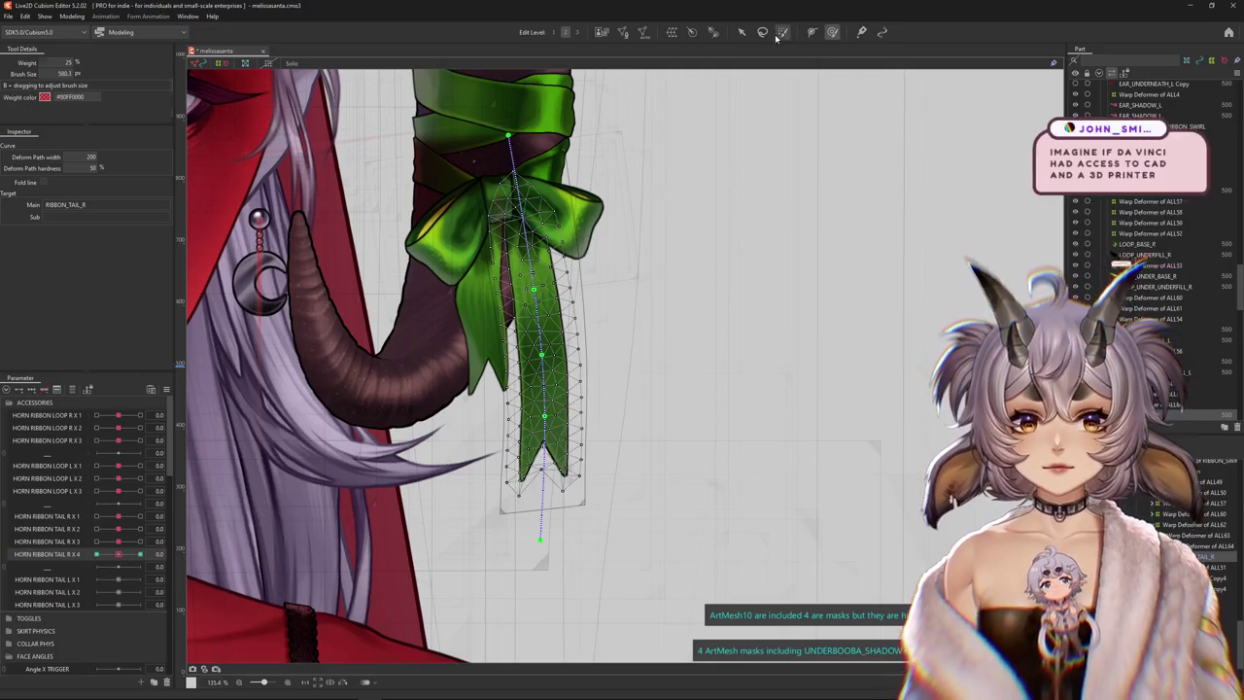
Step HORN RIBBON TAIL R X 4 through 1, 0 and -1 to confirm the tail bends both ways
left_click(528, 155)
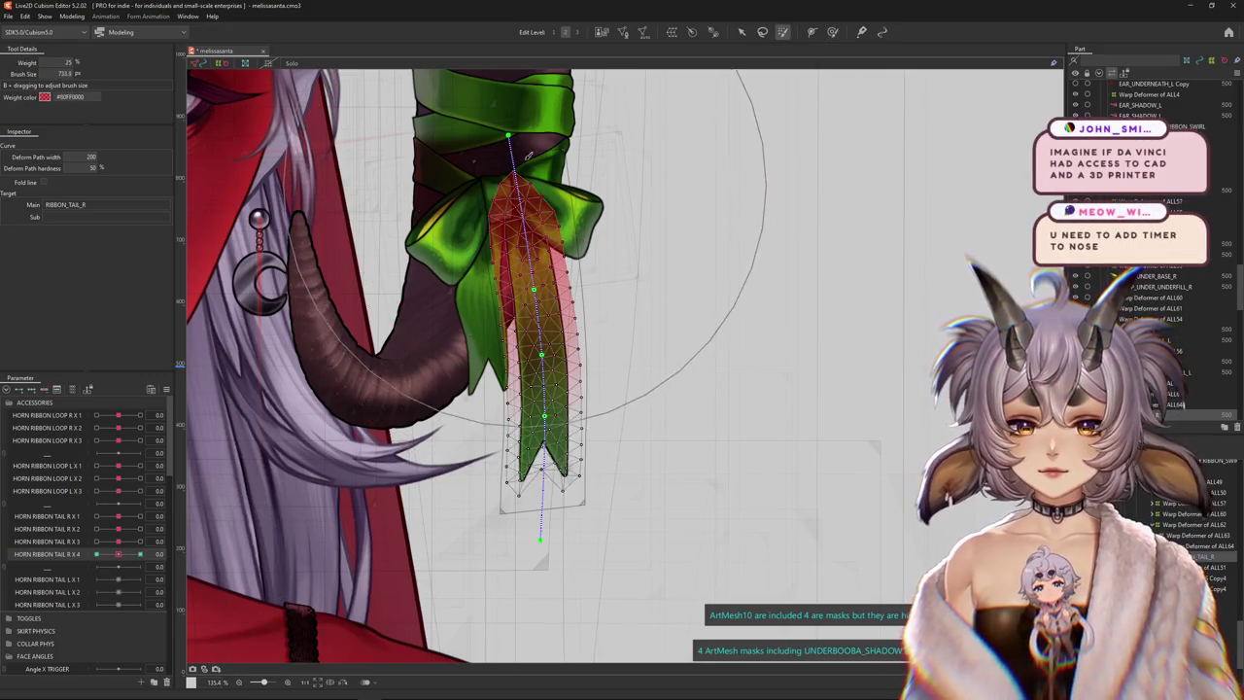
left_click(139, 553)
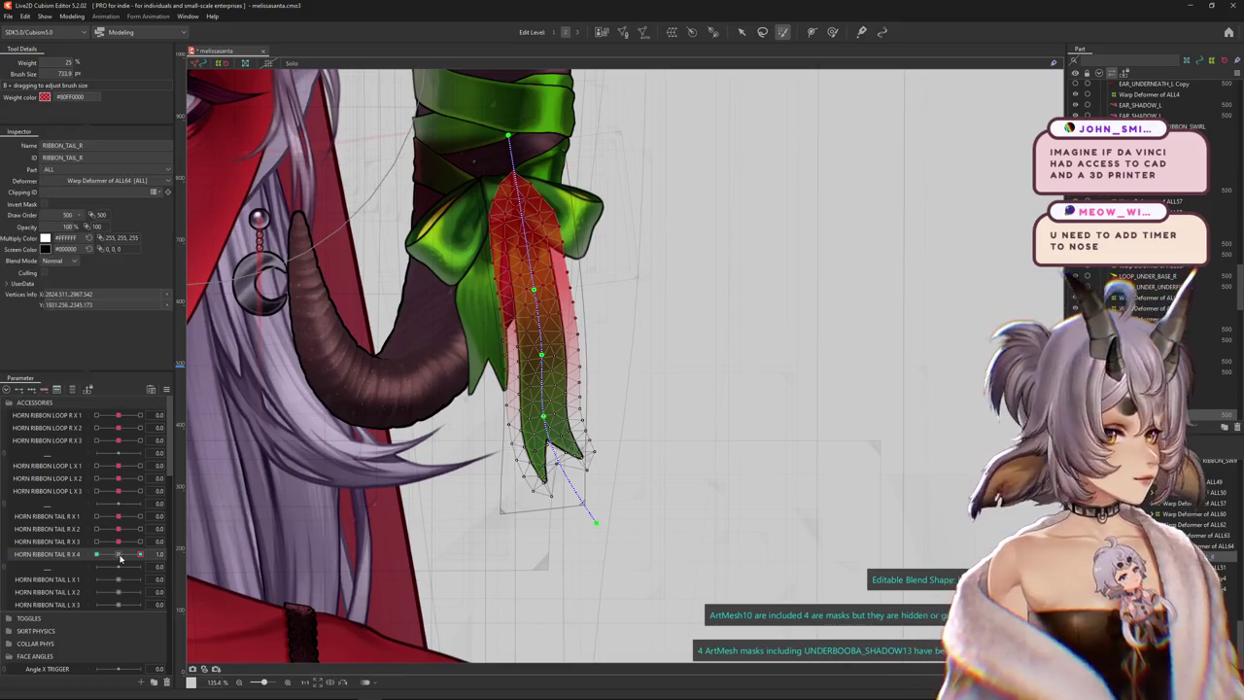
left_click(120, 556)
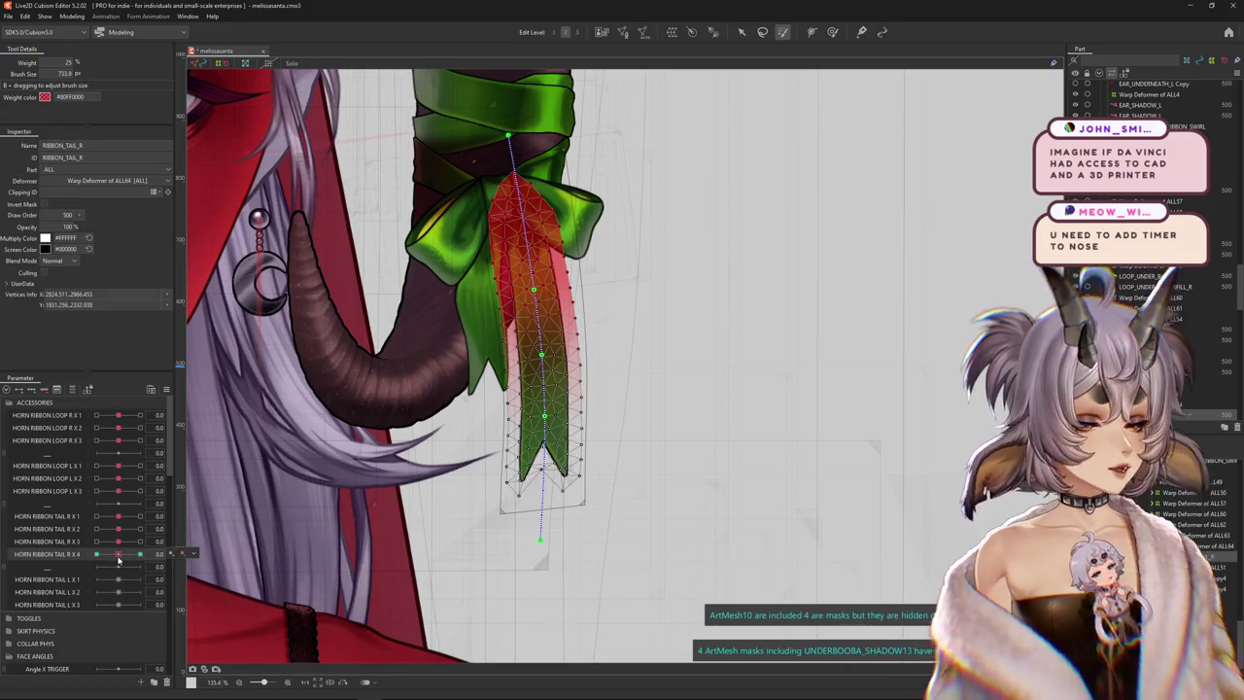
left_click(98, 552)
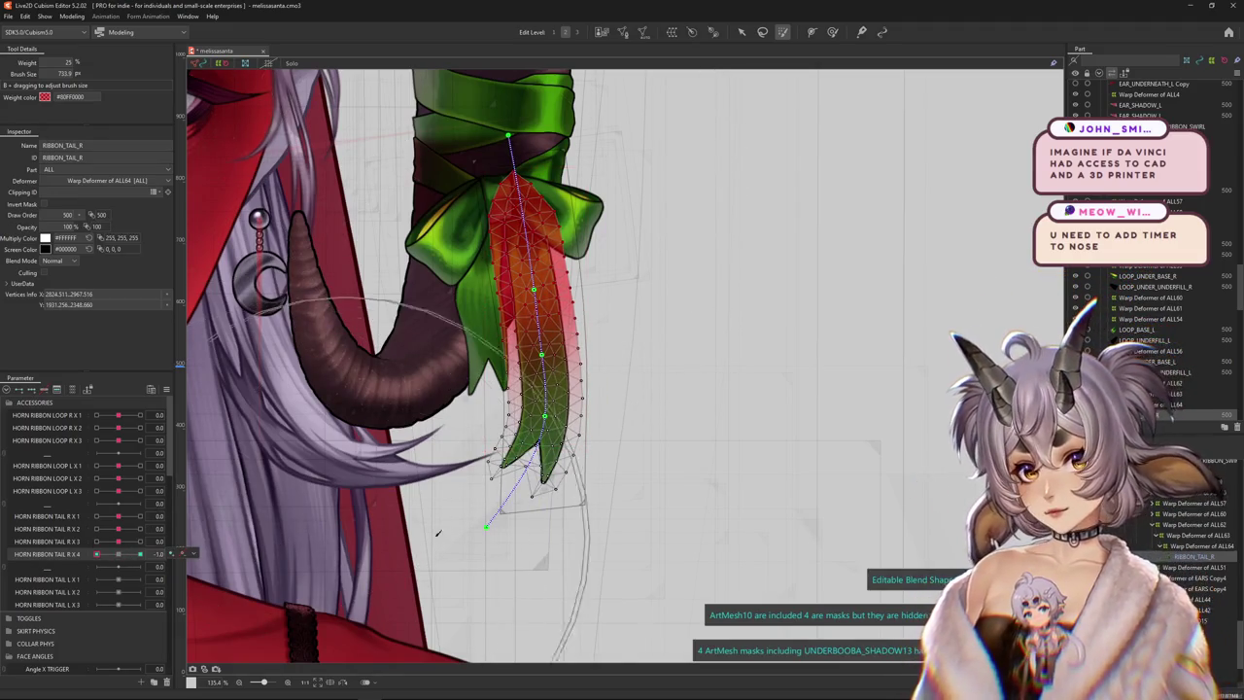
left_click(120, 556)
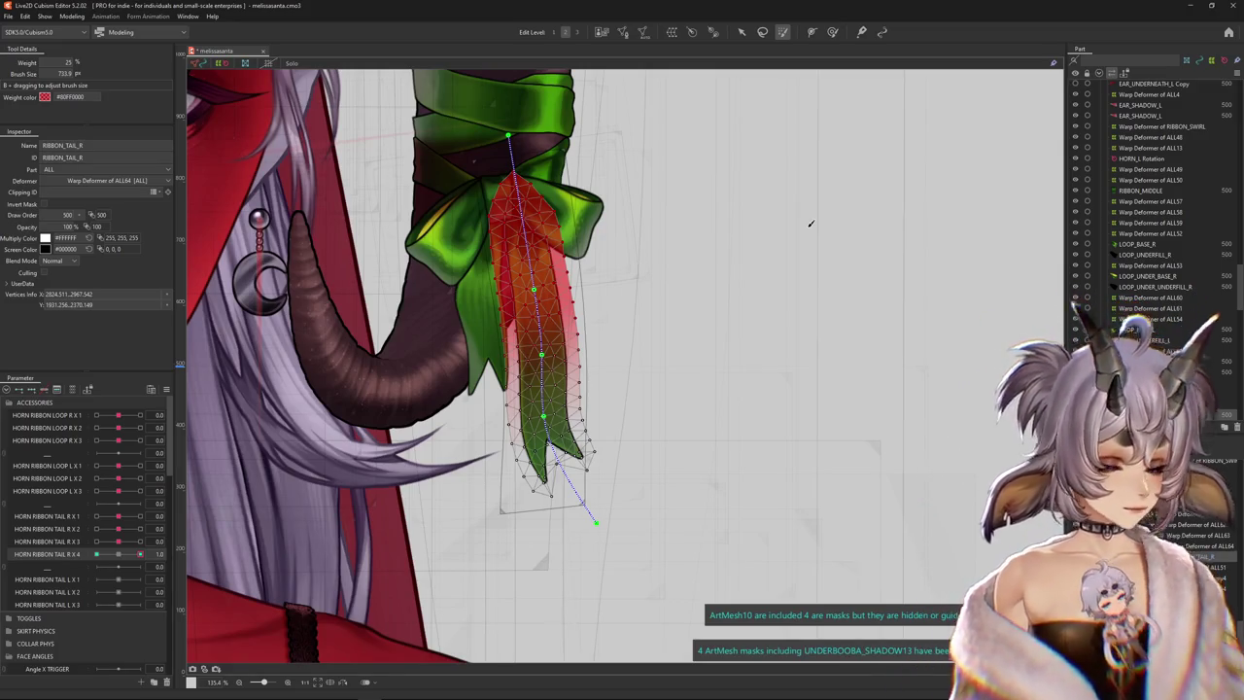
mouse_move(140, 554)
left_mouse_down()
mouse_move(98, 559)
mouse_move(108, 561)
left_mouse_up()
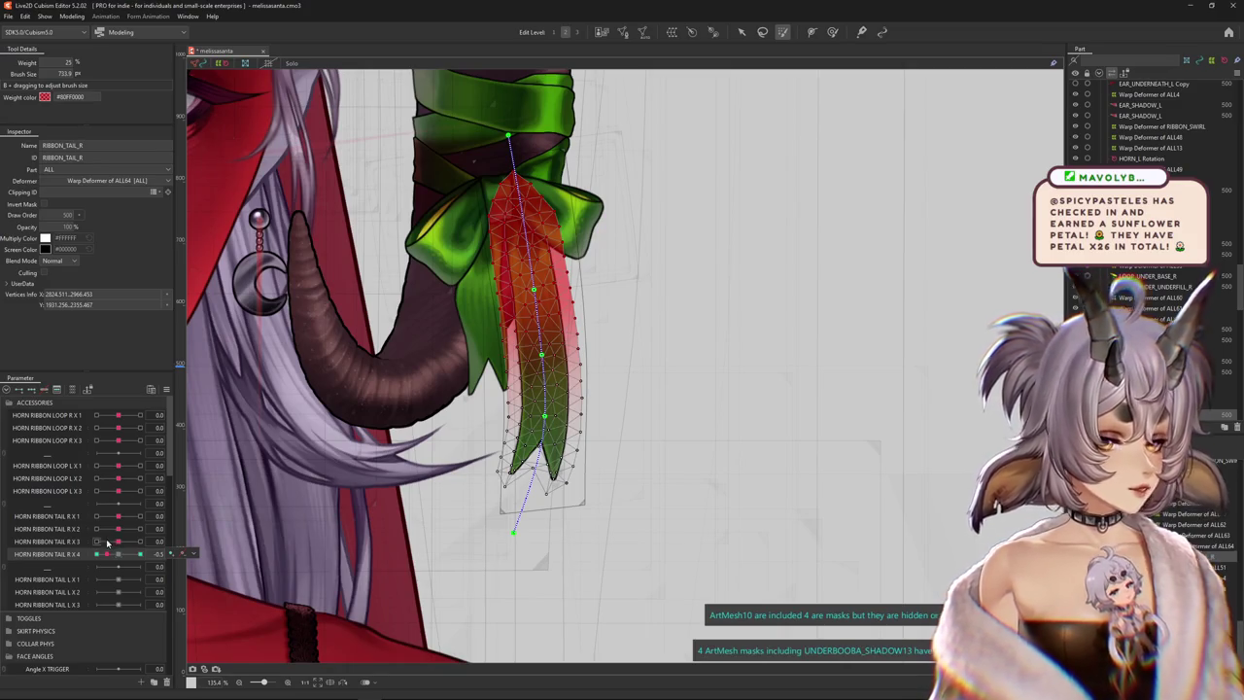
left_click_drag(129, 554, 97, 554)
Open Physics Settings from the Modeling menu
left_click(74, 18)
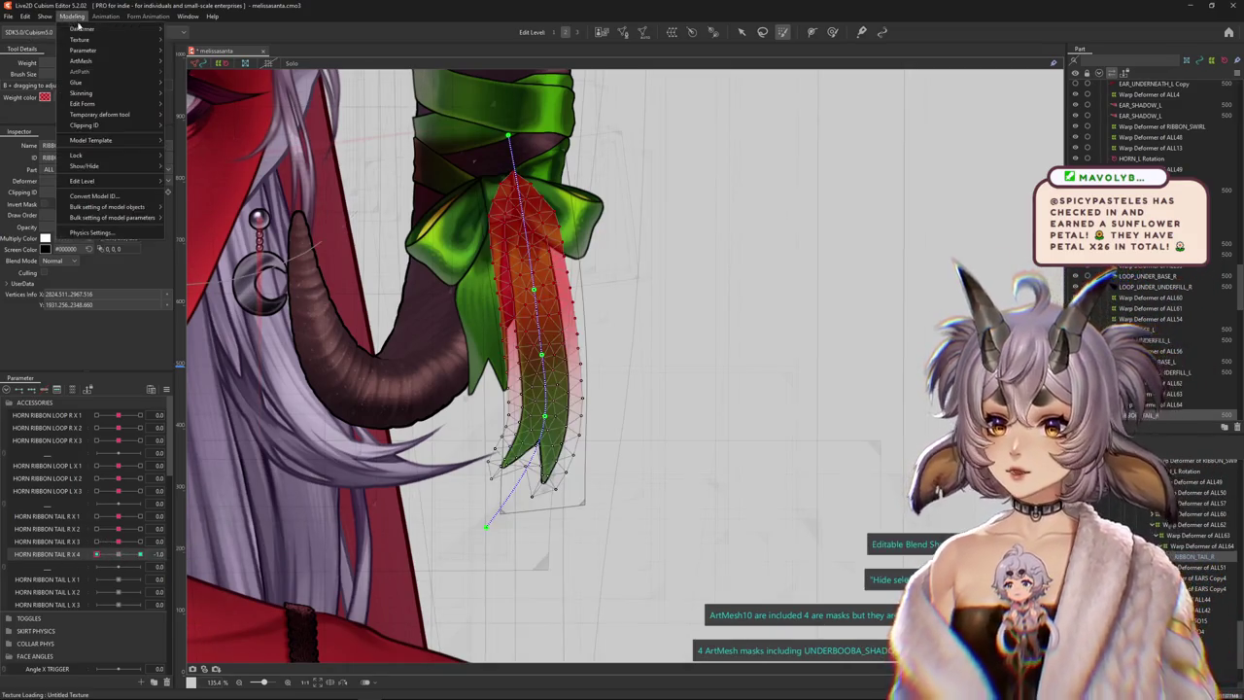
left_click(110, 234)
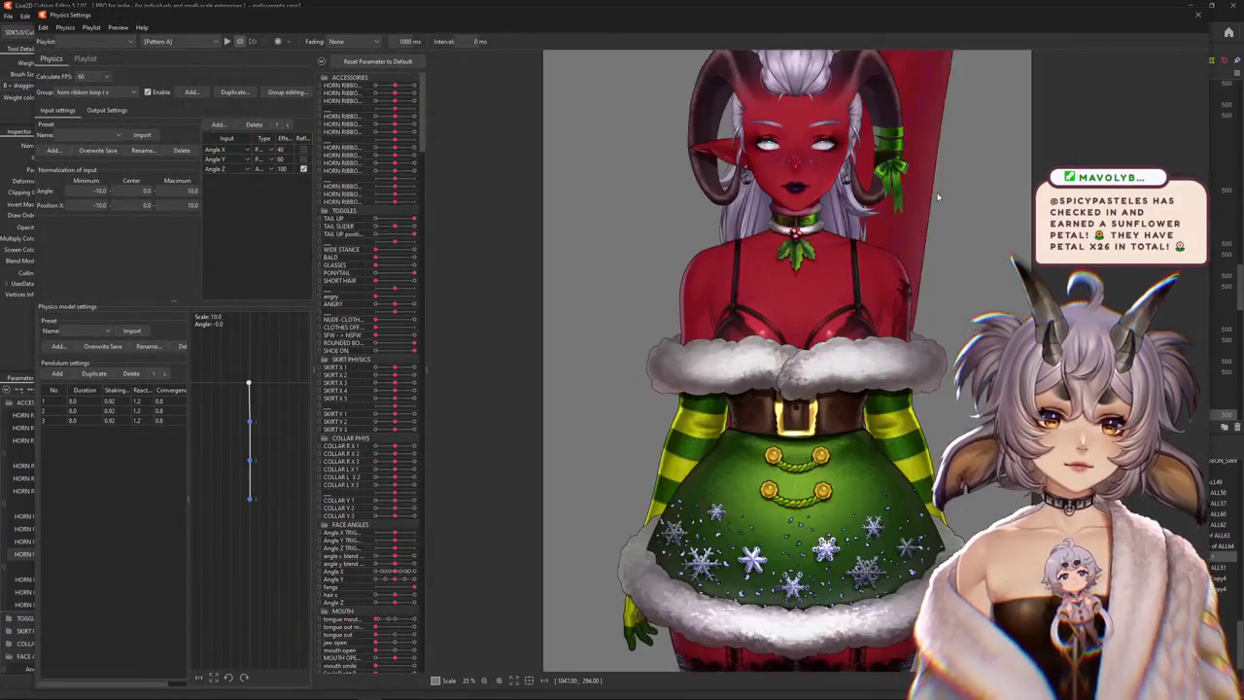
scroll(876, 242, "up", 2)
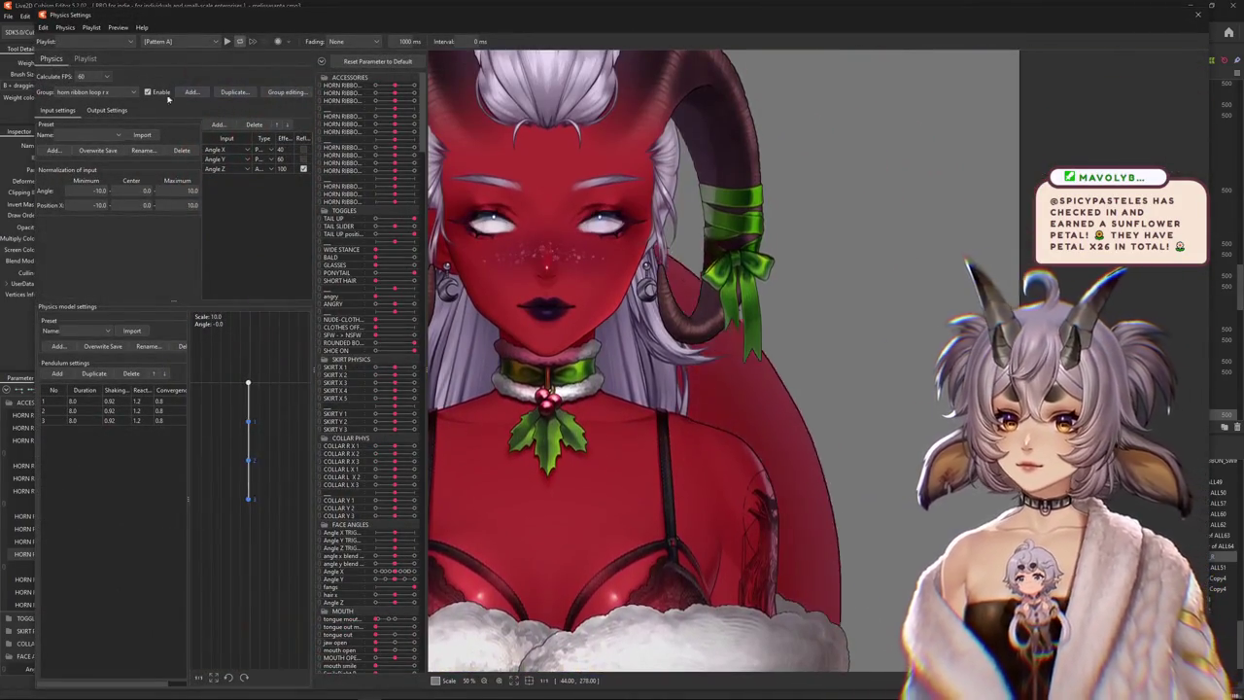
Duplicate the 'horn ribbon loop r x' physics group as 'horn ribbon TAIL R X'
left_click(102, 93)
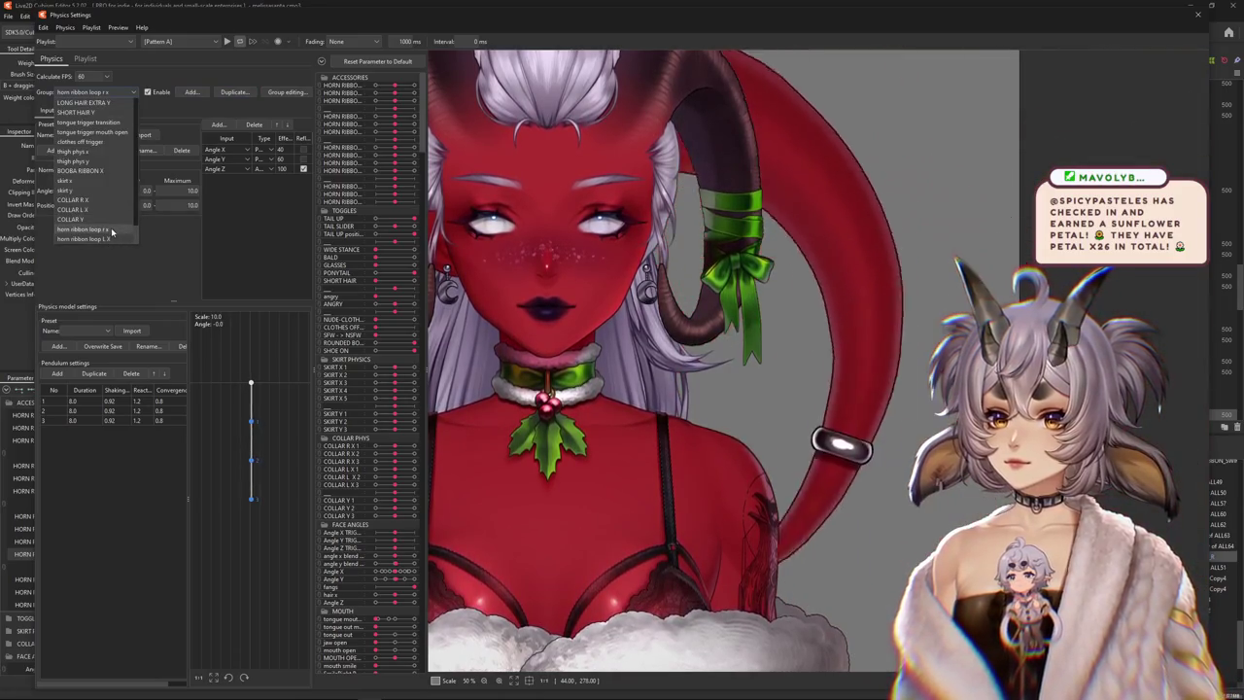
left_click(107, 228)
left_click(235, 91)
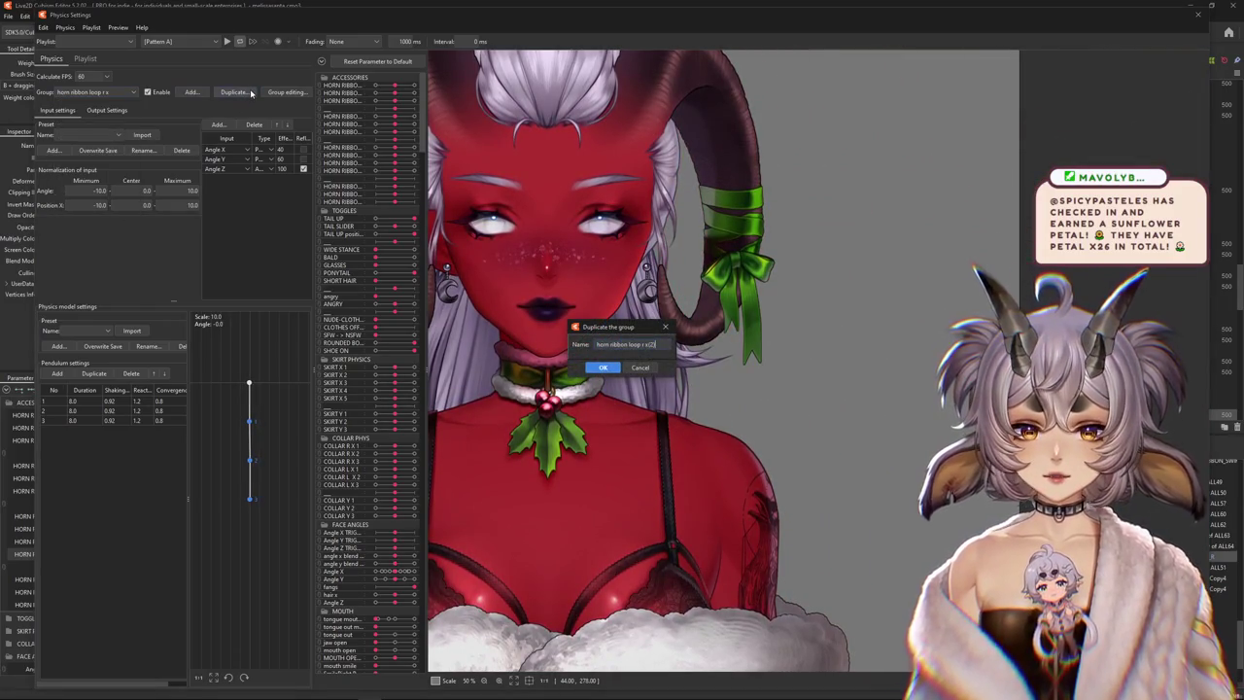
key("BackSpace")
key("BackSpace")
key("BackSpace")
key("BackSpace")
key("BackSpace")
key("BackSpace")
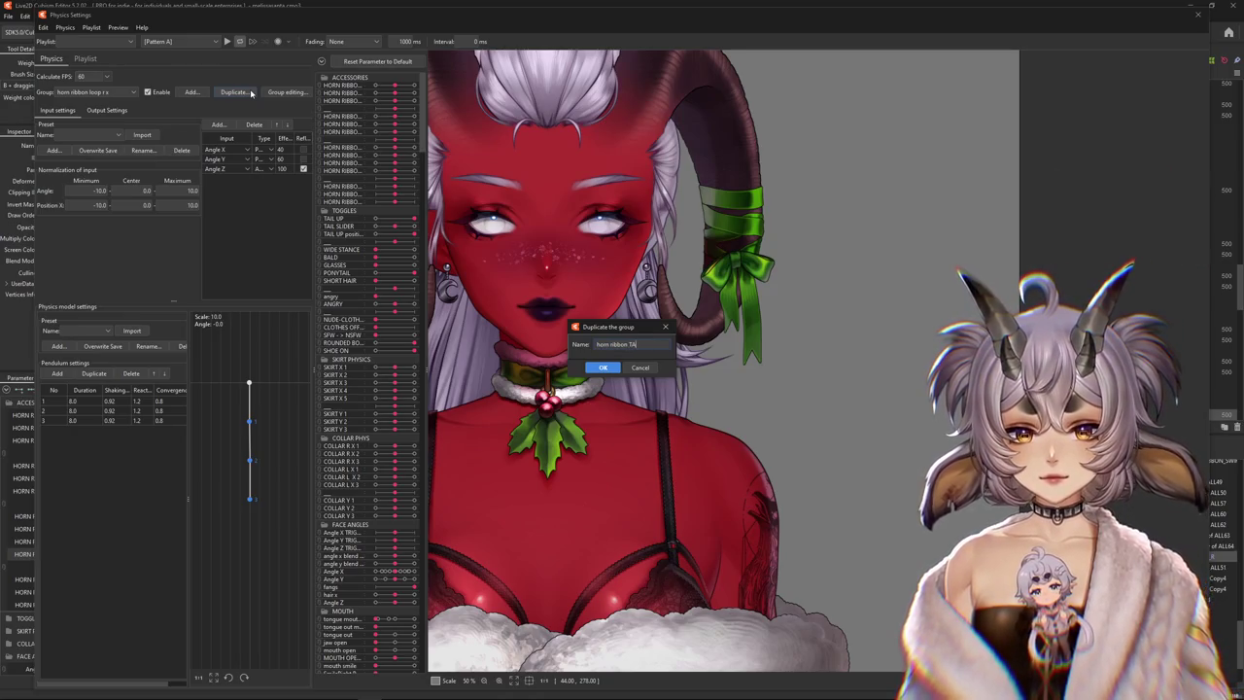
type("X")
key("Return")
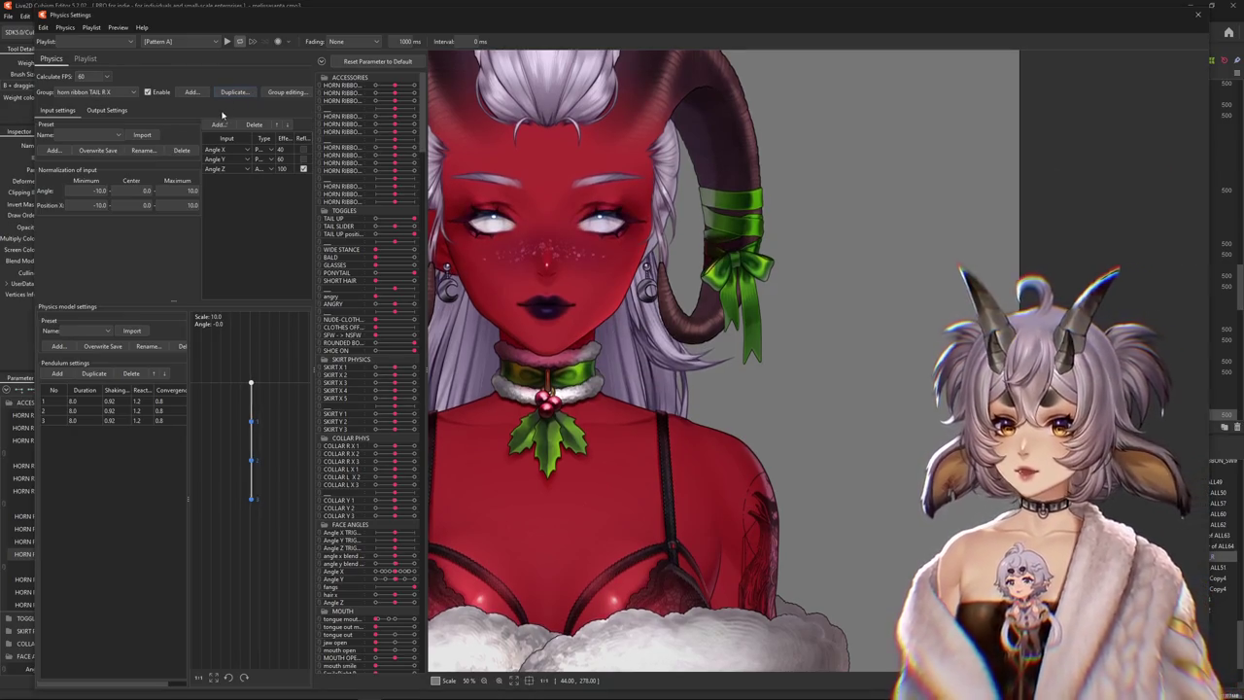
left_click(107, 110)
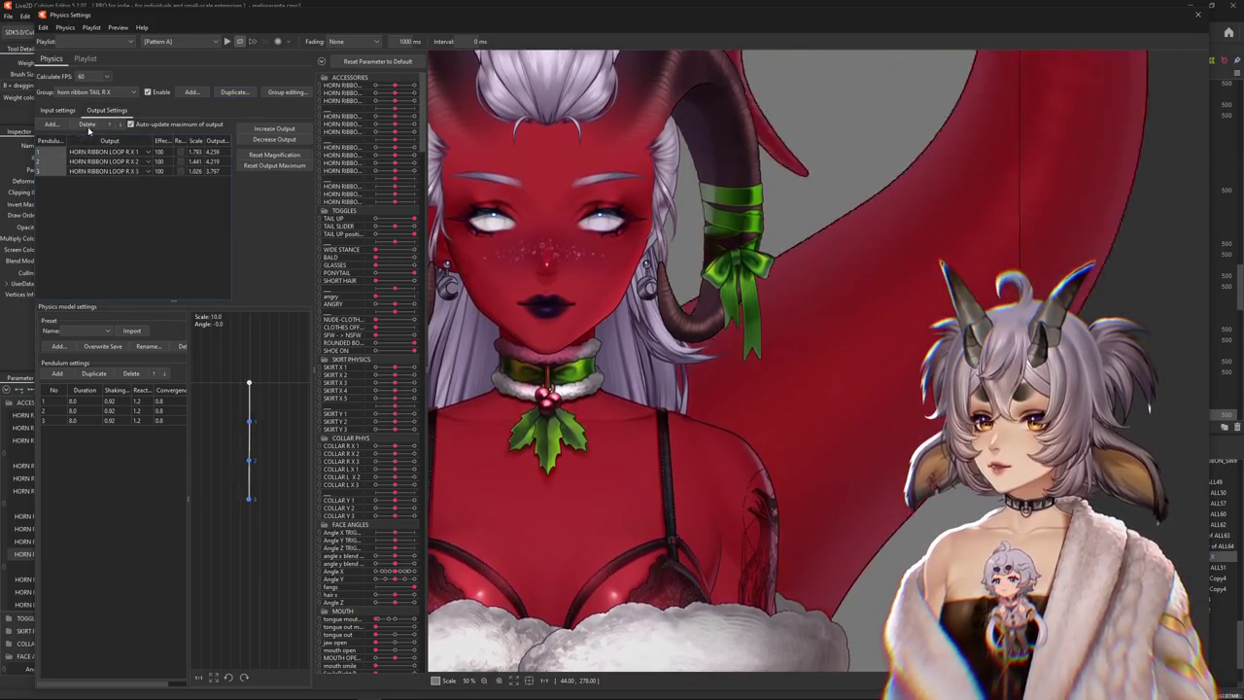
Replace the copied loop outputs with HORN RIBBON TAIL R X 1–4 as the group's outputs
left_click(86, 124)
left_click(50, 124)
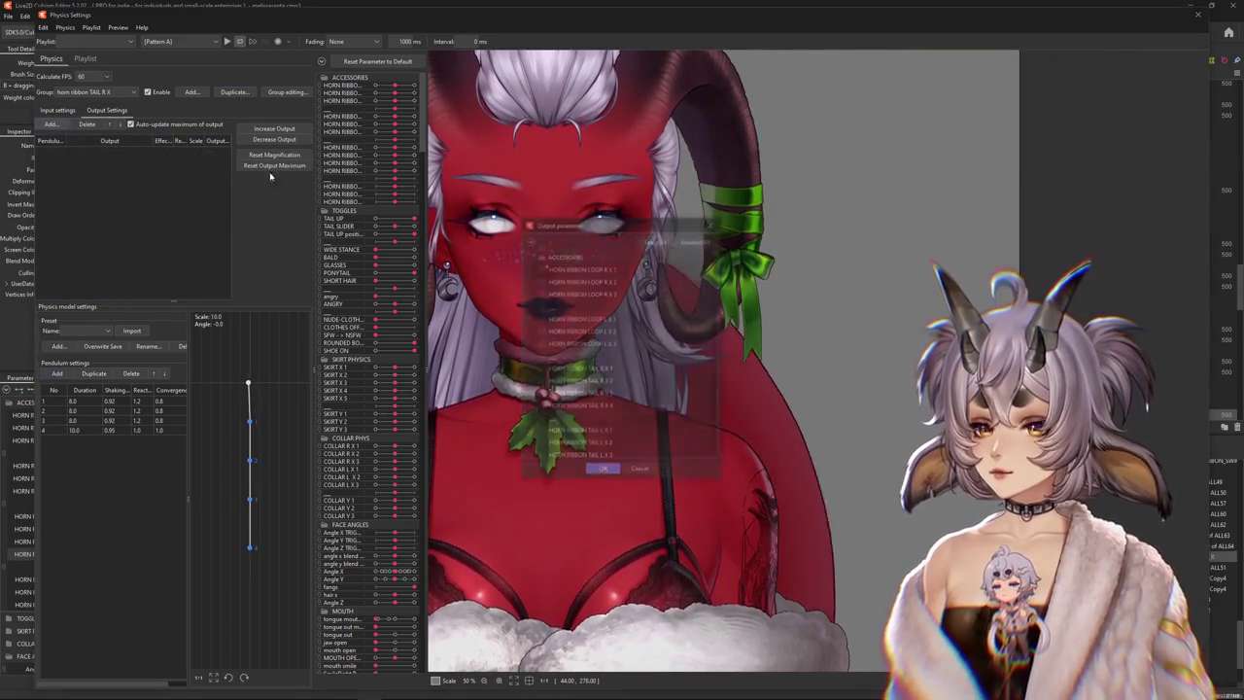
left_click(540, 368)
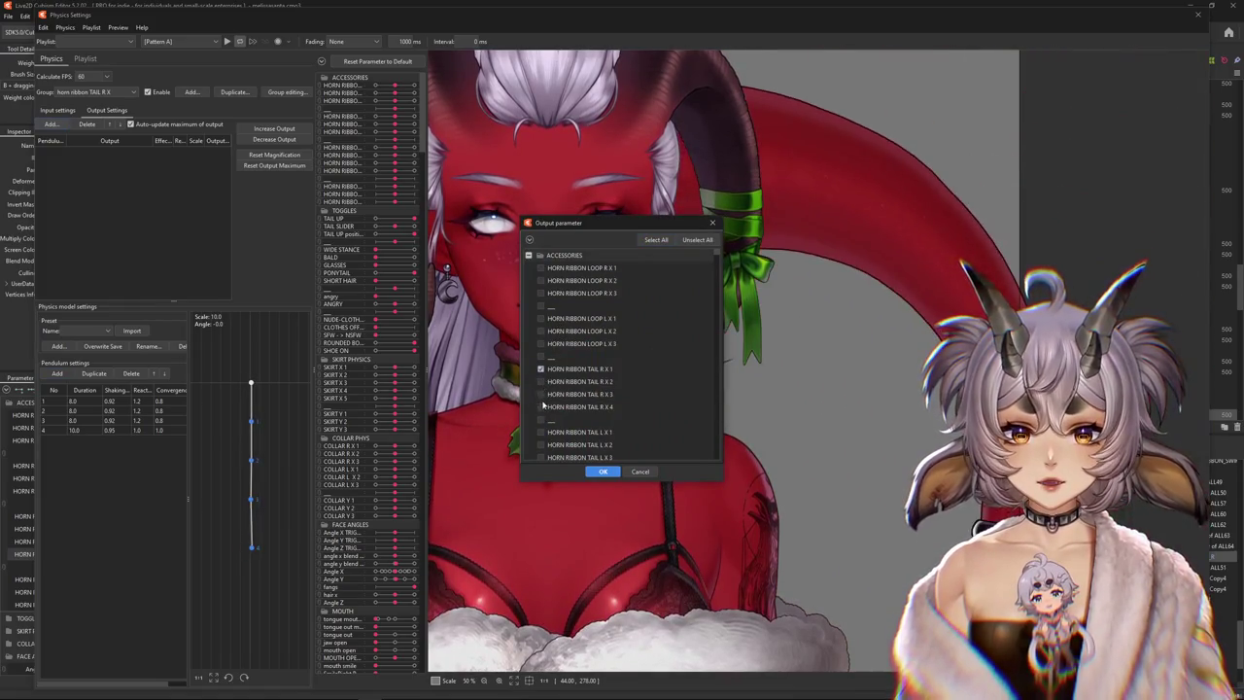
left_click(540, 407)
left_click(540, 381)
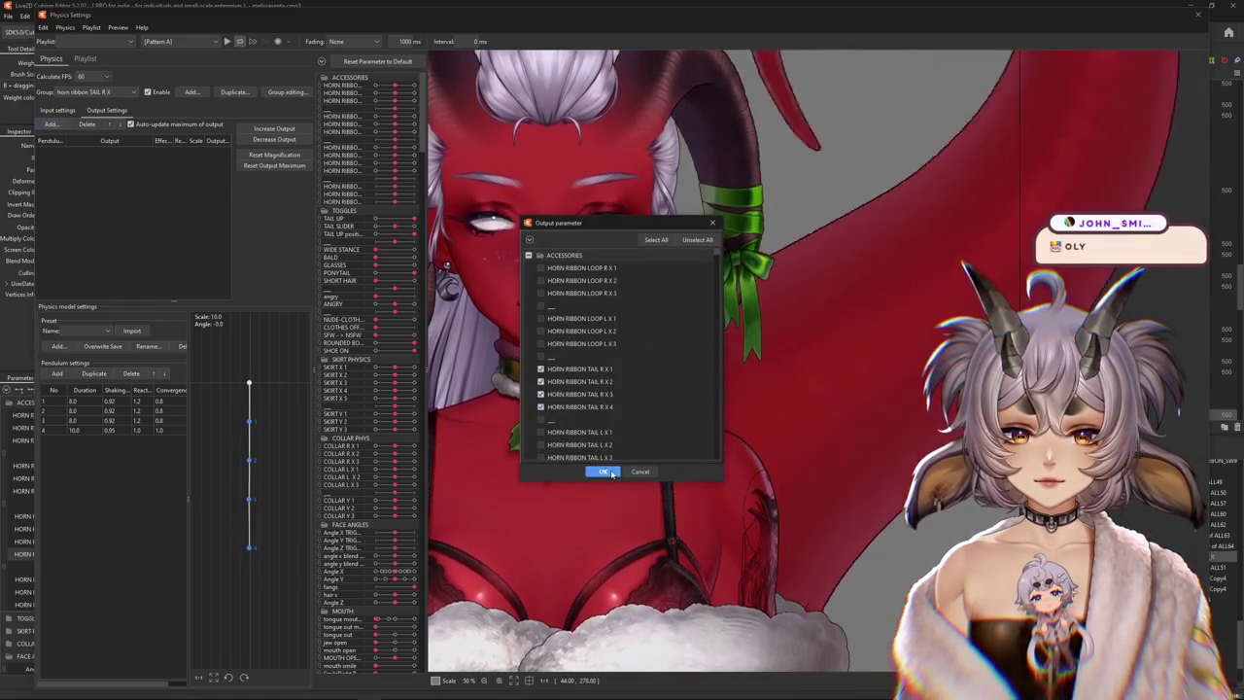
left_click(608, 471)
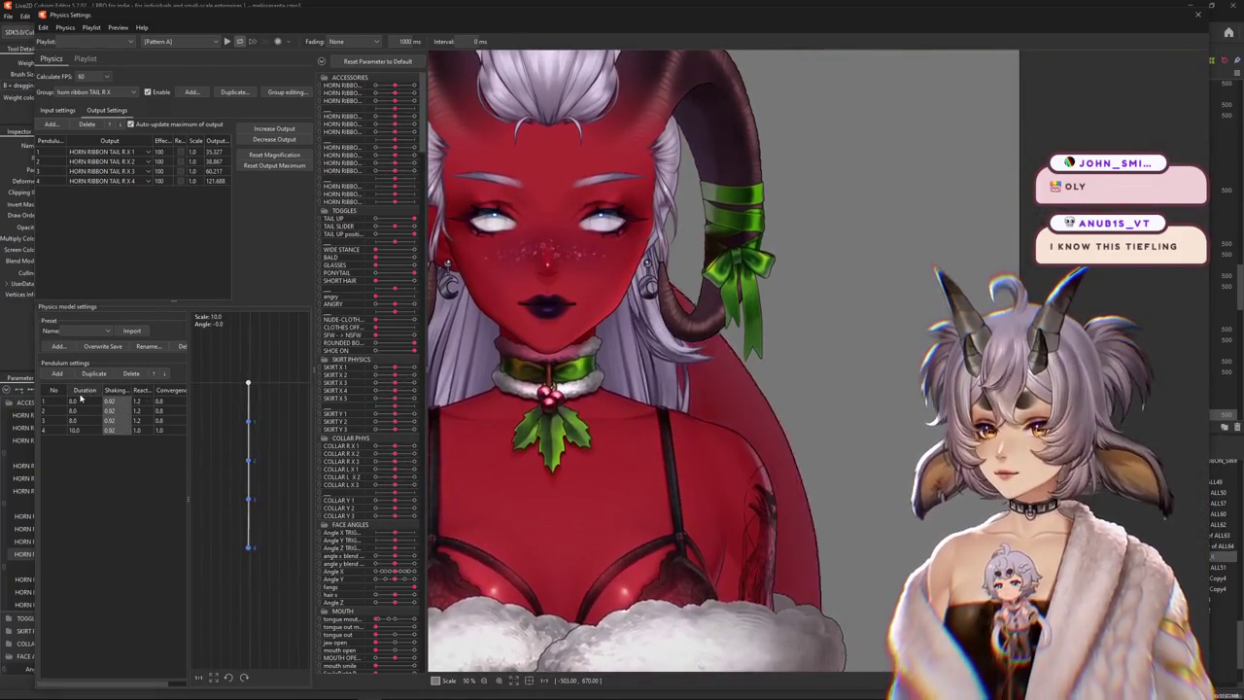
Set every pendulum duration to 10.0 and rescale the tail outputs' magnification to their range
type("10")
key("Return")
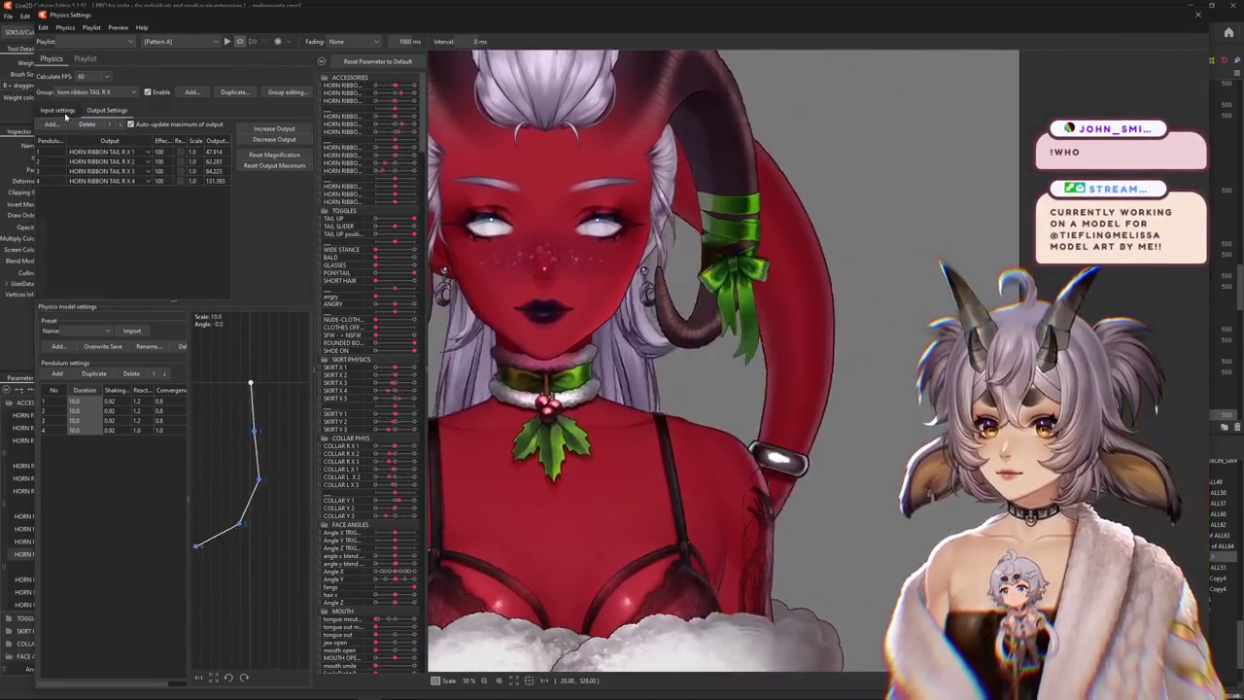
left_click(64, 113)
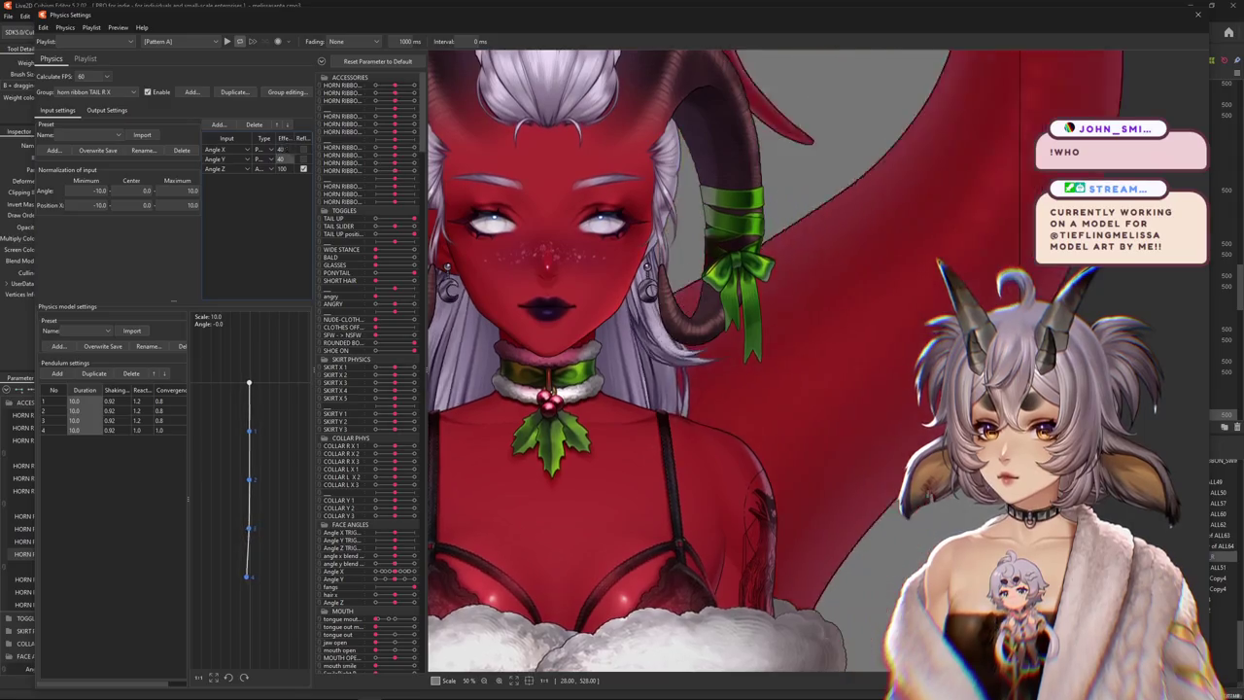
left_click(115, 111)
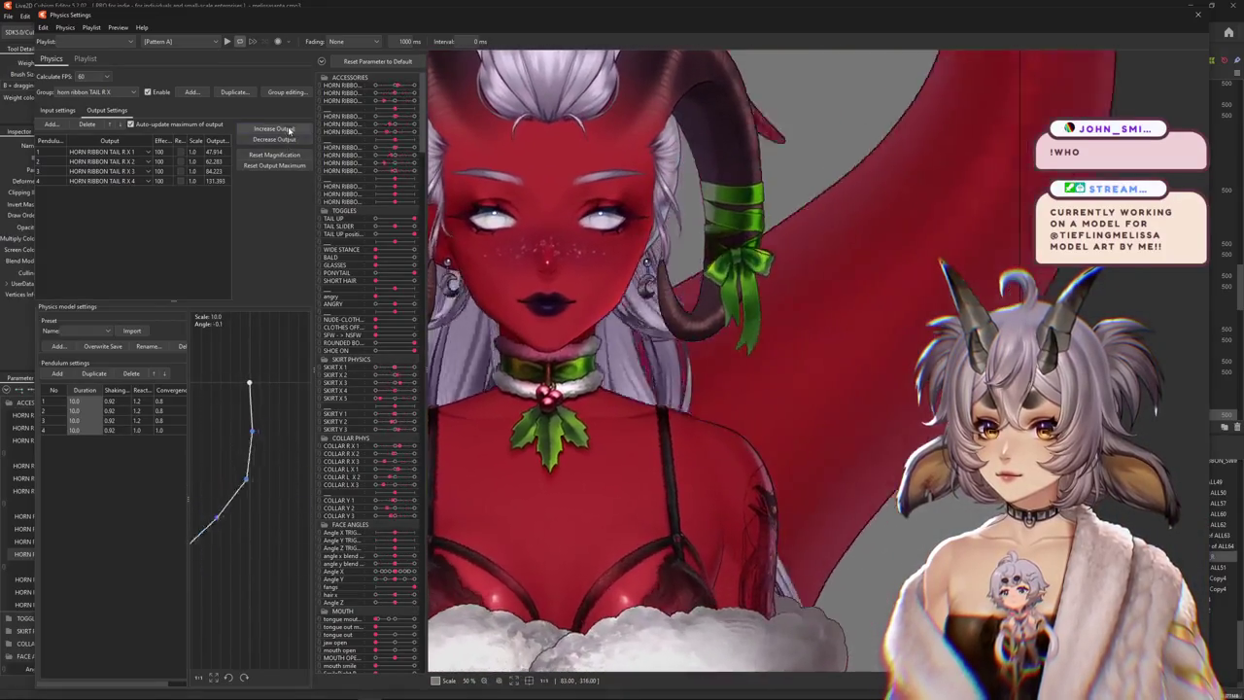
left_click(274, 155)
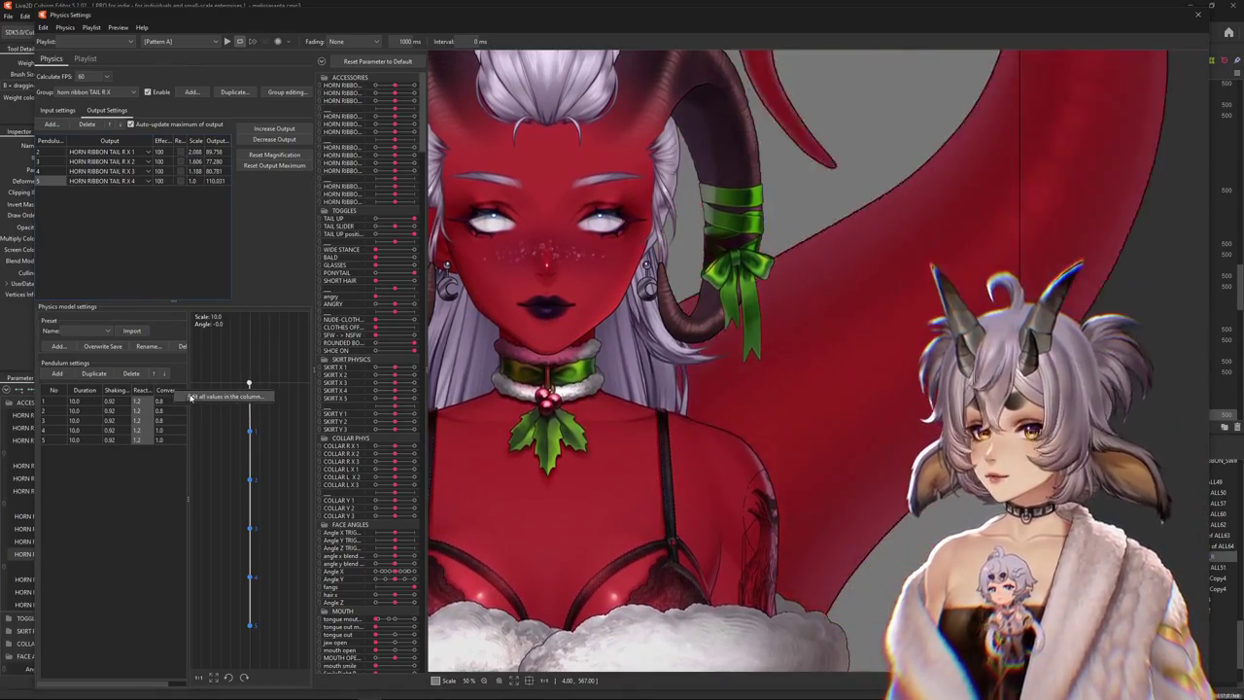
Apply one convergence value to all pendulums and test the tail sway by moving the preview head
left_click(178, 389)
mouse_move(566, 280)
left_mouse_down()
mouse_move(650, 553)
mouse_move(467, 321)
left_mouse_up()
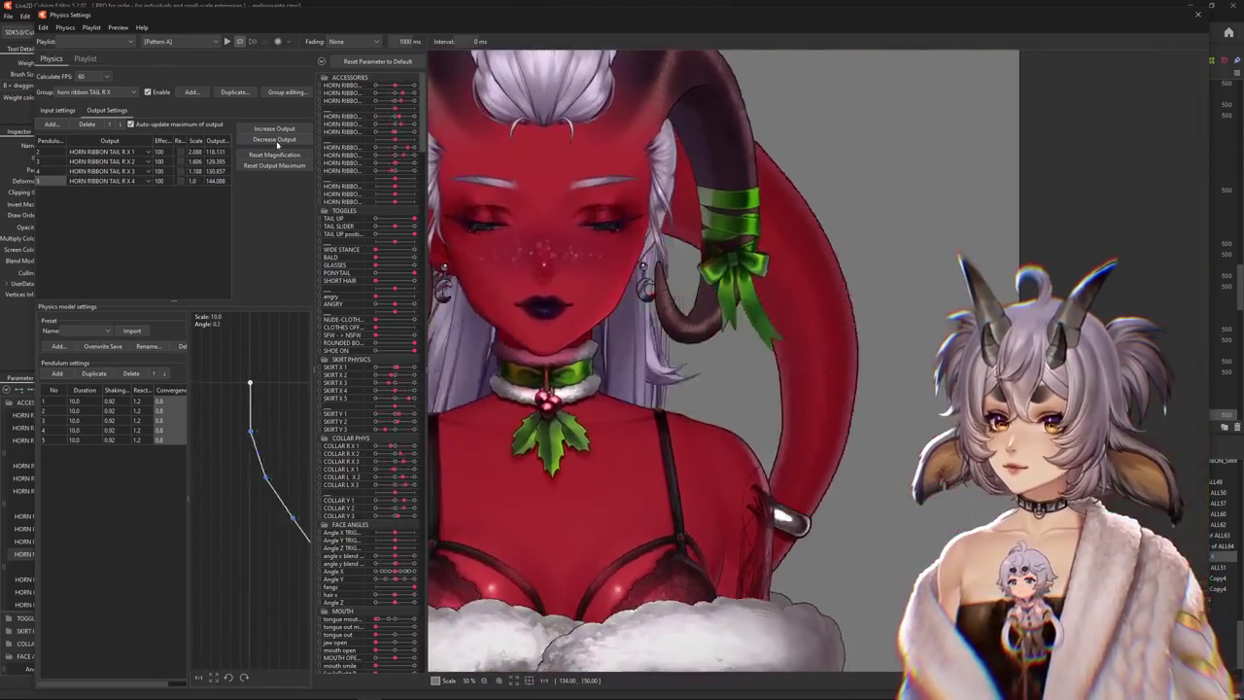
mouse_move(758, 370)
left_mouse_down()
mouse_move(712, 499)
mouse_move(450, 380)
mouse_move(1030, 282)
left_mouse_up()
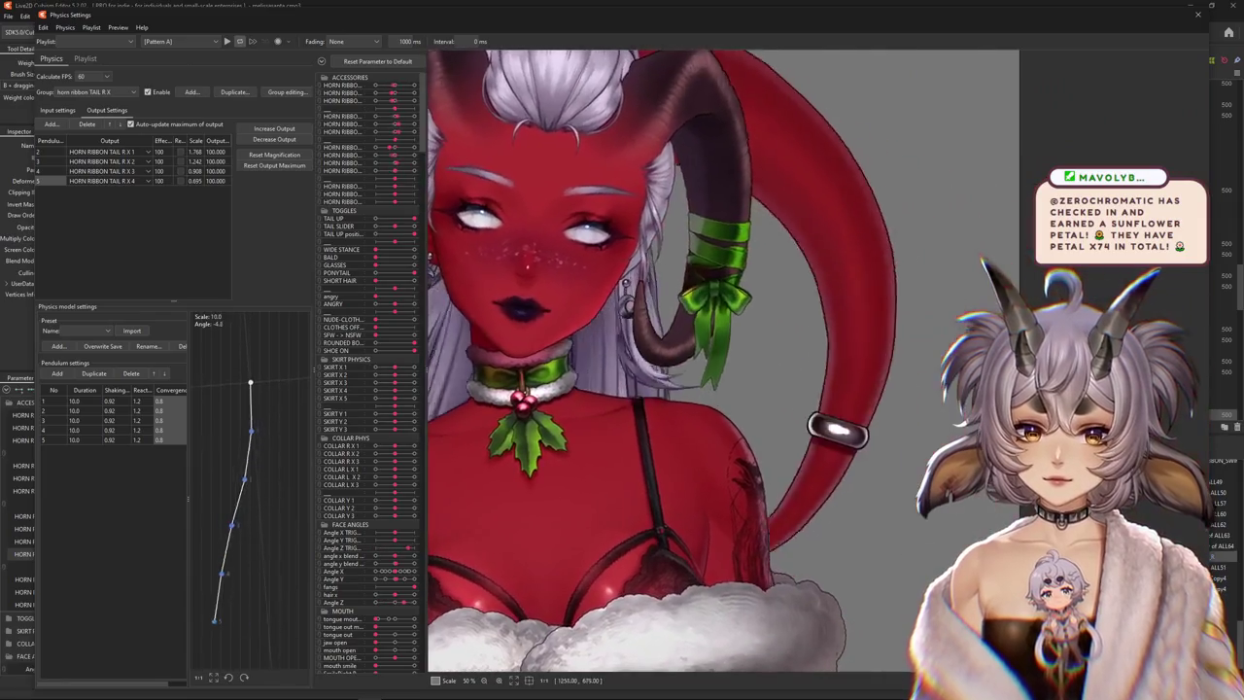
scroll(704, 422, "down", 2)
left_click_drag(877, 419, 938, 415)
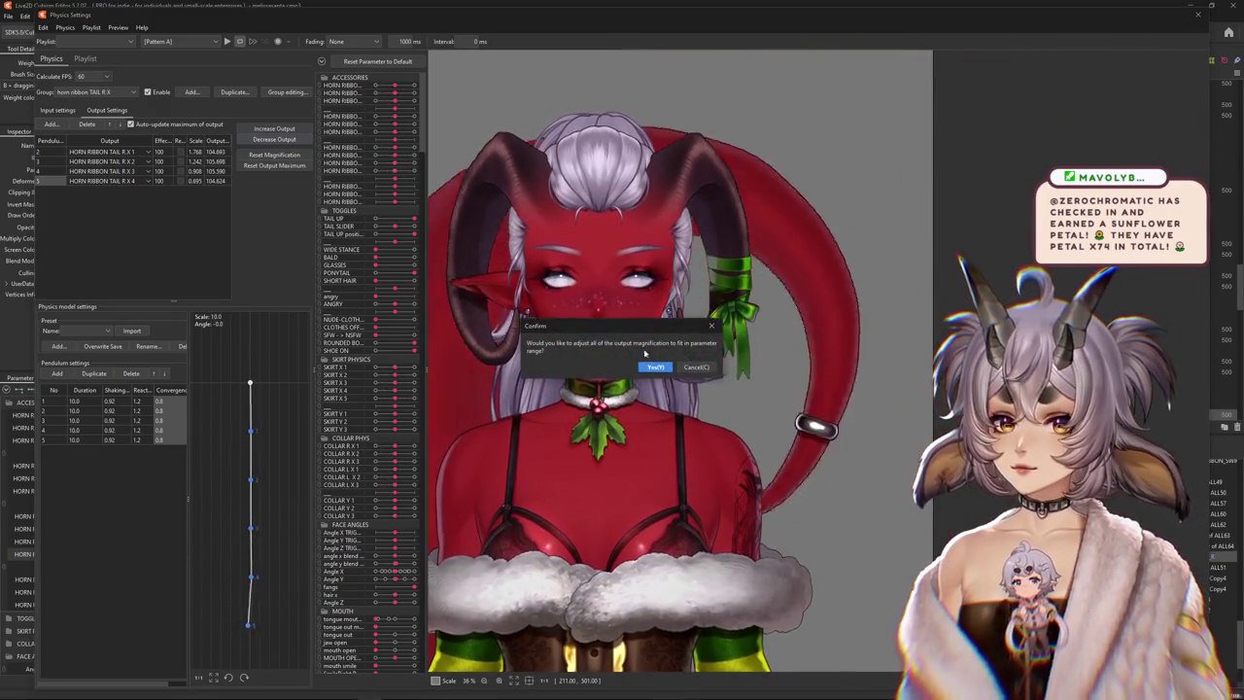
left_click(57, 110)
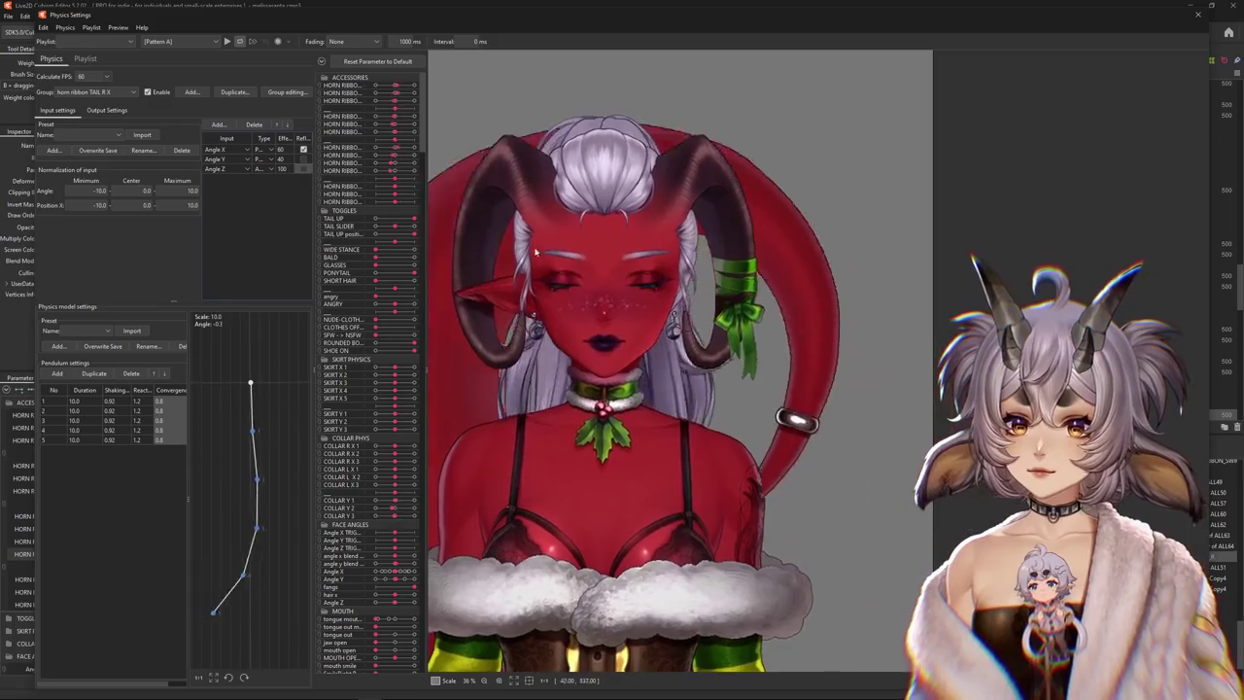
Swing the preview head in several directions to watch the ribbon tail react
left_click_drag(595, 525, 806, 476)
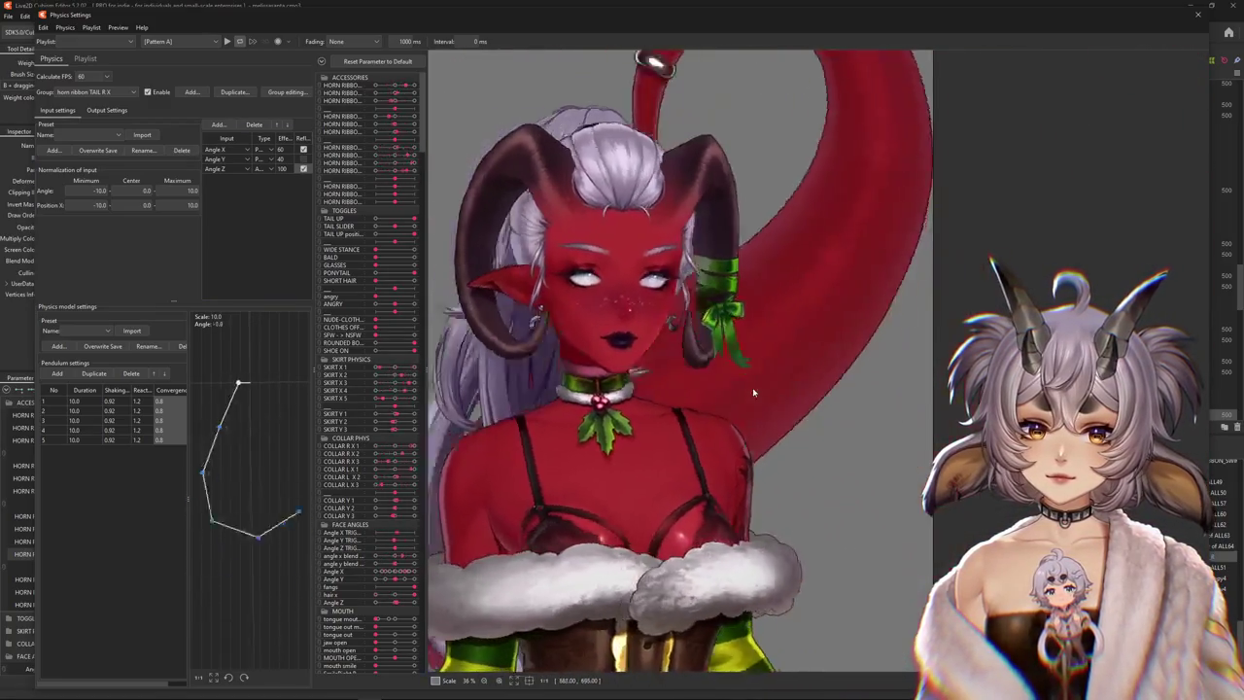
mouse_move(752, 387)
left_mouse_down()
mouse_move(752, 177)
mouse_move(745, 636)
left_mouse_up()
mouse_move(788, 311)
left_mouse_down()
mouse_move(769, 687)
mouse_move(335, 197)
left_mouse_up()
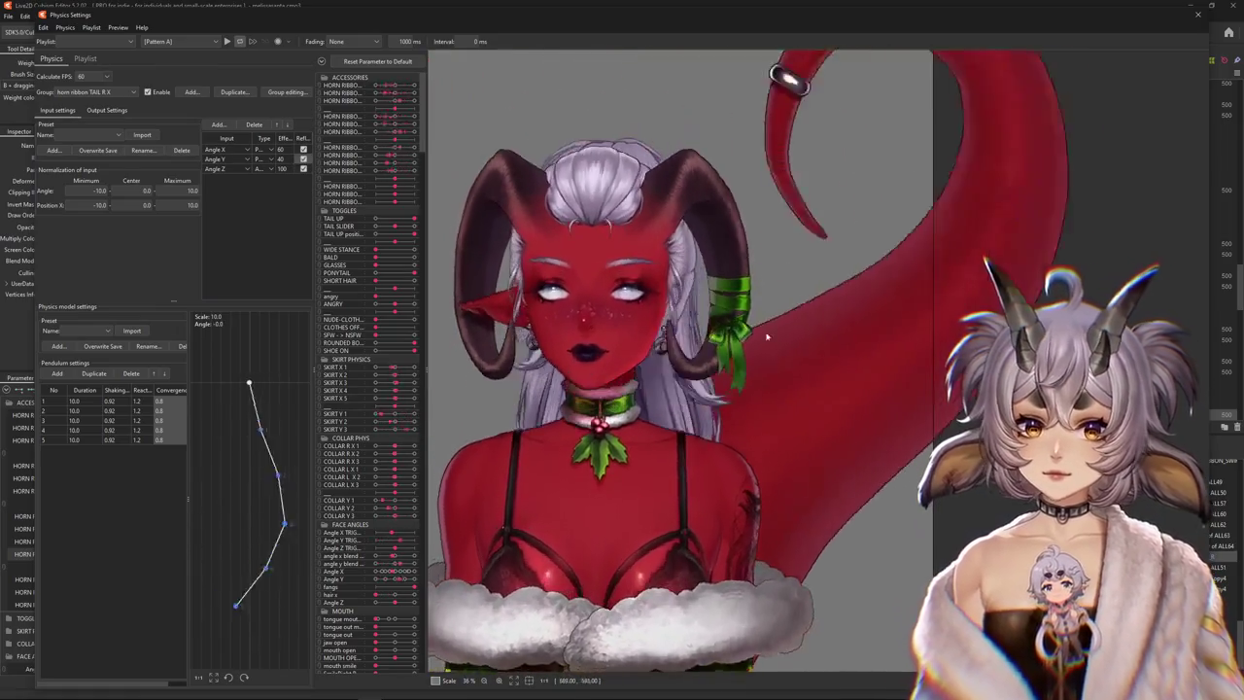
left_click_drag(698, 557, 754, 489)
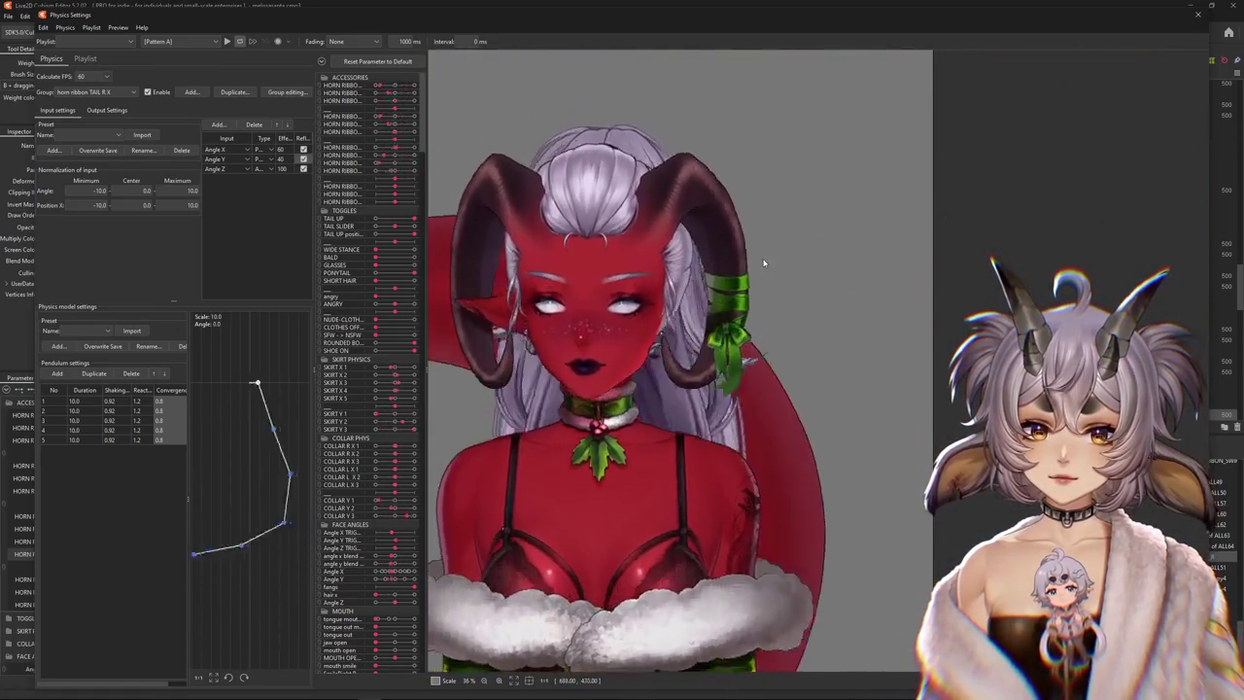
left_click_drag(764, 262, 304, 204)
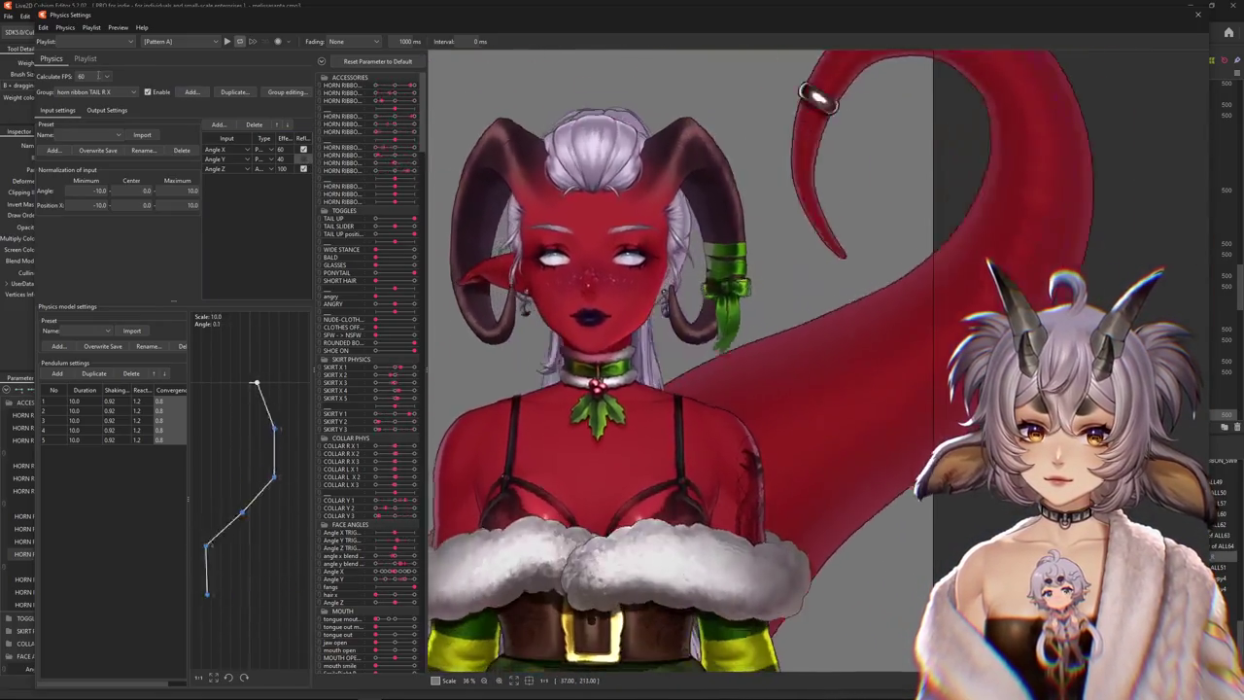
Reverse the first output's swing direction and close Physics Settings
left_click(107, 110)
left_click(180, 152)
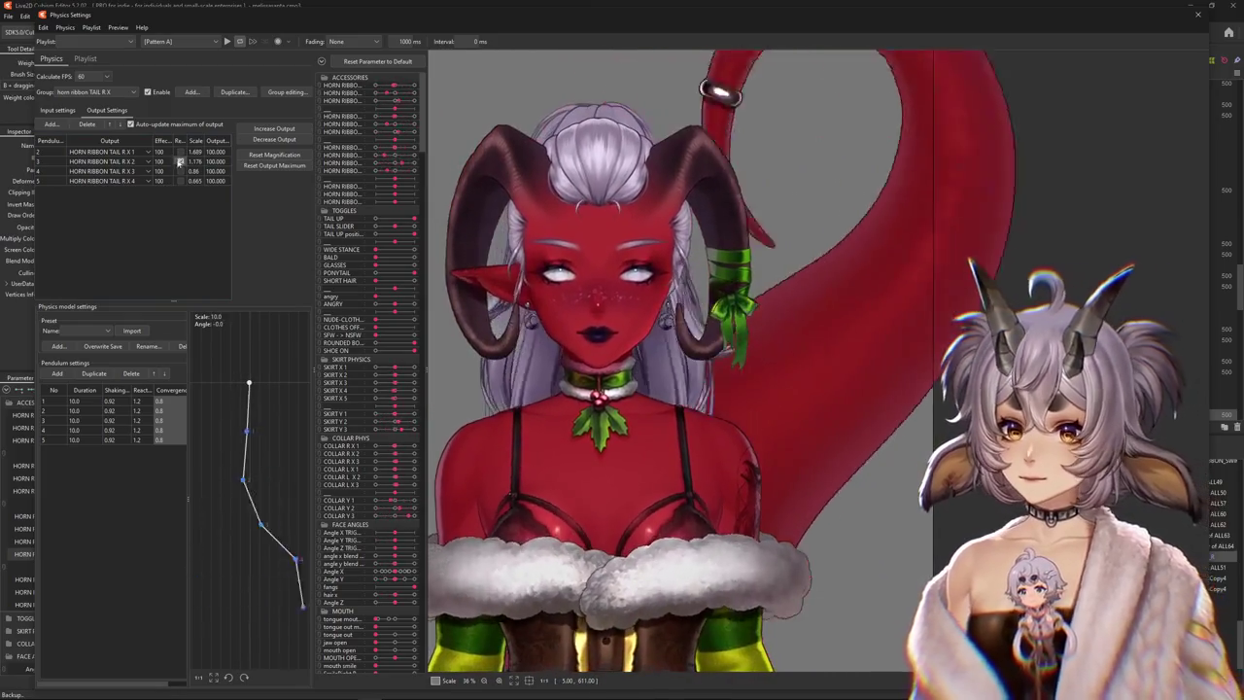
left_click(1197, 15)
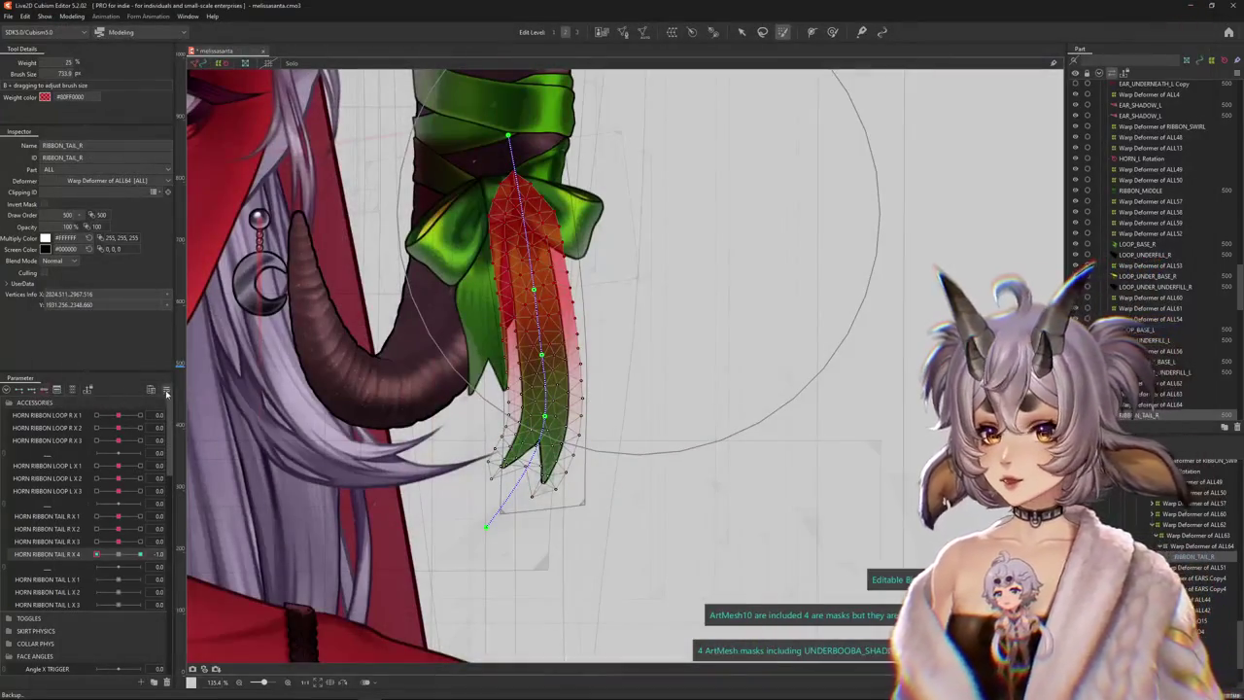
Add a new parameter named HORN RIBBON TAIL R X 0 with range -1 to 1
left_click(167, 392)
left_click(224, 394)
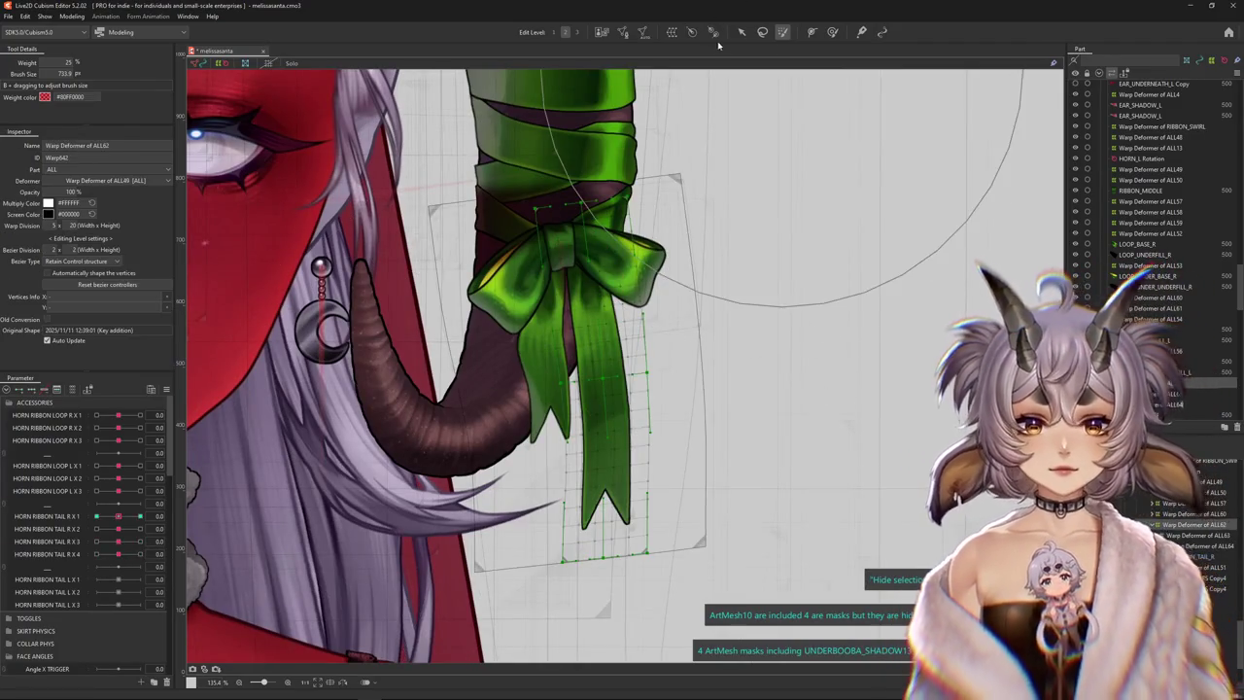
left_click(165, 389)
left_click(224, 394)
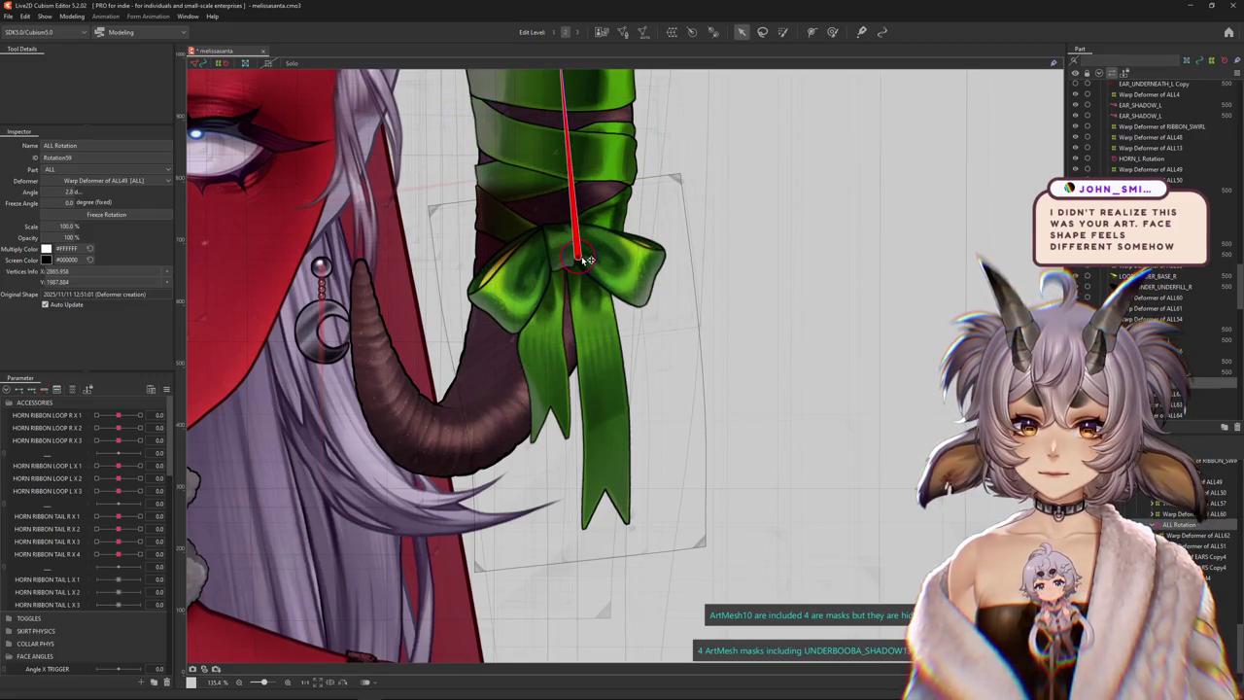
scroll(587, 259, "down", 3)
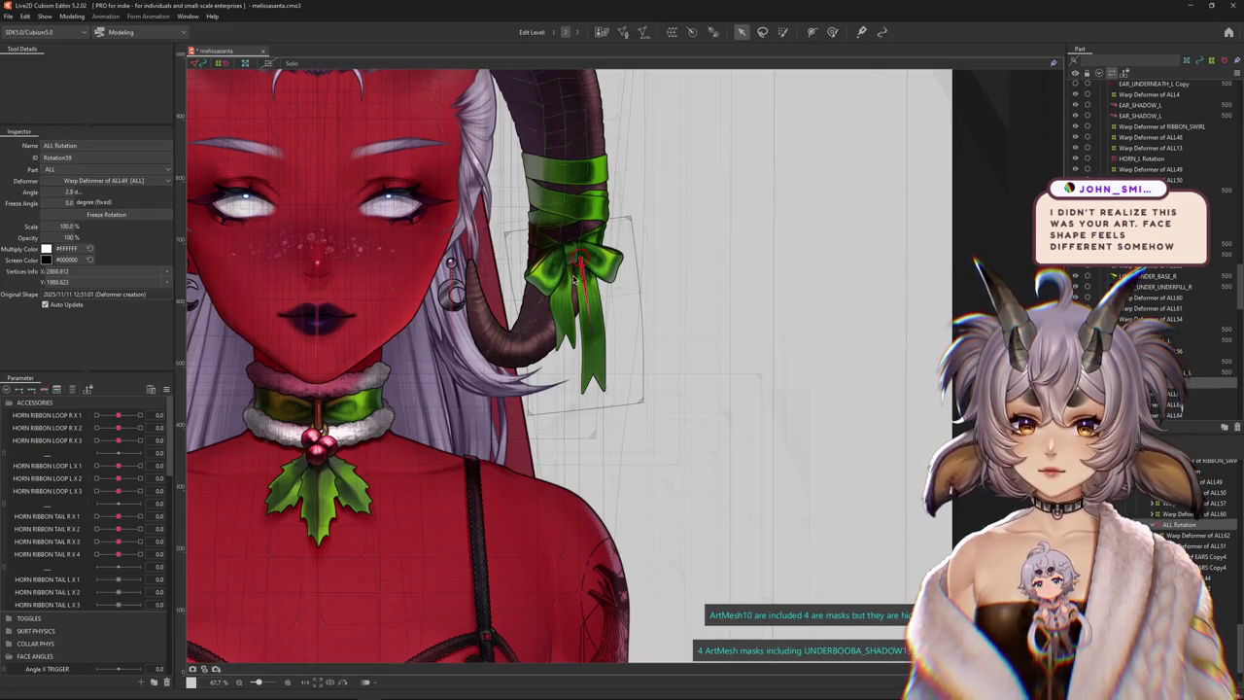
scroll(574, 278, "up", 2)
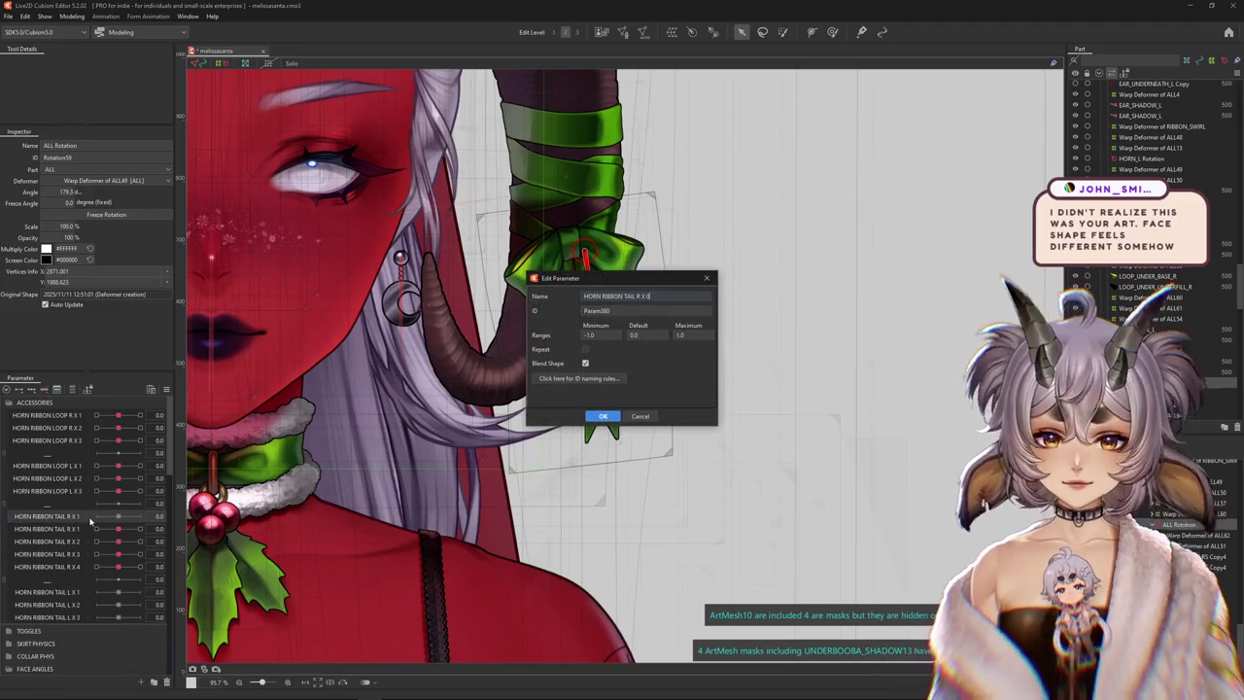
key("Return")
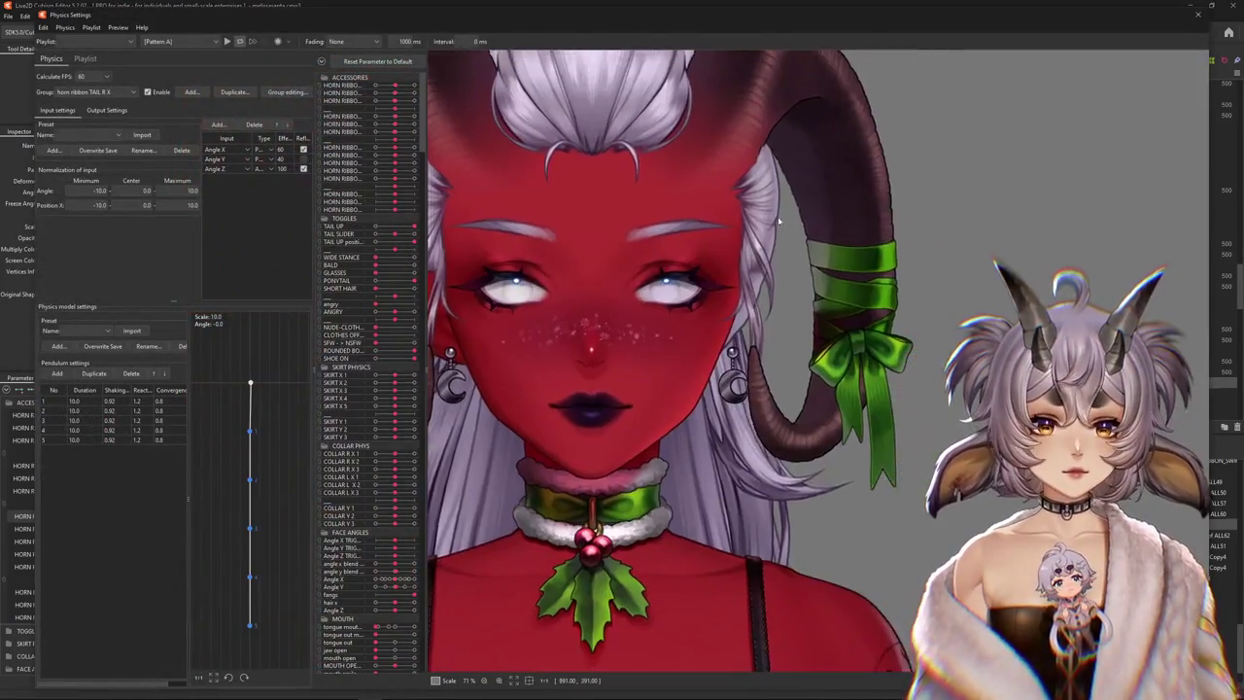
Add HORN RIBBON TAIL R X 0 as a physics output and move it to the top
left_click_drag(779, 222, 292, 432)
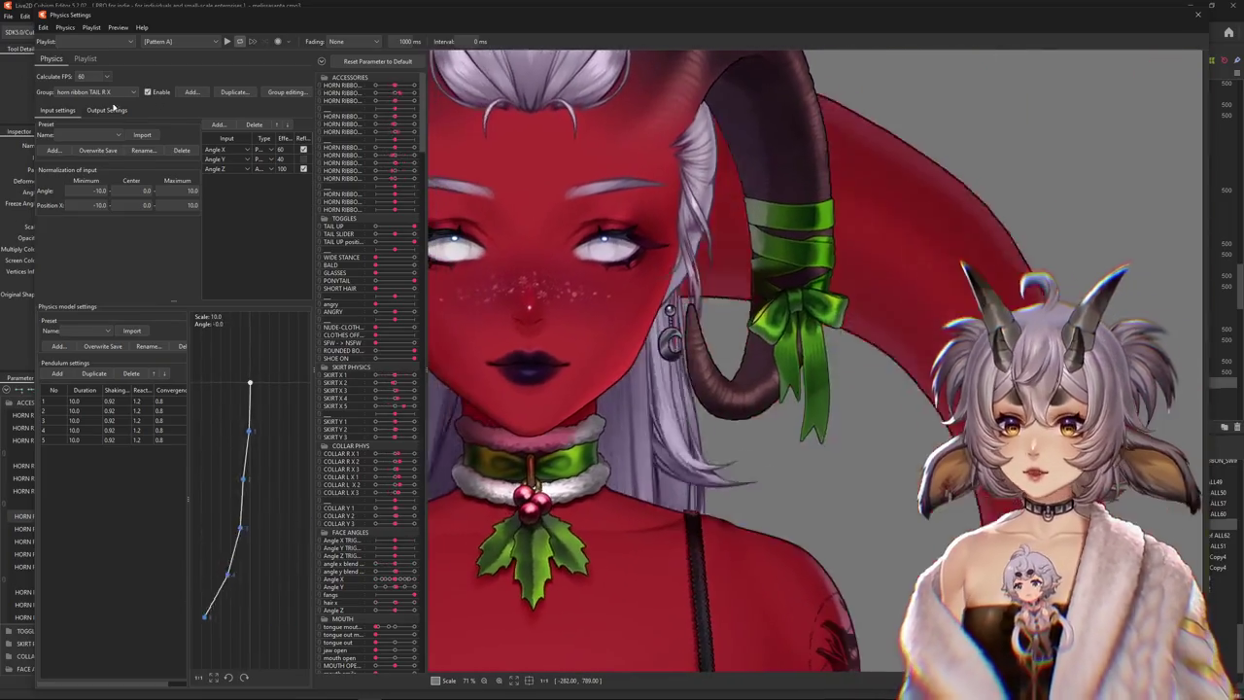
left_click(107, 110)
left_click(50, 124)
left_click(580, 368)
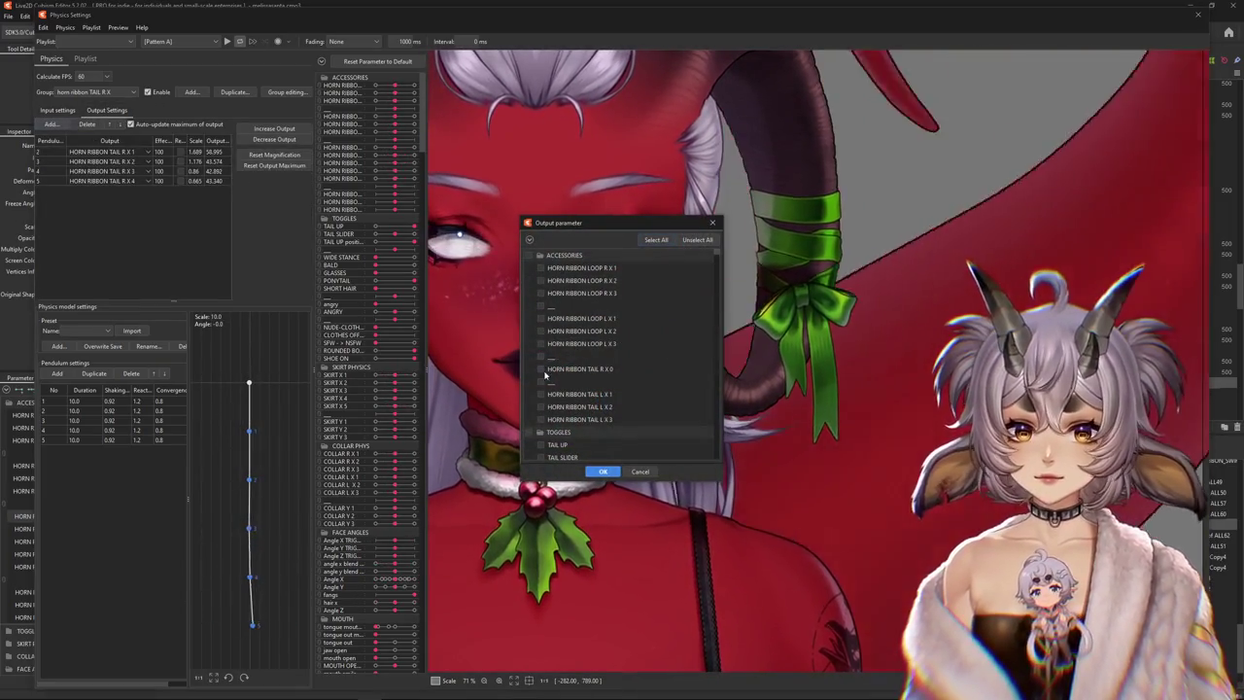
left_click(602, 471)
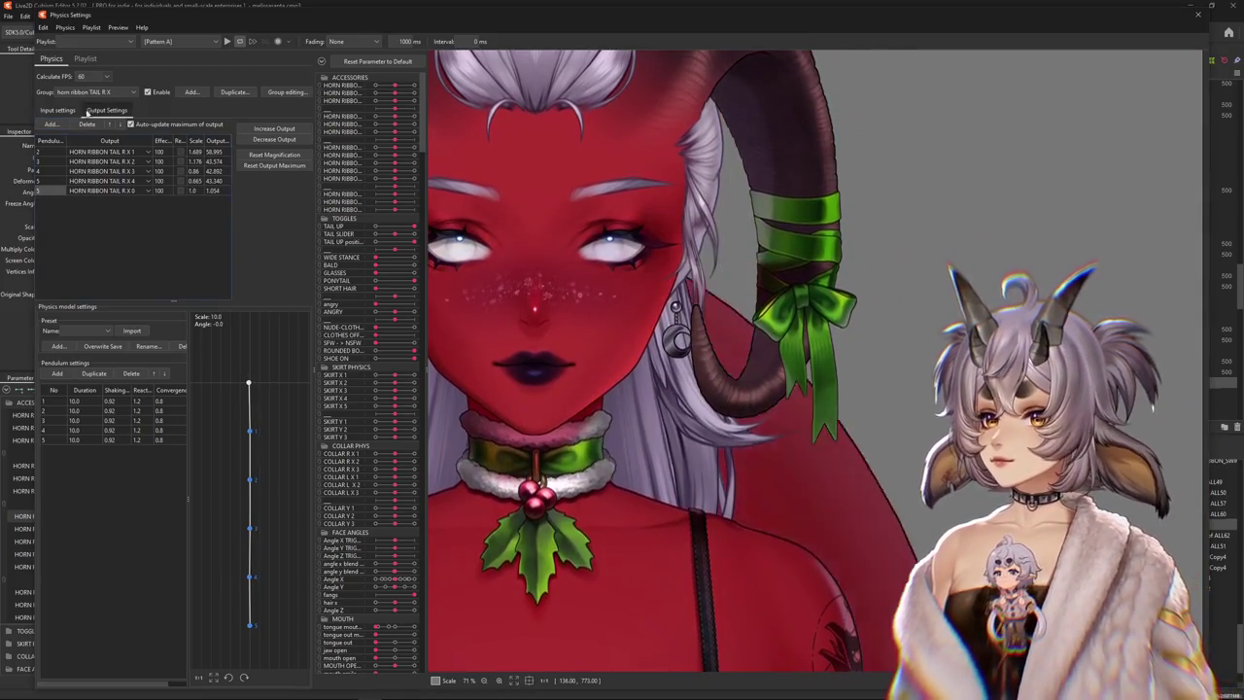
left_click(110, 124)
left_click(110, 124)
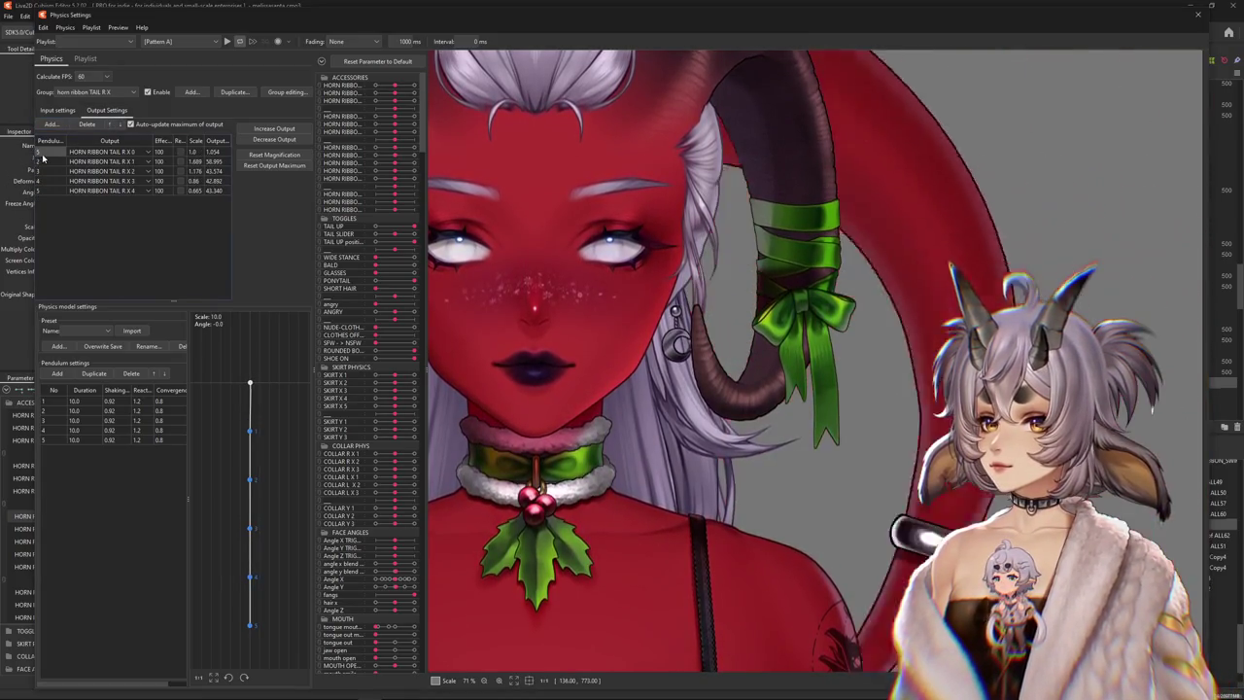
Fit all output magnifications to the parameter range while swinging the head to preview
left_click_drag(570, 305, 847, 398)
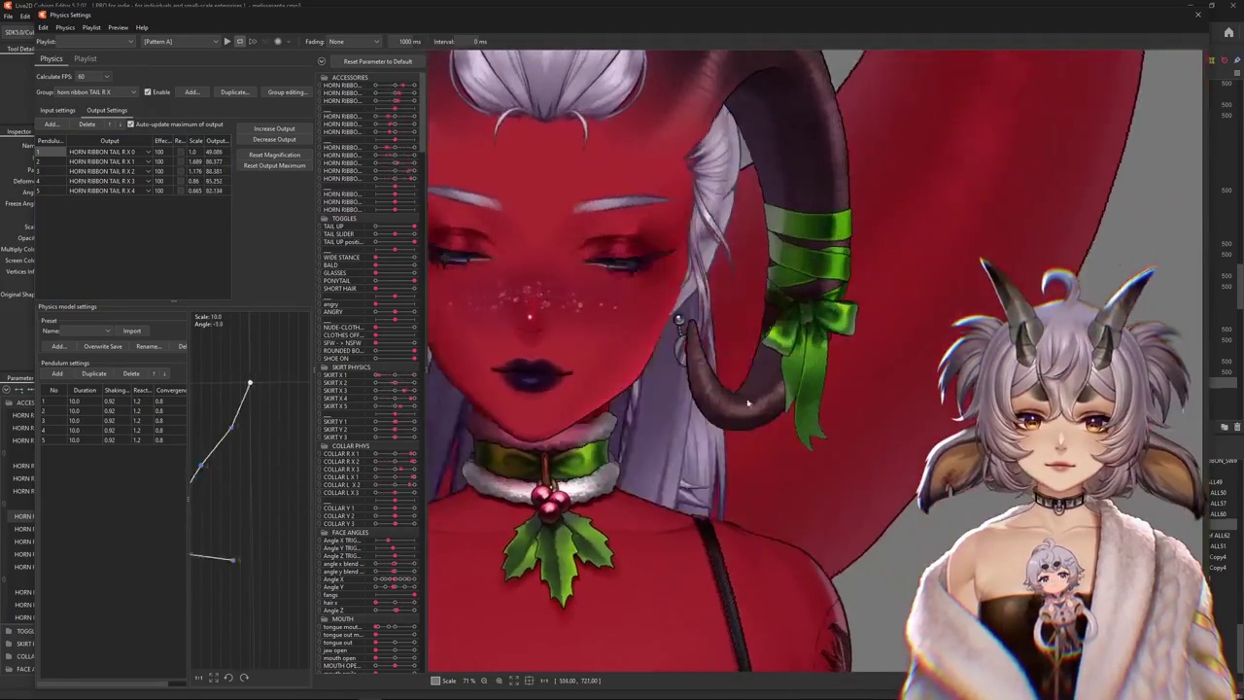
mouse_move(847, 398)
left_mouse_down()
mouse_move(834, 377)
mouse_move(709, 648)
mouse_move(1076, 486)
mouse_move(651, 369)
left_mouse_up()
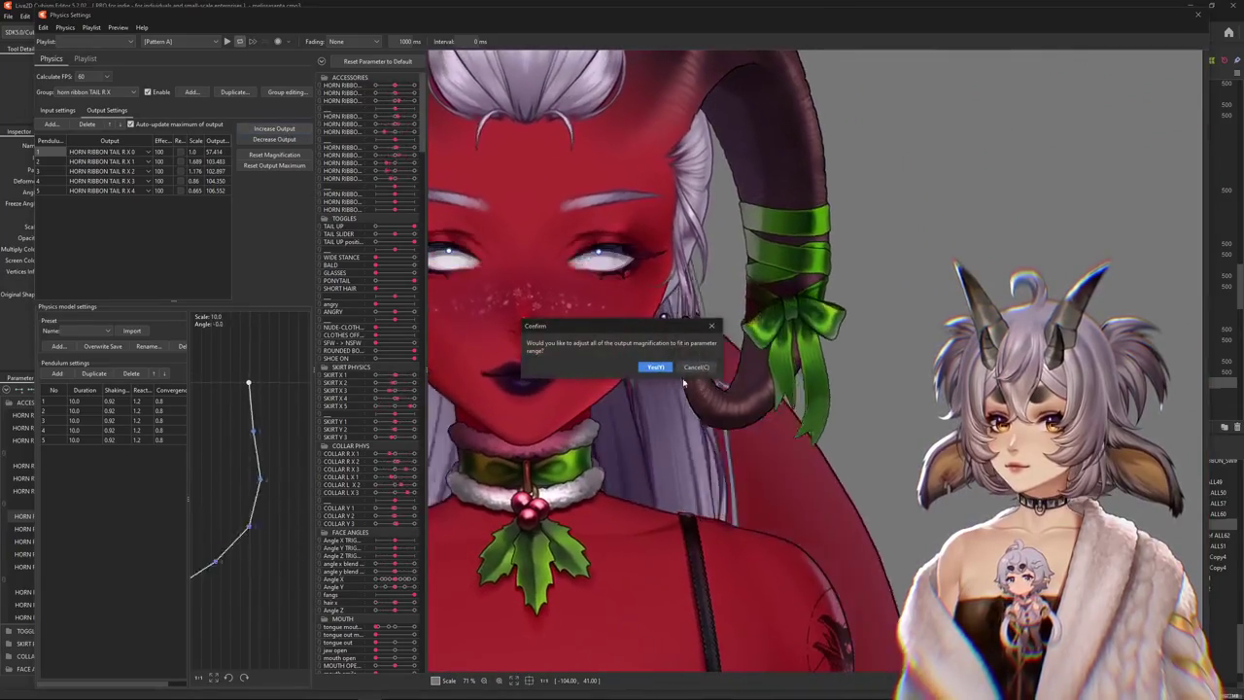
left_click(649, 364)
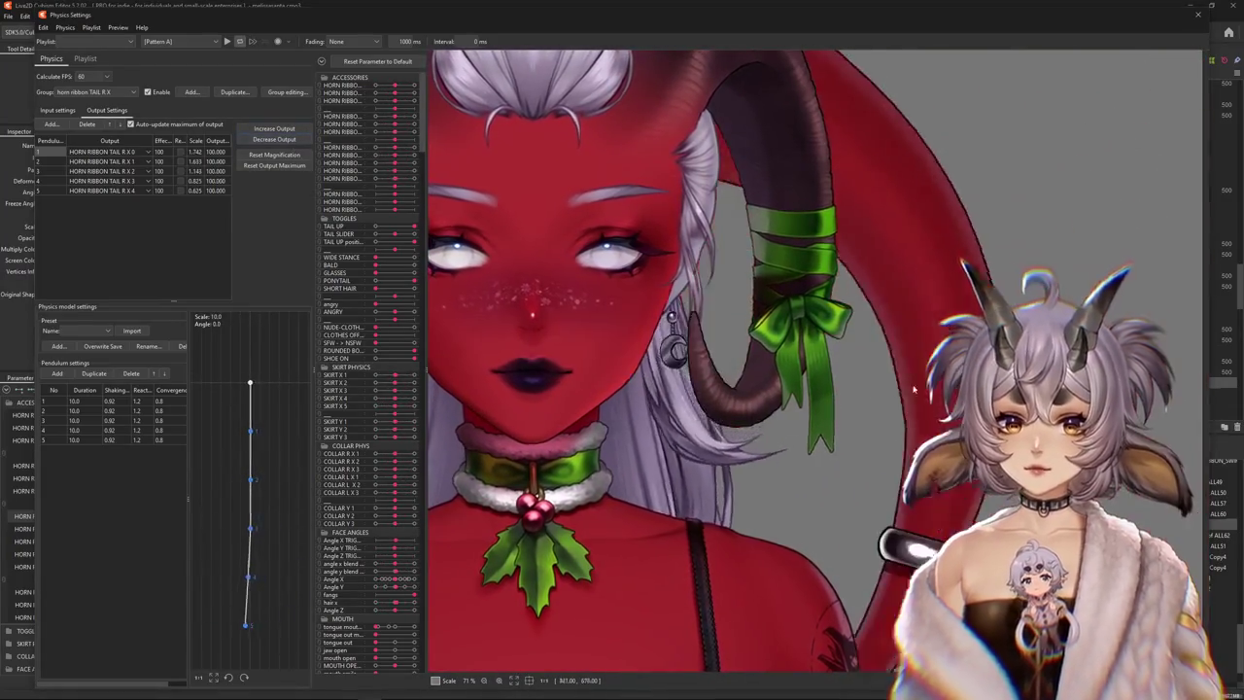
left_click_drag(913, 389, 476, 402)
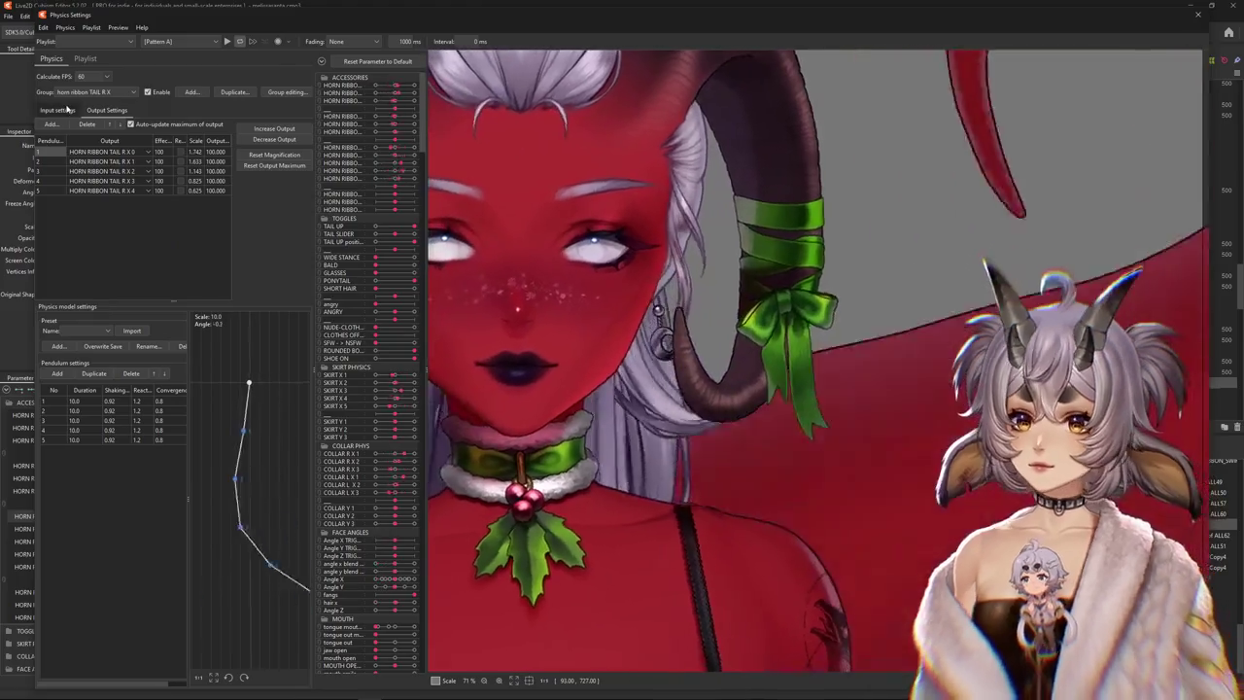
Check the horn ribbon R X group's input settings, then return to its output settings
left_click(58, 110)
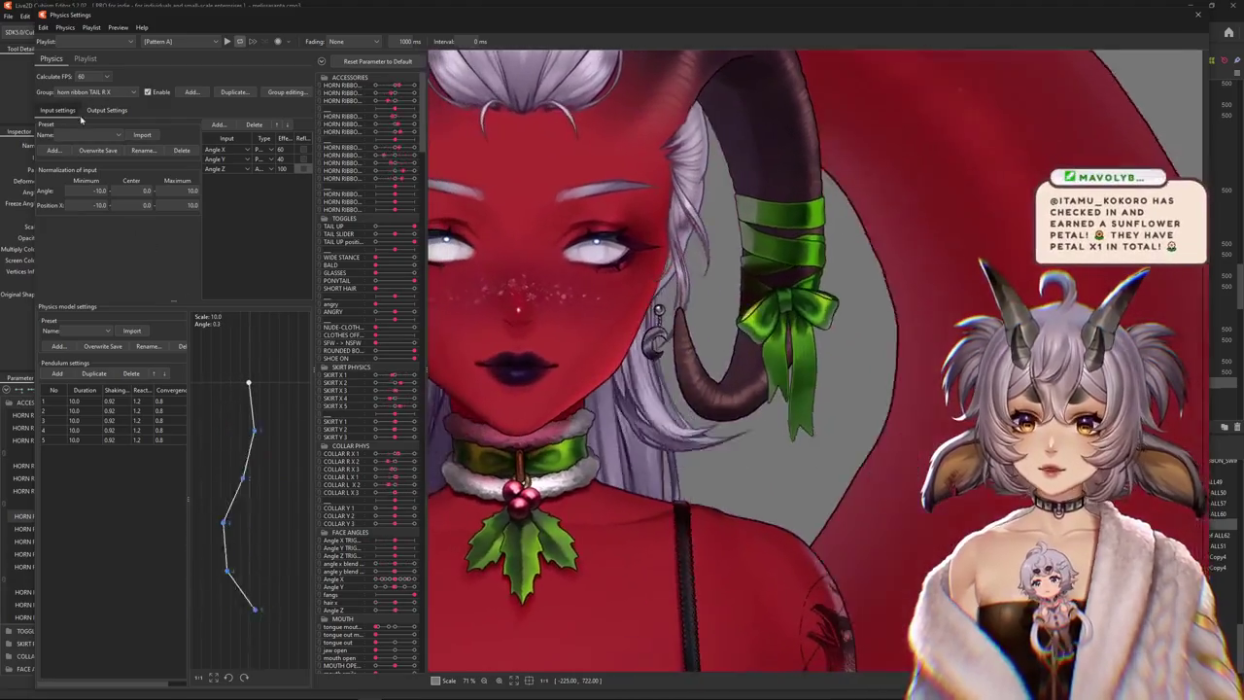
left_click(107, 110)
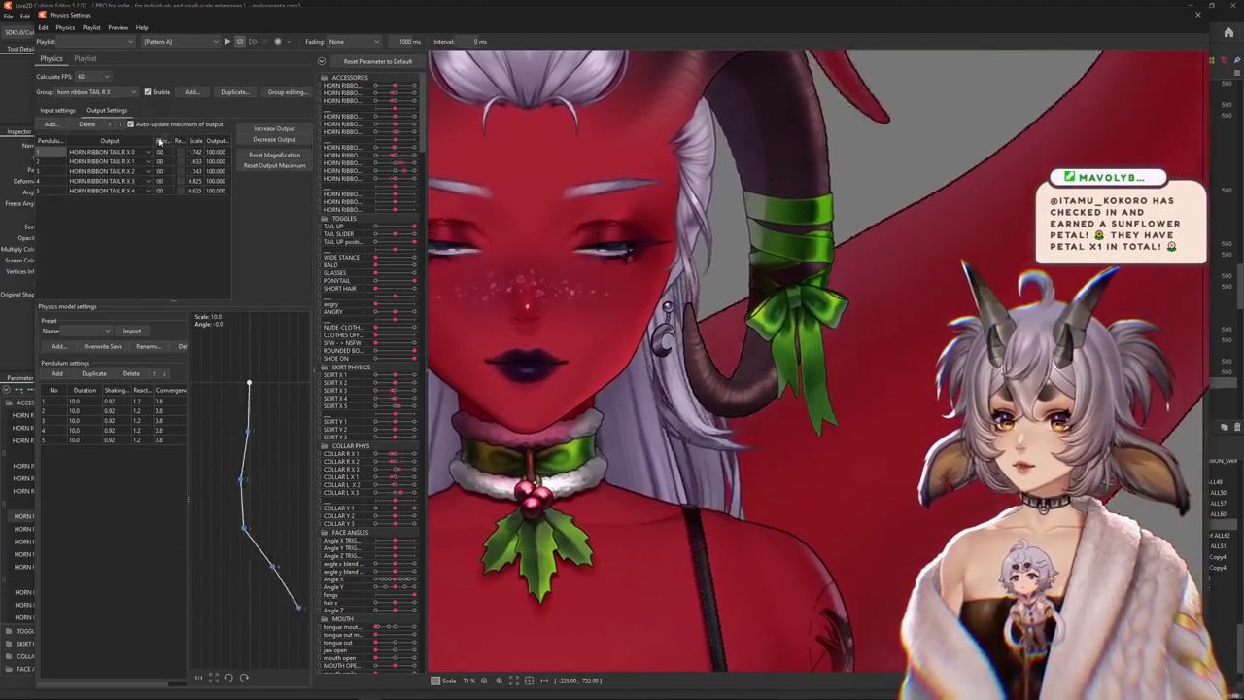
Reverse the HORN RIBBON TAIL R X 0 output and compare input/output settings while previewing
left_click(179, 152)
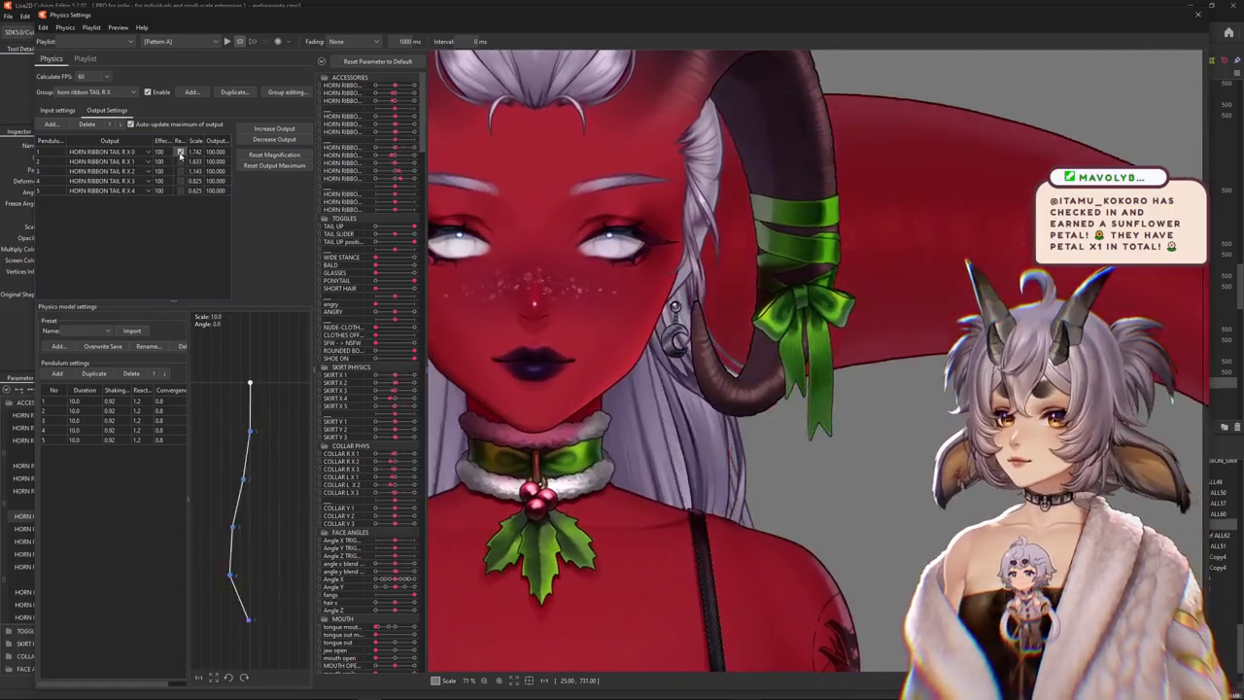
left_click(53, 111)
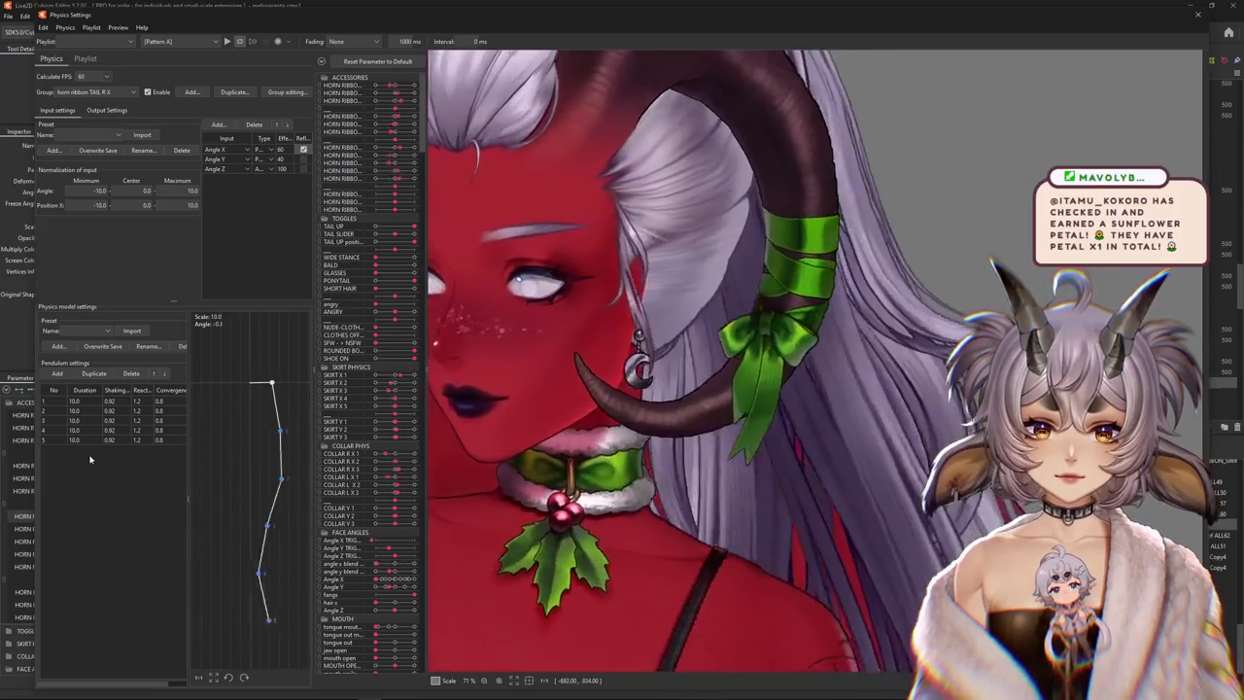
left_click(107, 110)
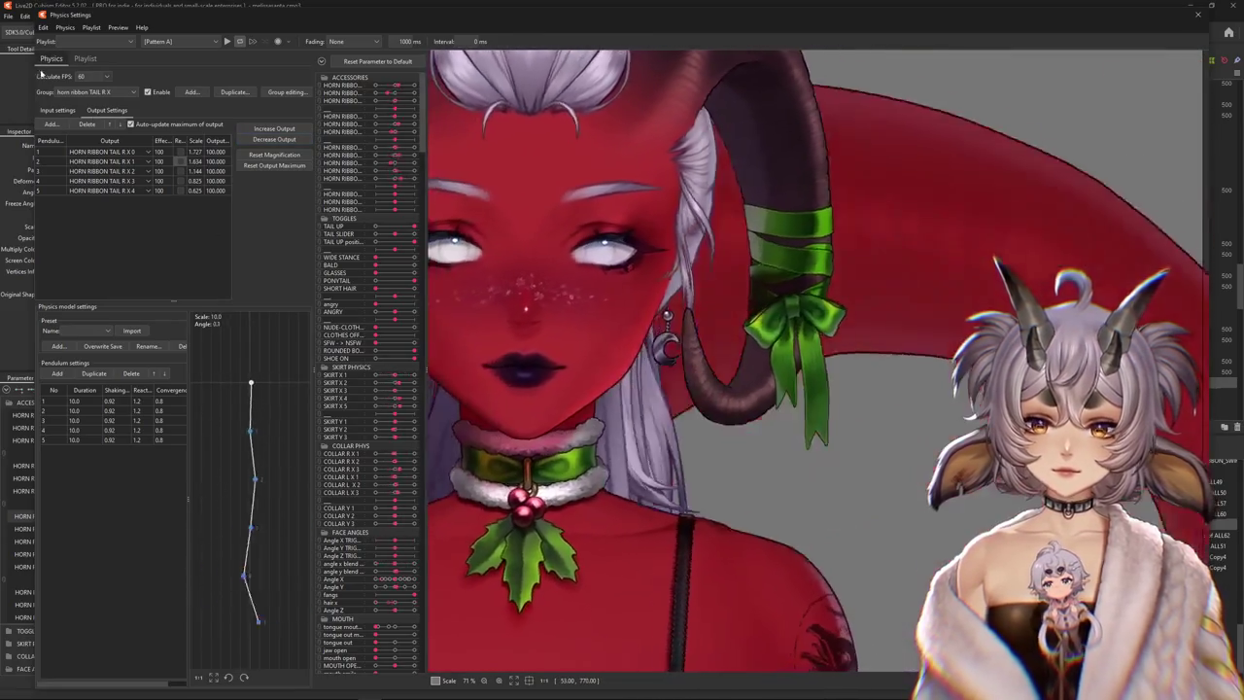
left_click(58, 110)
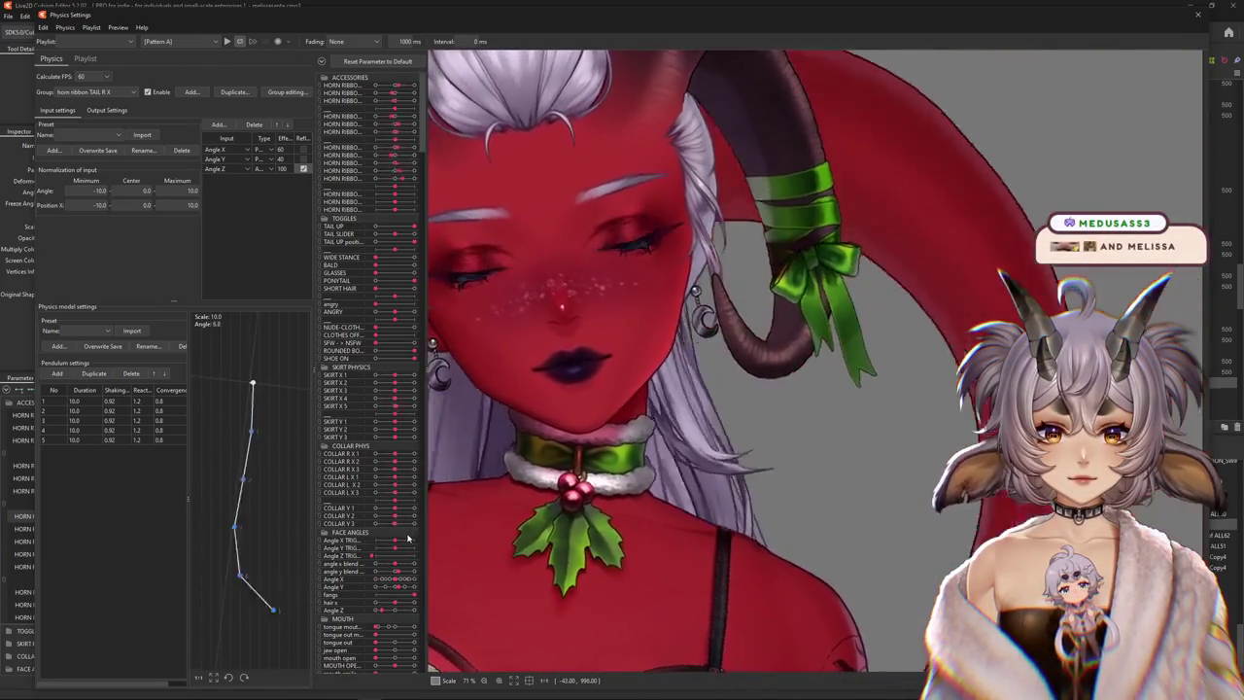
Set the input angle normalization to minimum -15 and maximum 15
type("-15")
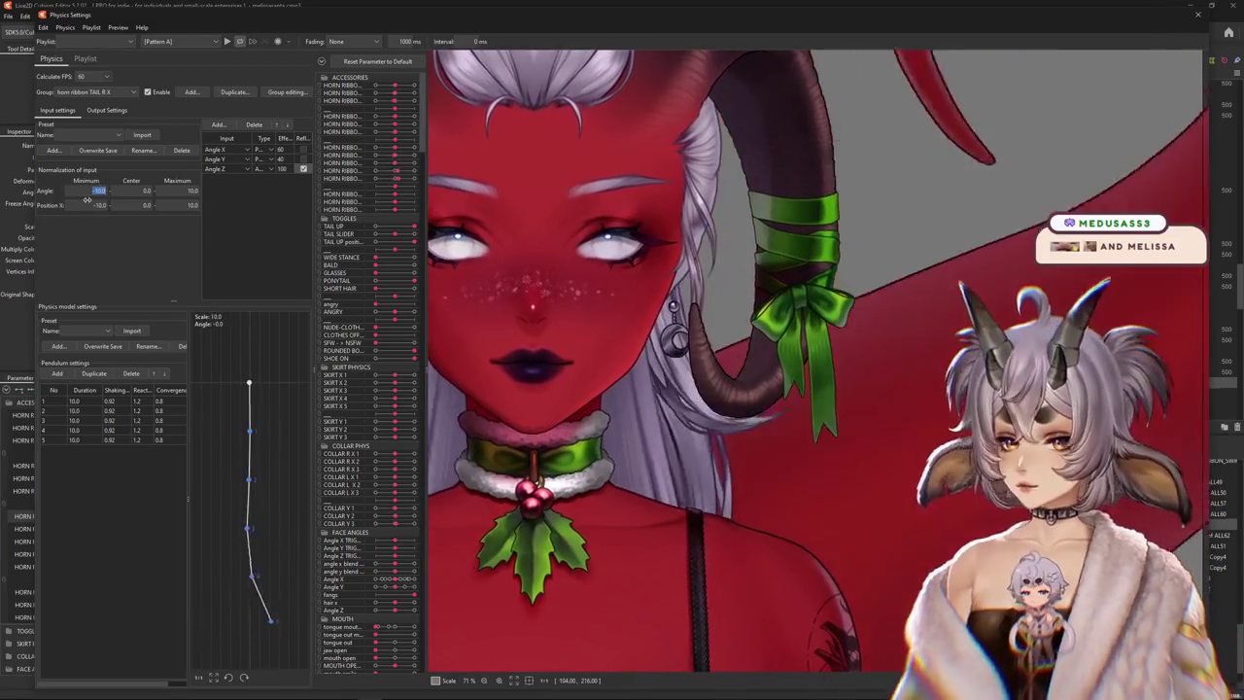
key("Return")
double_click(187, 190)
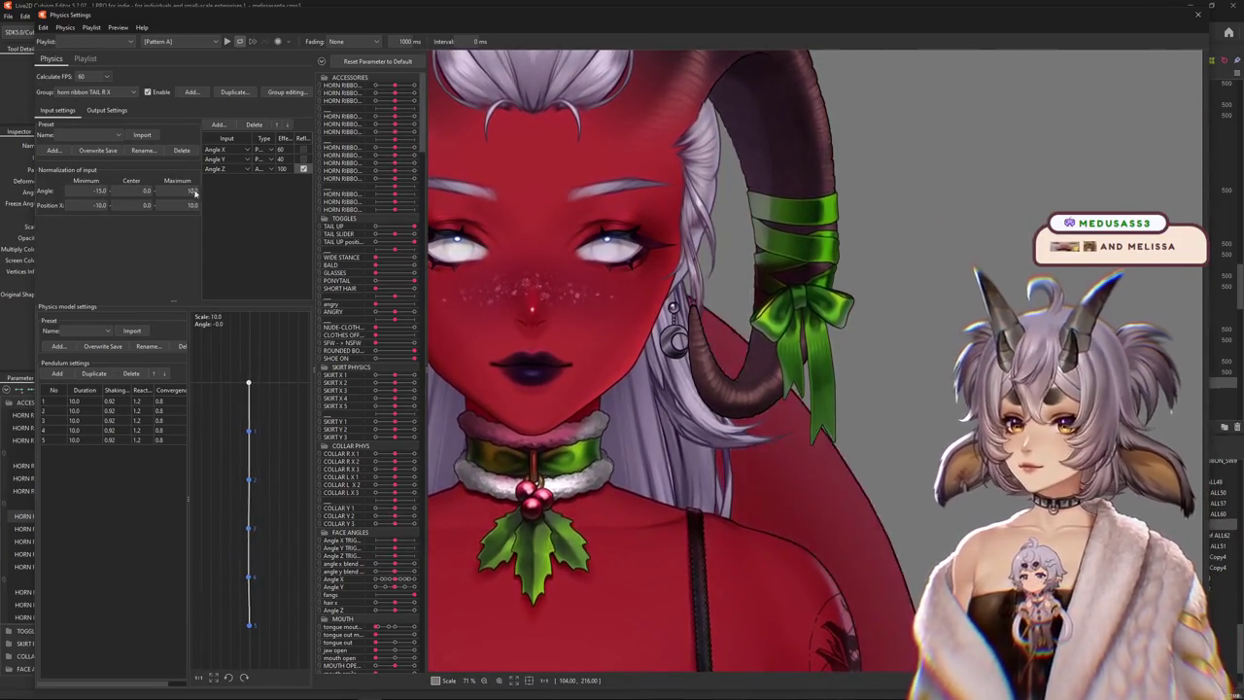
type("15")
key("Return")
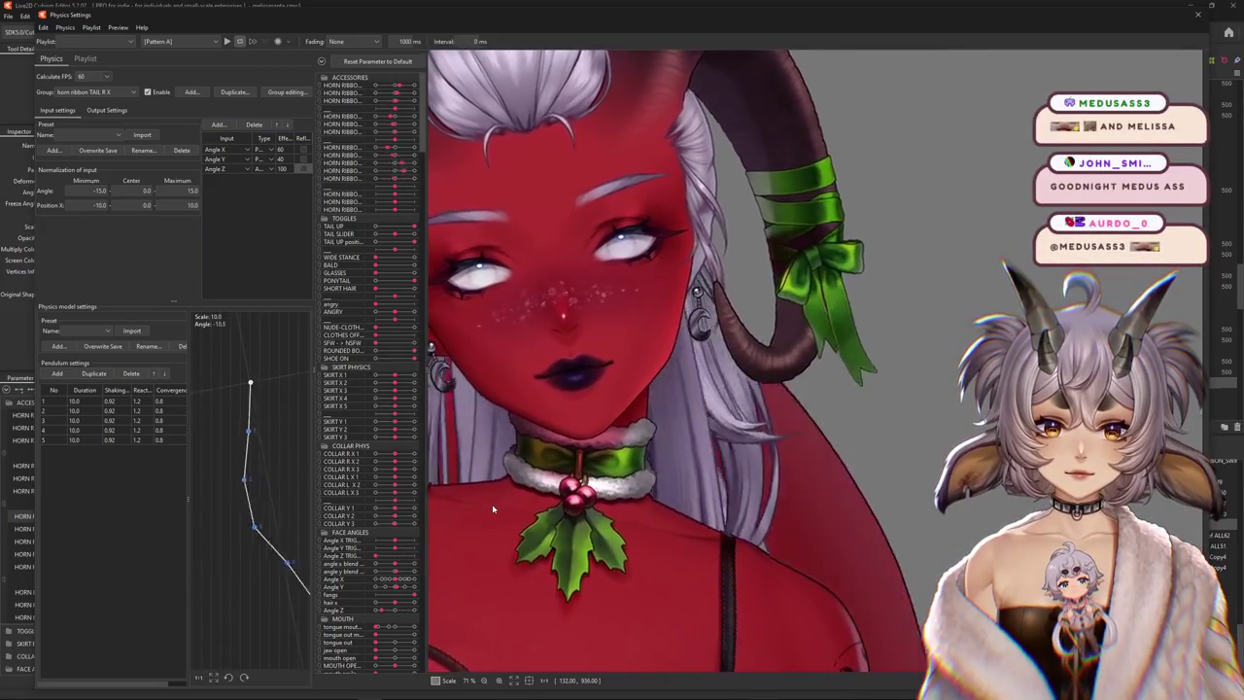
left_click(106, 109)
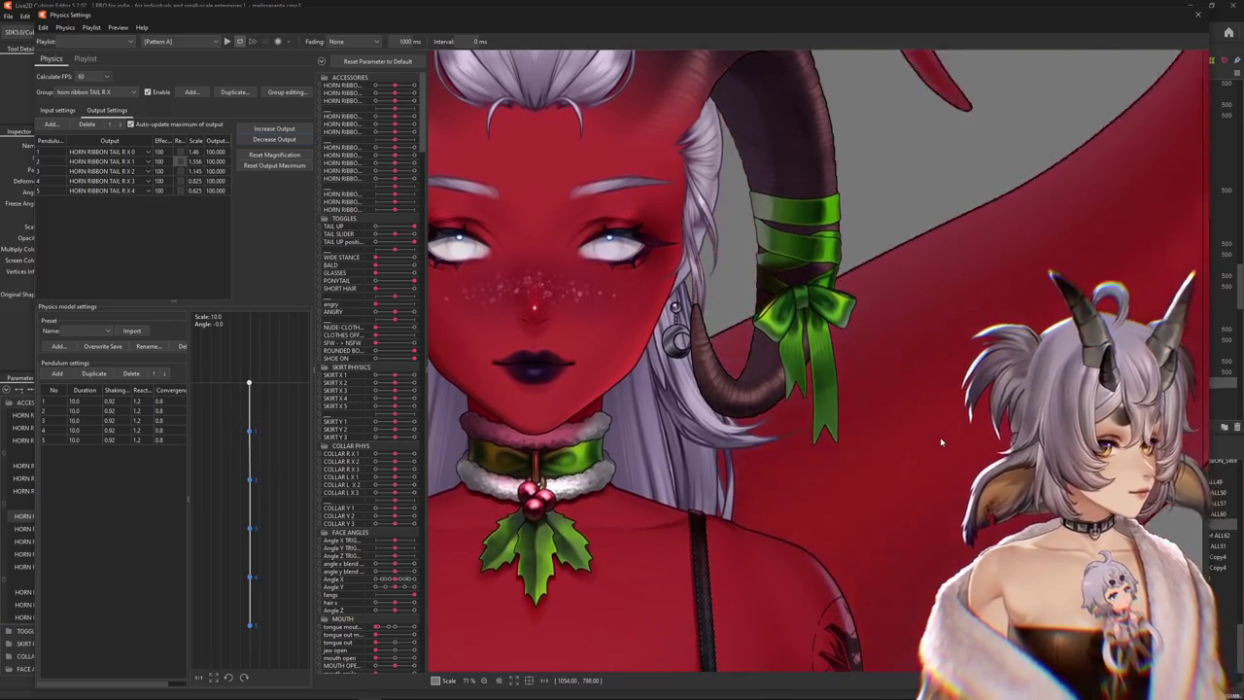
Reset Magnification to fit all horn ribbon outputs to their parameter range
scroll(865, 438, "down", 2)
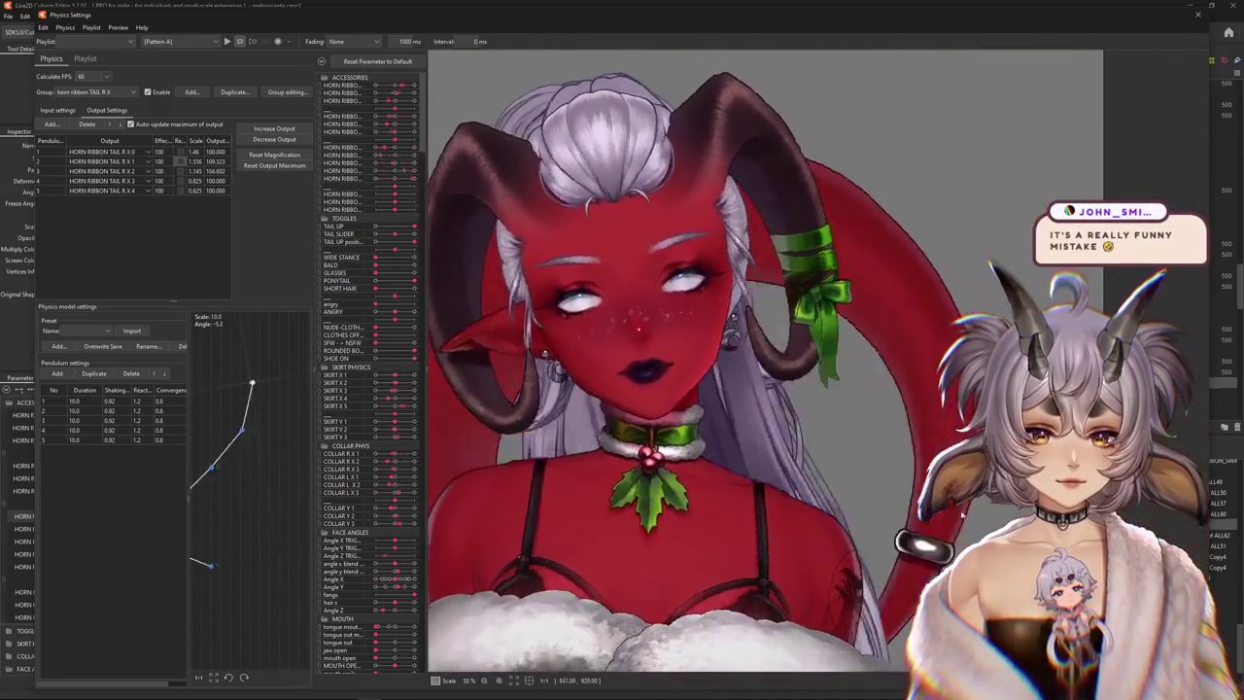
left_click(274, 139)
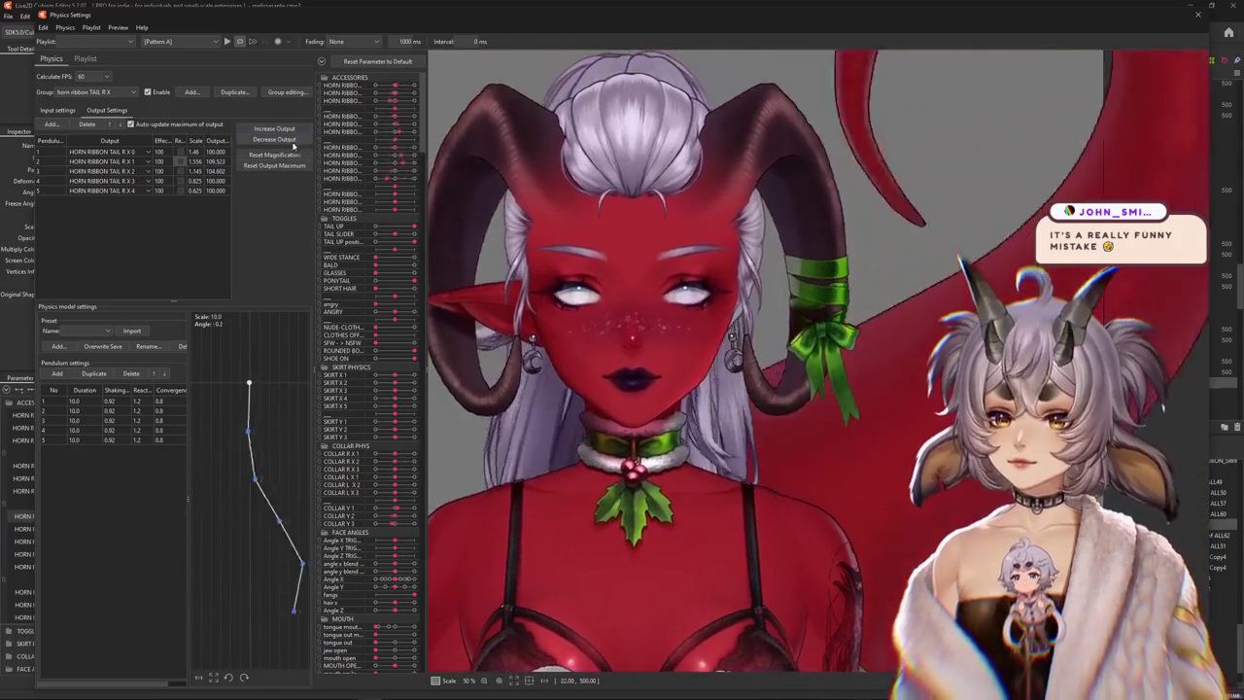
left_click(727, 363)
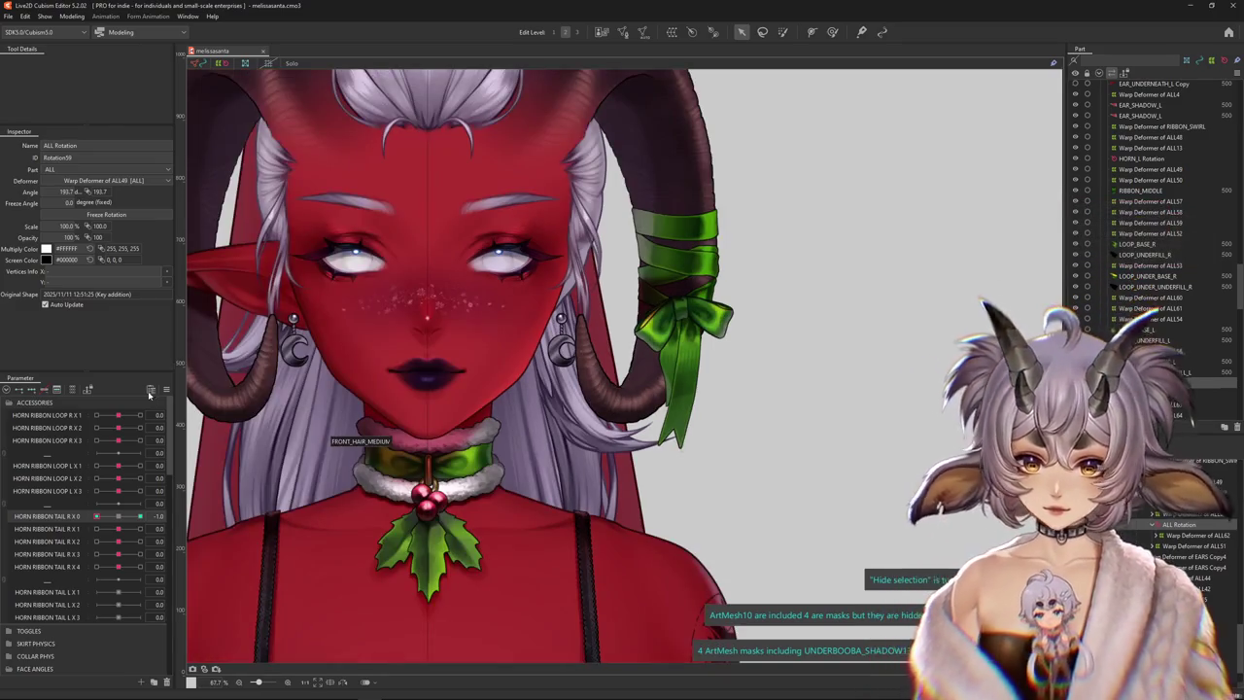
left_click(165, 390)
scroll(638, 424, "up", 2)
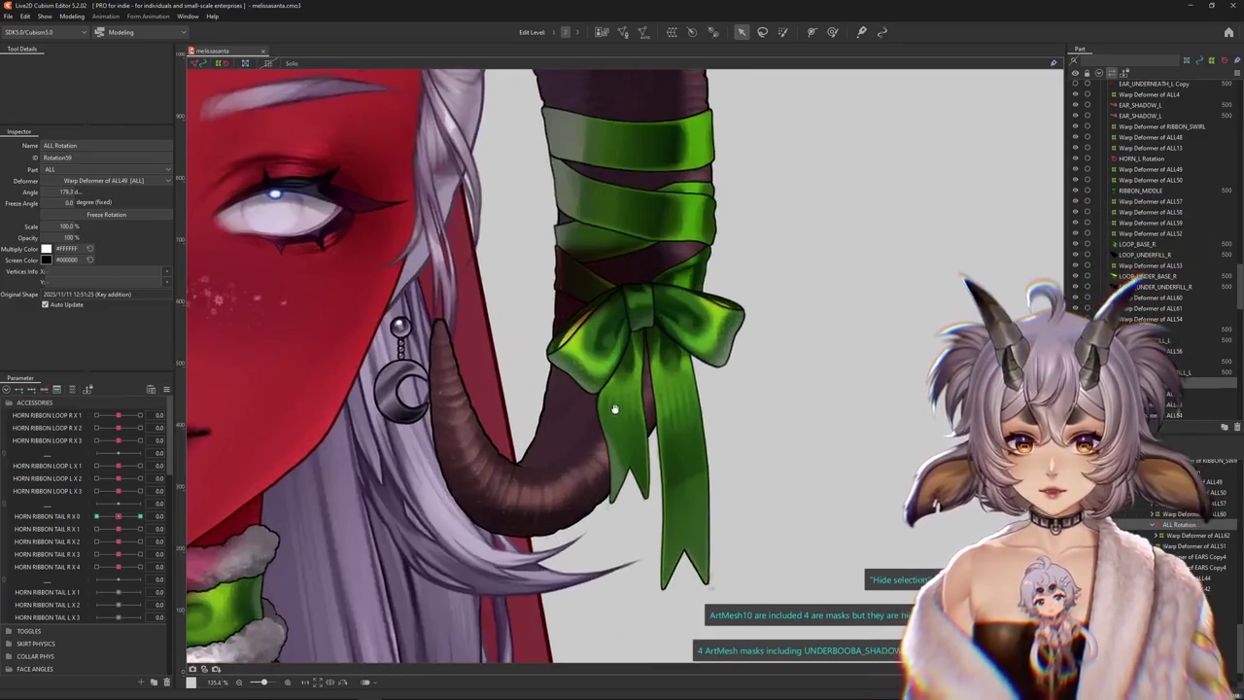
scroll(639, 425, "up", 2)
right_click(638, 425)
left_click(670, 489)
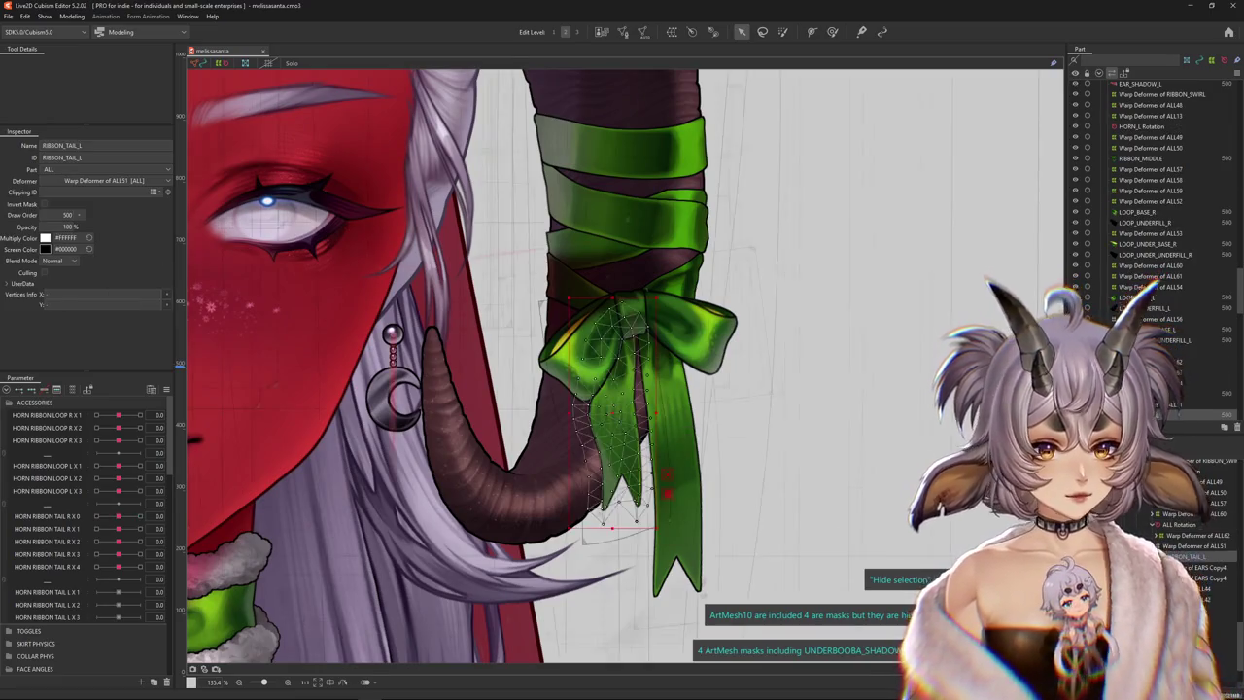
left_click(1195, 545)
scroll(826, 496, "right", 3)
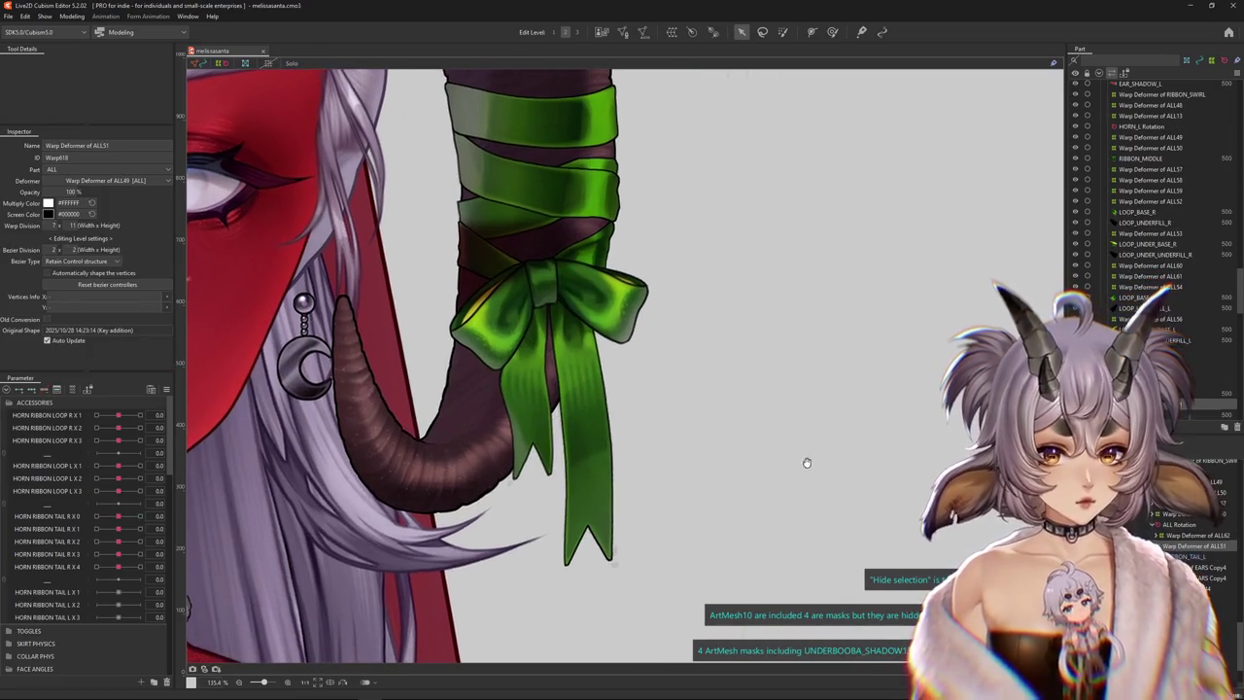
scroll(733, 491, "down", 2)
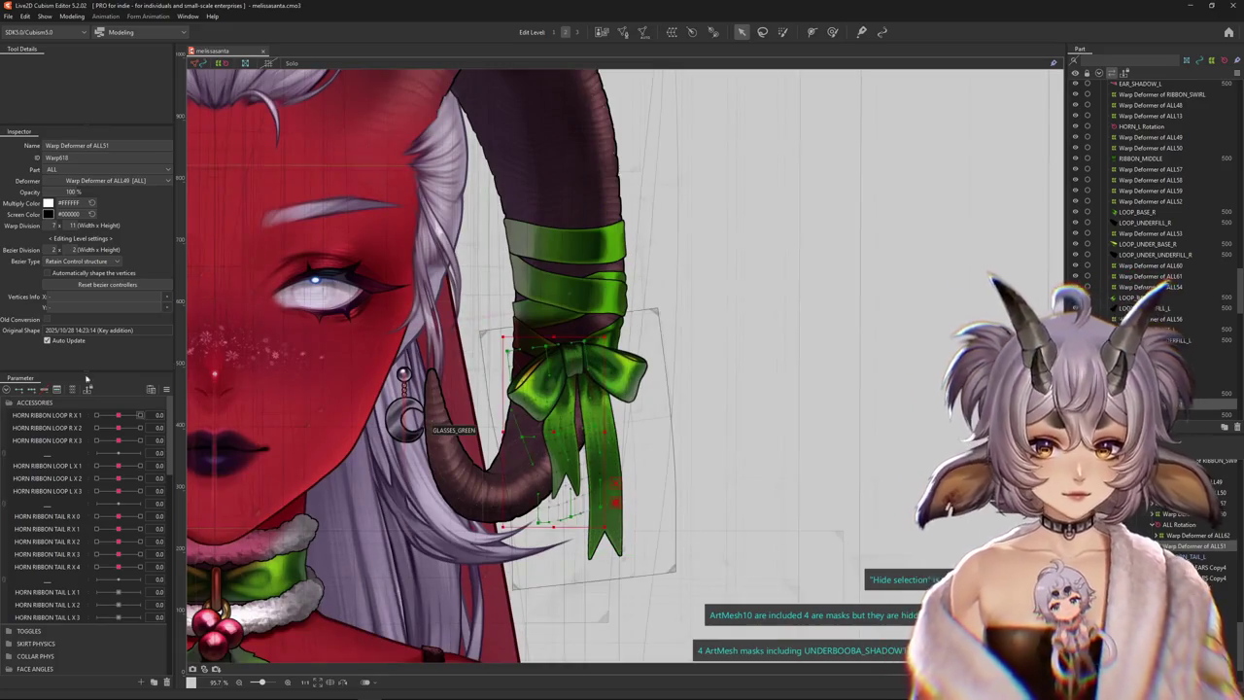
left_click(73, 390)
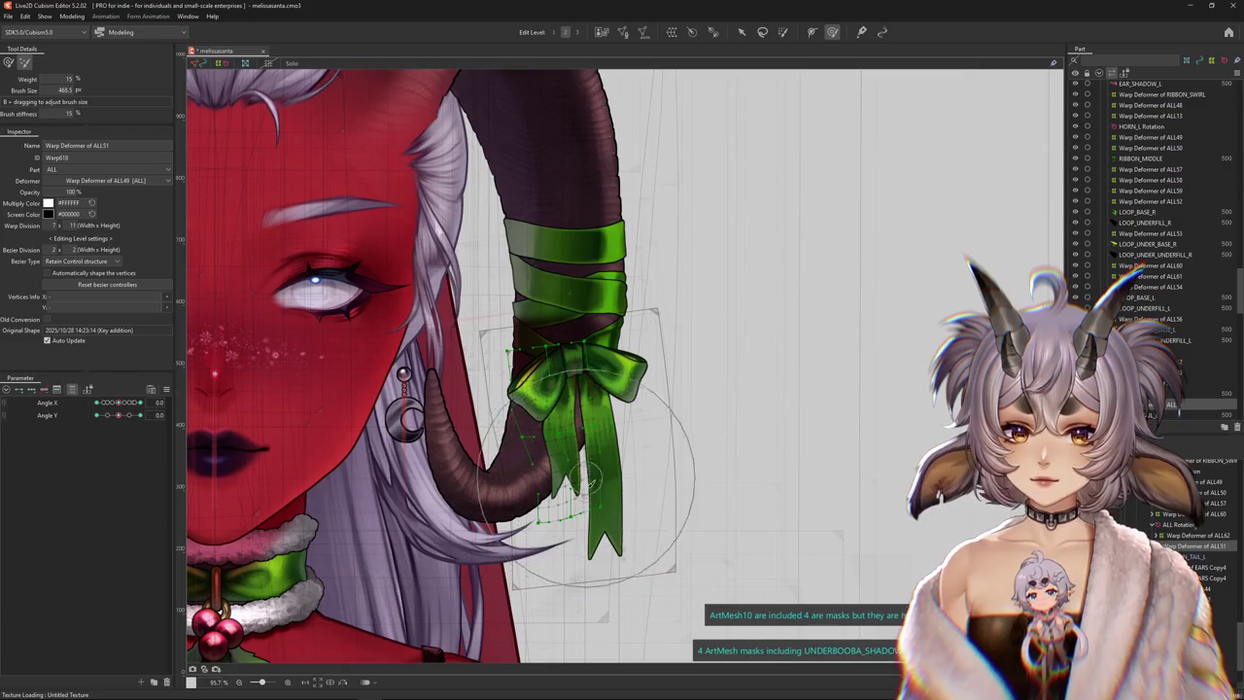
left_click_drag(119, 403, 141, 402)
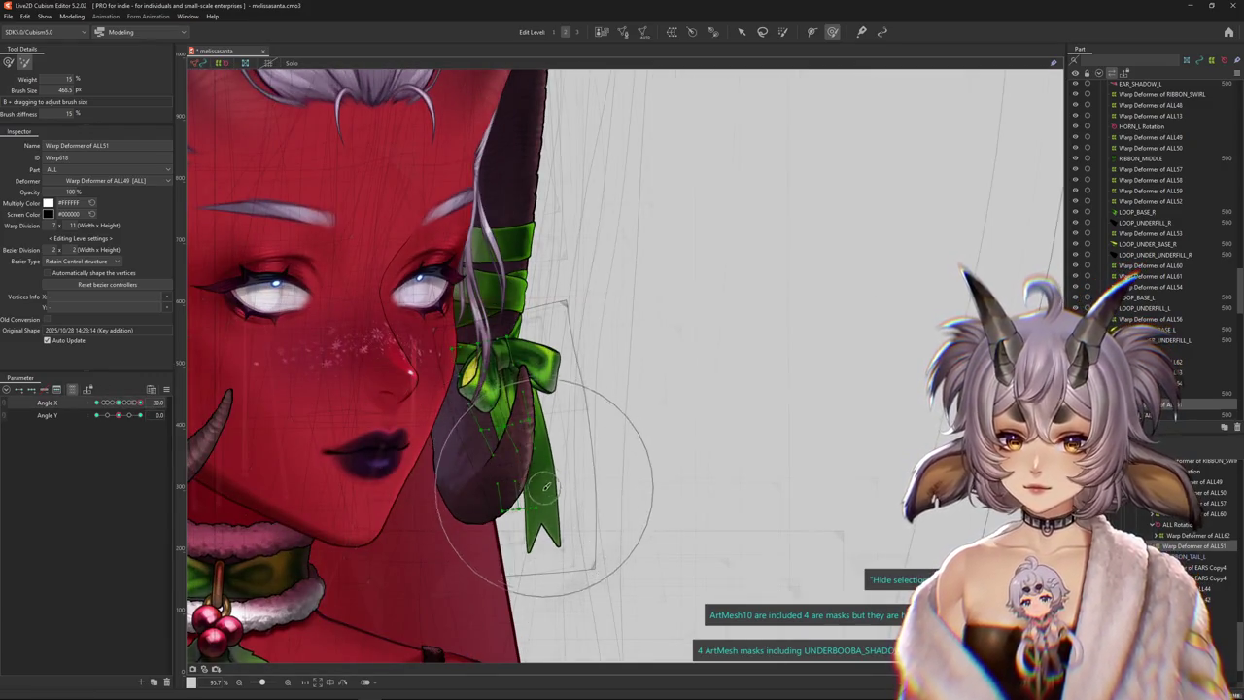
left_click_drag(119, 402, 97, 402)
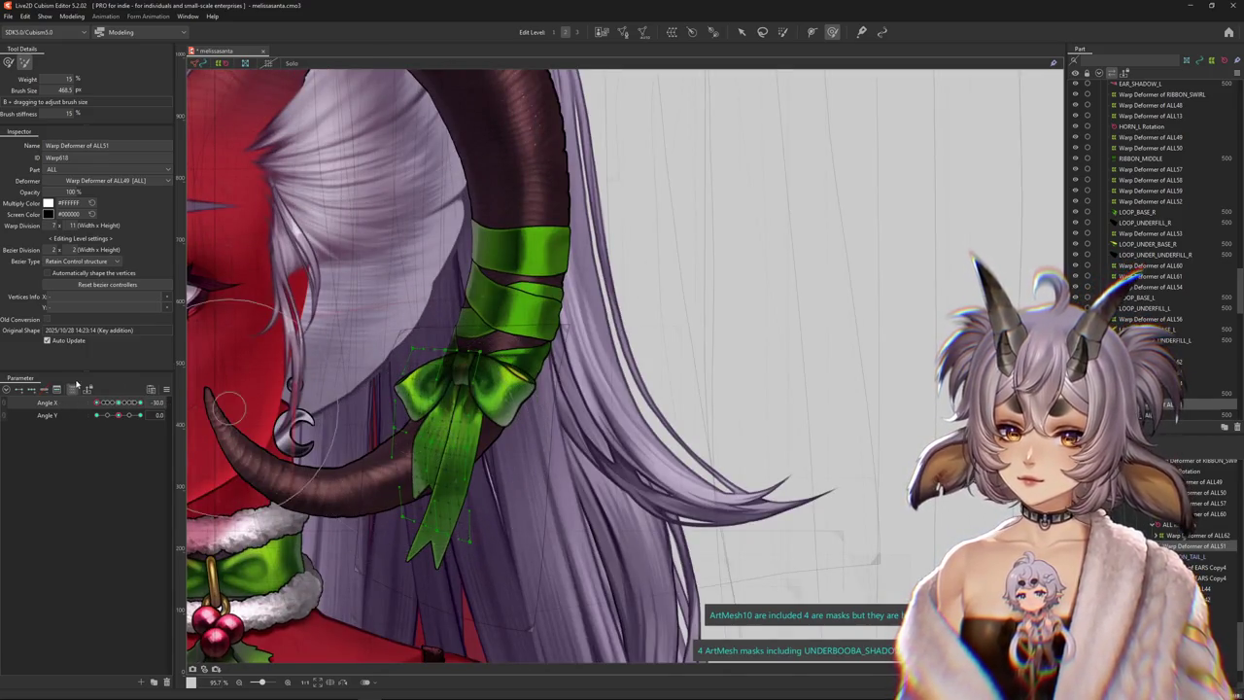
left_click(118, 402)
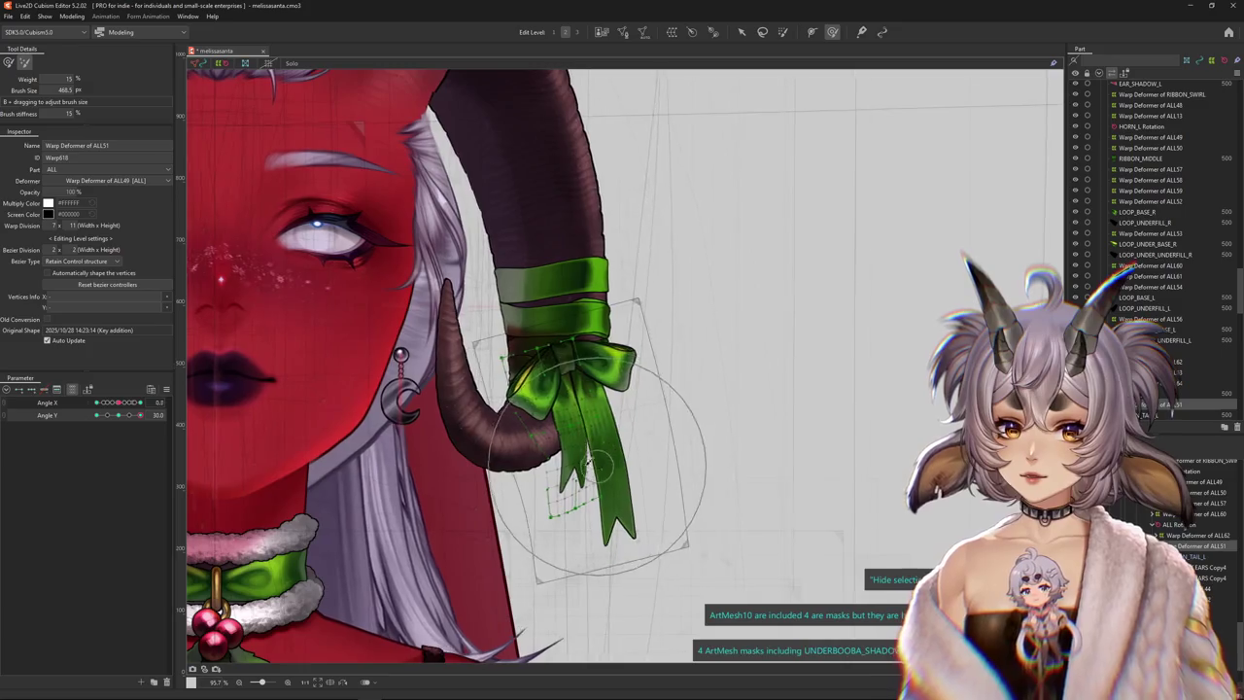
left_click_drag(141, 415, 97, 414)
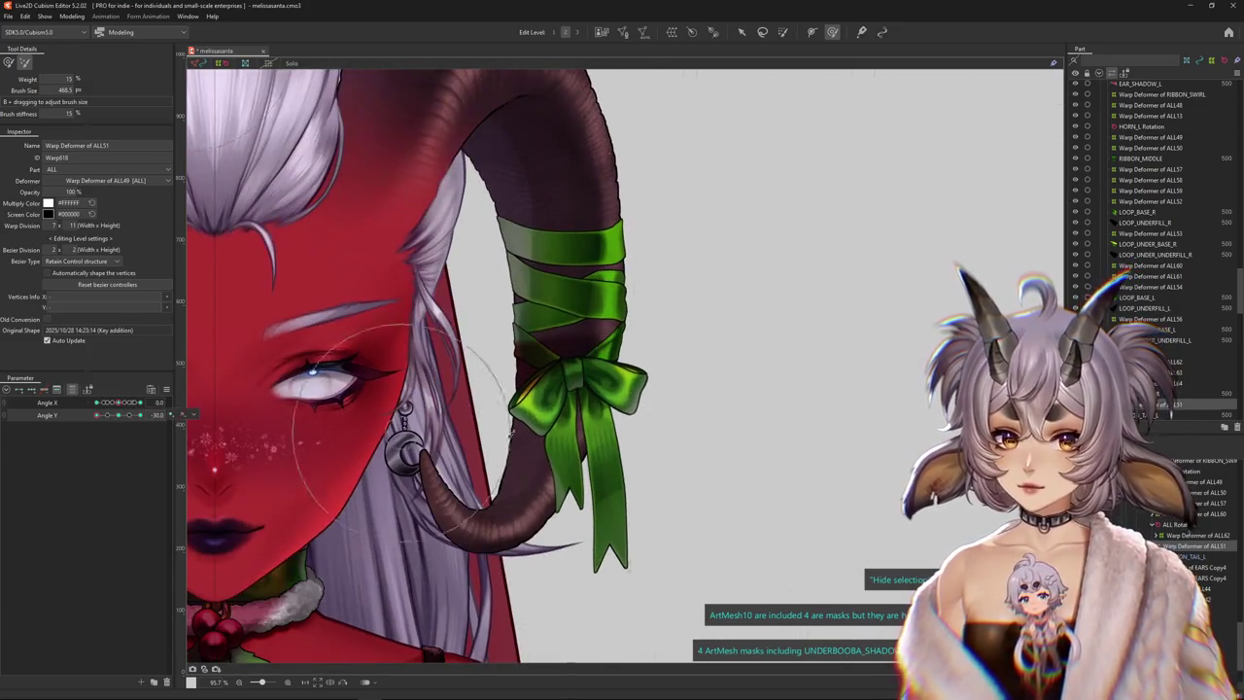
left_click(603, 511)
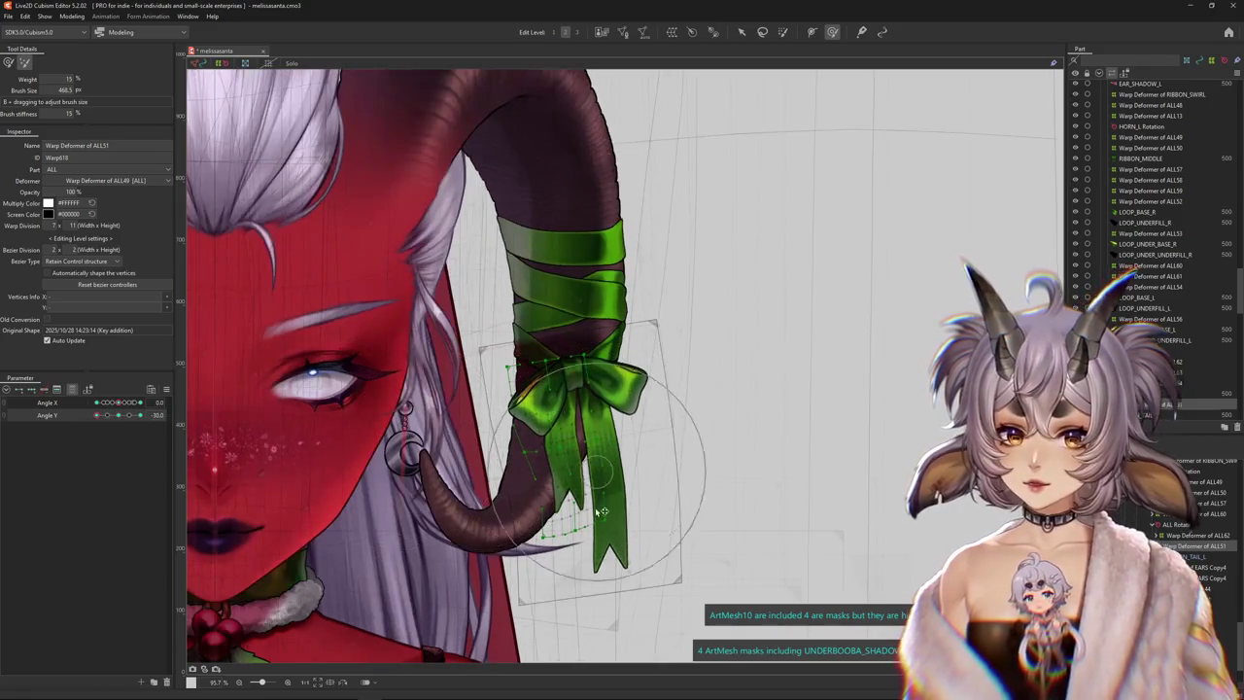
left_click(97, 402)
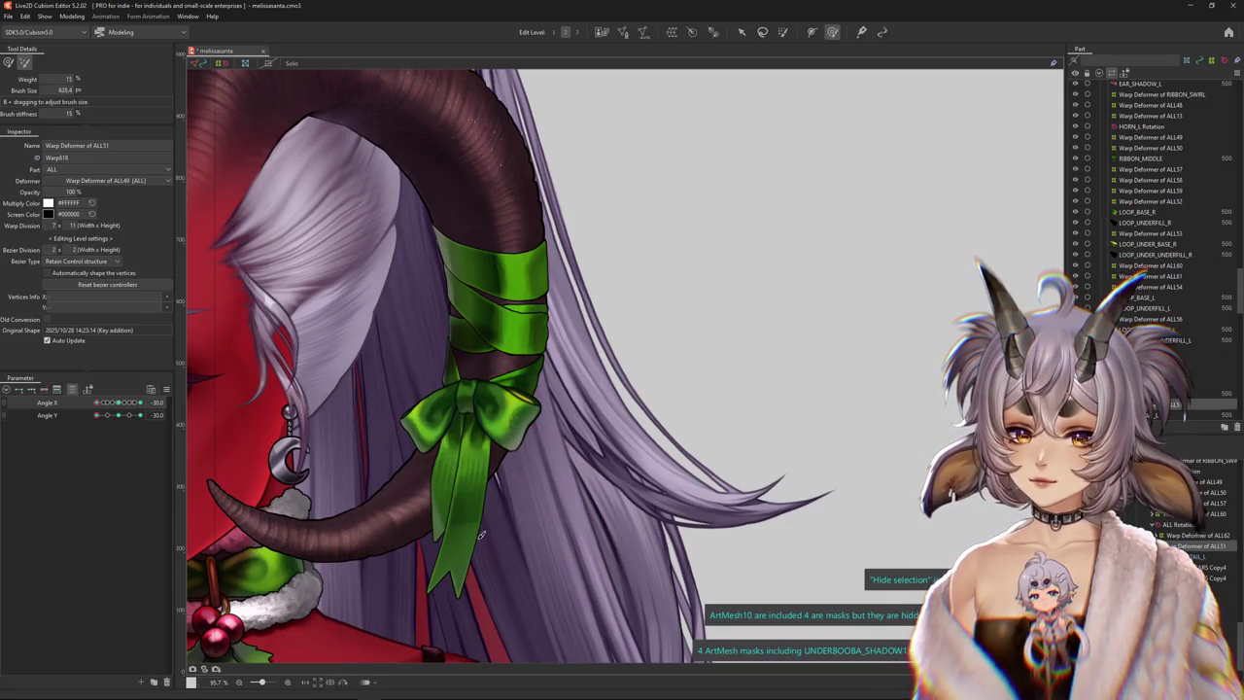
left_click_drag(122, 407, 342, 421)
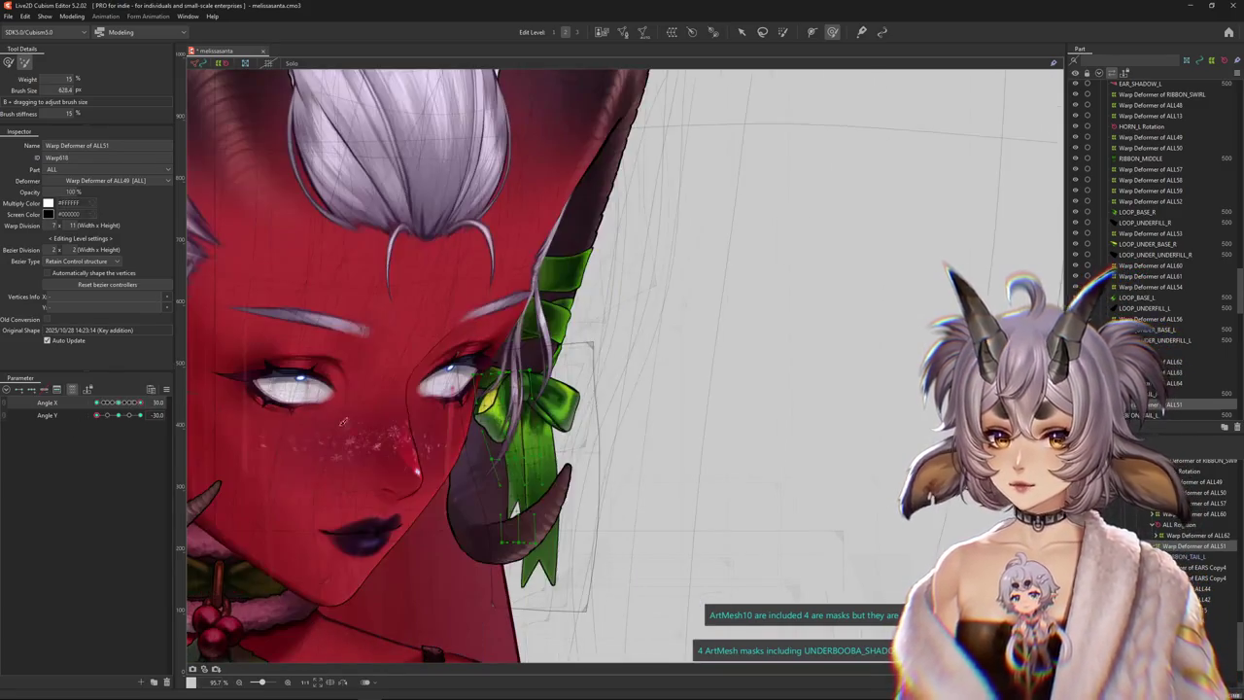
left_click(117, 402)
left_click(125, 418)
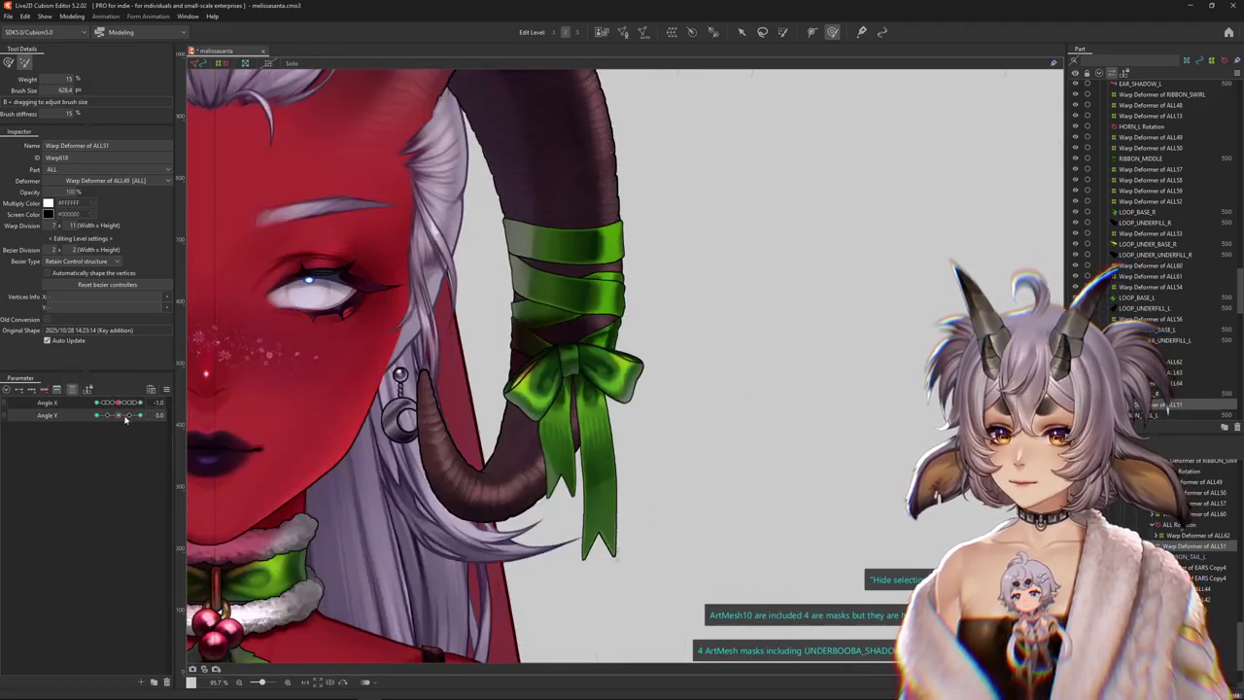
scroll(568, 461, "up", 3)
left_click(1200, 556)
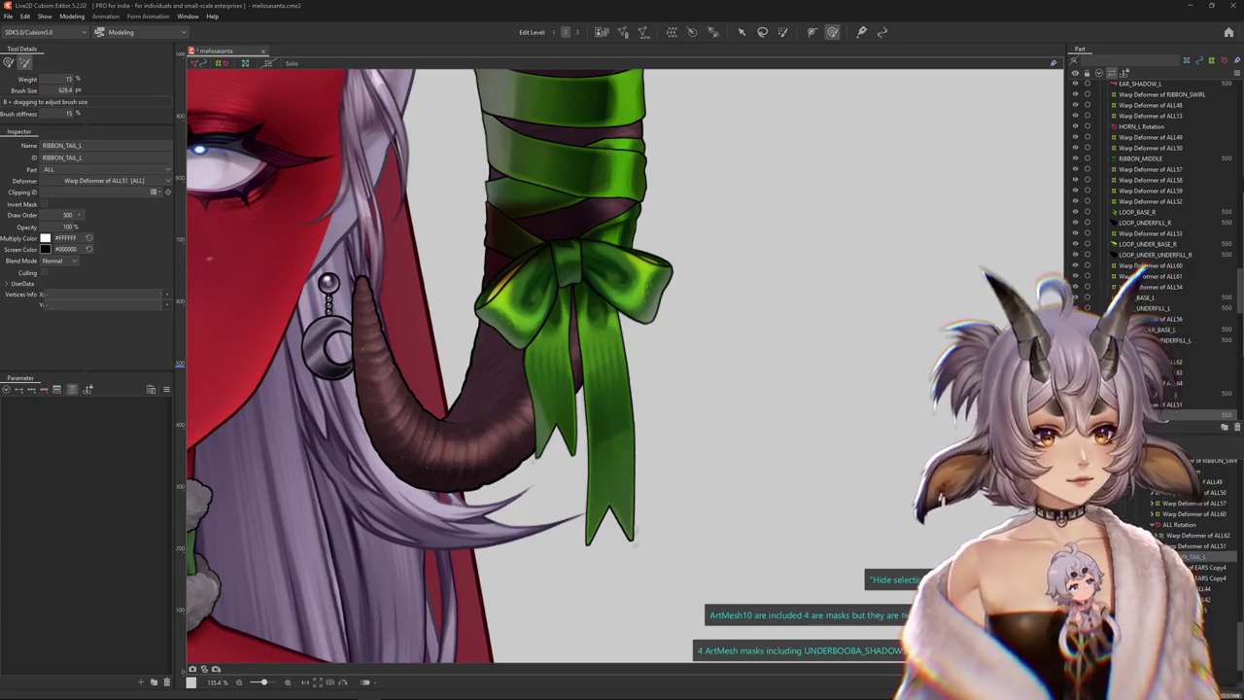
Select Warp Deformer of ALL65 and set HORN RIBBON TAIL L X 2 to 1.0
left_click(908, 372)
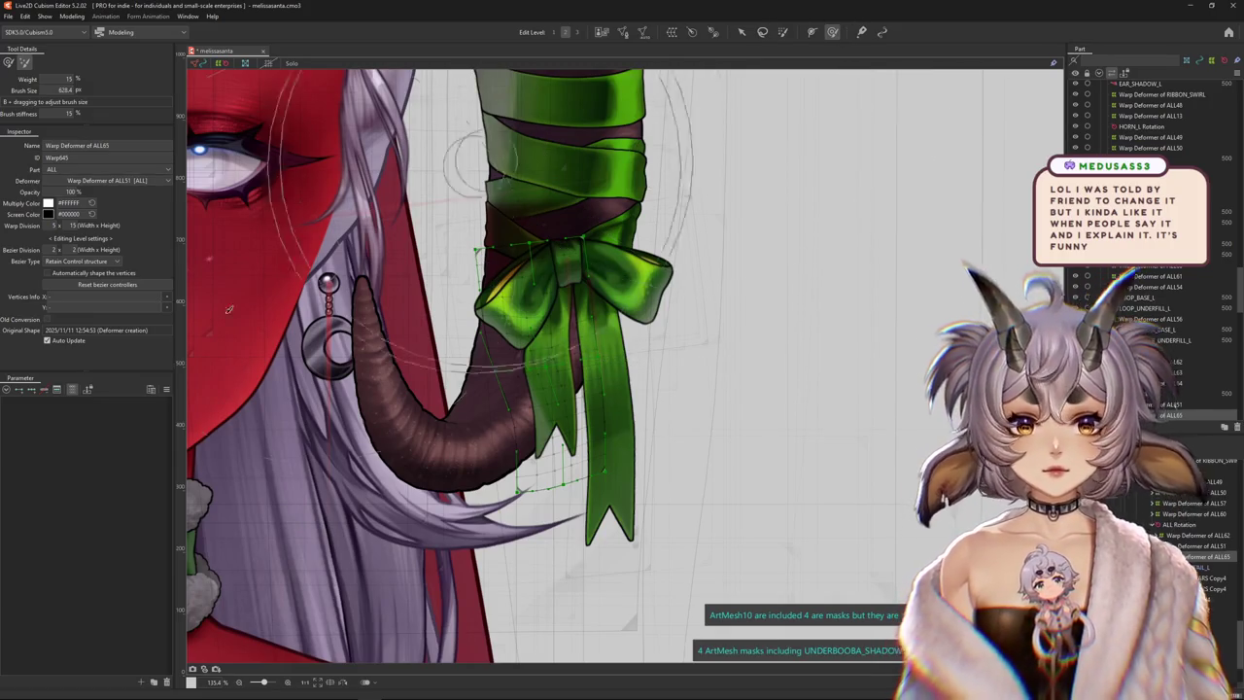
left_click_drag(124, 523, 119, 597)
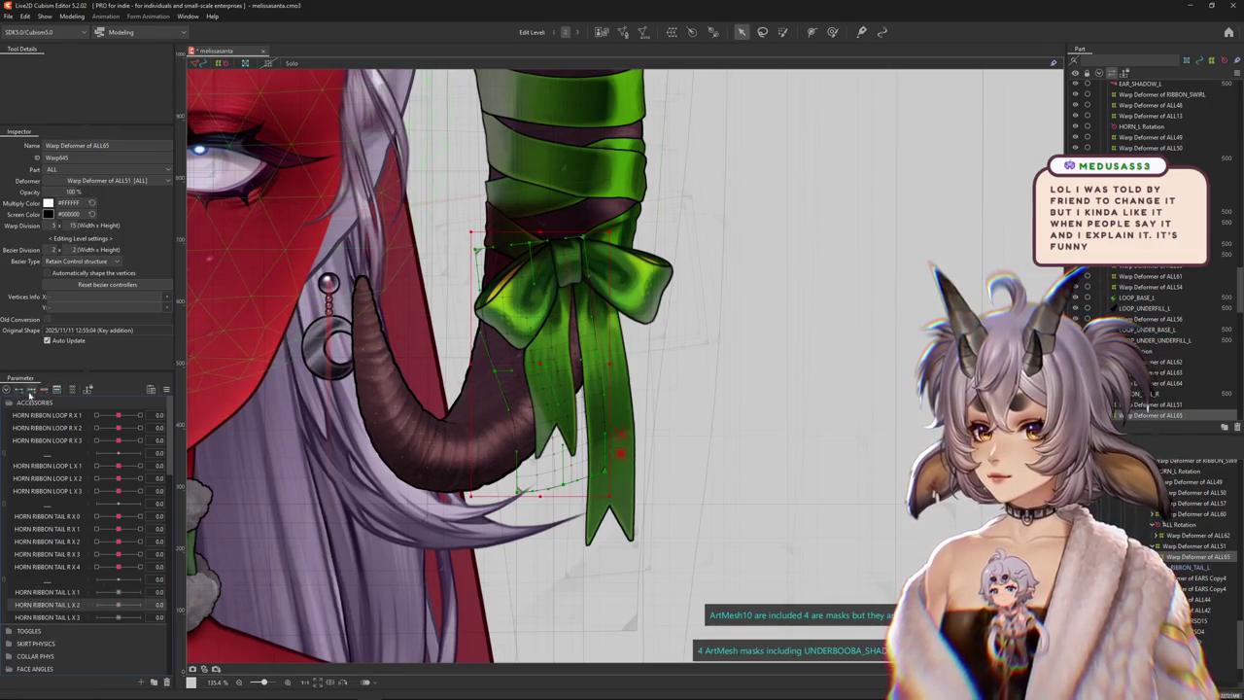
Bend the left ribbon tail with Temporary path deform at both extremes, refining with the brush
key("t")
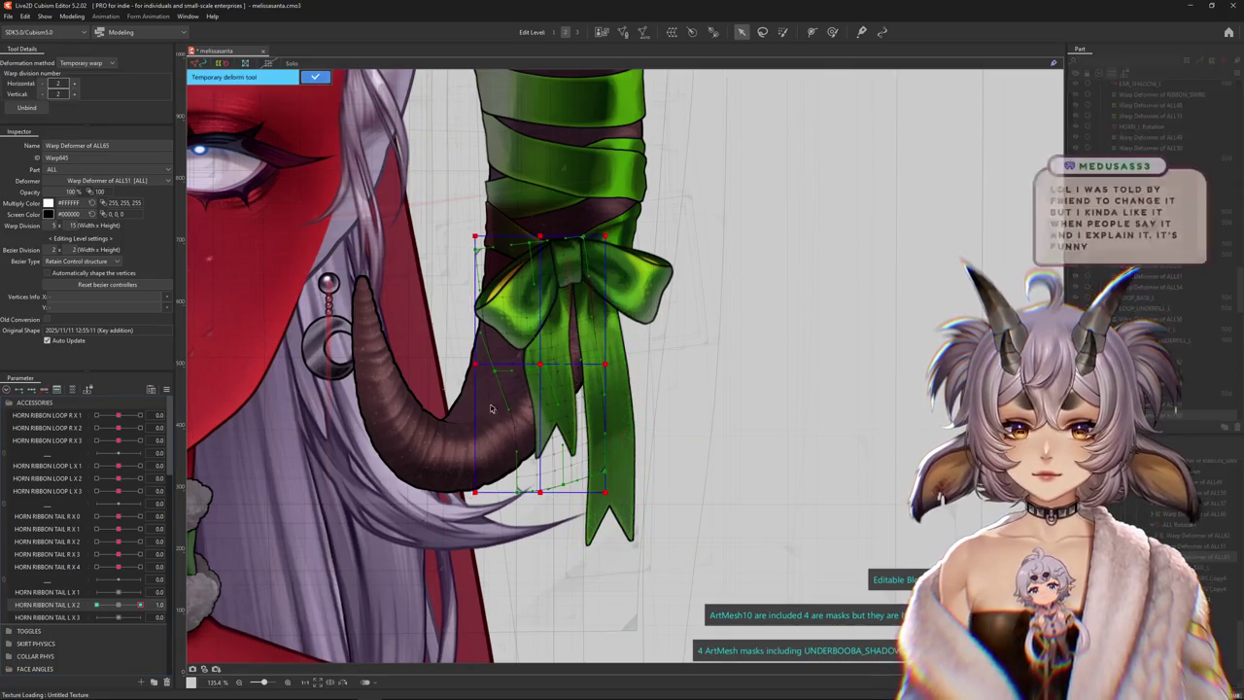
left_click(81, 132)
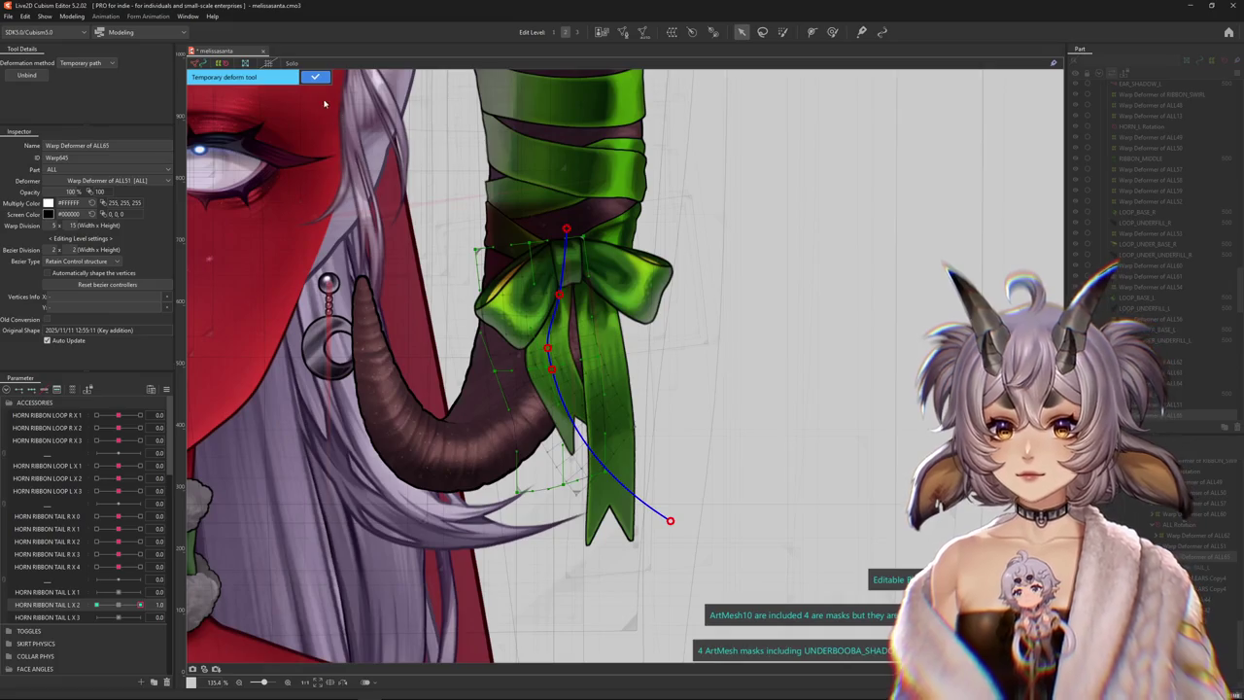
key("Return")
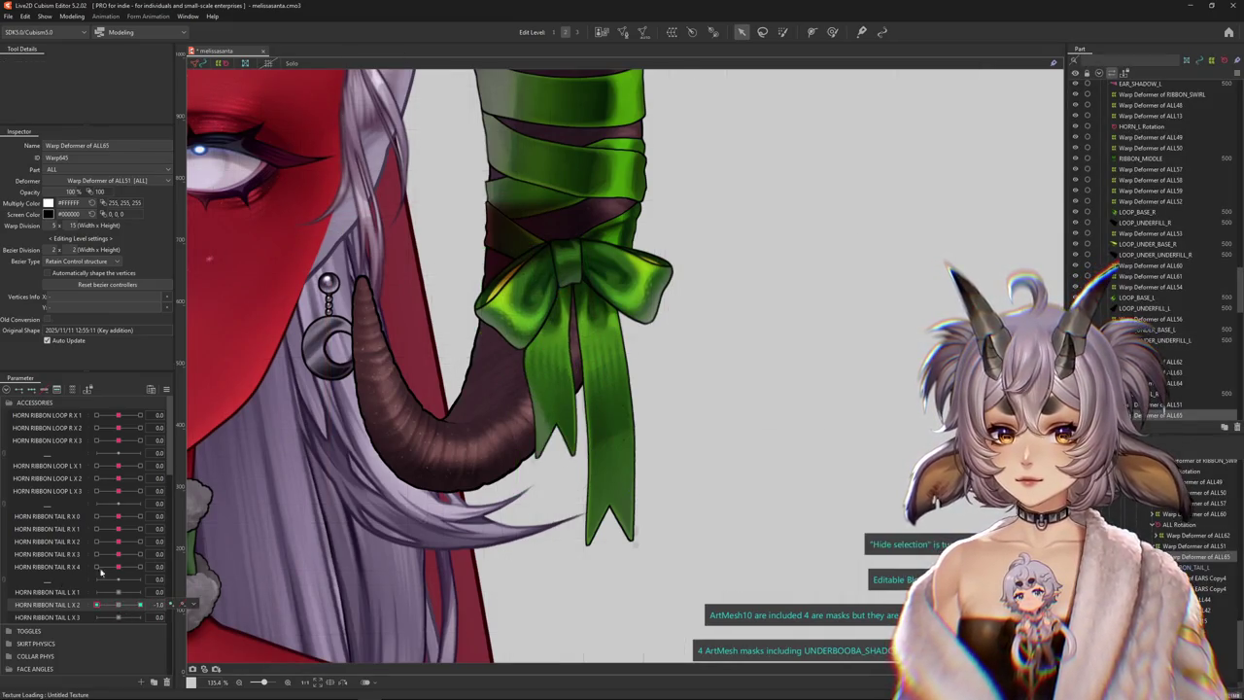
key("q")
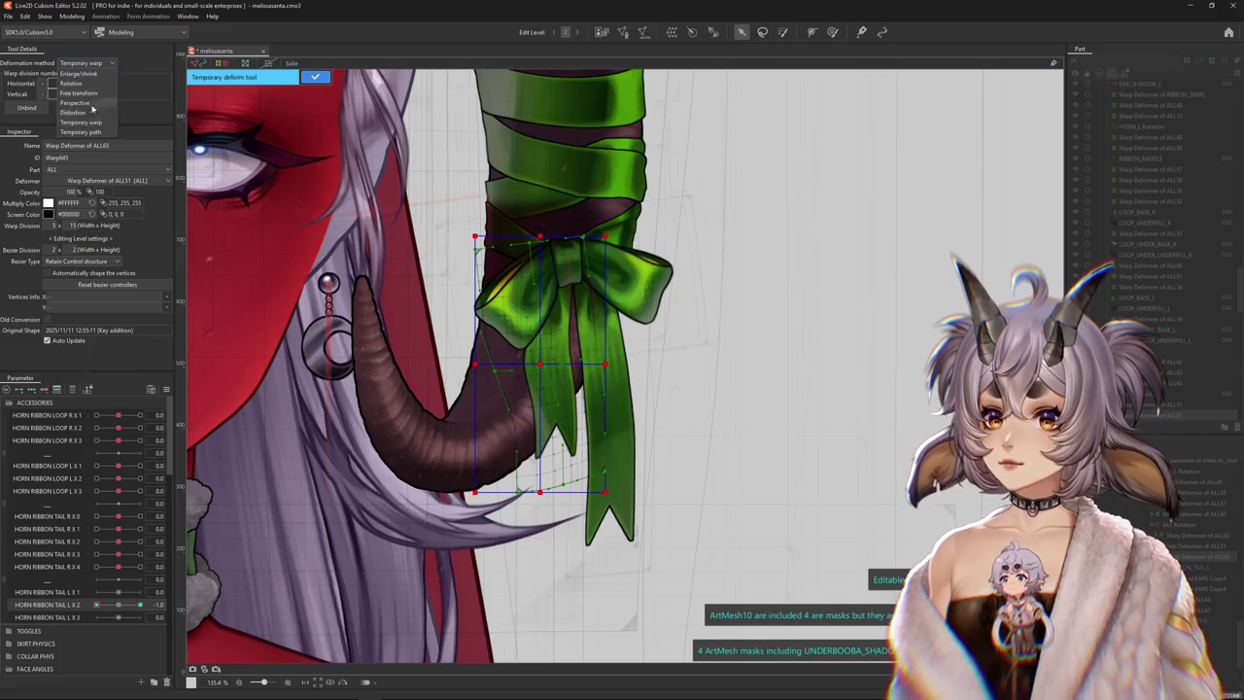
left_click(107, 133)
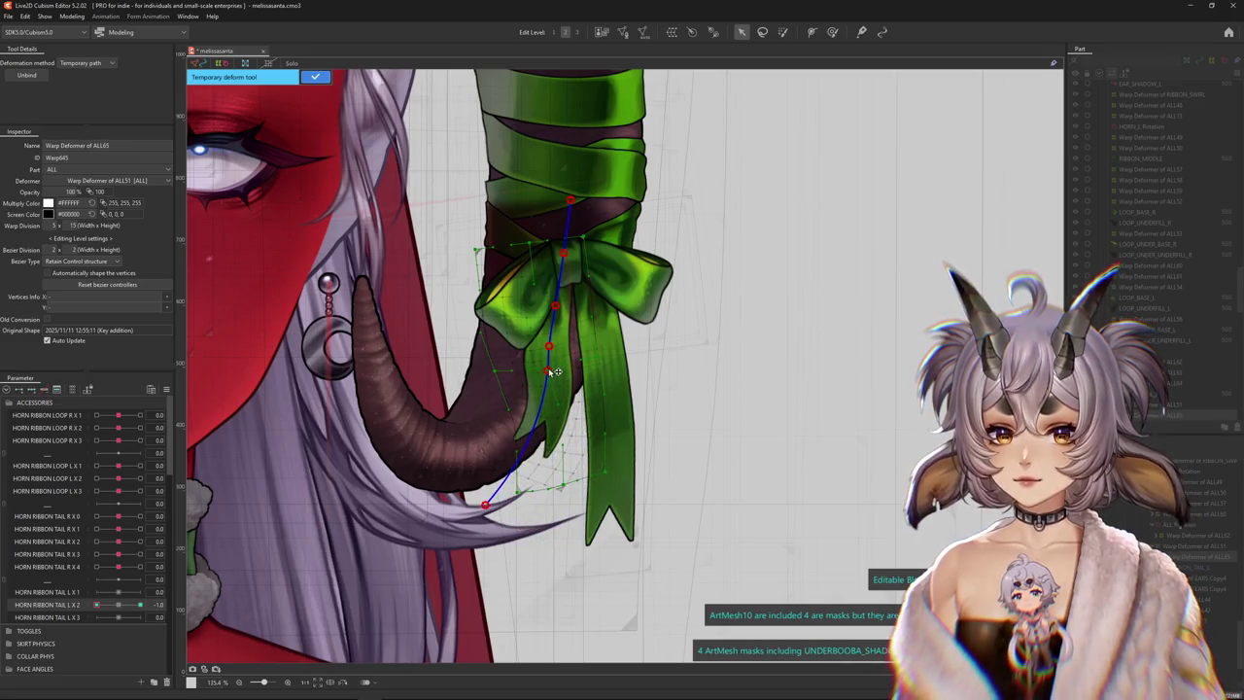
left_click(315, 77)
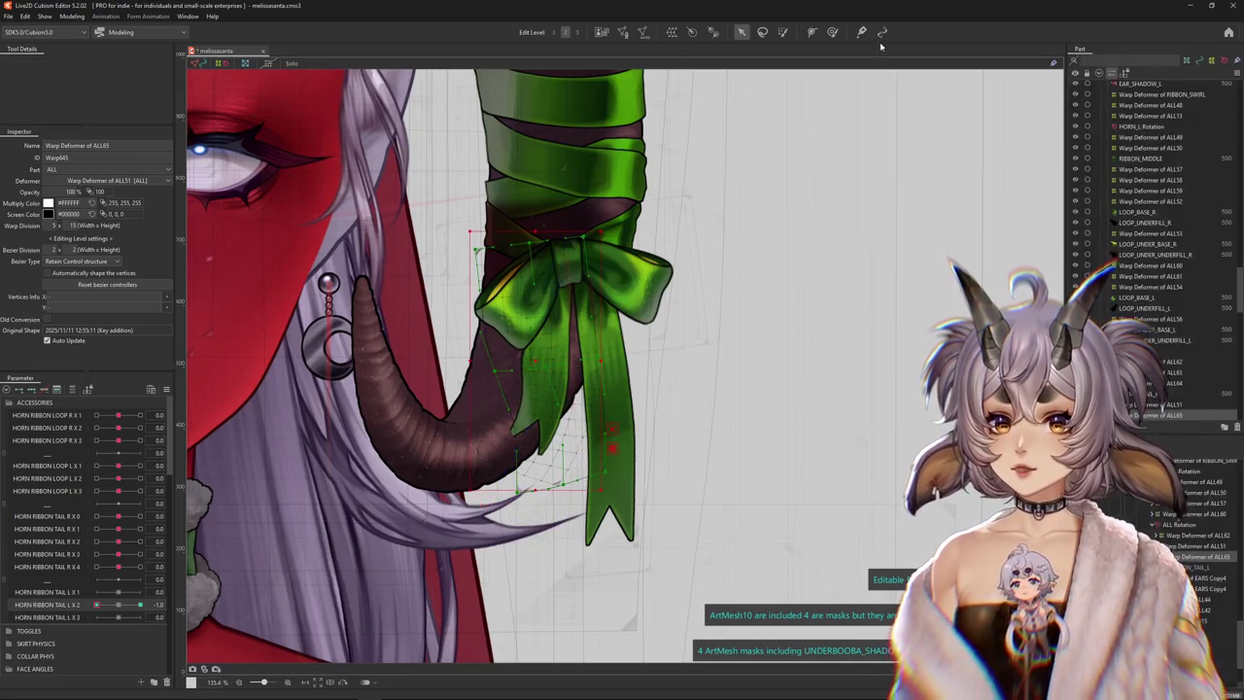
left_click(831, 32)
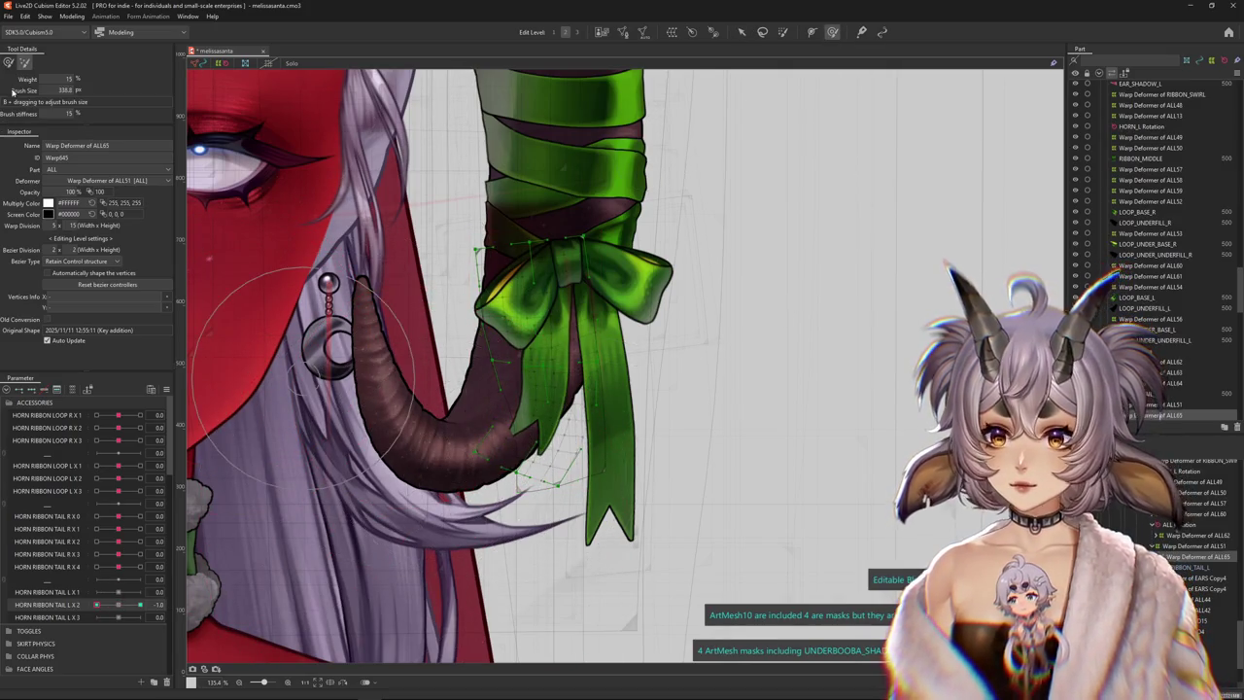
left_click_drag(430, 436, 477, 462)
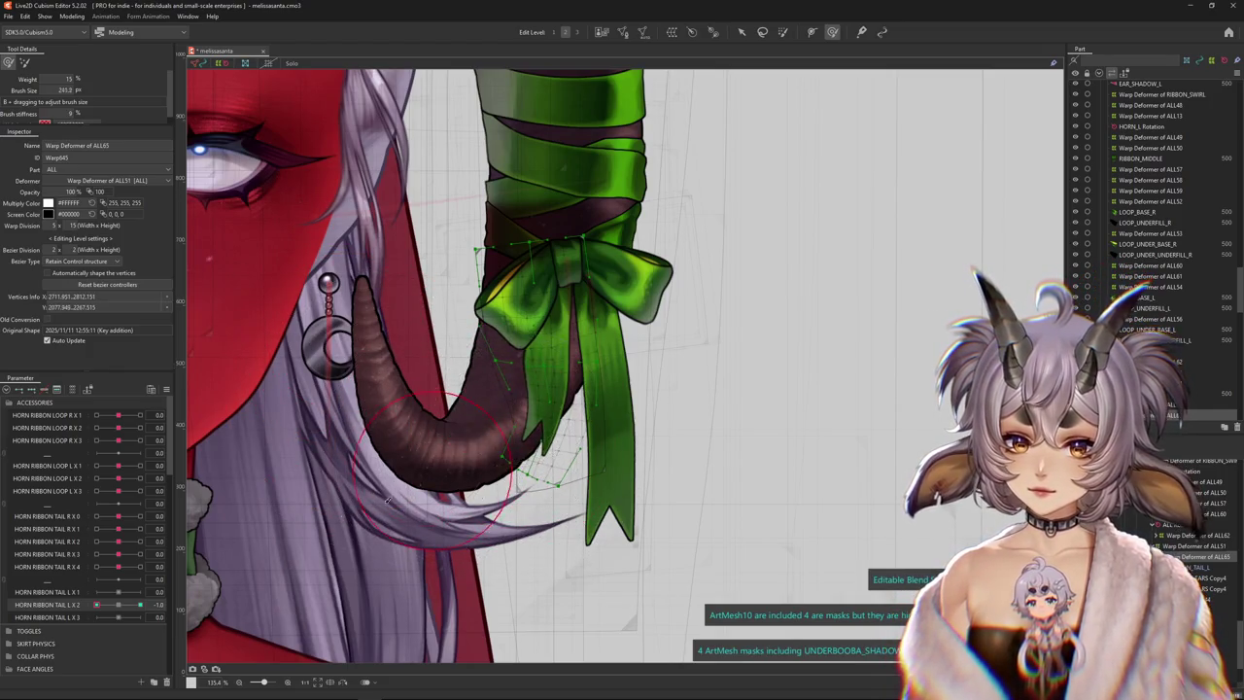
Nudge the tail shape and sweep HORN RIBBON TAIL L X 2 to preview the swing
left_click(118, 604)
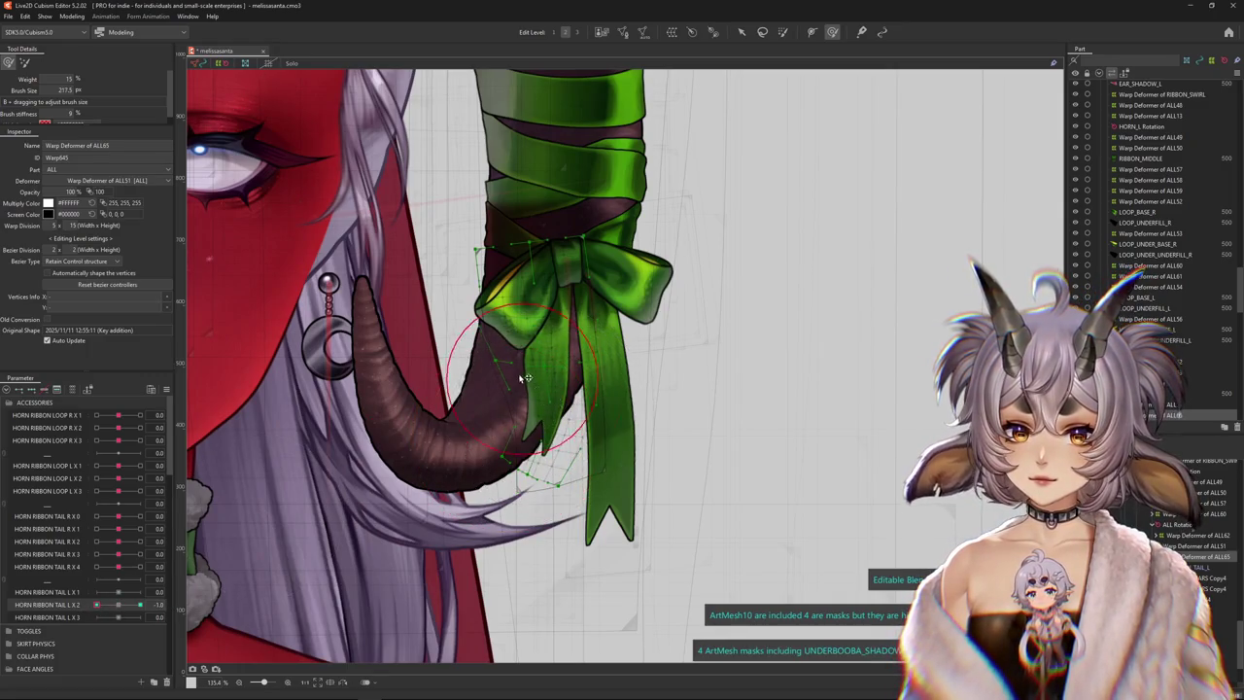
left_click_drag(523, 377, 534, 370)
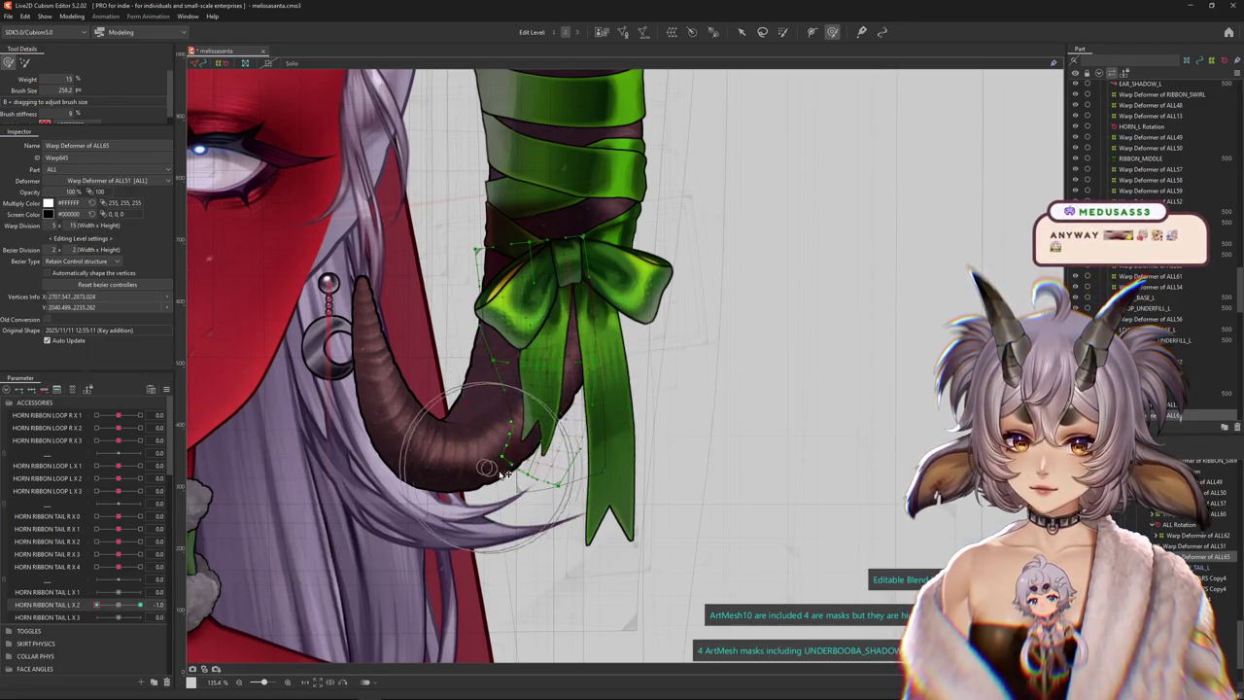
left_click(121, 604)
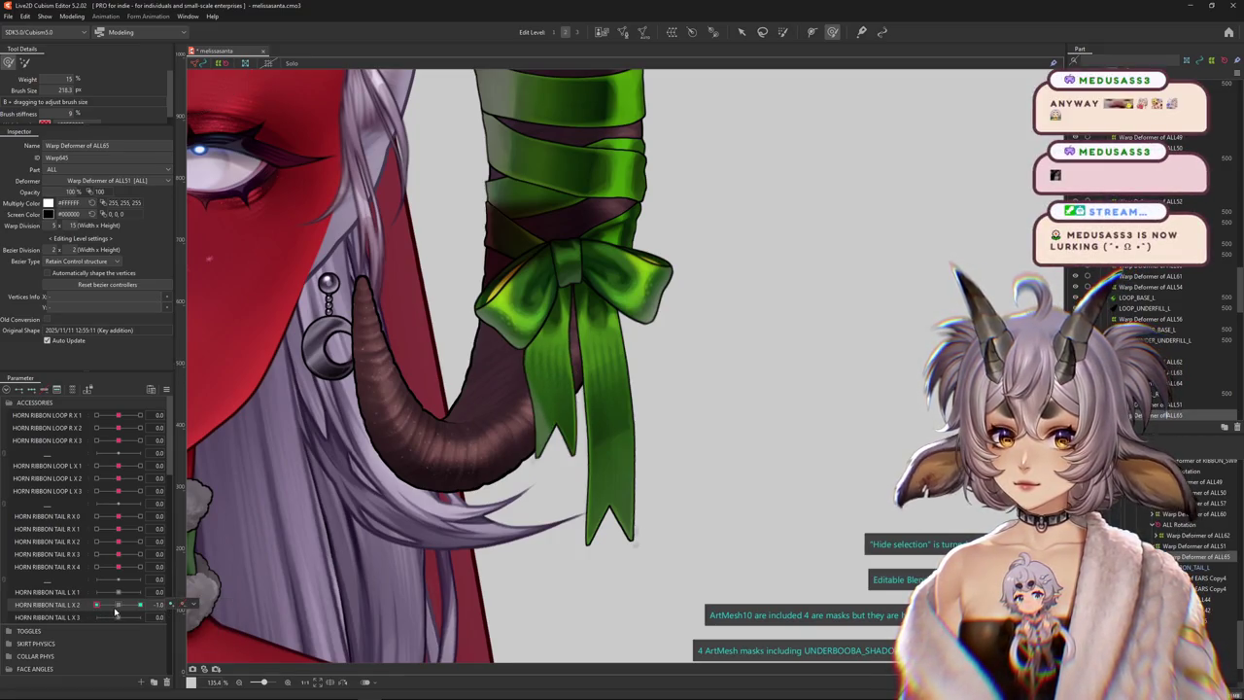
left_click_drag(115, 610, 153, 604)
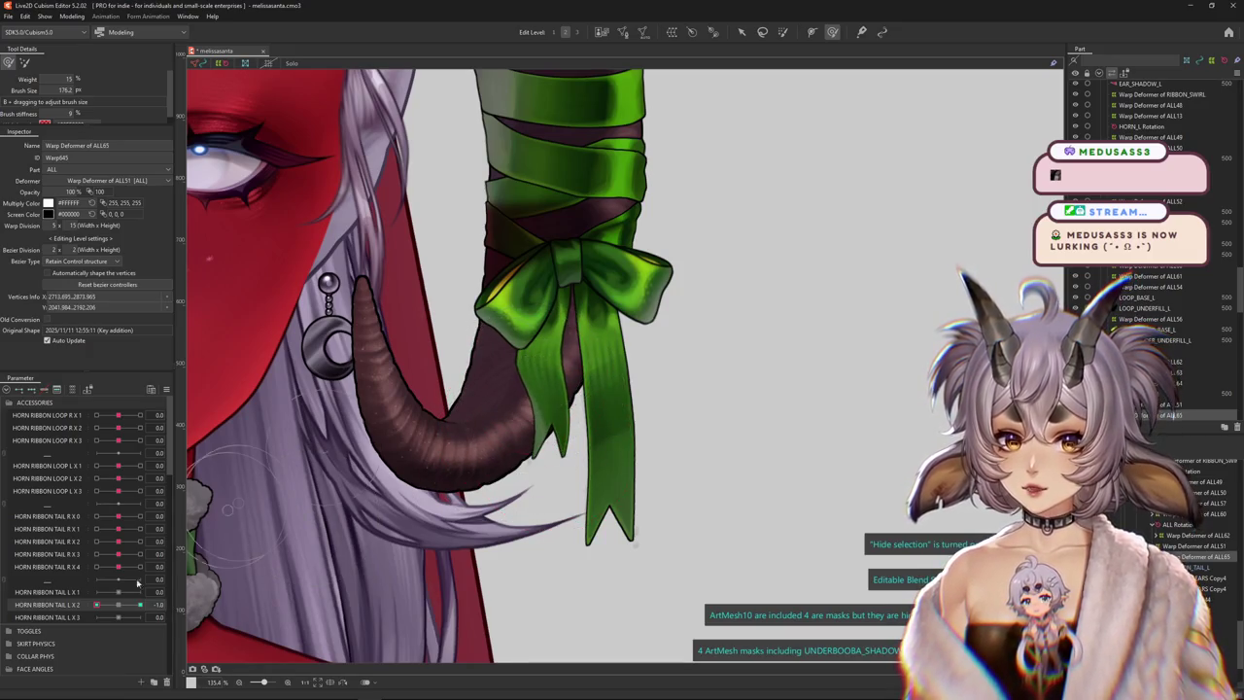
left_click_drag(115, 608, 140, 604)
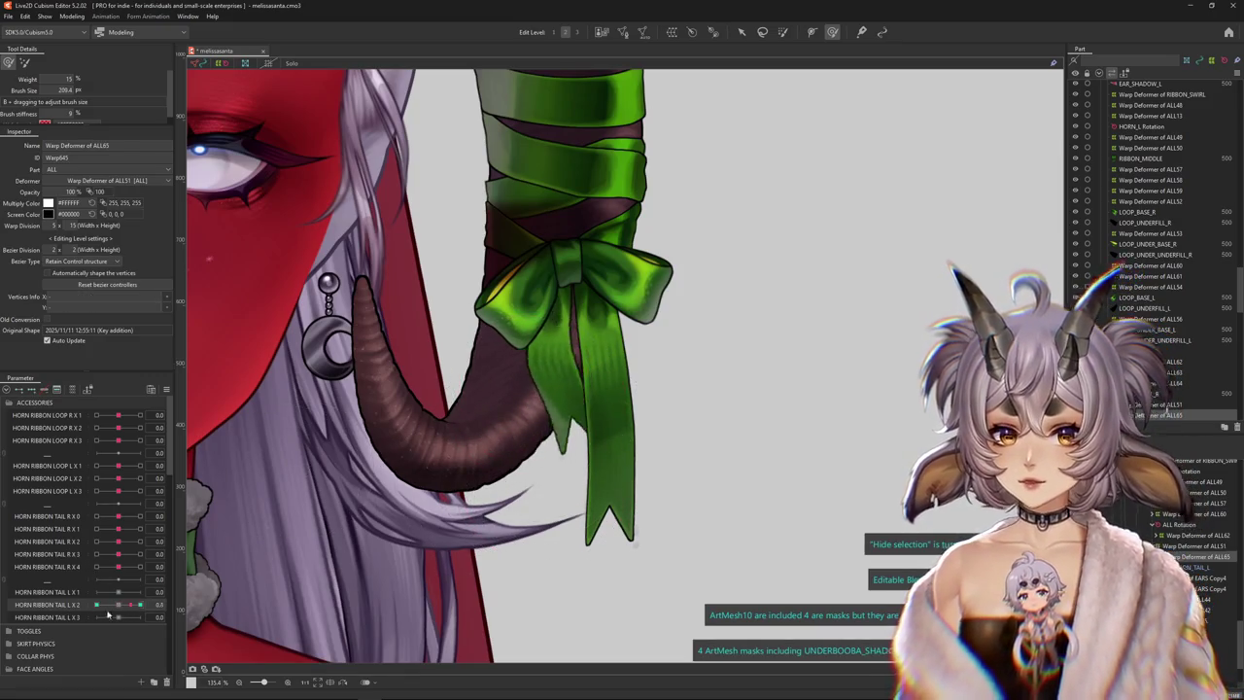
left_click(607, 515)
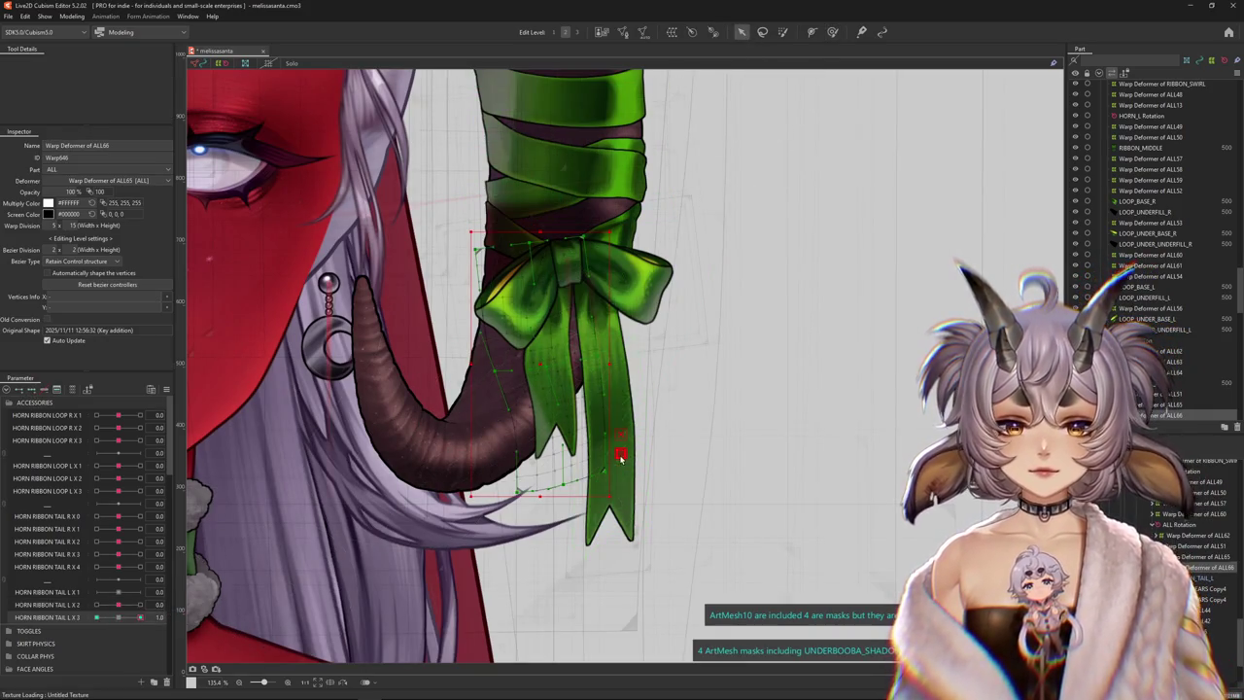
Path-bend the ribbon tip on Warp Deformer of ALL66 at HORN RIBBON TAIL L X 3 = 1
key("ctrl+shift+t")
key("Down")
key("Return")
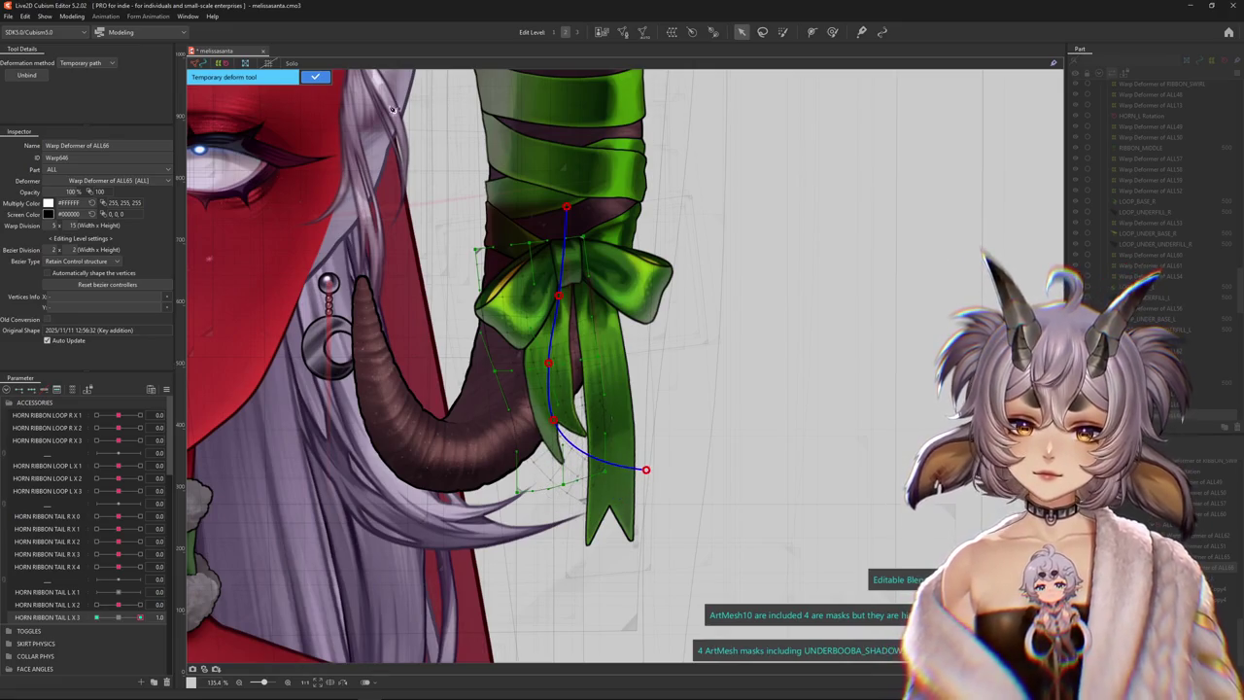
left_click(324, 79)
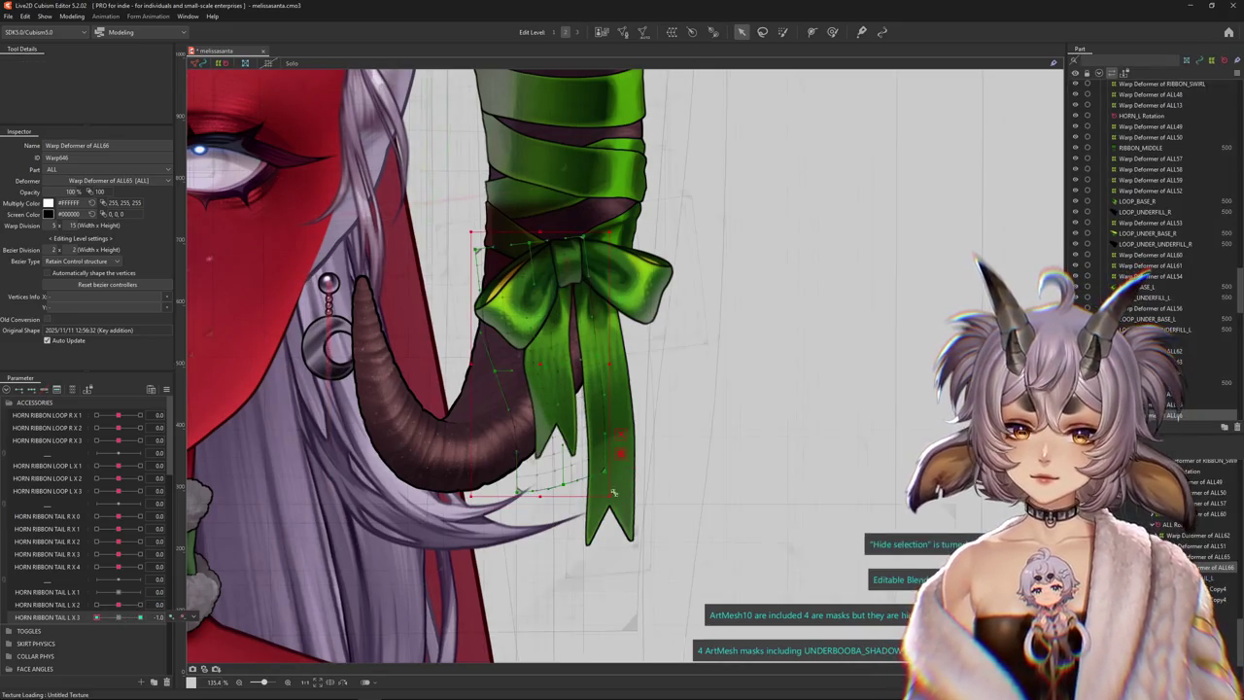
Curve the ribbon tip the opposite way at HORN RIBBON TAIL L X 3 = -1
key("ctrl+shift+t")
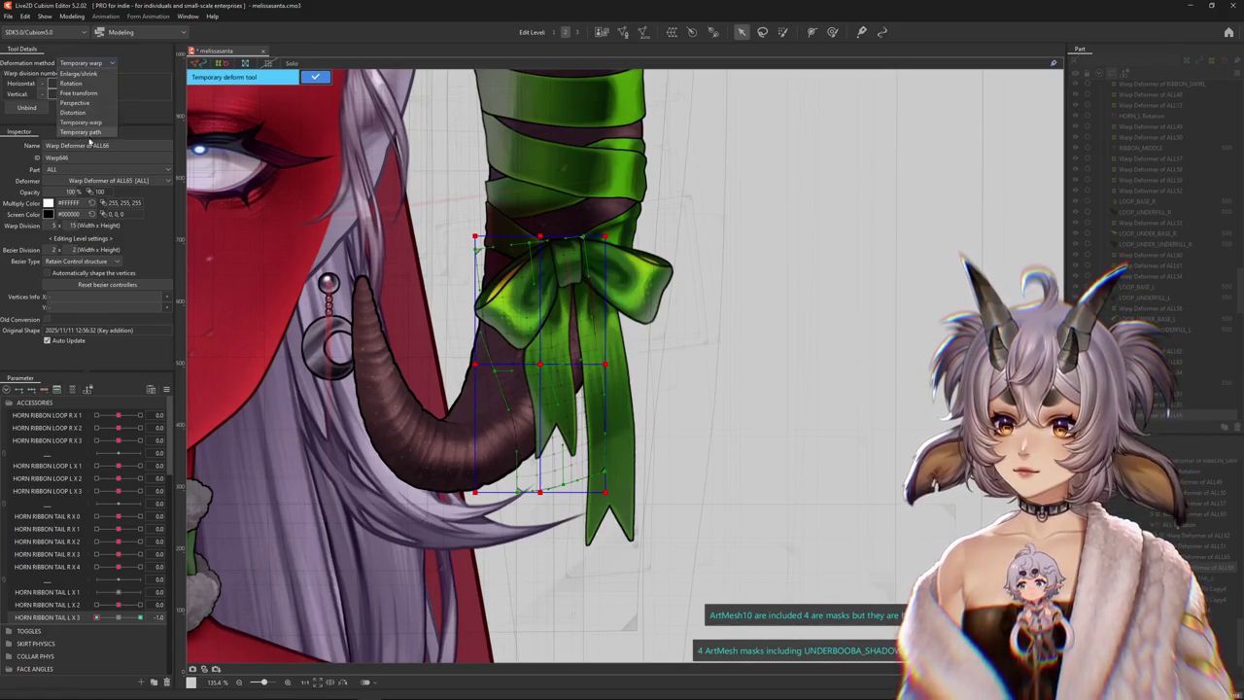
key("Down")
key("Return")
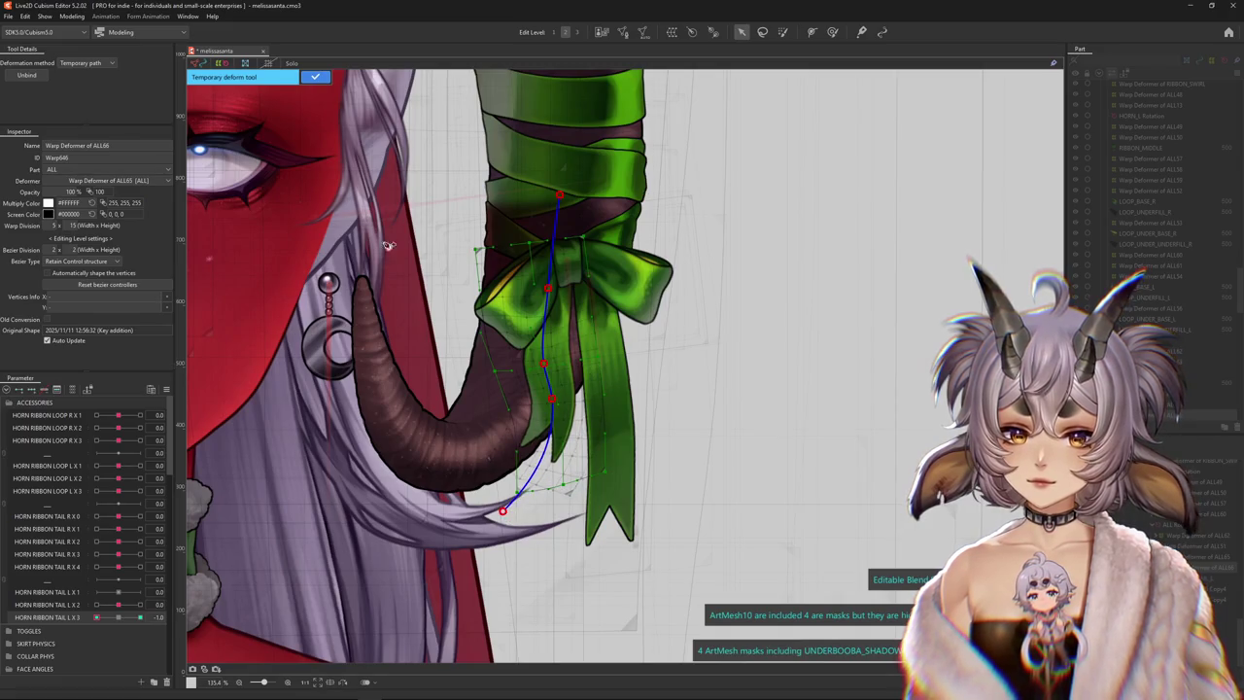
left_click(316, 79)
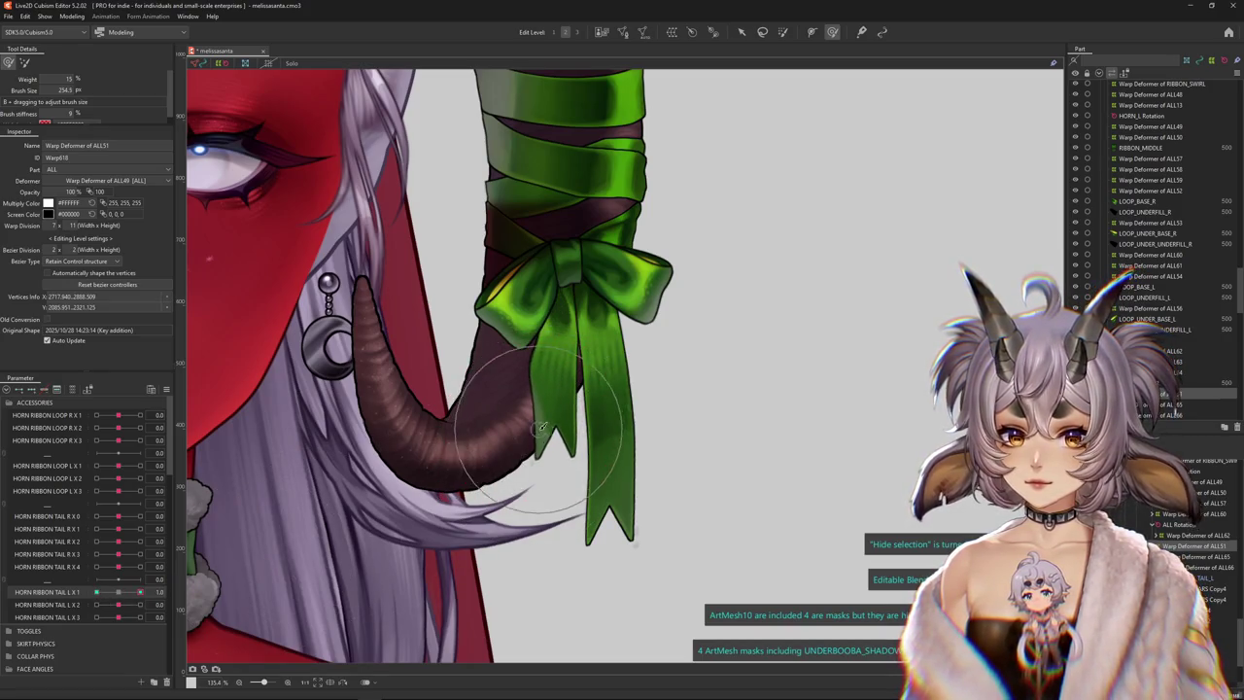
left_click(68, 16)
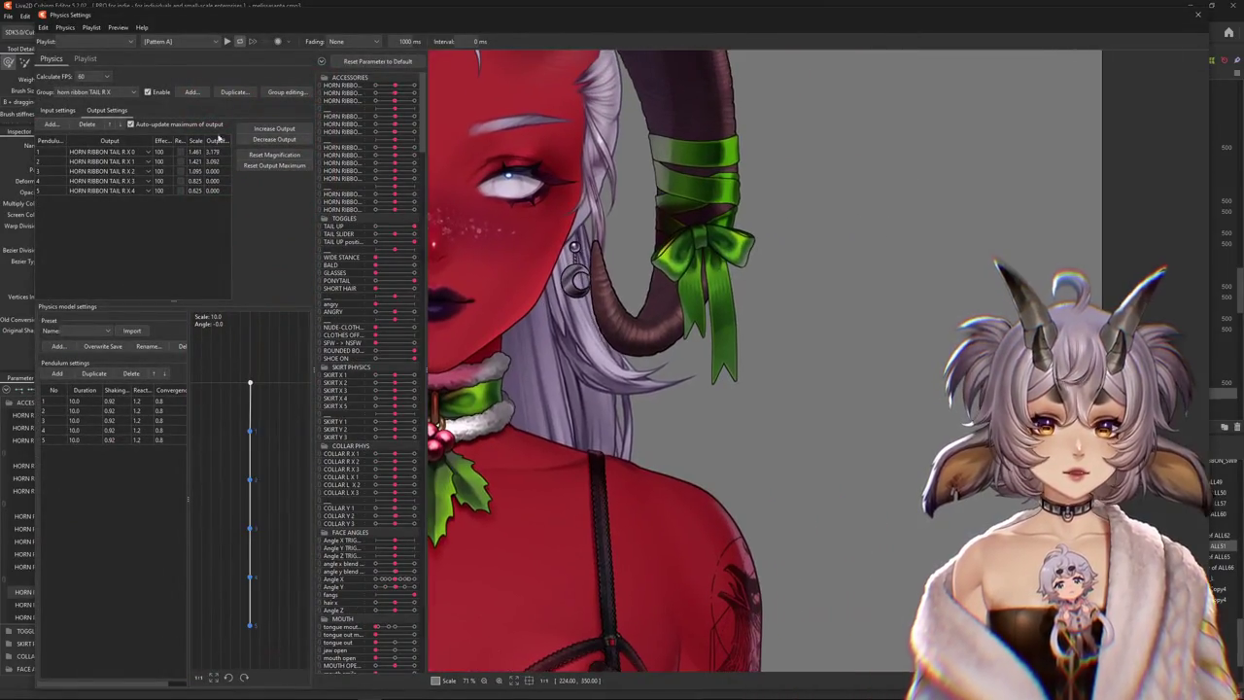
Duplicate the tail physics group as horn ribbon TAIL L X, outputting HORN RIBBON TAIL L X 1–3
left_click(233, 91)
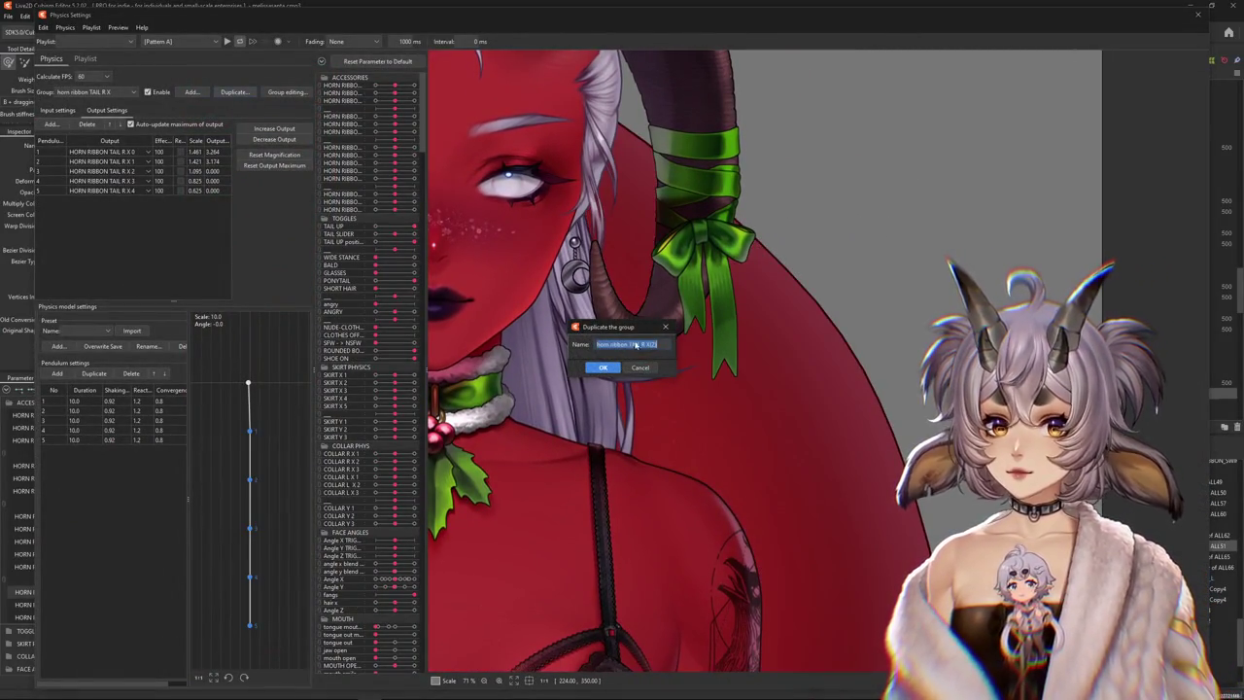
type("L")
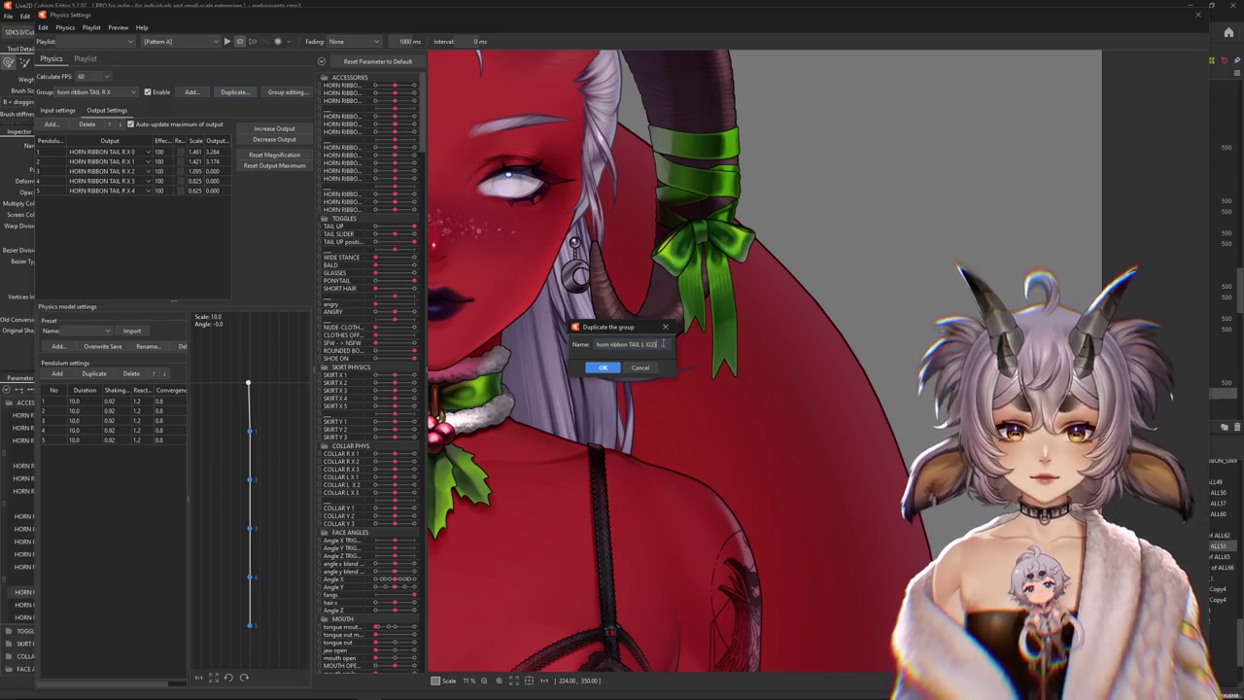
left_click(611, 370)
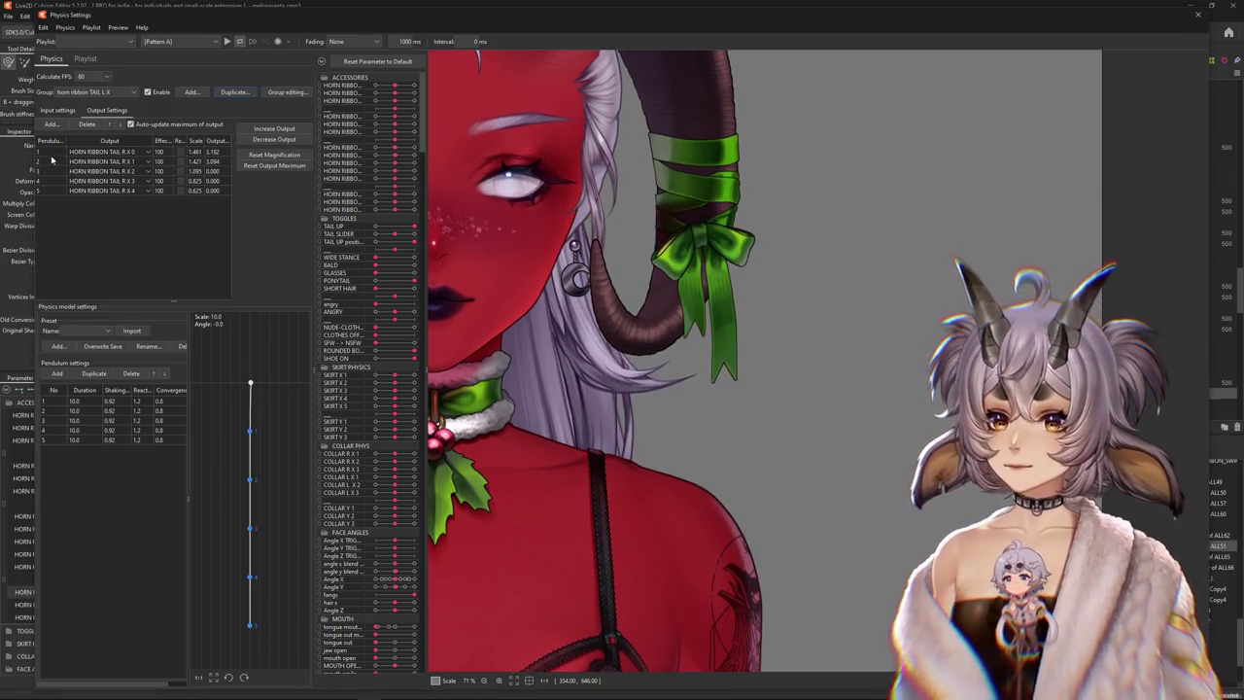
left_click(87, 124)
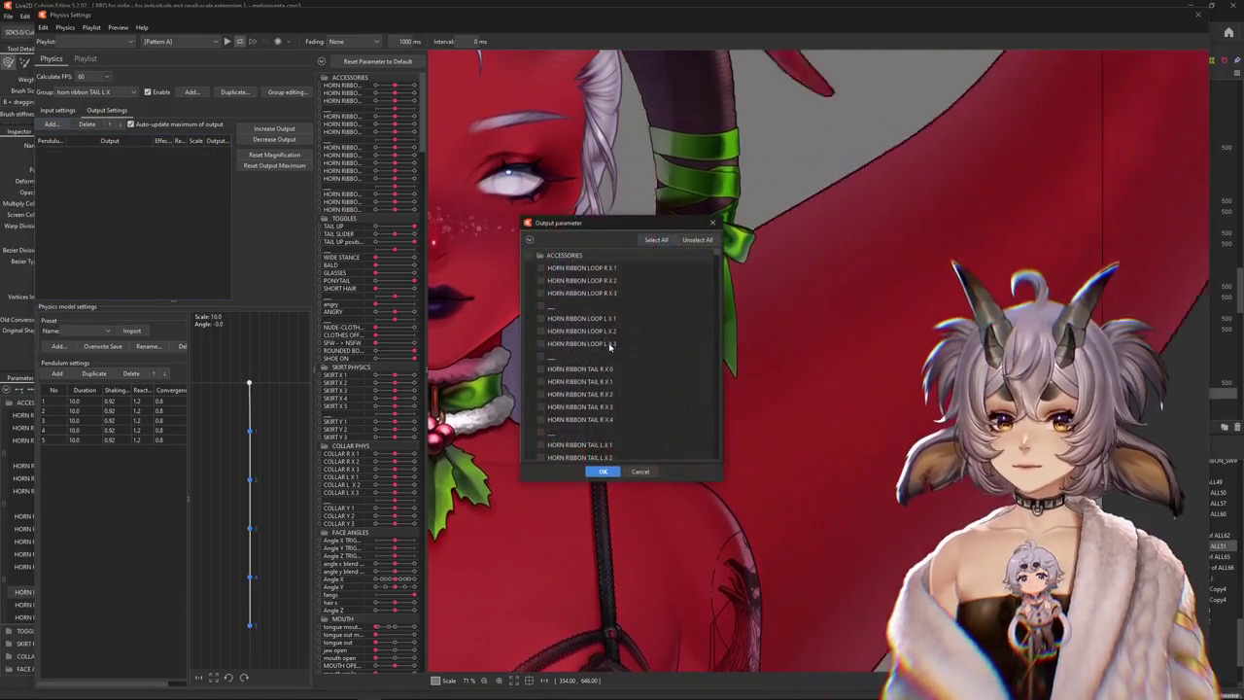
scroll(583, 369, "down", 5)
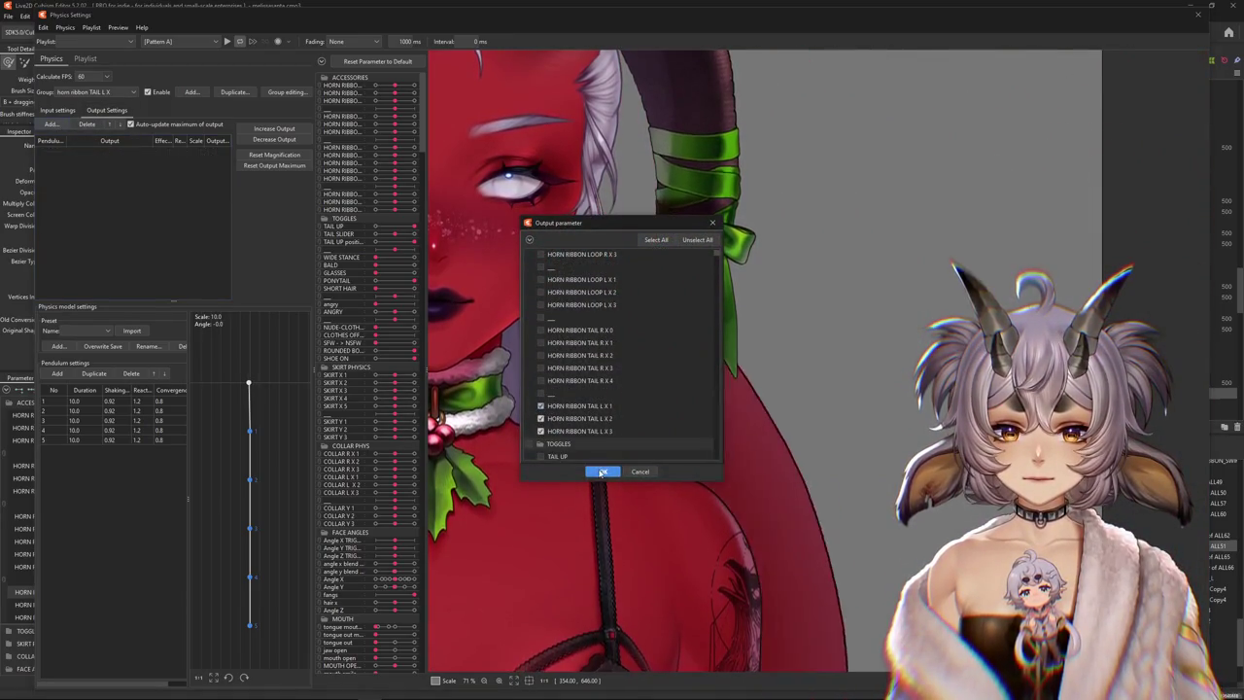
left_click(601, 471)
mouse_move(589, 467)
left_mouse_down()
mouse_move(1154, 451)
mouse_move(546, 471)
mouse_move(1061, 201)
left_mouse_up()
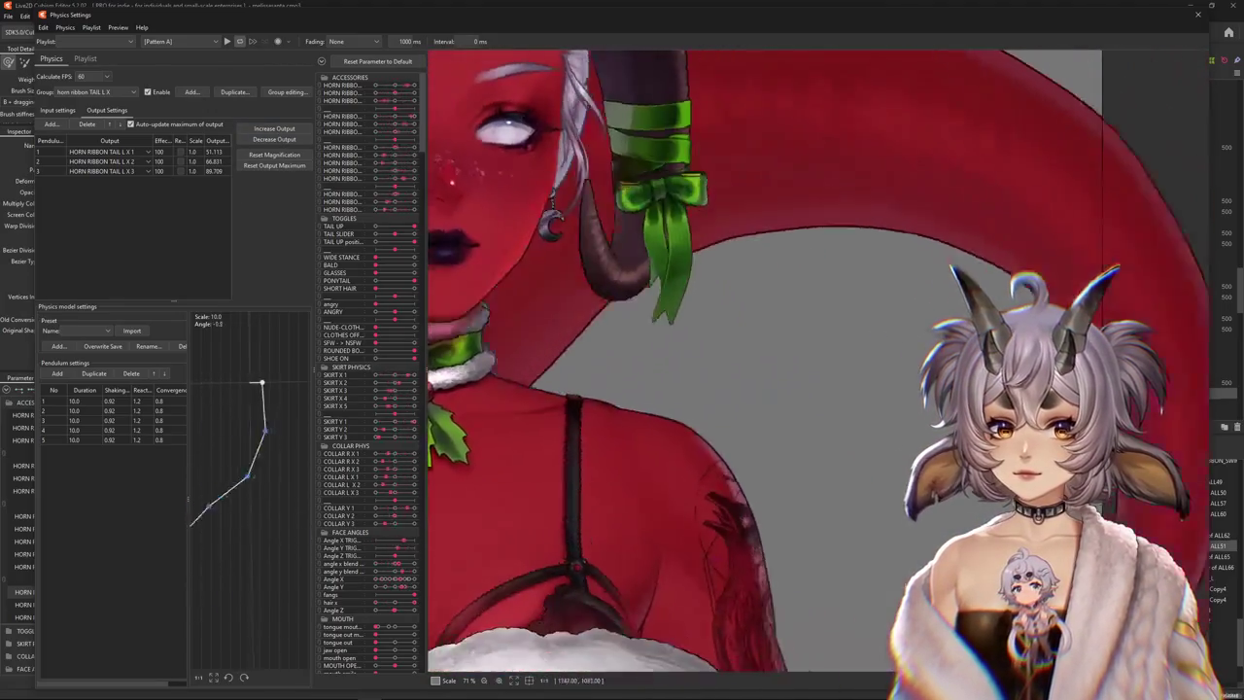
Swing the preview to test the left tail ribbon physics motion
mouse_move(1061, 201)
left_mouse_down()
mouse_move(611, 523)
mouse_move(563, 422)
left_mouse_up()
mouse_move(808, 475)
left_mouse_down()
mouse_move(1011, 305)
mouse_move(1130, 247)
left_mouse_up()
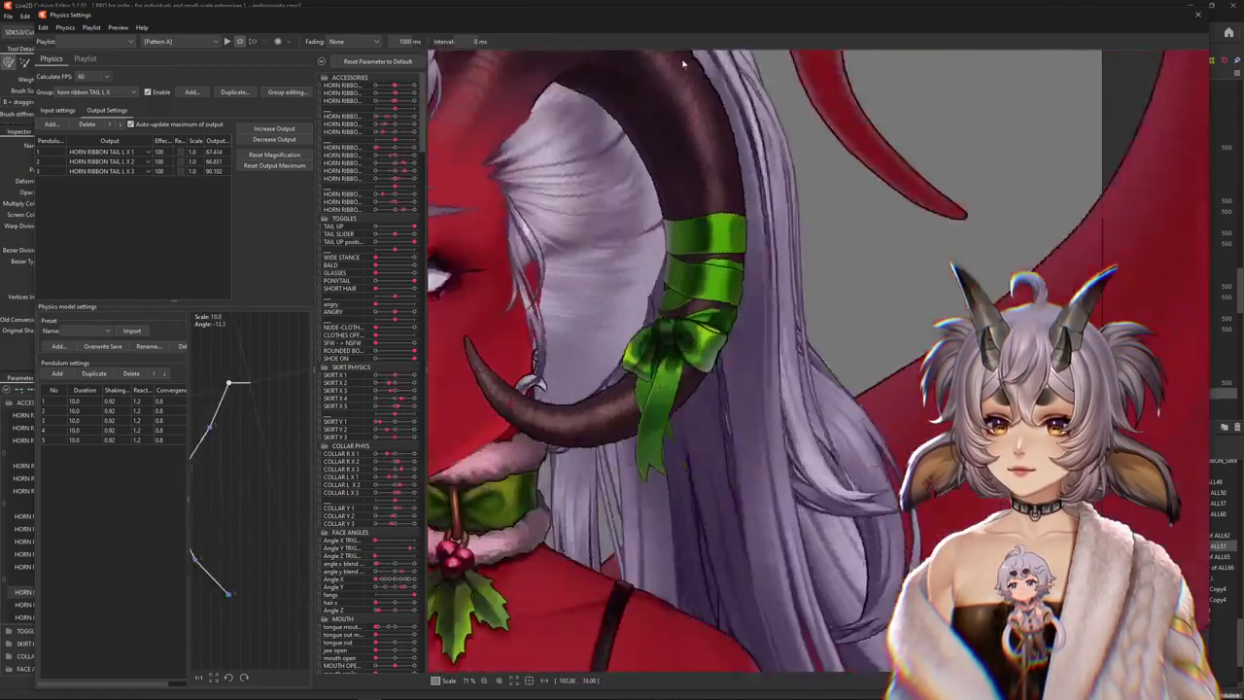
left_click_drag(1130, 247, 273, 234)
Fit all TAIL L X output magnifications to 100, giving scales 1.433, 1.497 and 1.11
left_click(274, 154)
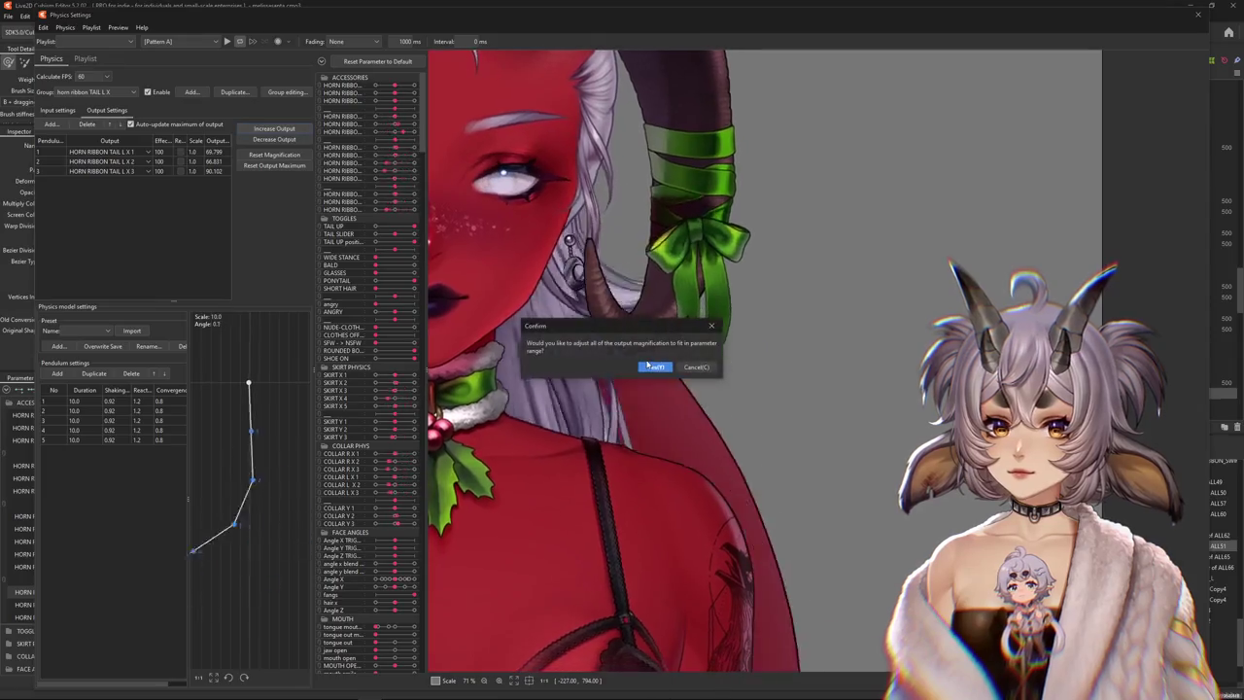
left_click(728, 361)
mouse_move(500, 434)
left_mouse_down()
mouse_move(406, 438)
mouse_move(777, 340)
mouse_move(826, 466)
mouse_move(549, 459)
mouse_move(492, 427)
left_mouse_up()
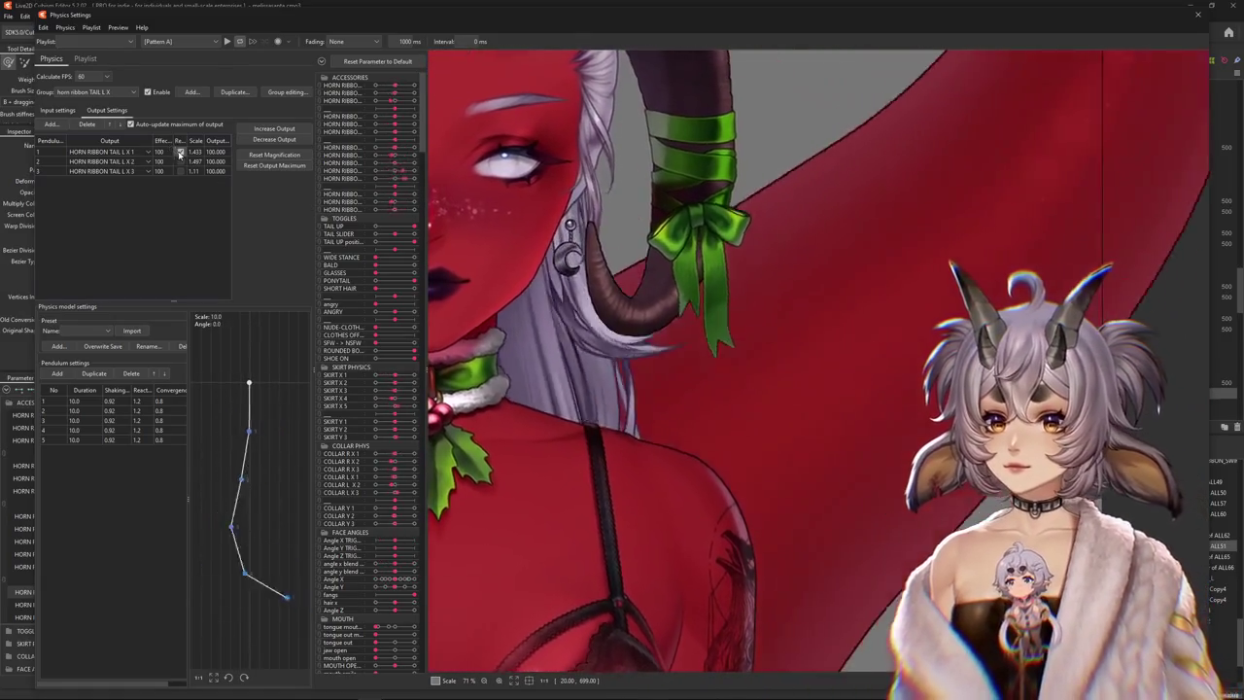
left_click(128, 398)
Apply a shaking value of 0.89 to every pendulum and test the swing
type("0.89")
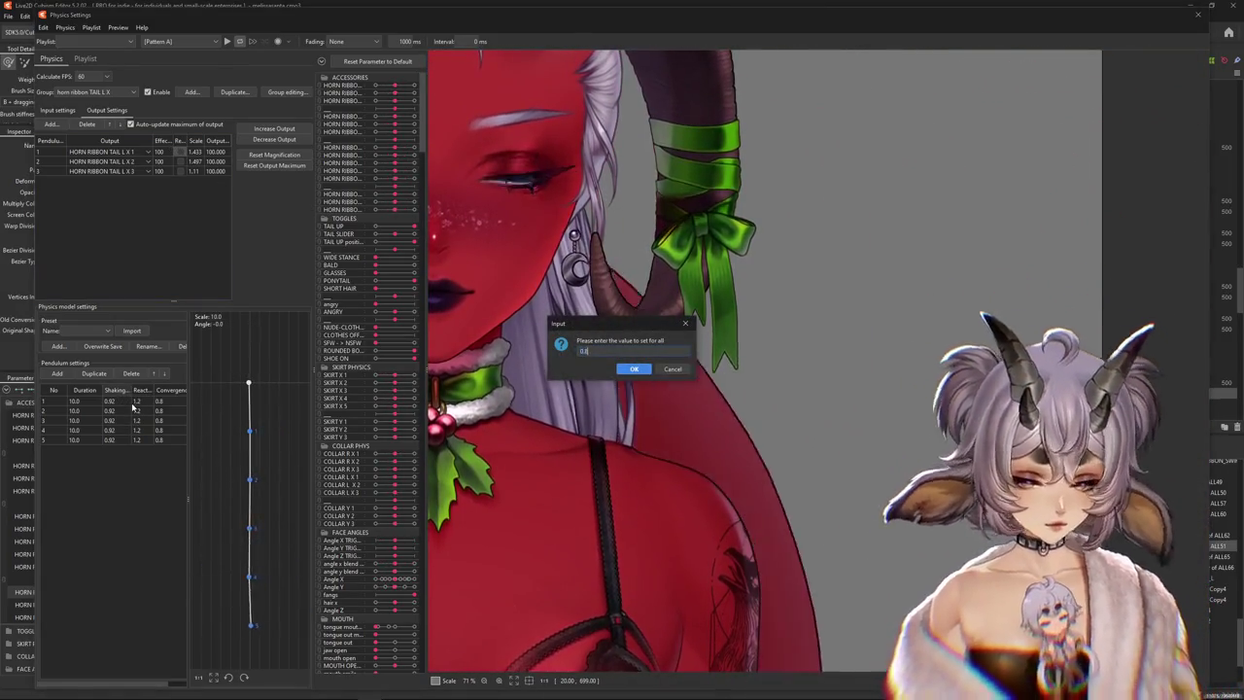
key("Return")
mouse_move(667, 546)
left_mouse_down()
mouse_move(493, 484)
mouse_move(895, 345)
left_mouse_up()
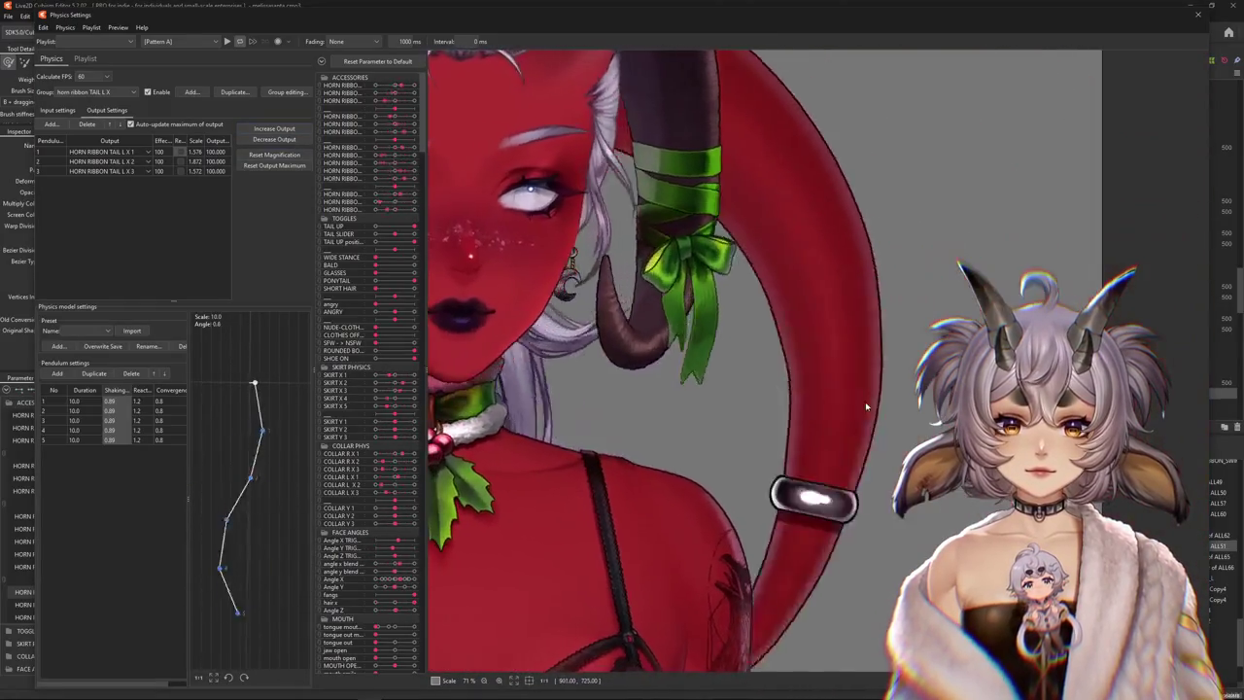
left_click_drag(865, 401, 794, 405)
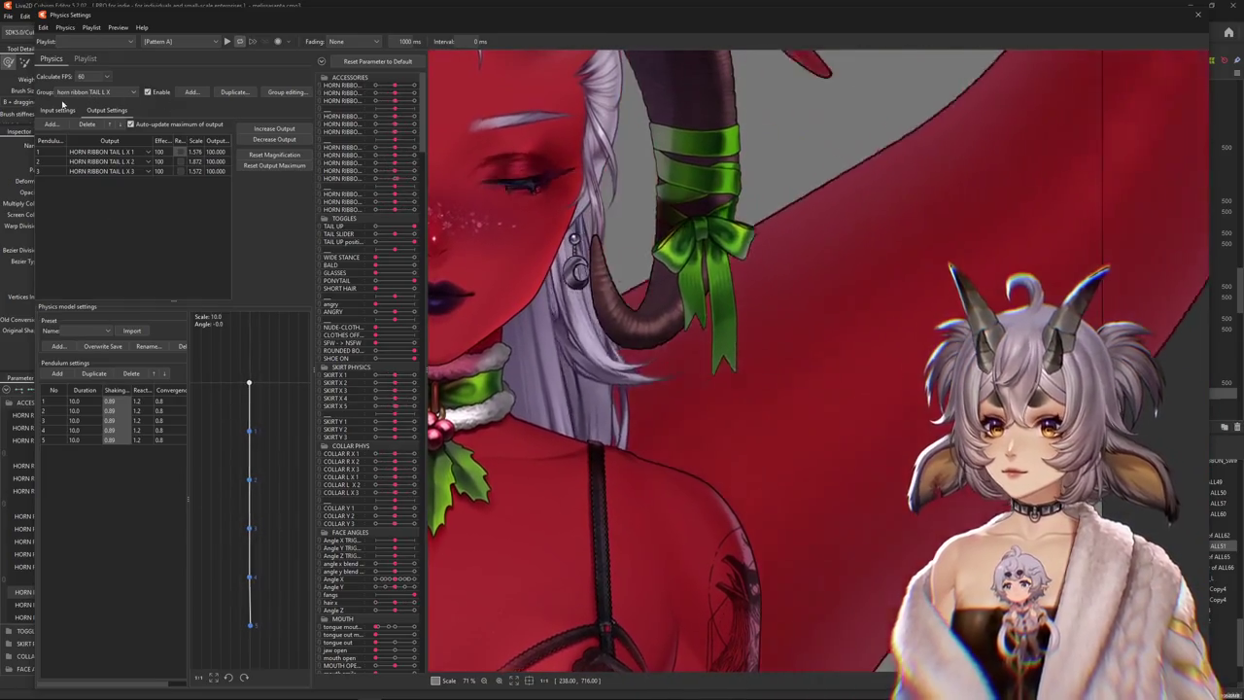
Set every pendulum's duration to 11.0, testing the swing in the preview
left_click(57, 110)
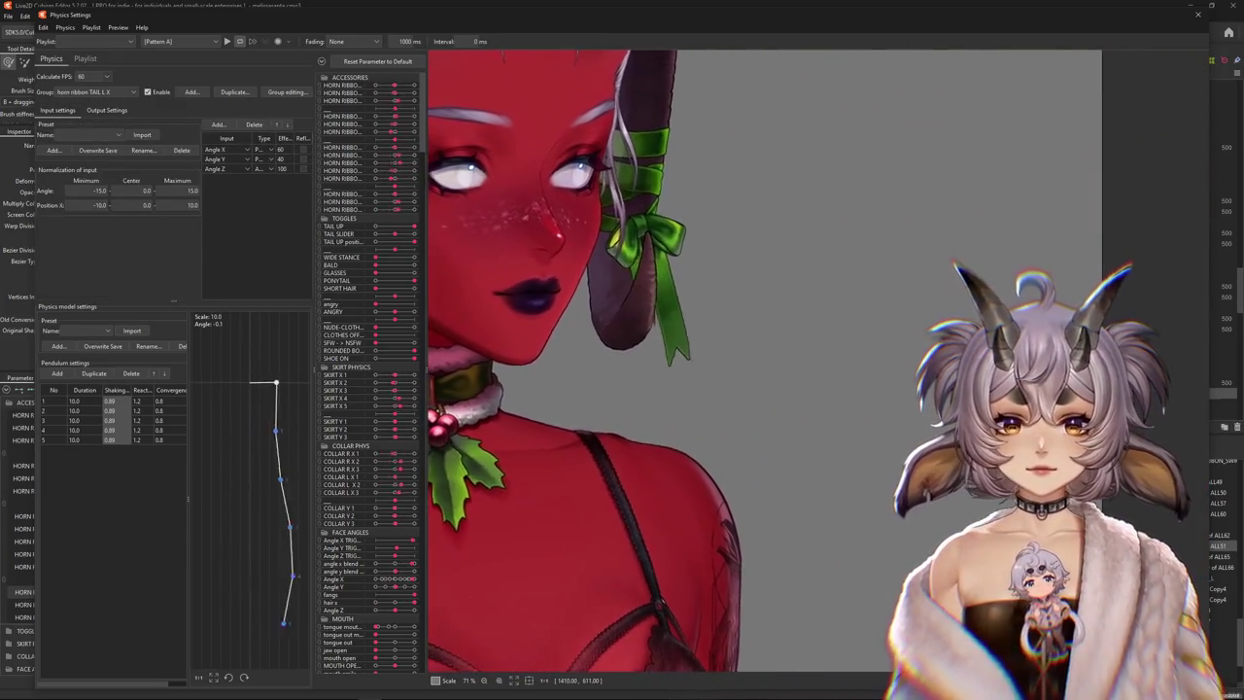
left_click_drag(861, 361, 486, 374)
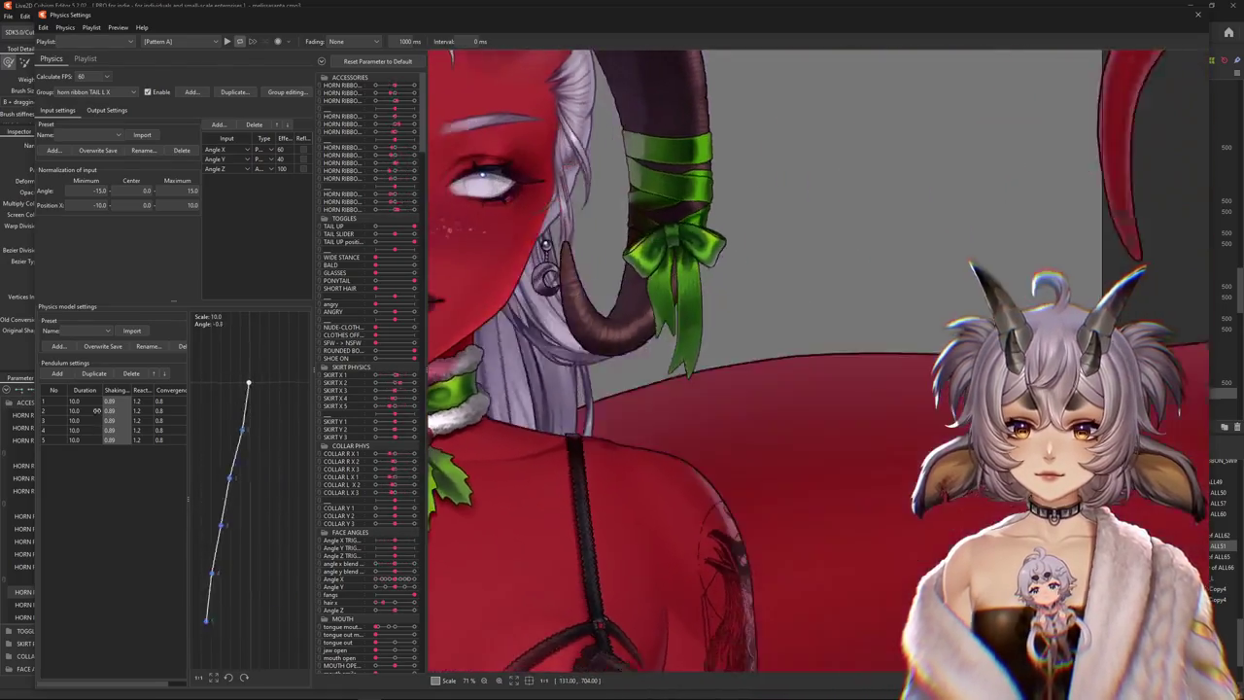
left_click(172, 390)
type("1")
key("Return")
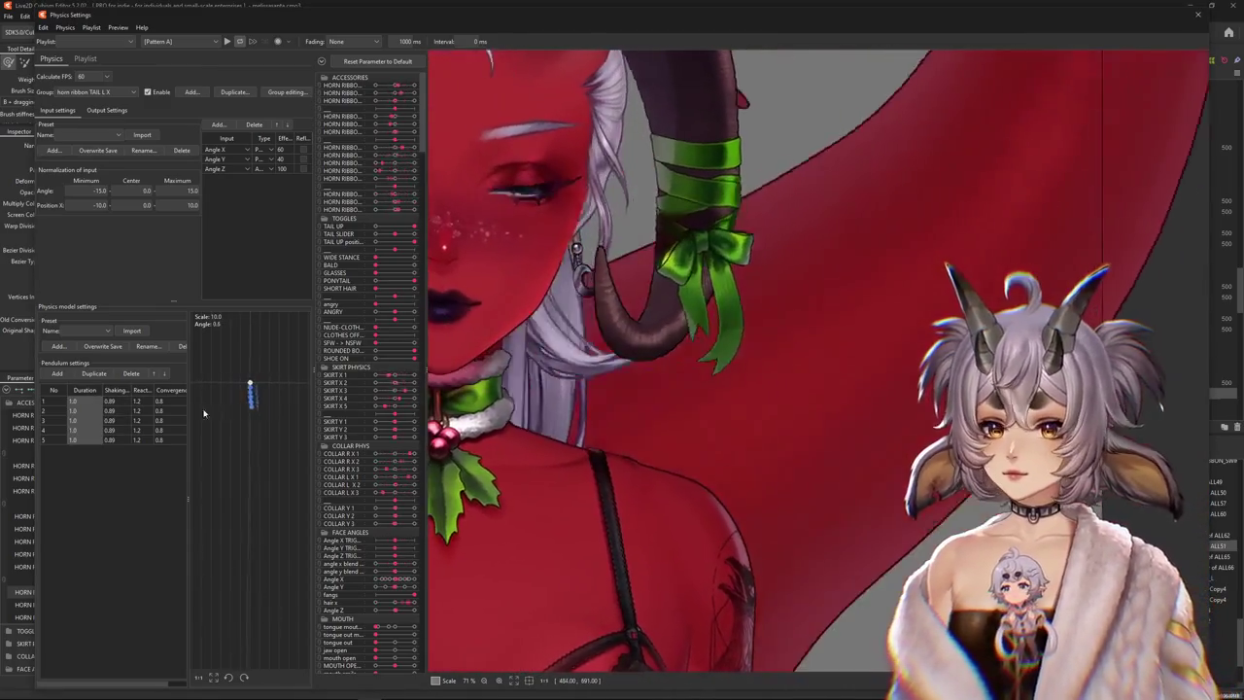
left_click(83, 392)
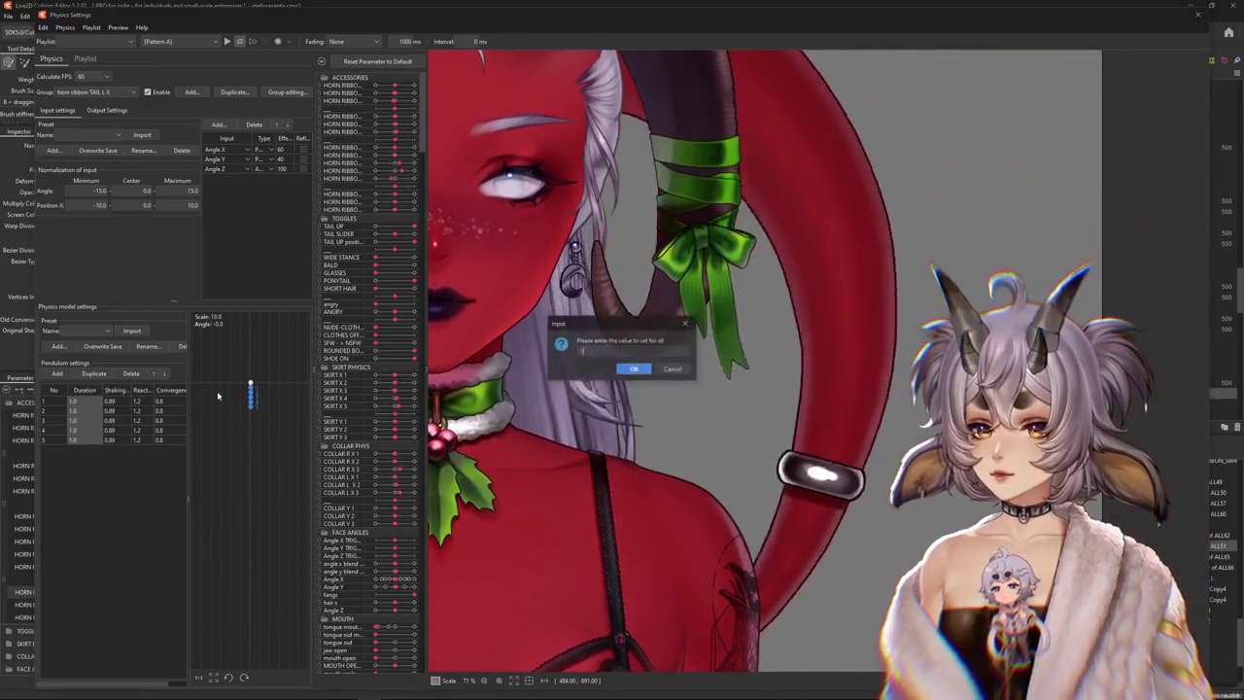
type("11")
key("Return")
left_click(106, 109)
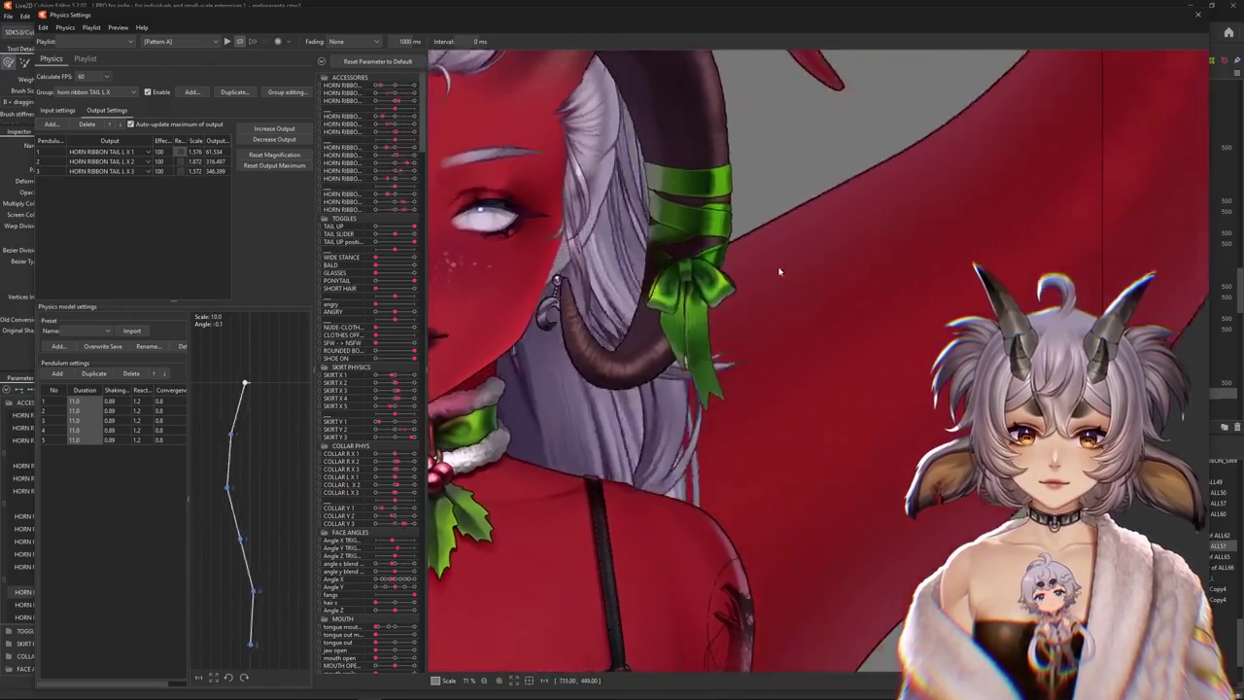
Review the TAIL L X inputs (Angle X 80, Y 40, Z 100) and close Physics Settings
left_click(57, 111)
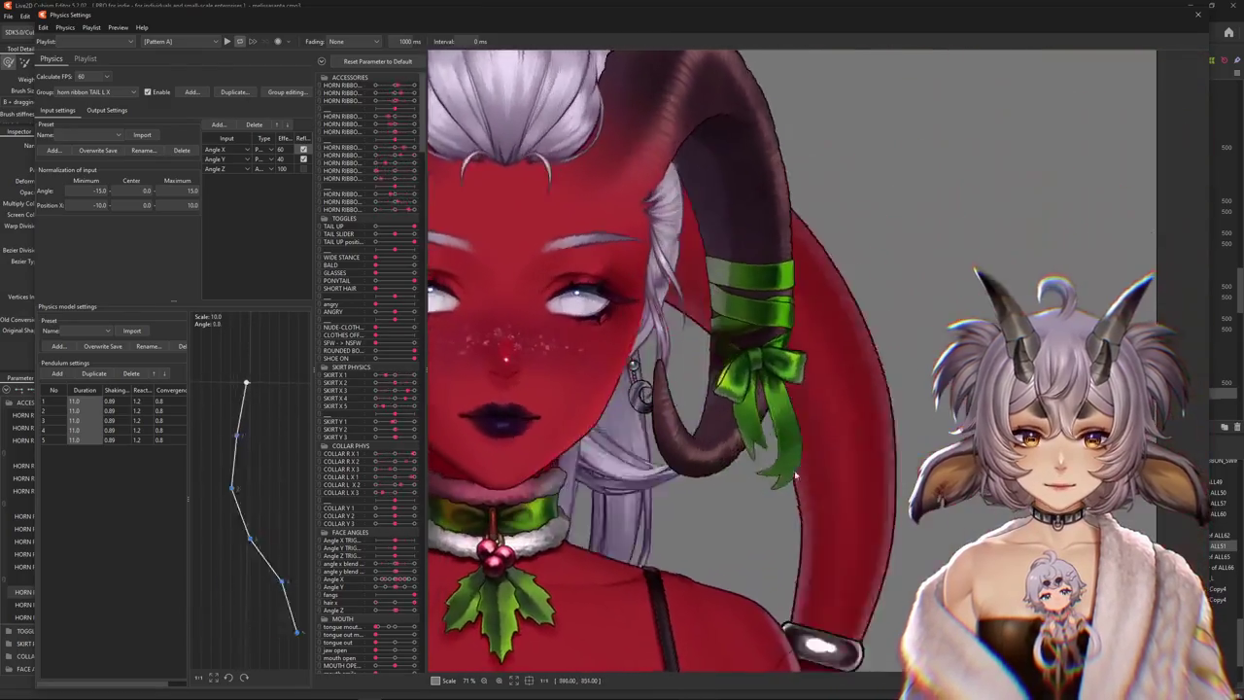
scroll(787, 496, "down", 2)
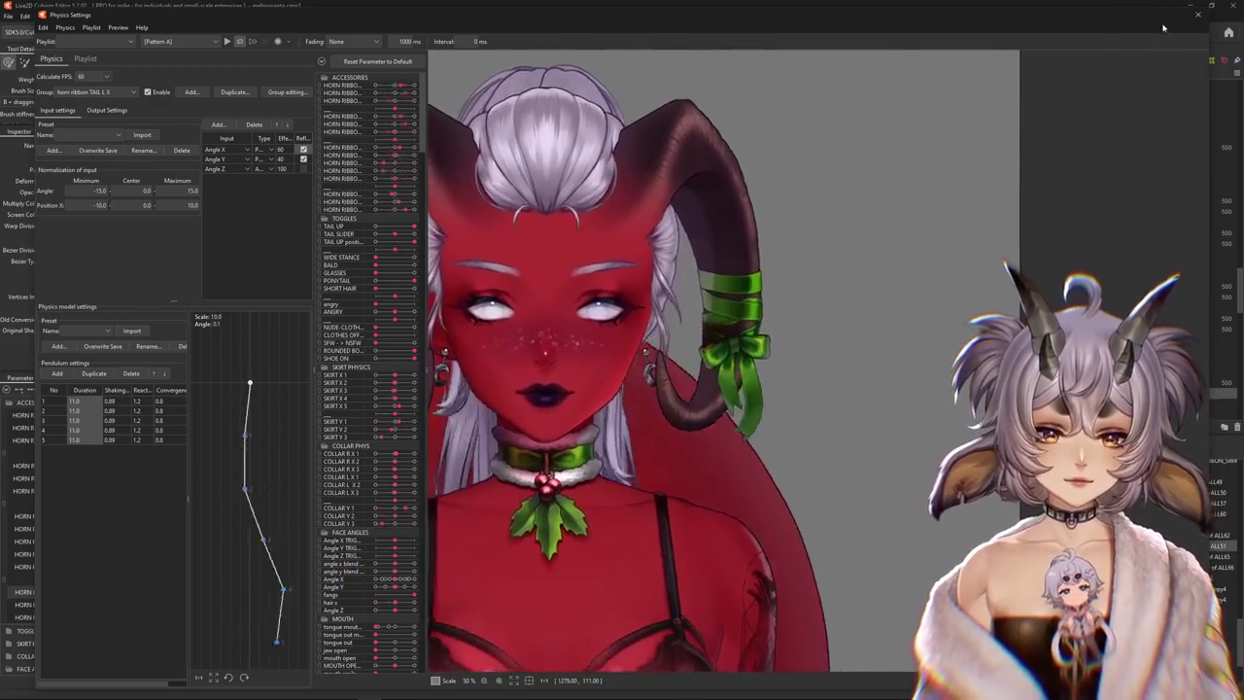
left_click(1197, 14)
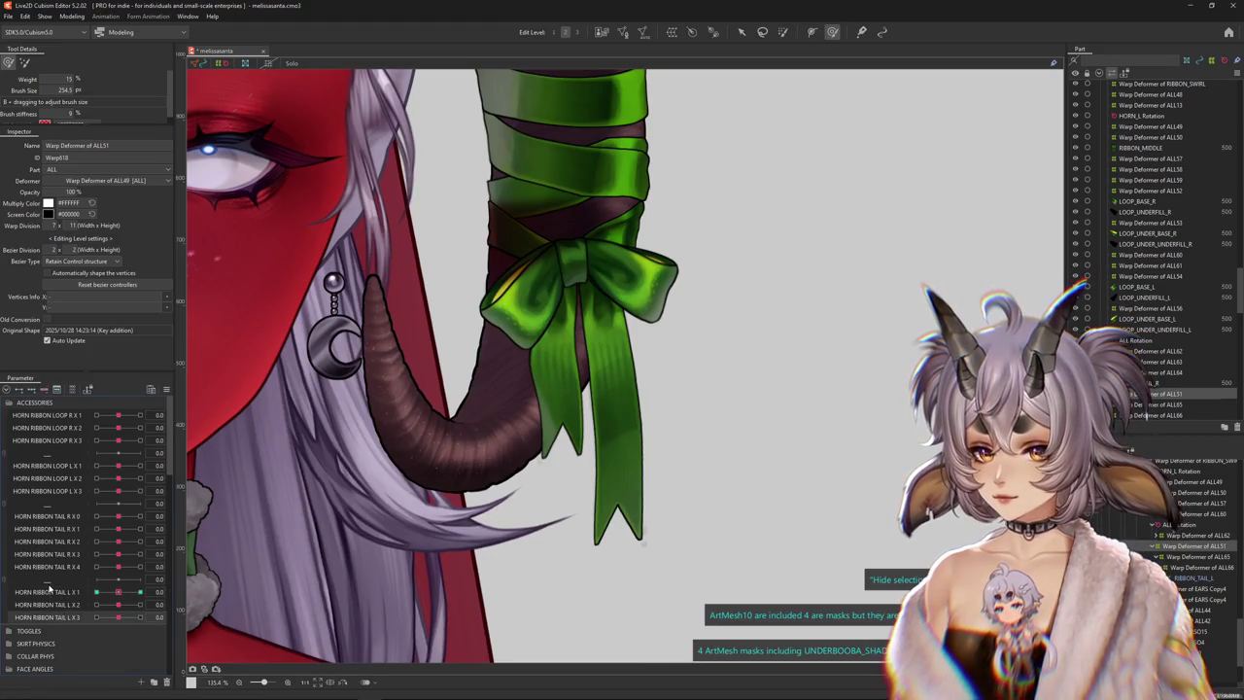
Create a new parameter named HORN RIBBON Y 1 below the left tail ribbon parameters
right_click(51, 589)
scroll(49, 583, "down", 2)
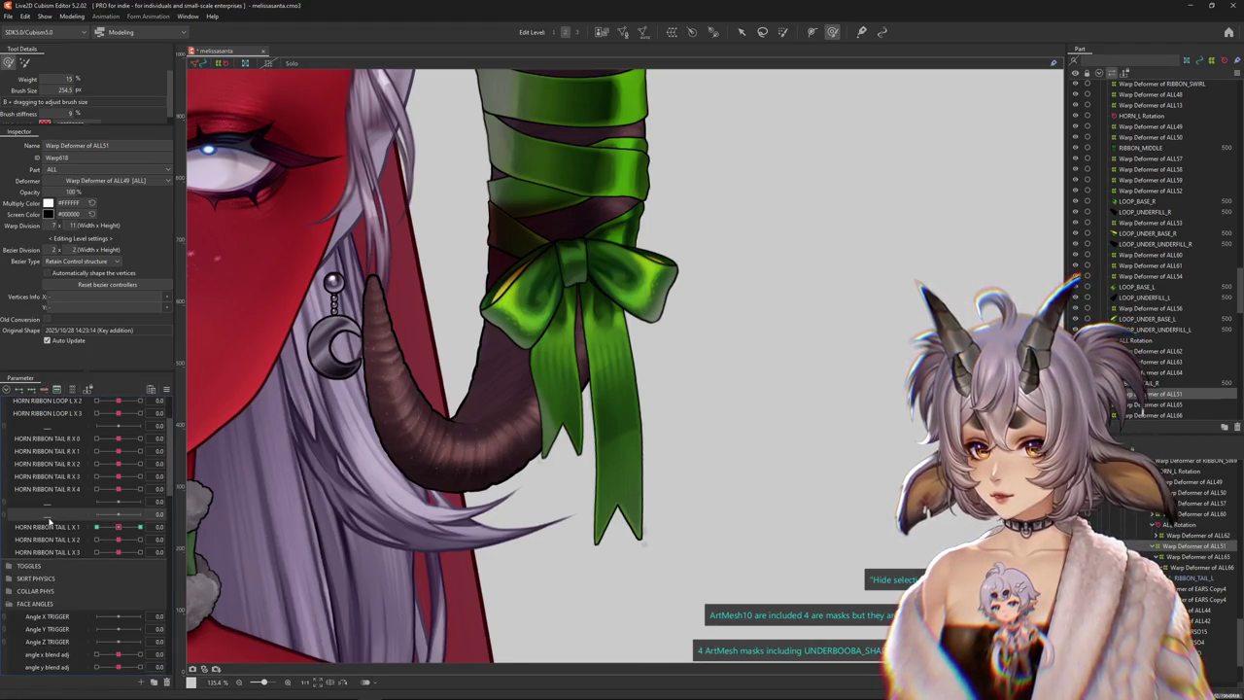
left_click_drag(48, 522, 51, 551)
left_click(140, 682)
type("HORN RIBBON Y")
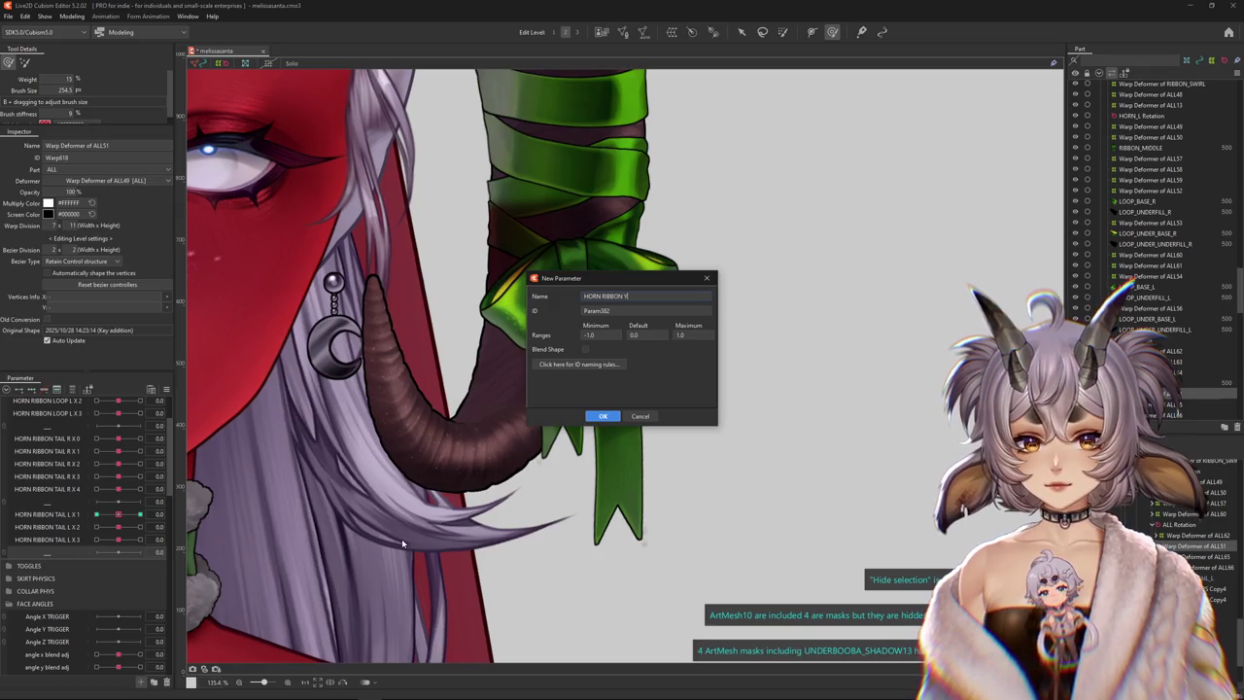
type("1")
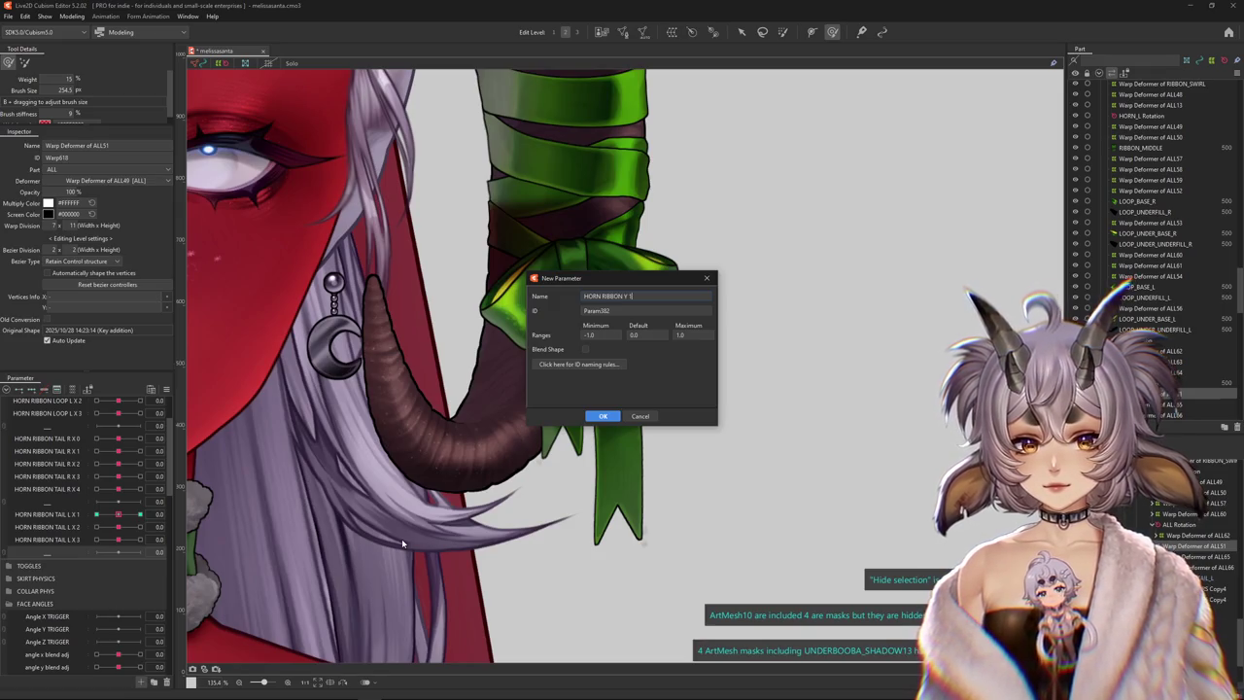
left_click(603, 415)
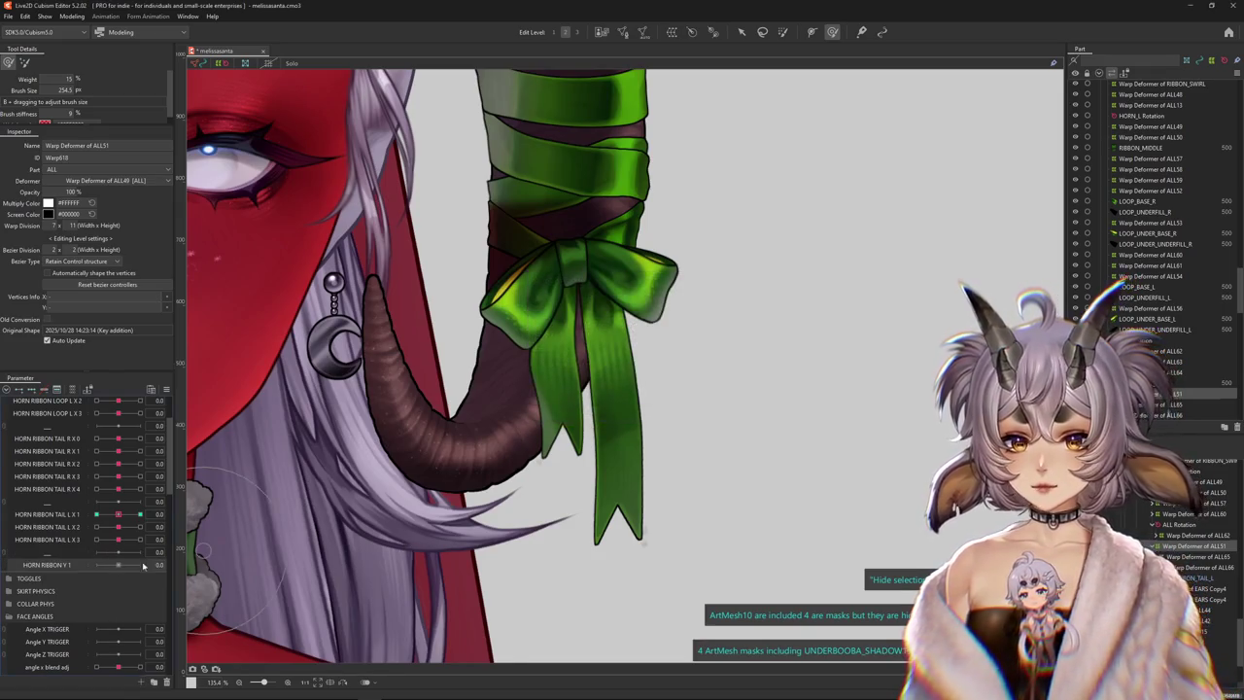
Duplicate it twice and rename the copies HORN RIBBON Y 2 and HORN RIBBON Y 3
left_click(81, 589)
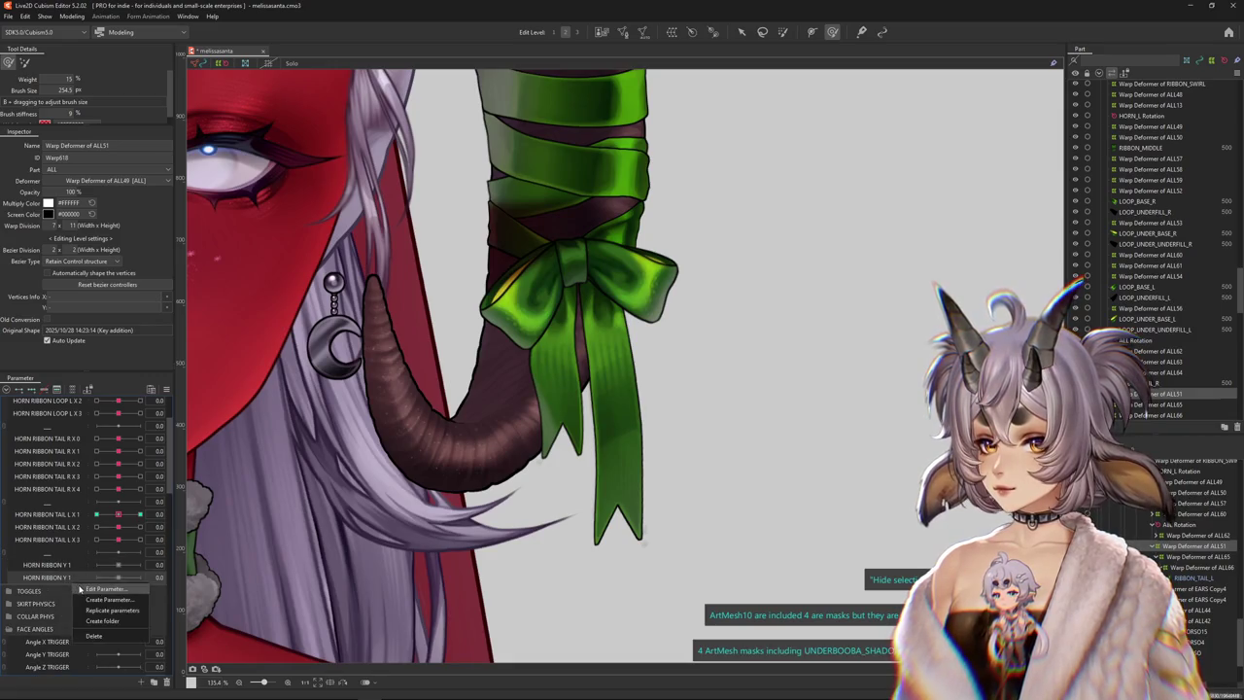
left_click(93, 587)
type("2")
key("Return")
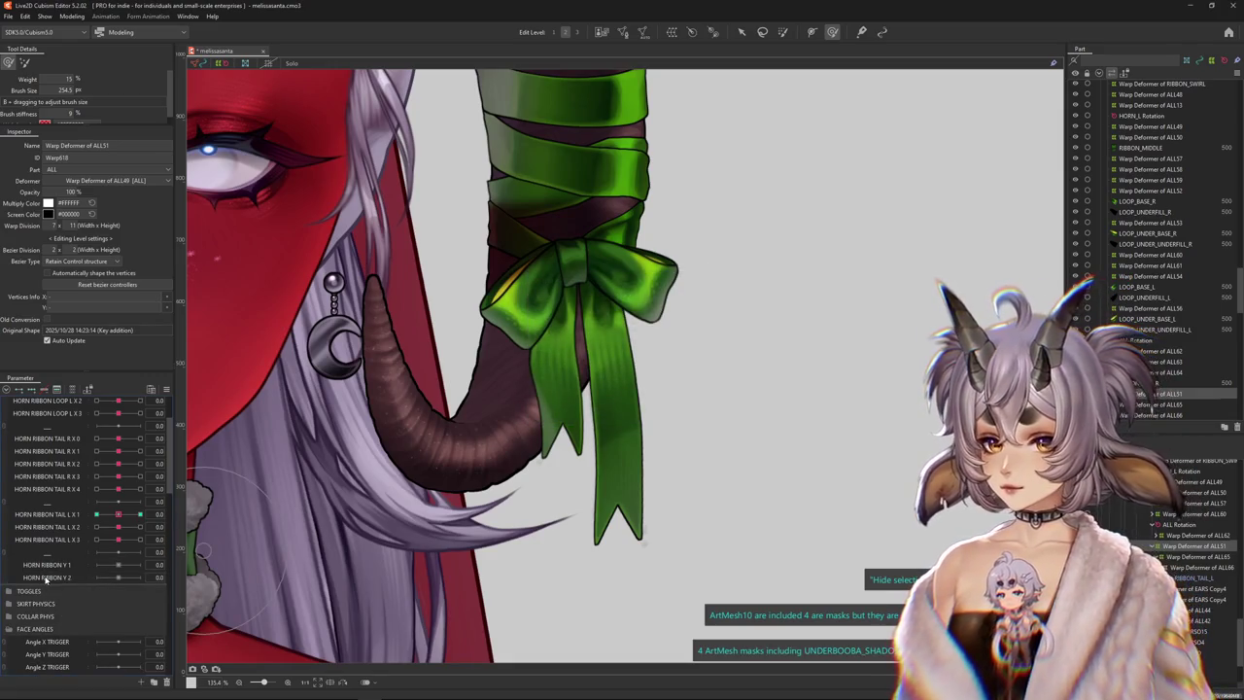
right_click(65, 592)
left_click(72, 597)
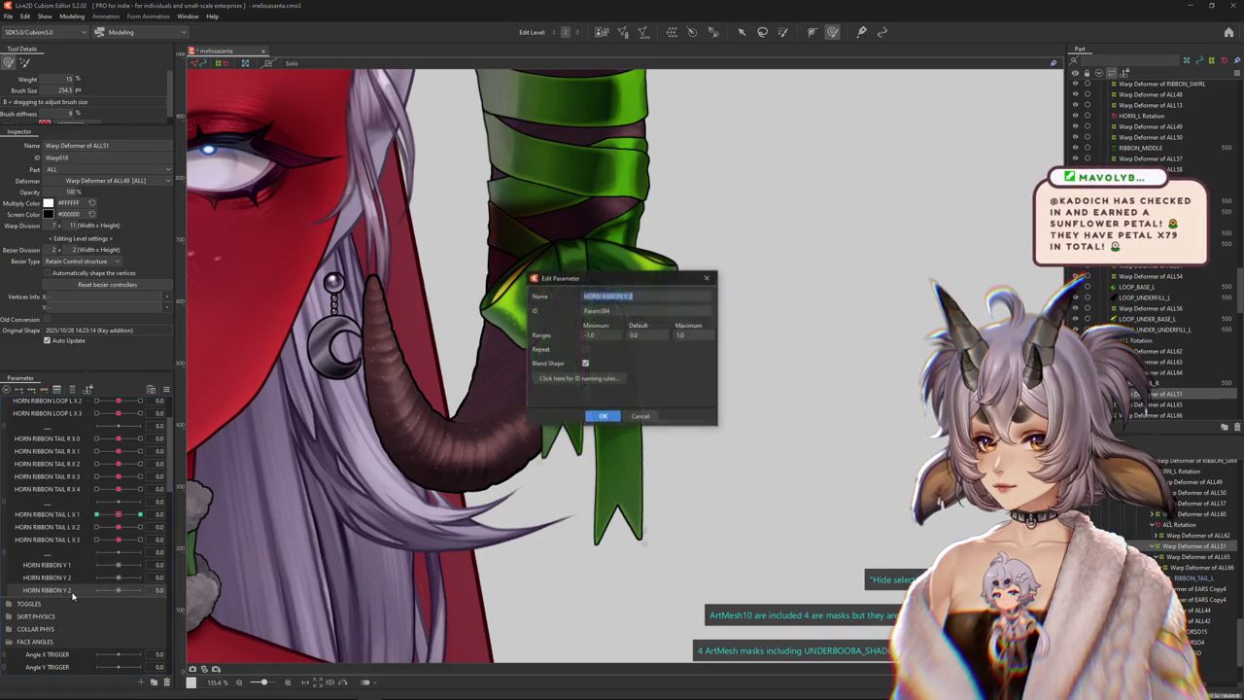
type("3")
key("Return")
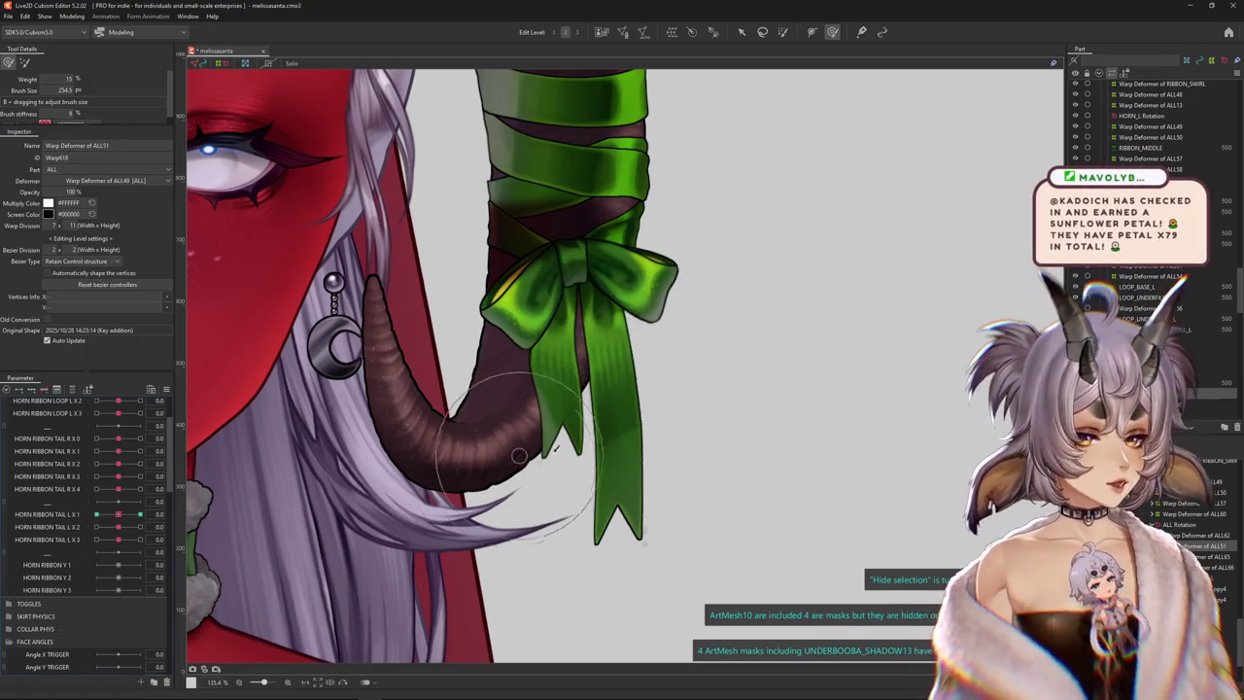
left_click(656, 445)
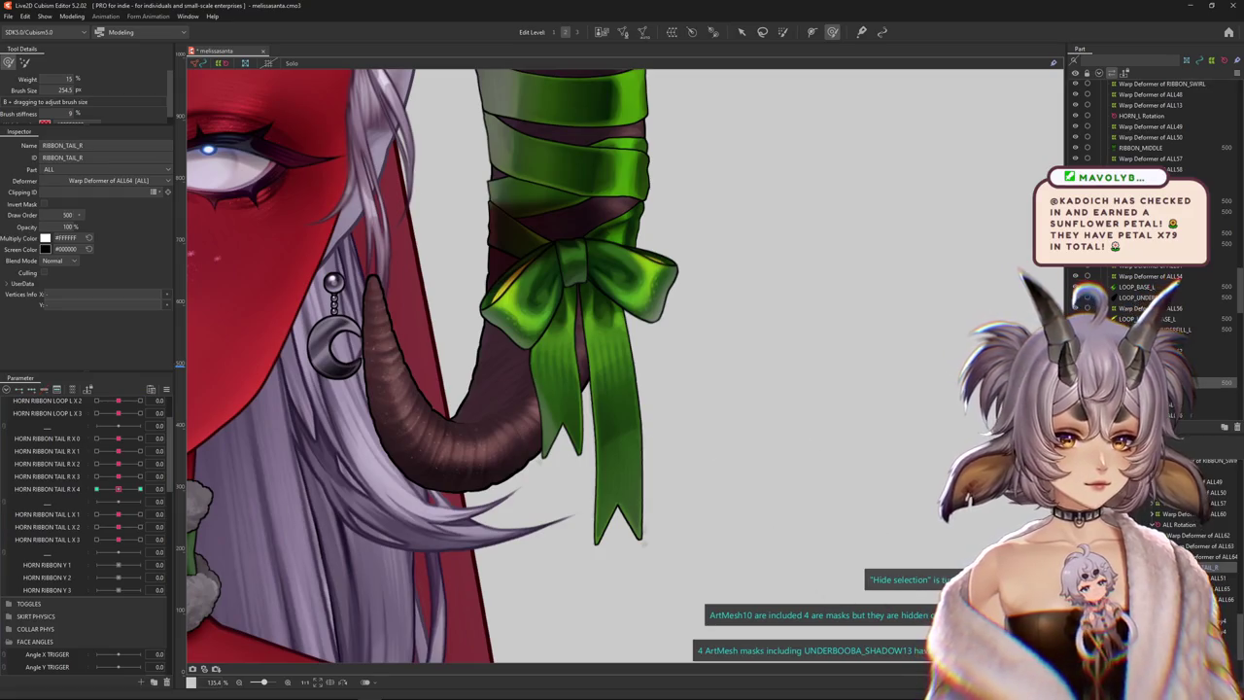
Select Warp Deformer of ALL62 and size the deform brush around the ribbon tail
left_click(1200, 535)
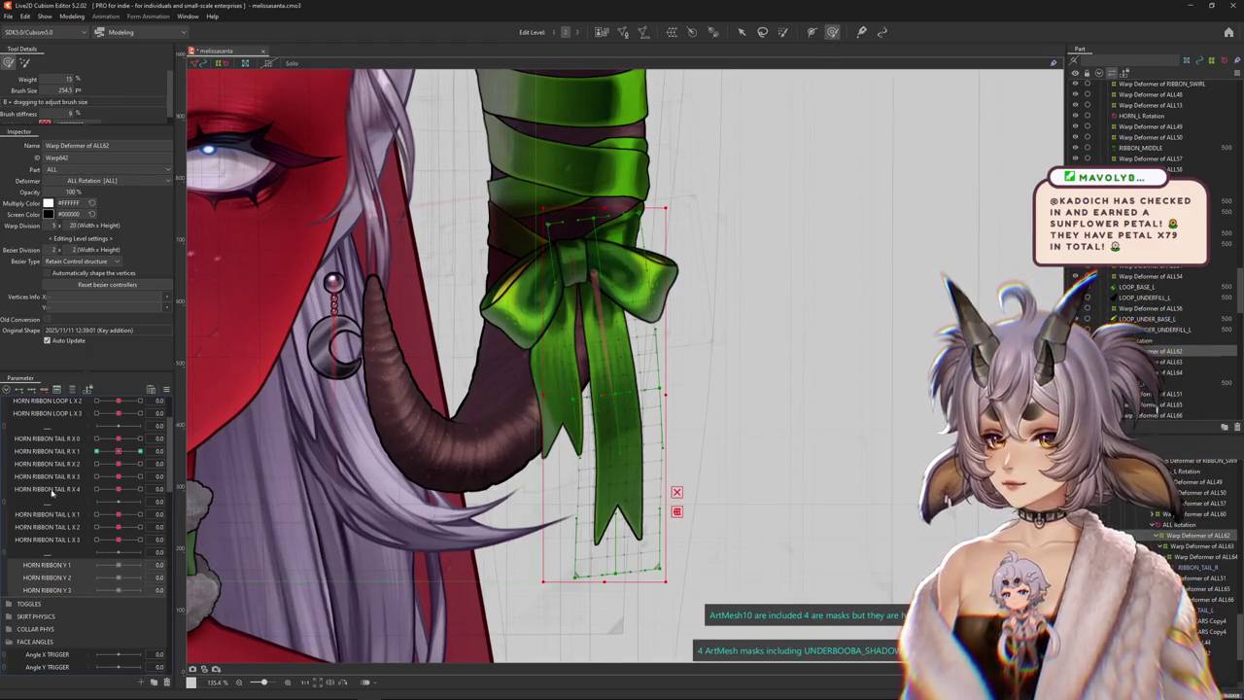
left_click_drag(516, 418, 619, 414)
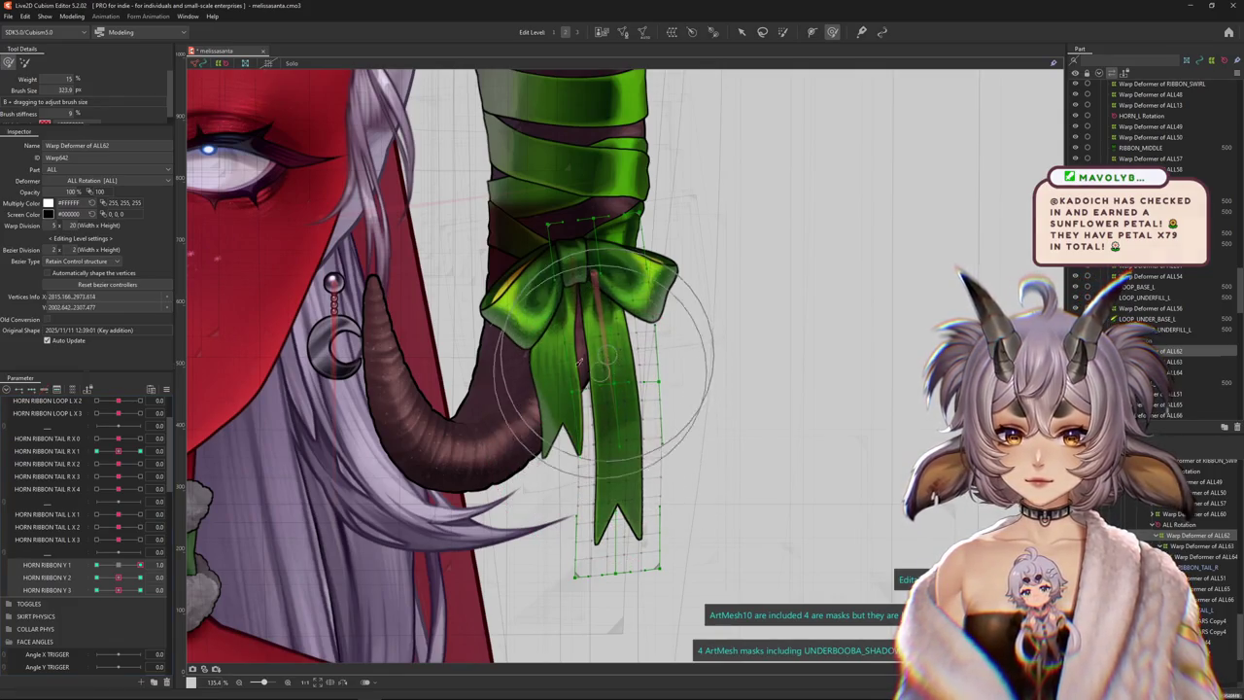
left_click_drag(580, 361, 560, 348)
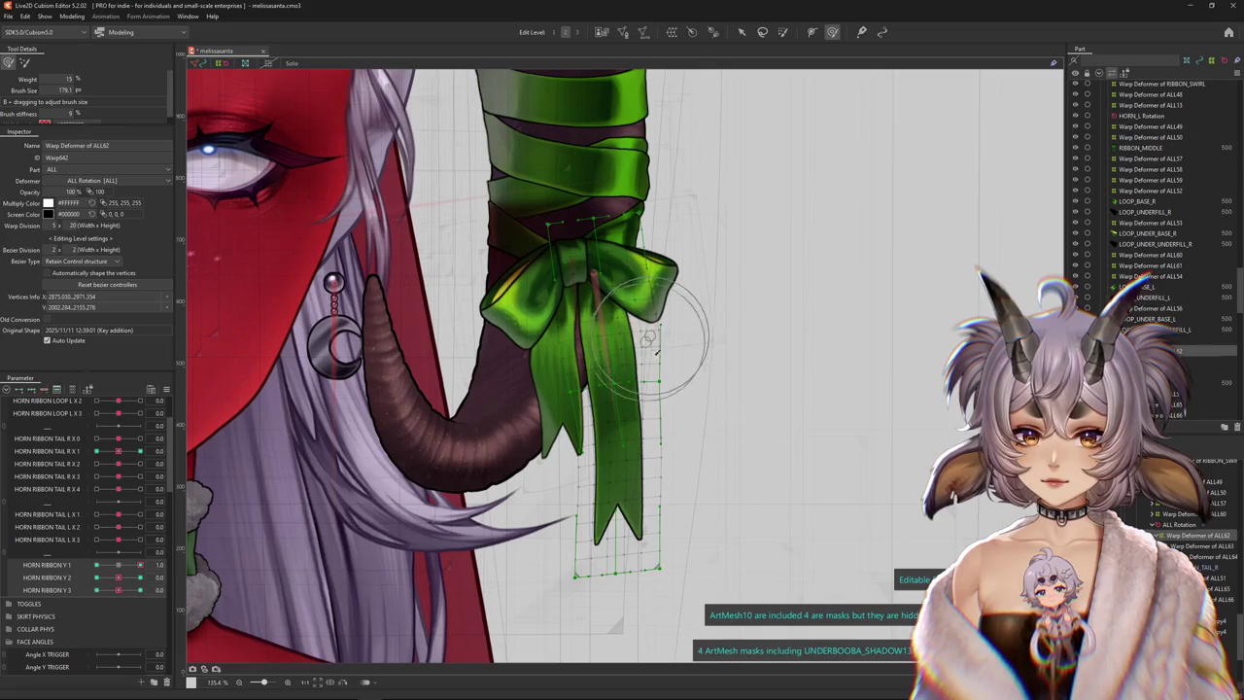
key("ctrl+h")
key("ctrl+h")
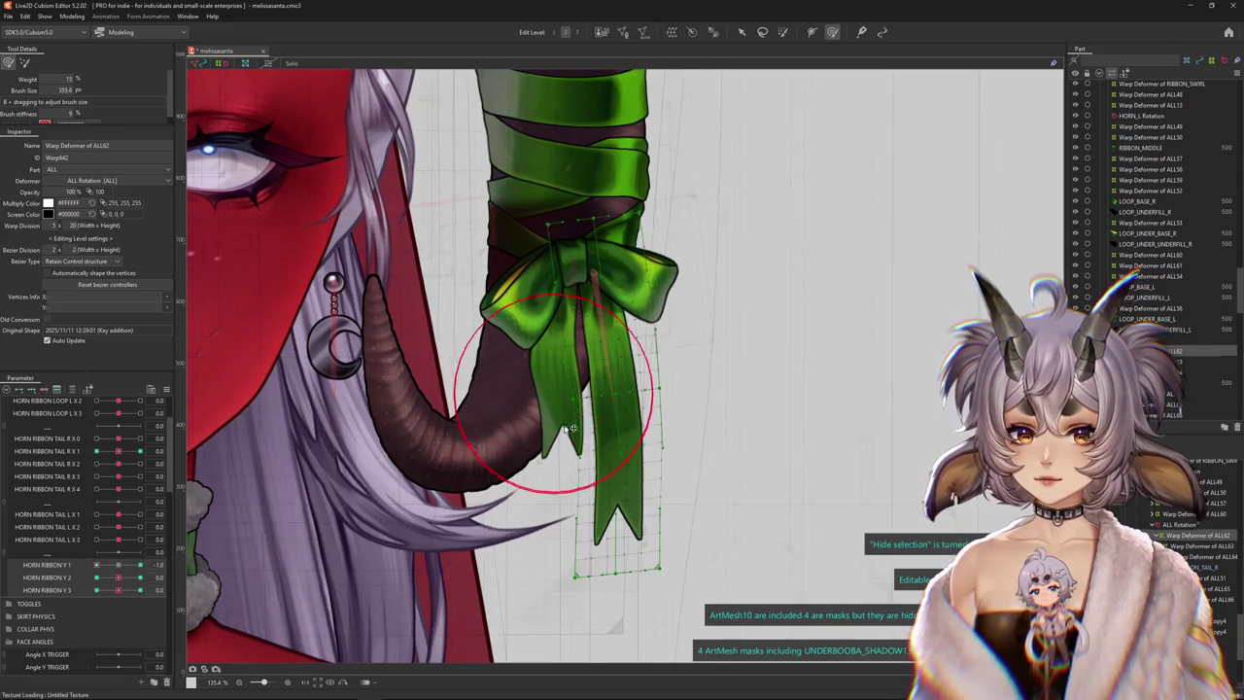
mouse_move(568, 418)
left_mouse_down()
mouse_move(547, 368)
mouse_move(710, 350)
left_mouse_up()
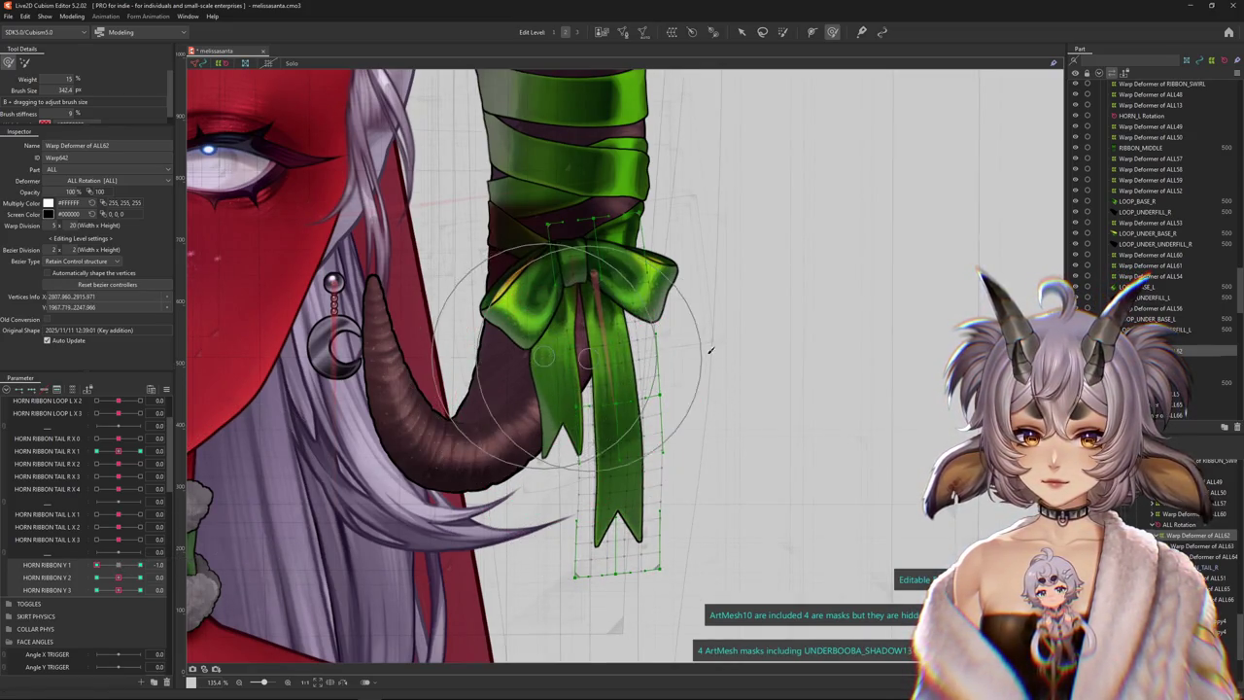
key("ctrl+h")
left_click_drag(146, 561, 124, 568)
left_click_drag(577, 430, 617, 473)
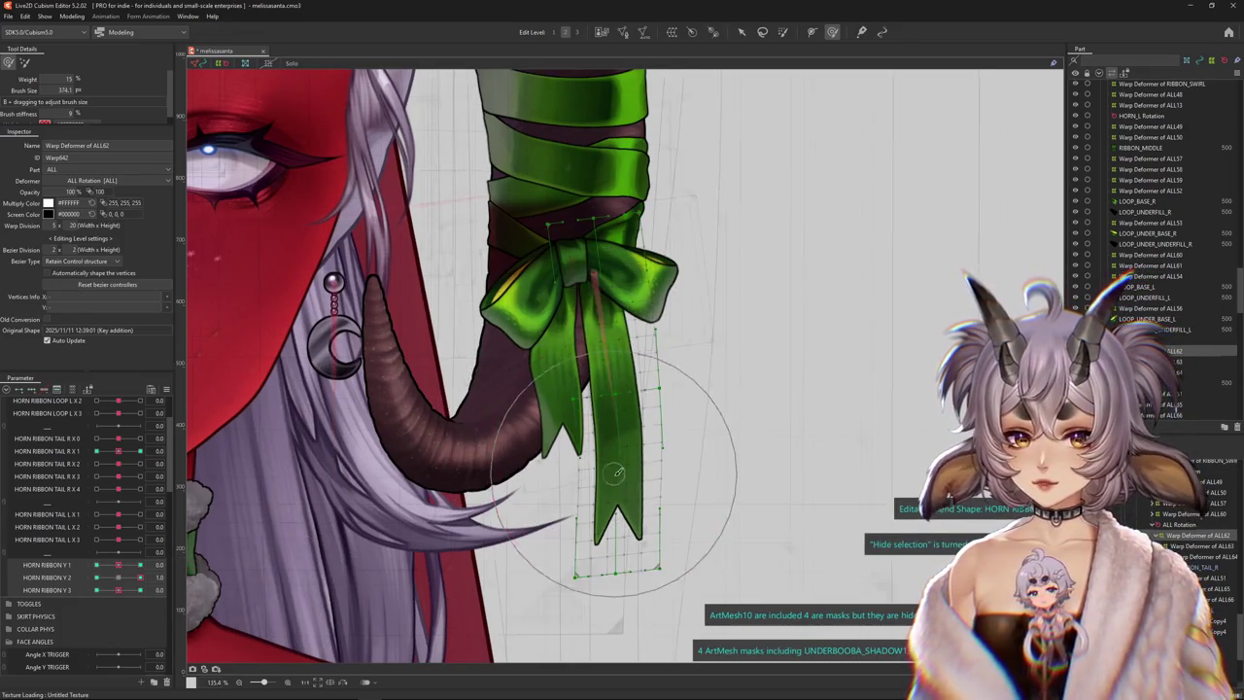
left_click(622, 440)
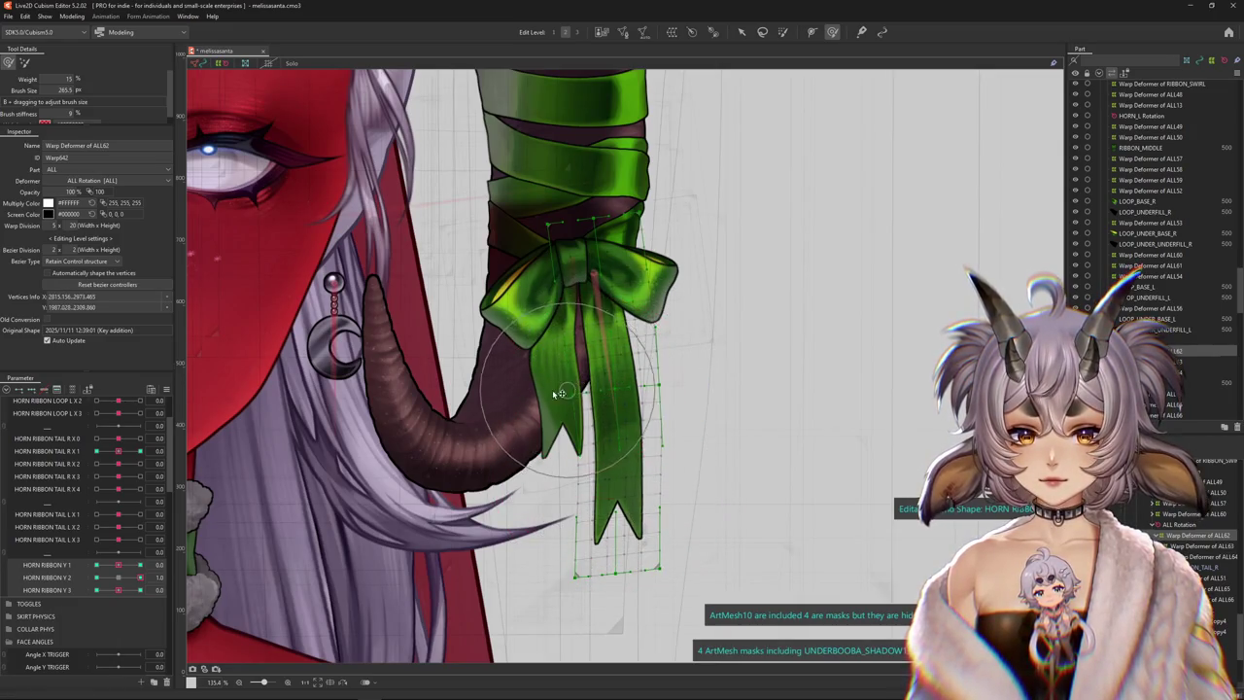
Bend the ribbon tail toward the lower right at the HORN RIBBON Y 2 keyforms
key("b")
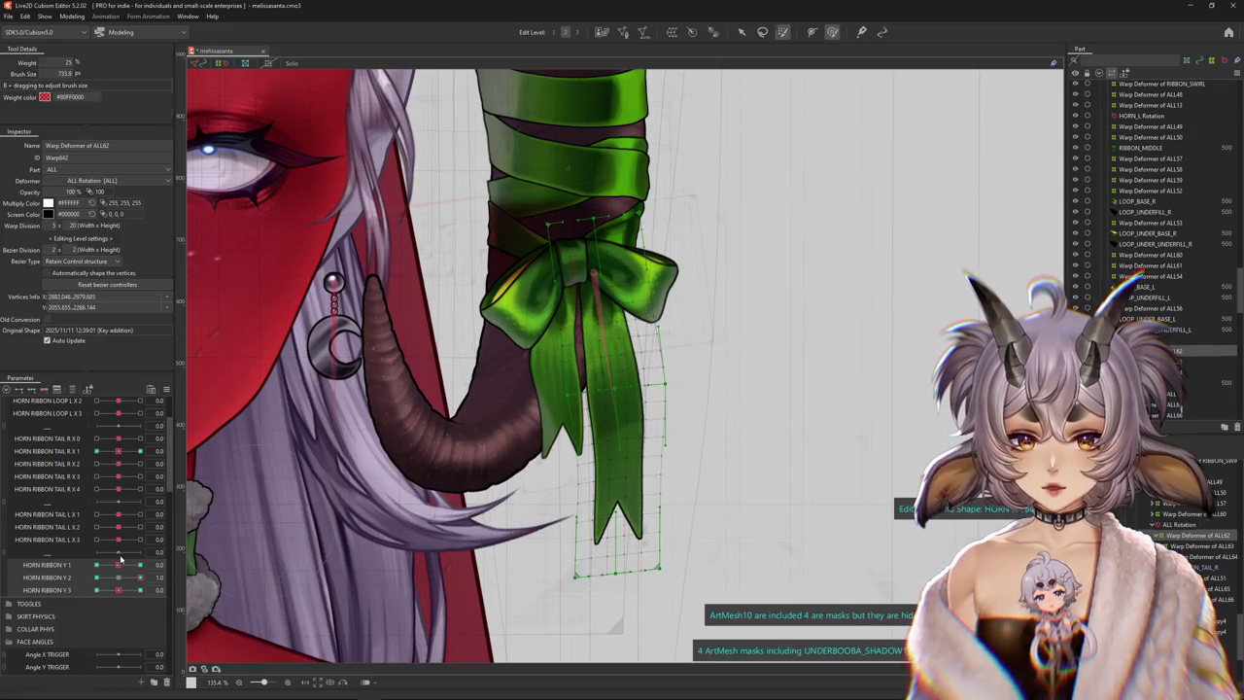
key("b")
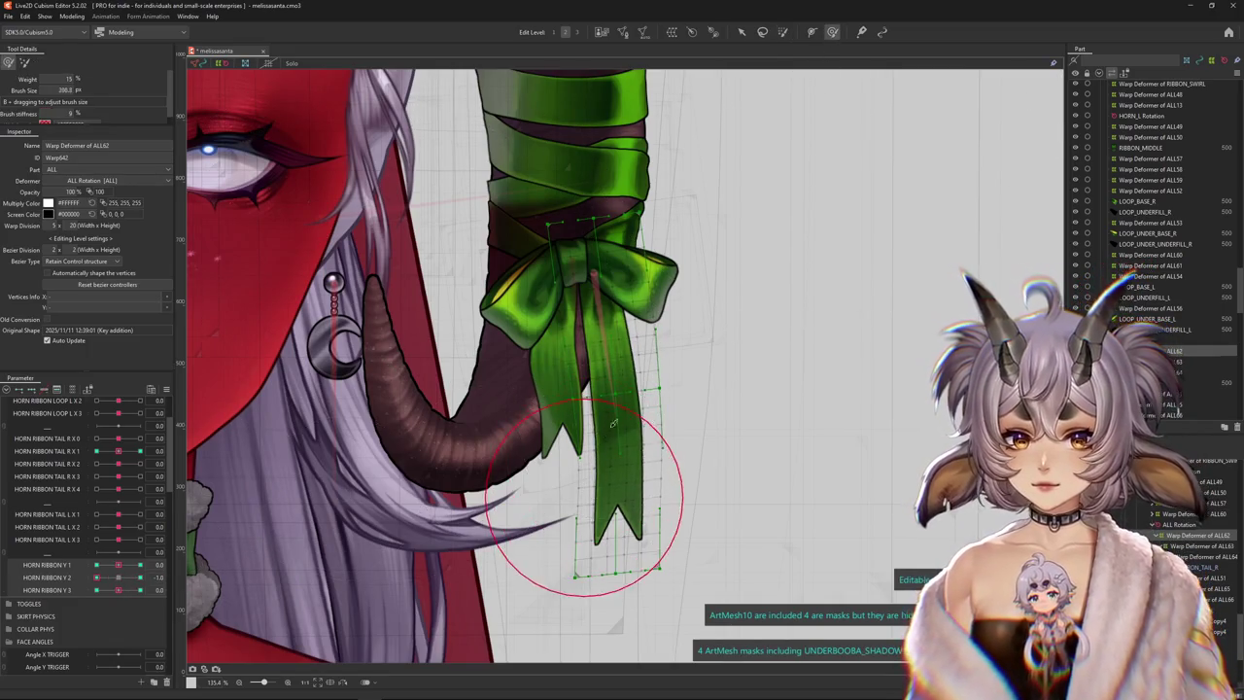
left_click_drag(609, 440, 620, 502)
left_click_drag(532, 400, 549, 410)
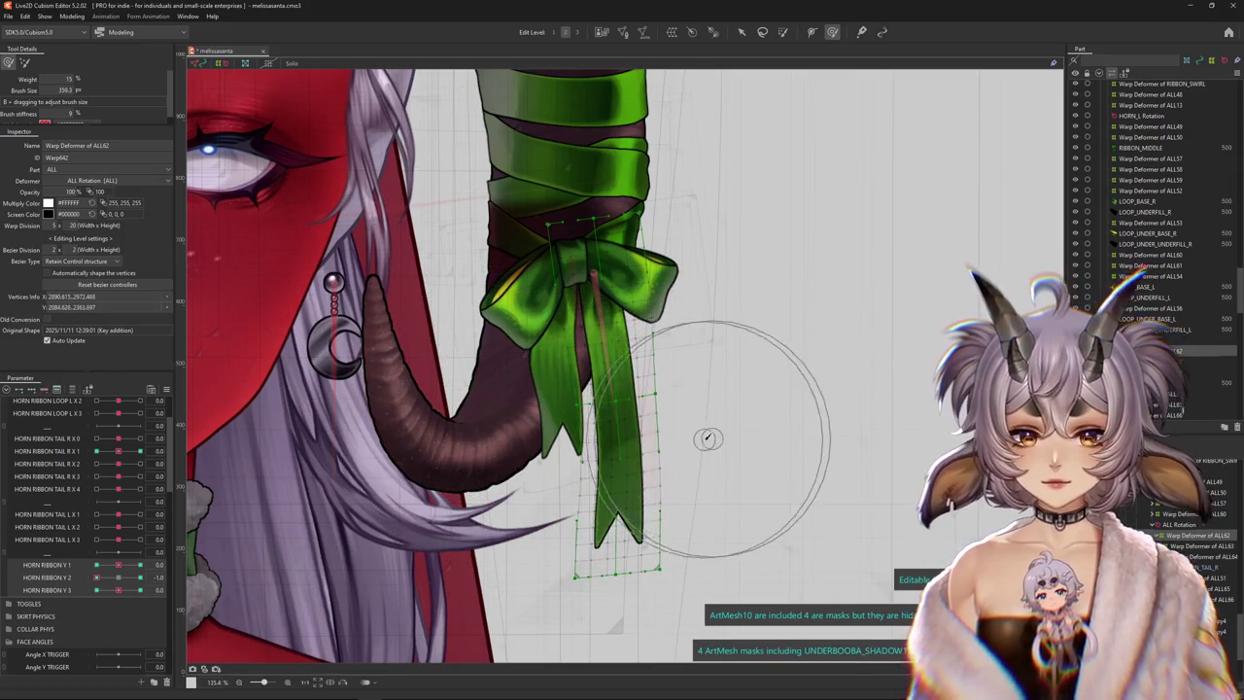
mouse_move(96, 578)
left_mouse_down()
mouse_move(127, 580)
mouse_move(99, 578)
left_mouse_up()
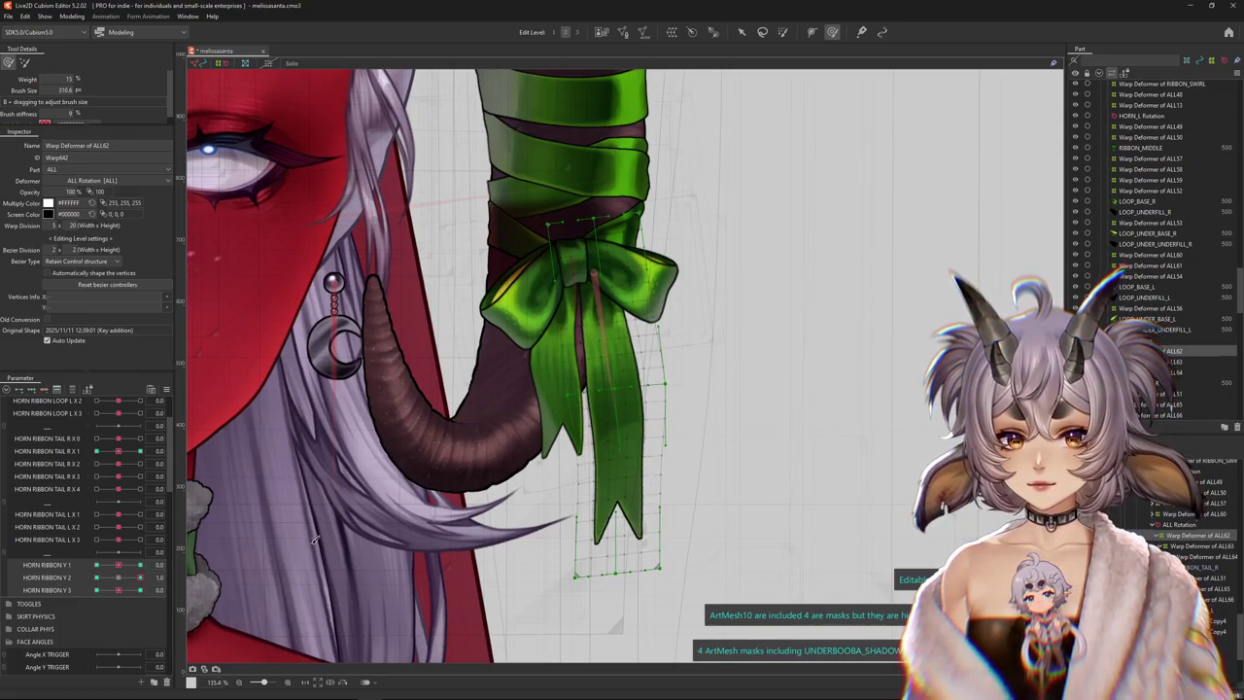
left_click_drag(596, 508, 630, 540)
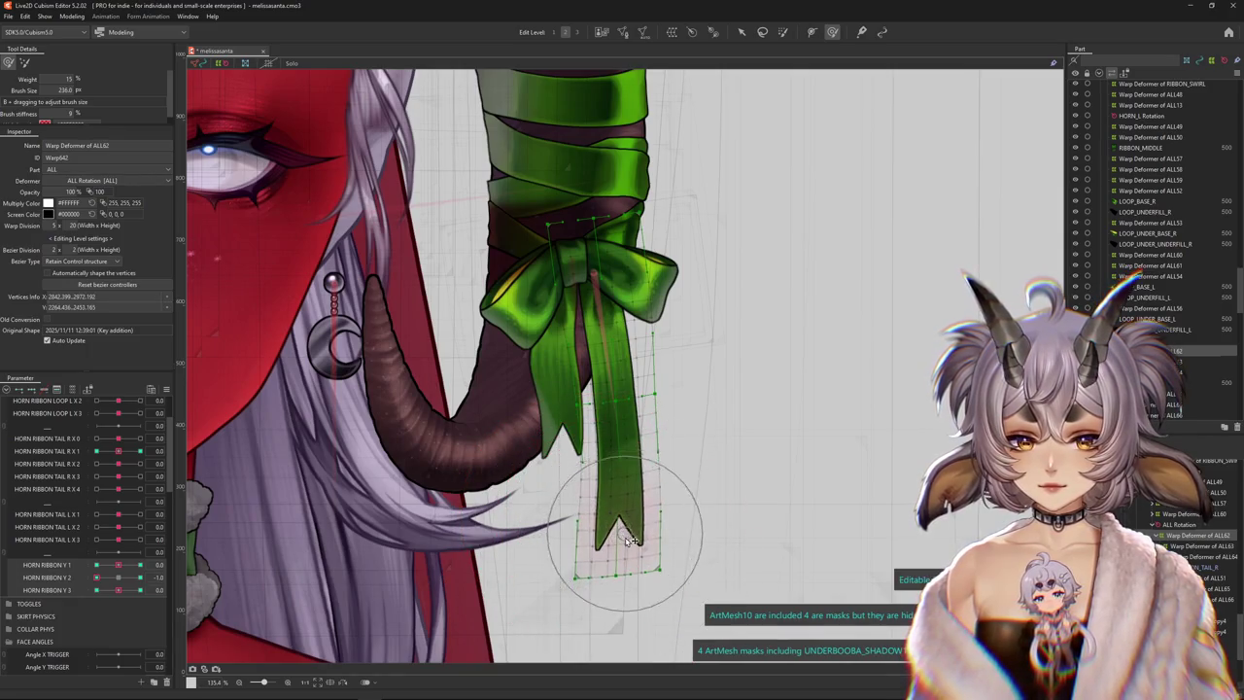
mouse_move(124, 579)
left_mouse_down()
mouse_move(98, 581)
mouse_move(124, 576)
left_mouse_up()
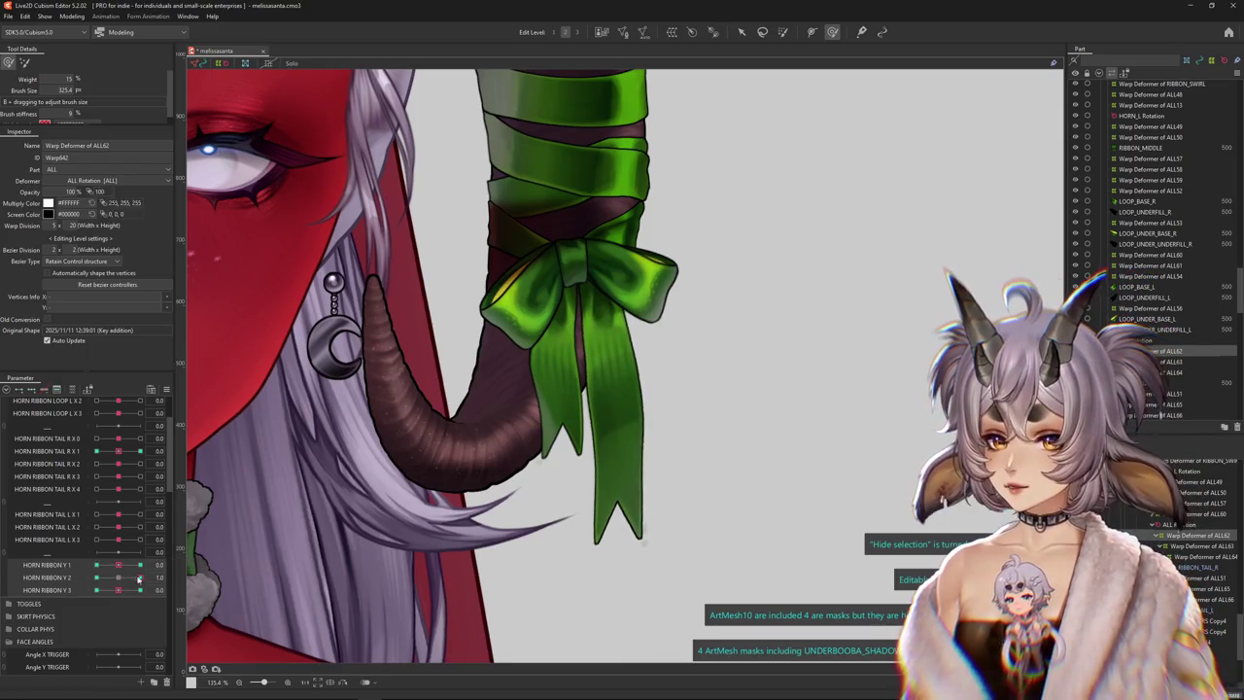
Extend the ribbon tail slightly downward and finish its HORN RIBBON Y keyform shapes
scroll(122, 580, "down", 1)
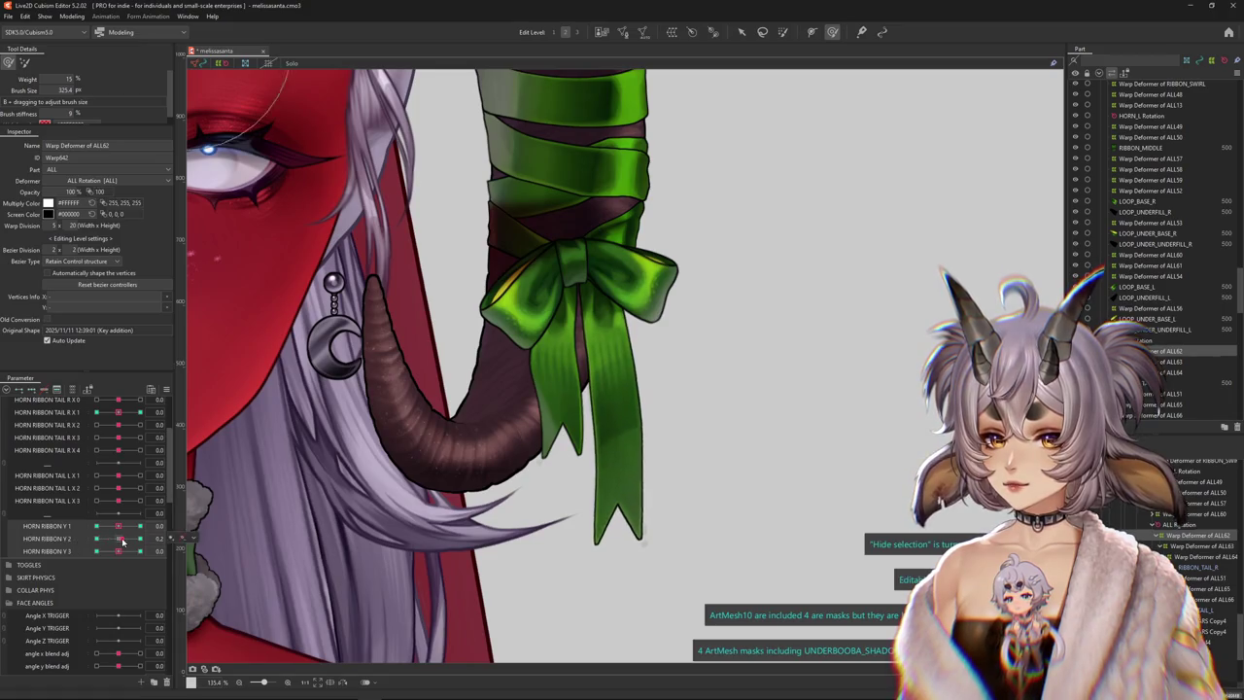
left_click_drag(325, 546, 257, 530)
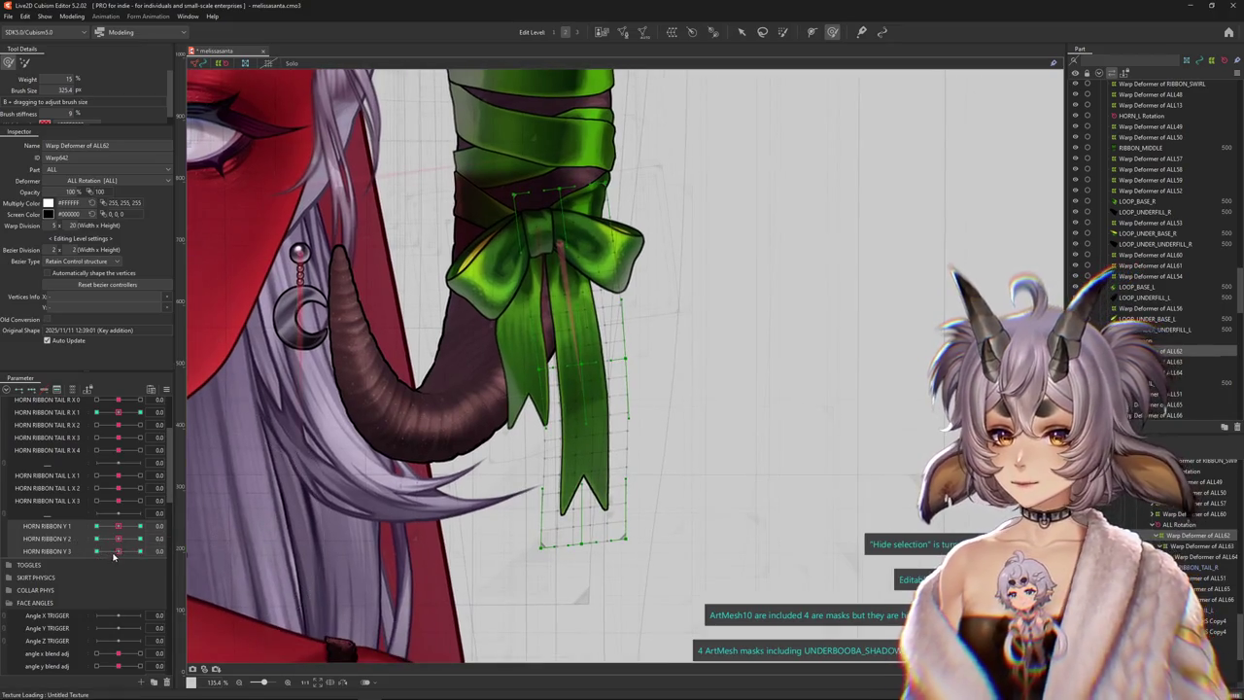
mouse_move(601, 435)
left_mouse_down()
mouse_move(501, 455)
mouse_move(652, 375)
left_mouse_up()
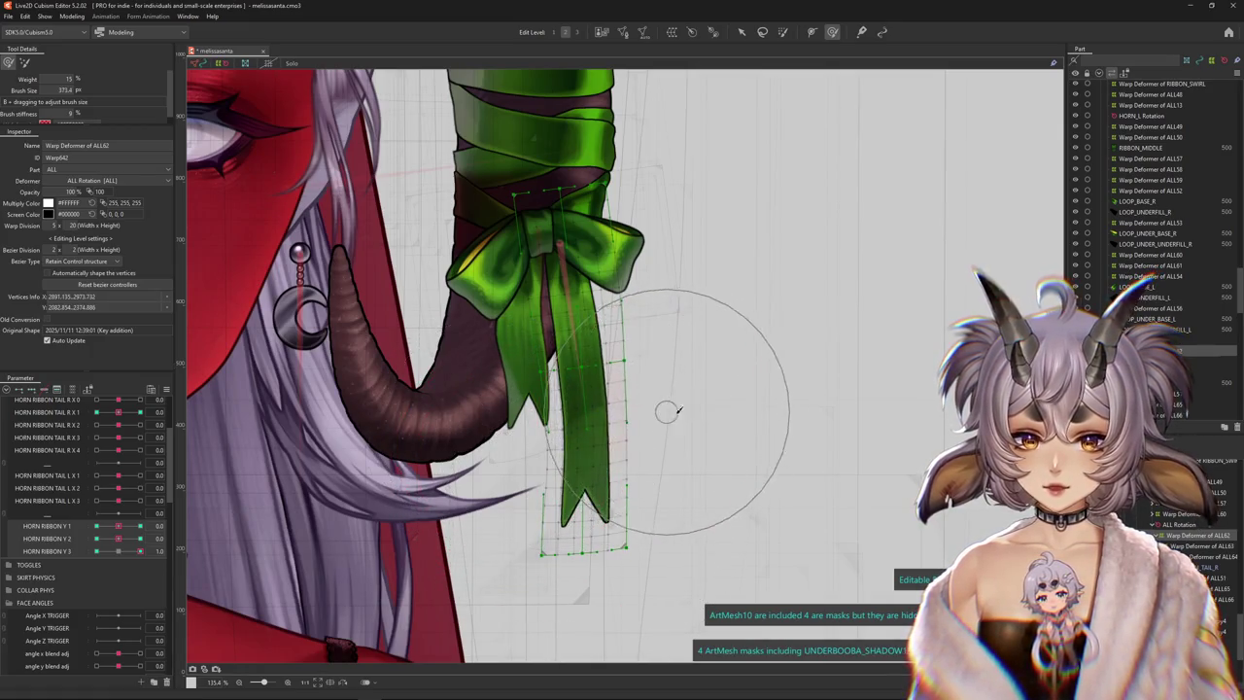
scroll(671, 418, "down", 3)
scroll(680, 425, "up", 3)
scroll(642, 428, "down", 3)
scroll(97, 505, "down", 1)
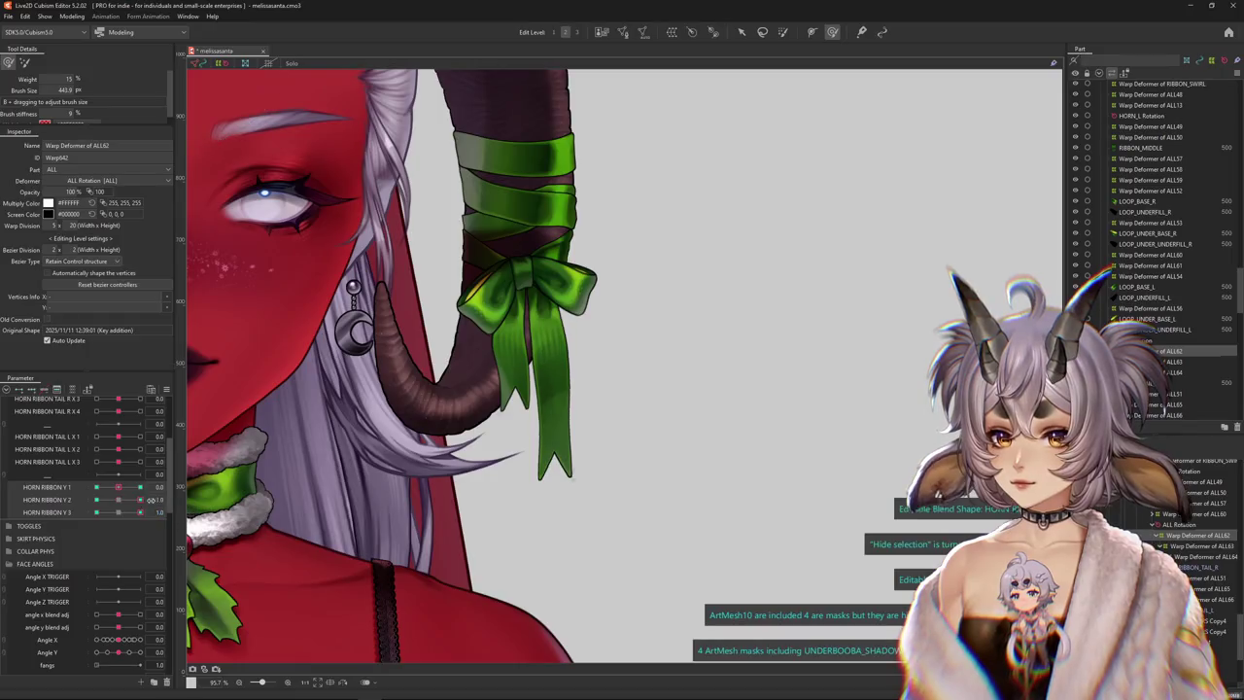
left_click(211, 533)
left_click(639, 413)
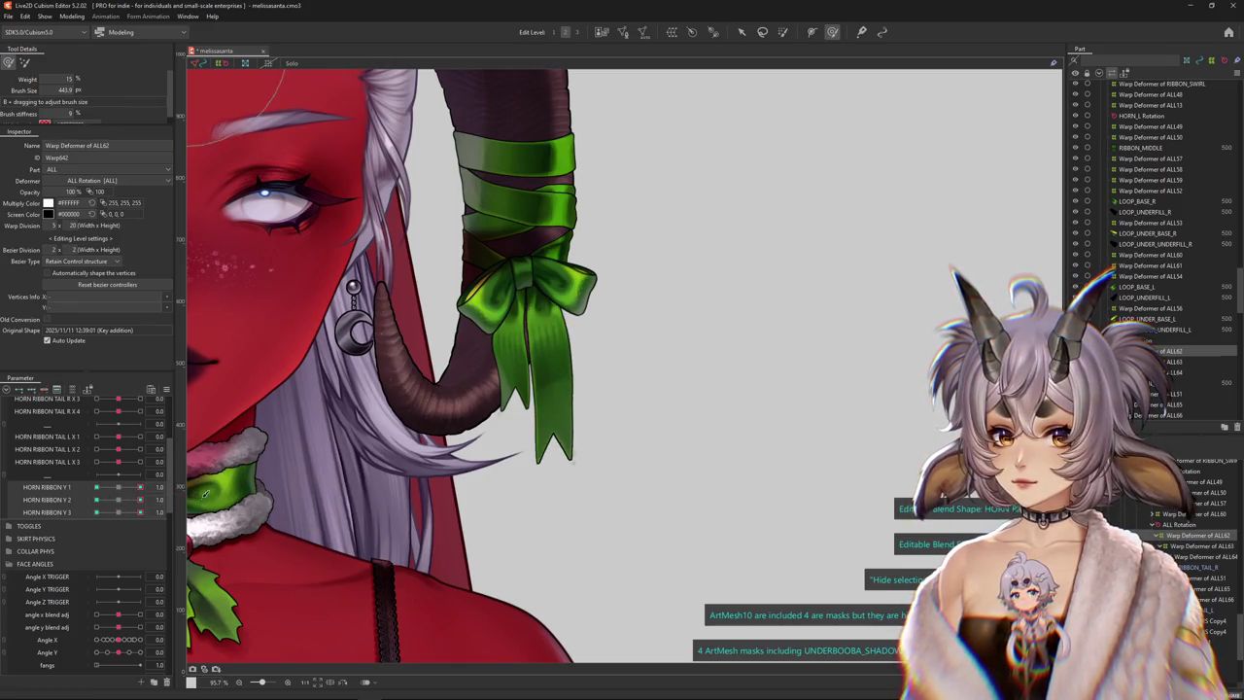
scroll(513, 360, "up", 2)
scroll(514, 364, "up", 3)
right_click(525, 381)
left_click(467, 422)
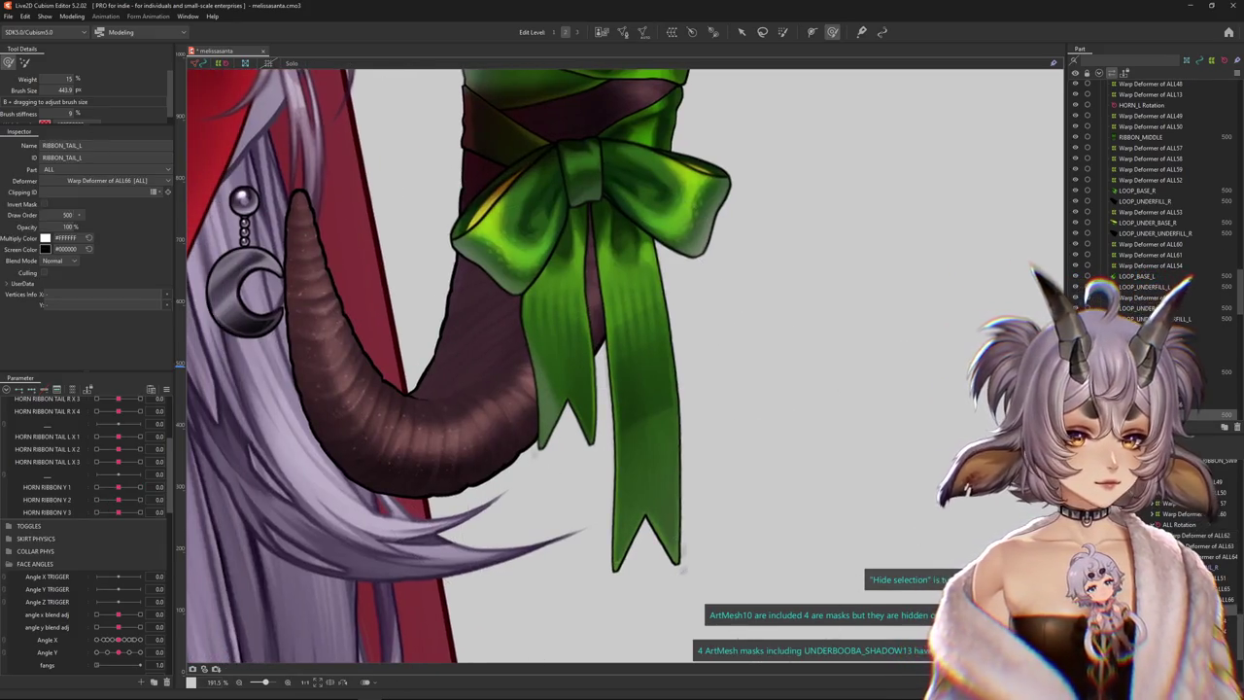
Select Warp Deformer of ALL51 and check the ribbon at HORN RIBBON Y 1's ±1 keyforms
left_click(612, 470)
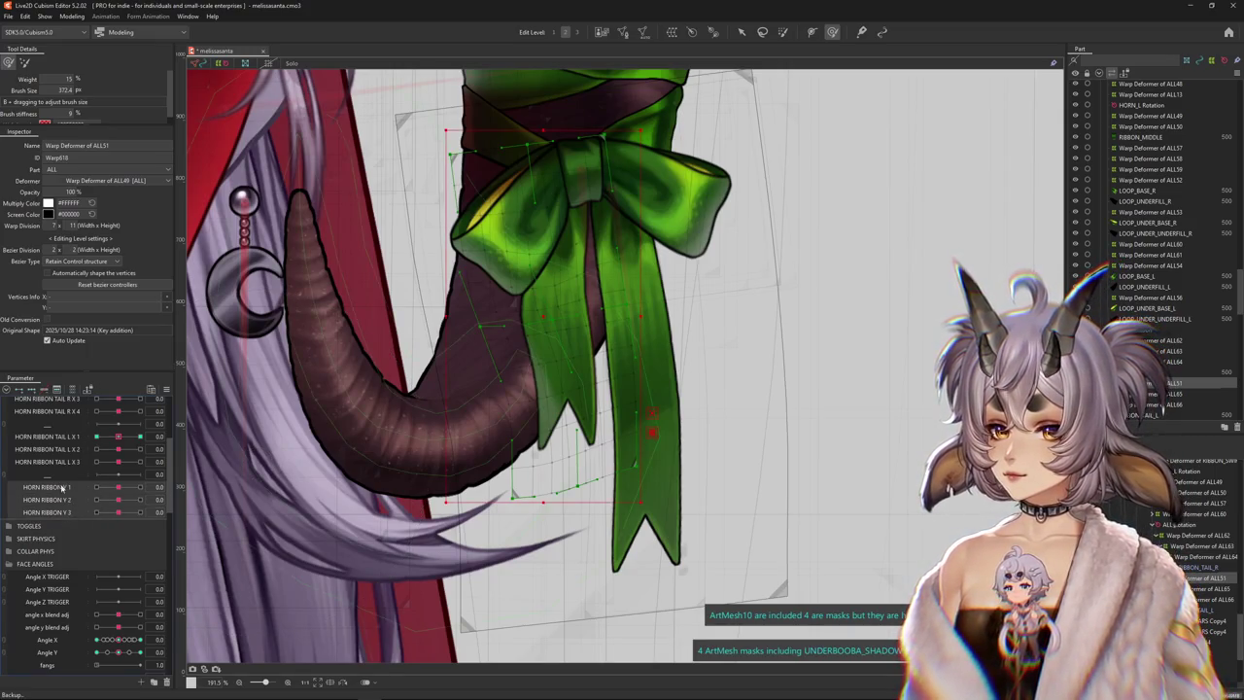
left_click_drag(125, 488, 141, 487)
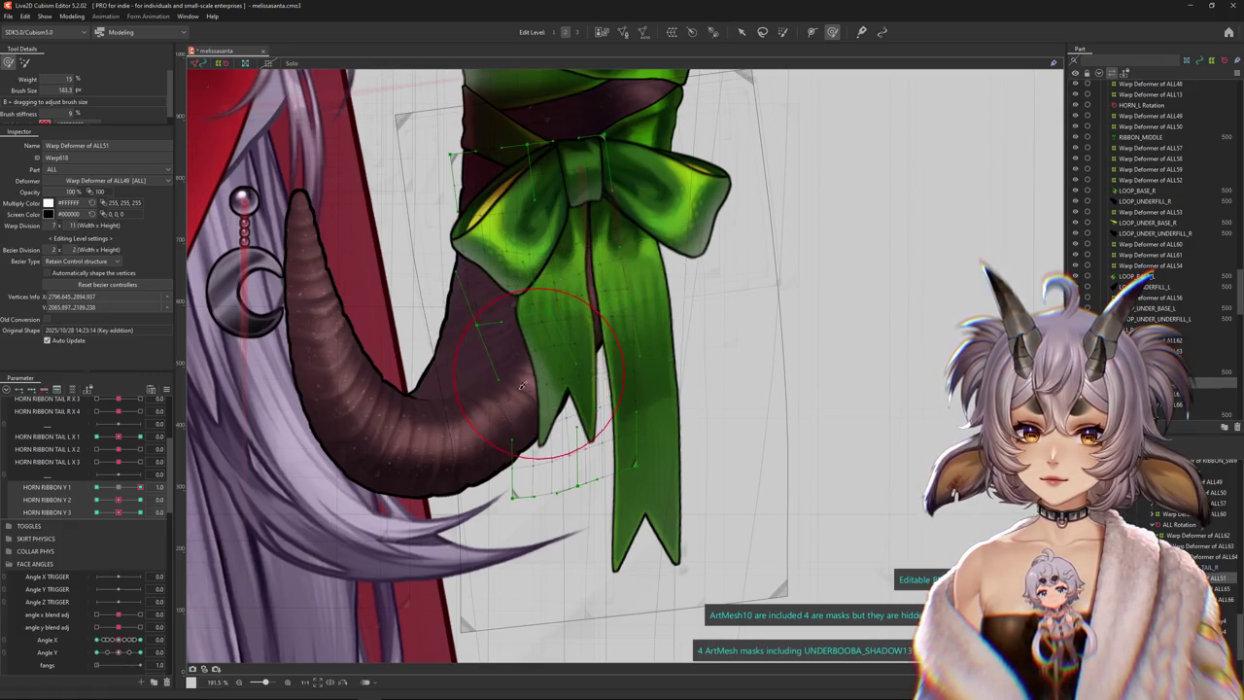
key("ctrl+h")
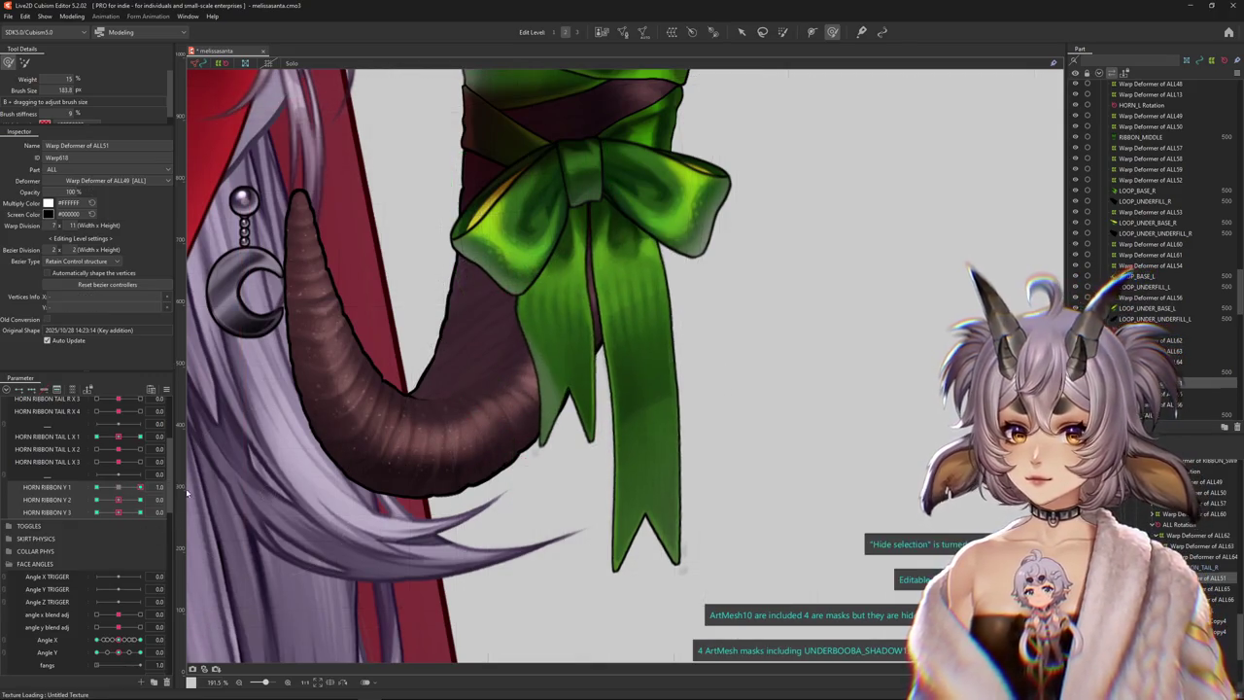
left_click_drag(141, 487, 96, 487)
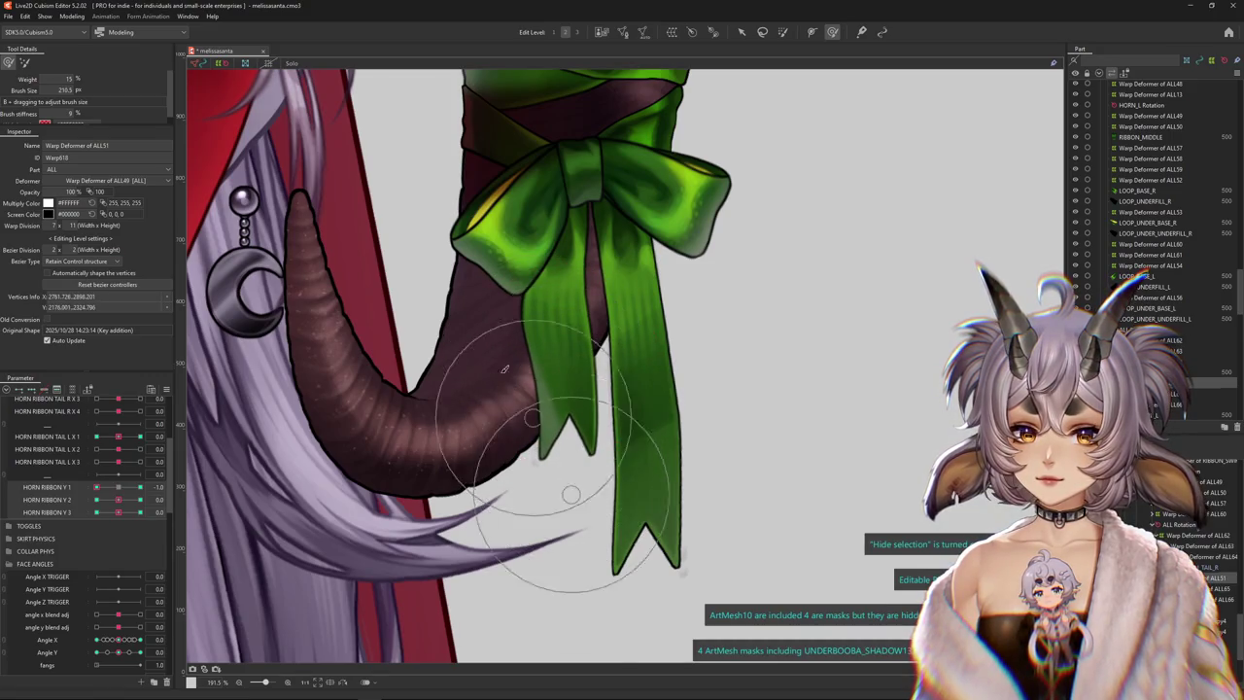
left_click_drag(119, 487, 120, 499)
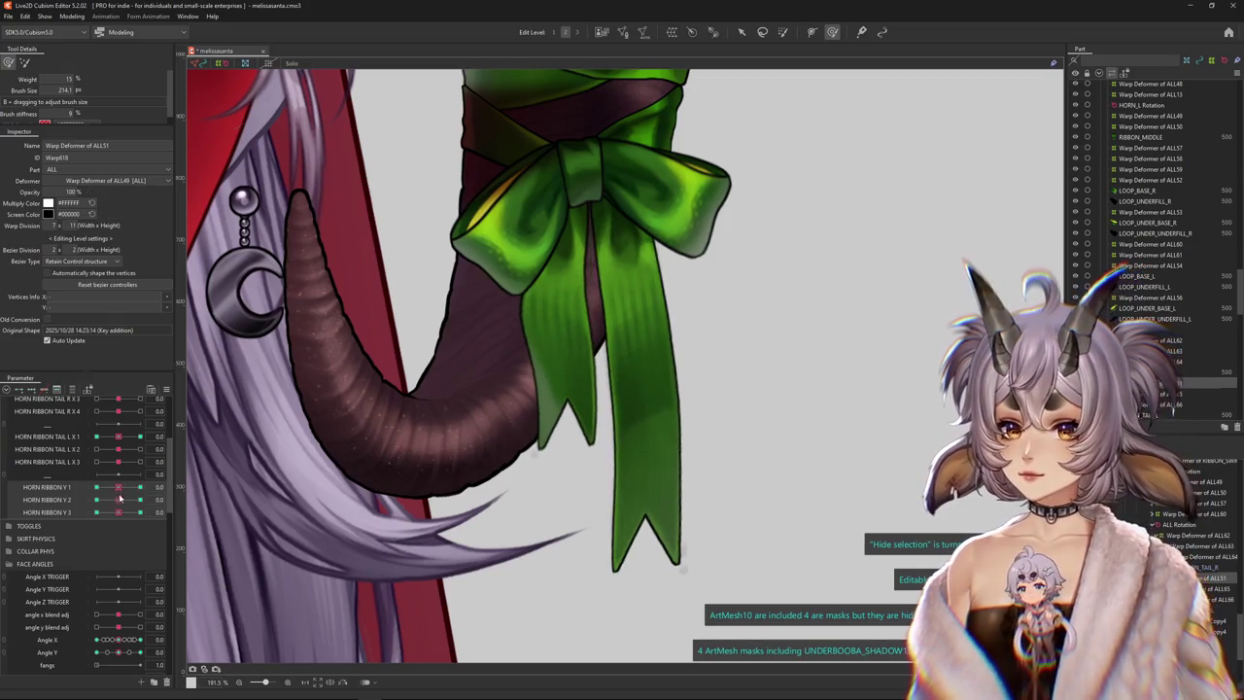
Push the ribbon's lower-left lobe outward at HORN RIBBON Y 2, then go to HORN RIBBON Y 3's minimum
left_click(141, 499)
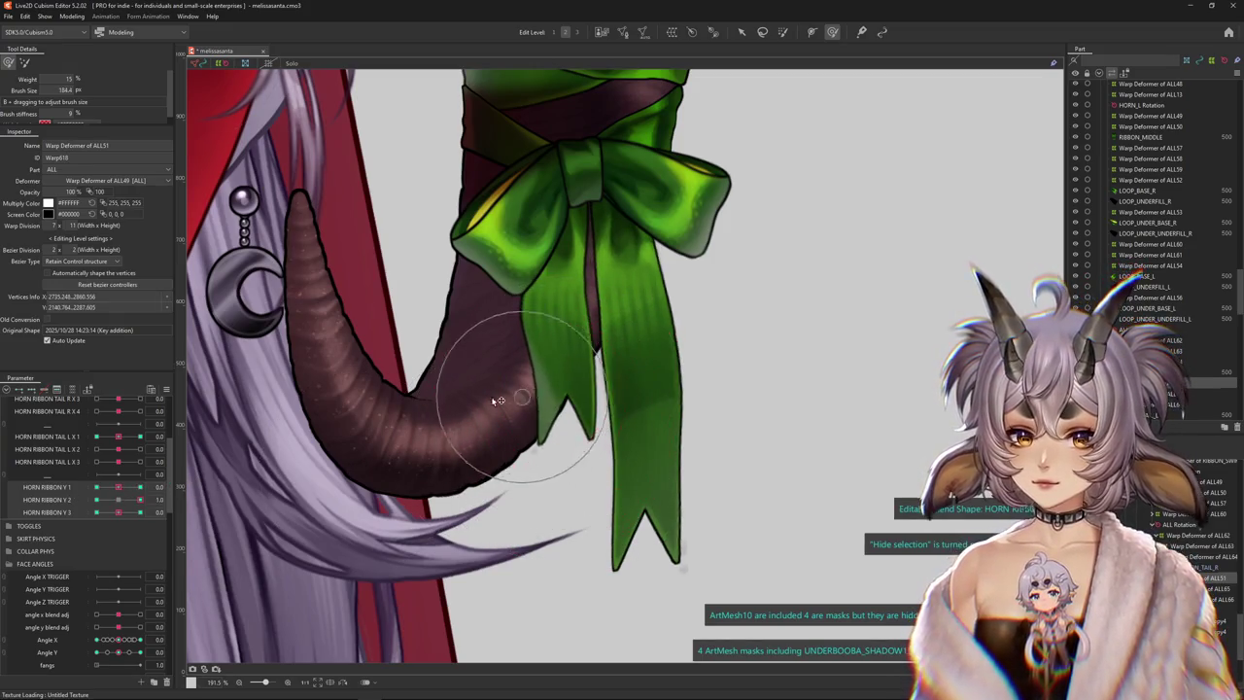
left_click_drag(609, 391, 632, 399)
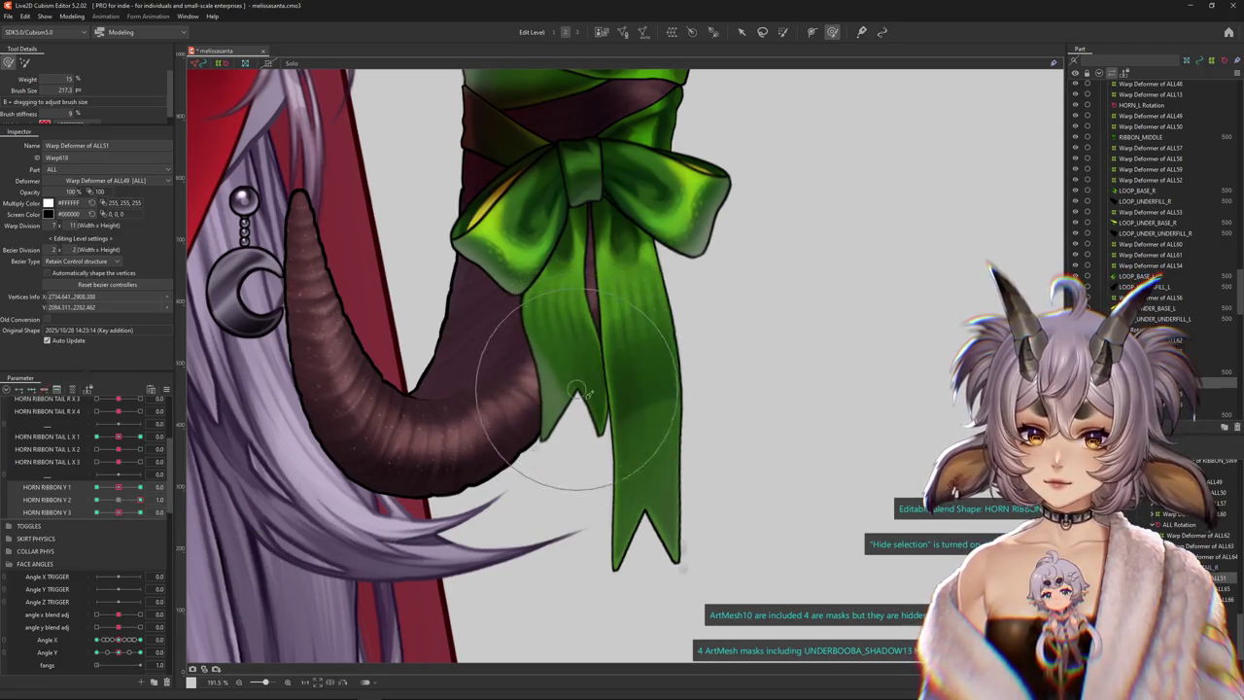
left_click(145, 476)
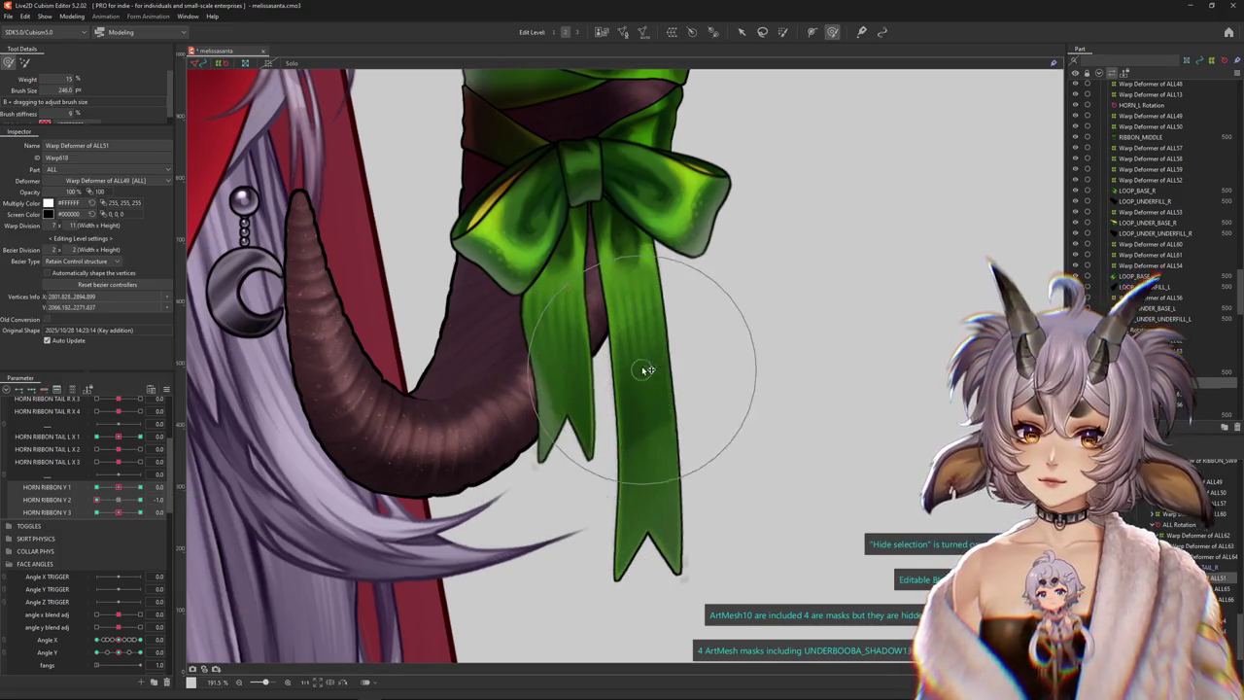
left_click_drag(647, 369, 650, 442)
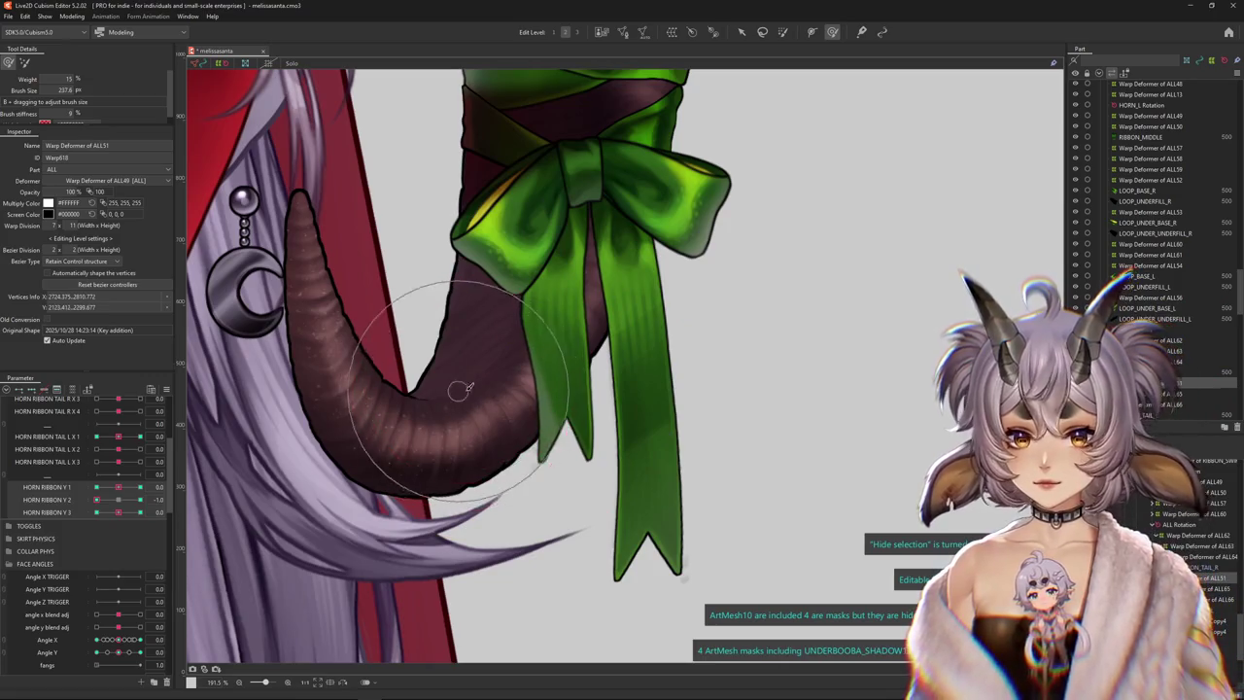
left_click(141, 498)
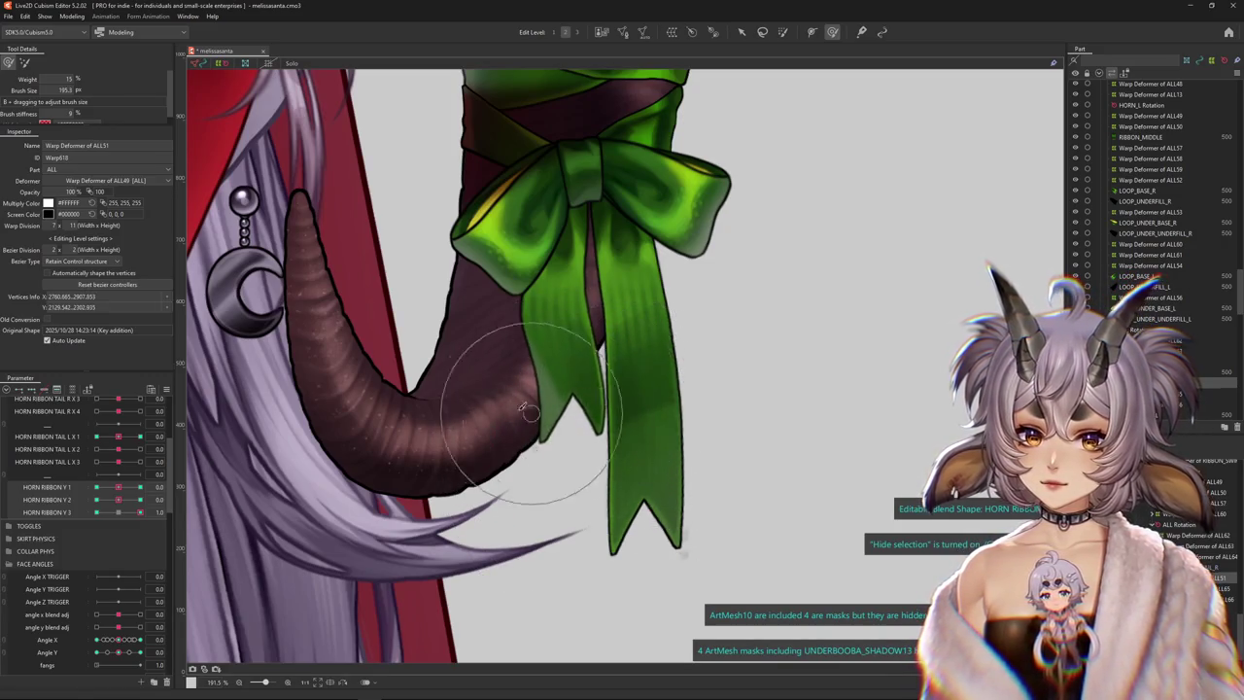
left_click(97, 511)
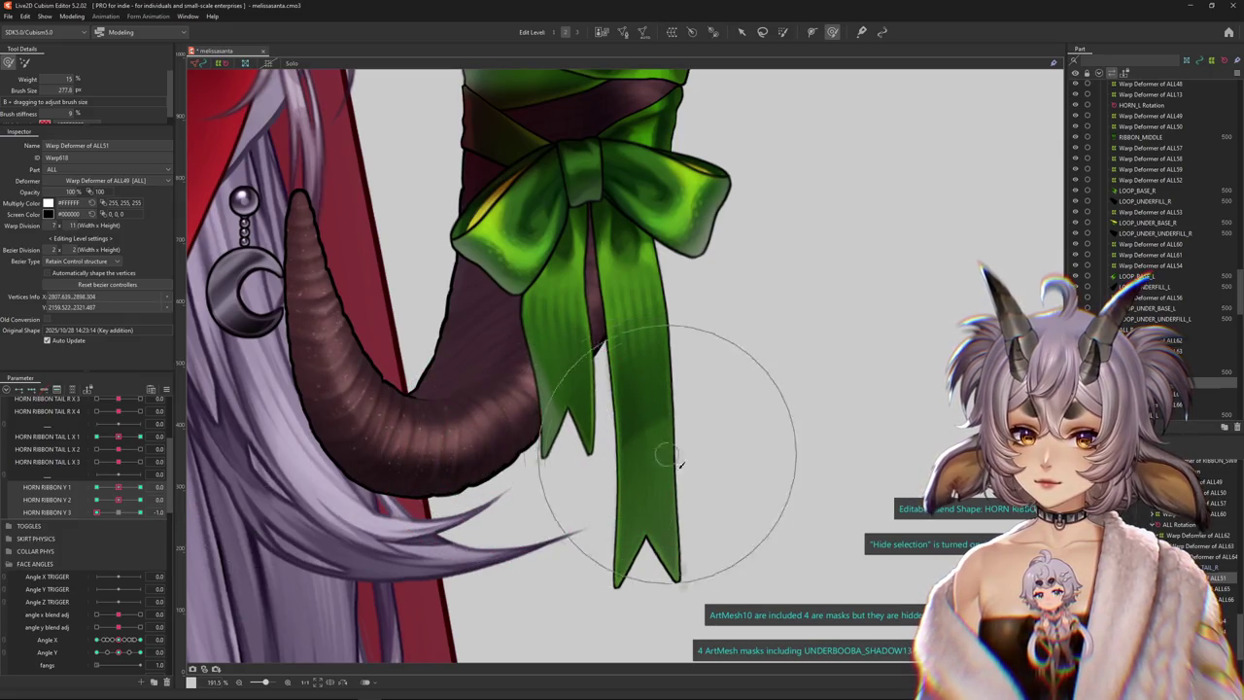
scroll(680, 465, "down", 3)
left_click(72, 16)
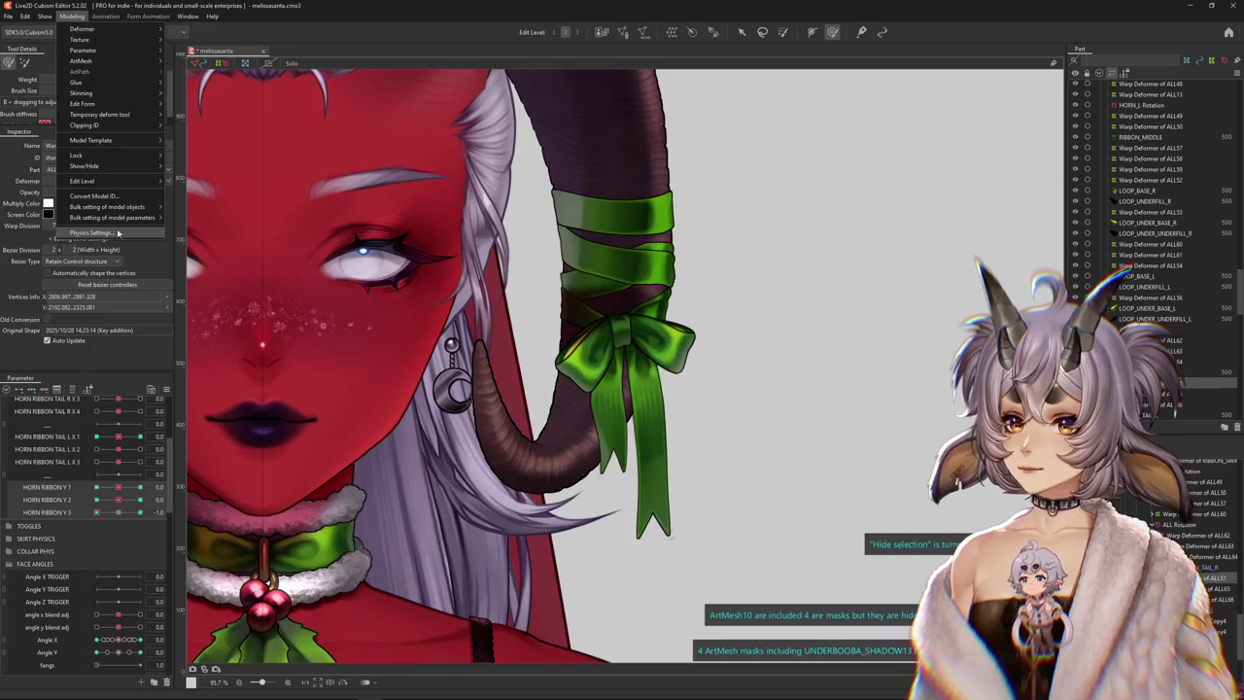
Duplicate the physics group as HORN RIBBON Y and remove its Angle X input
left_click(117, 233)
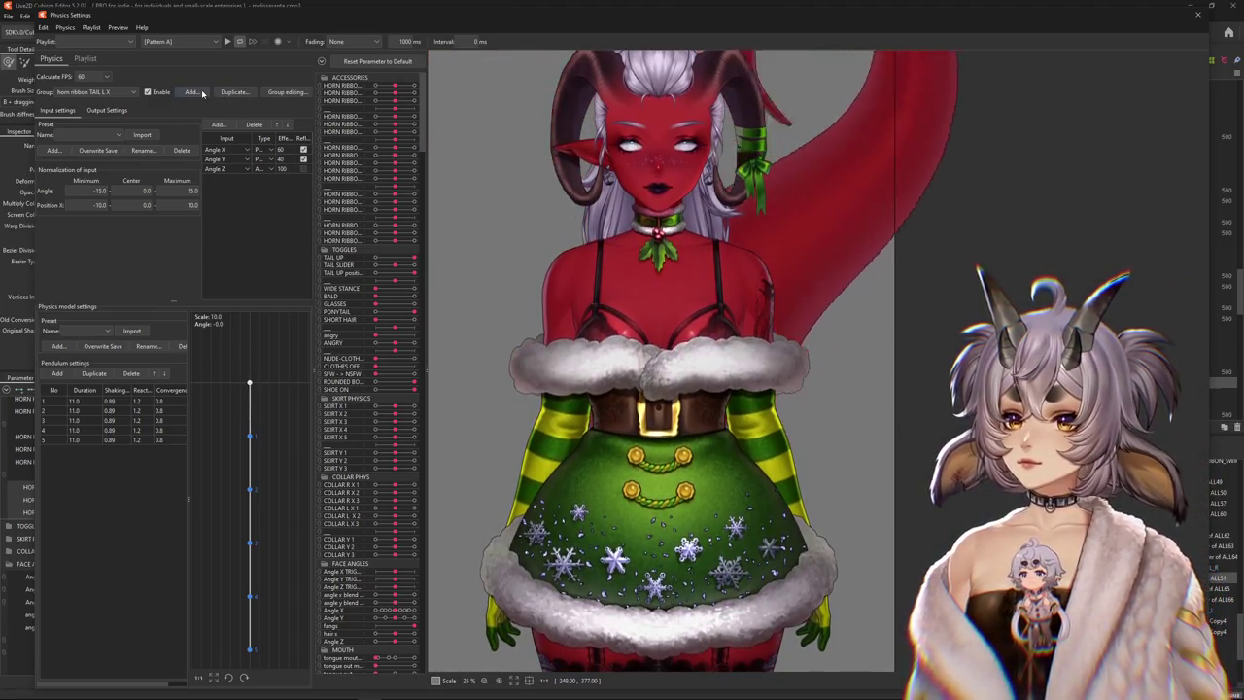
left_click(234, 92)
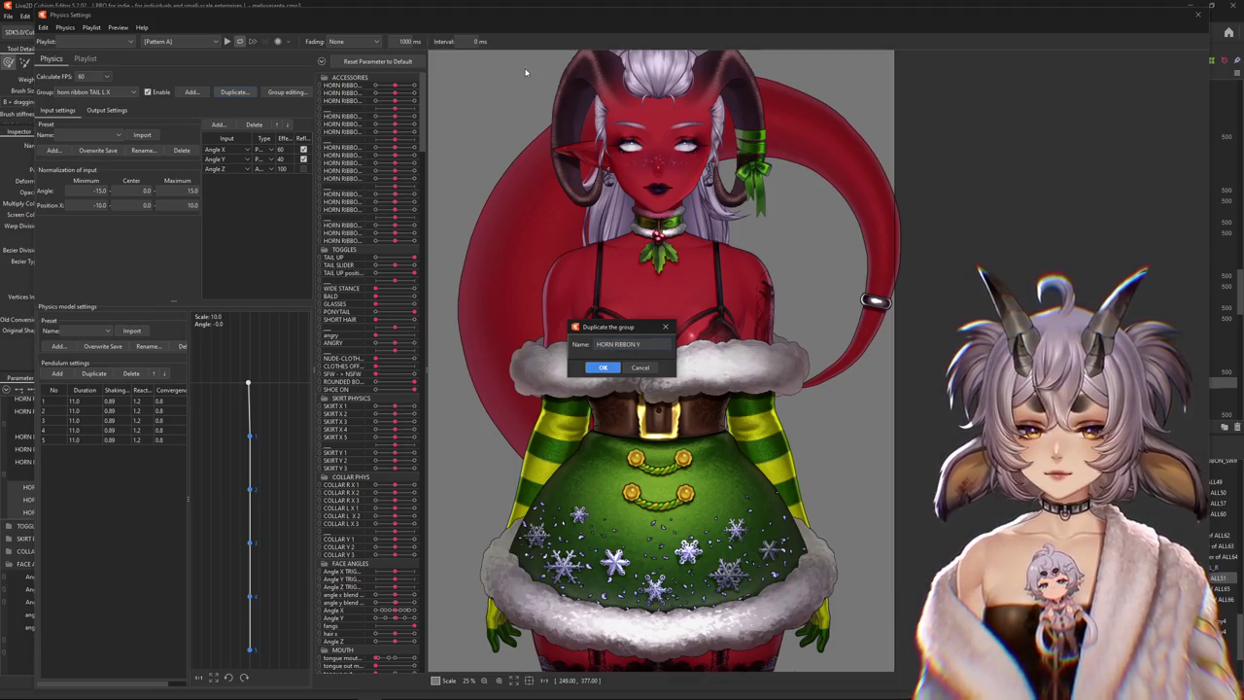
key("Return")
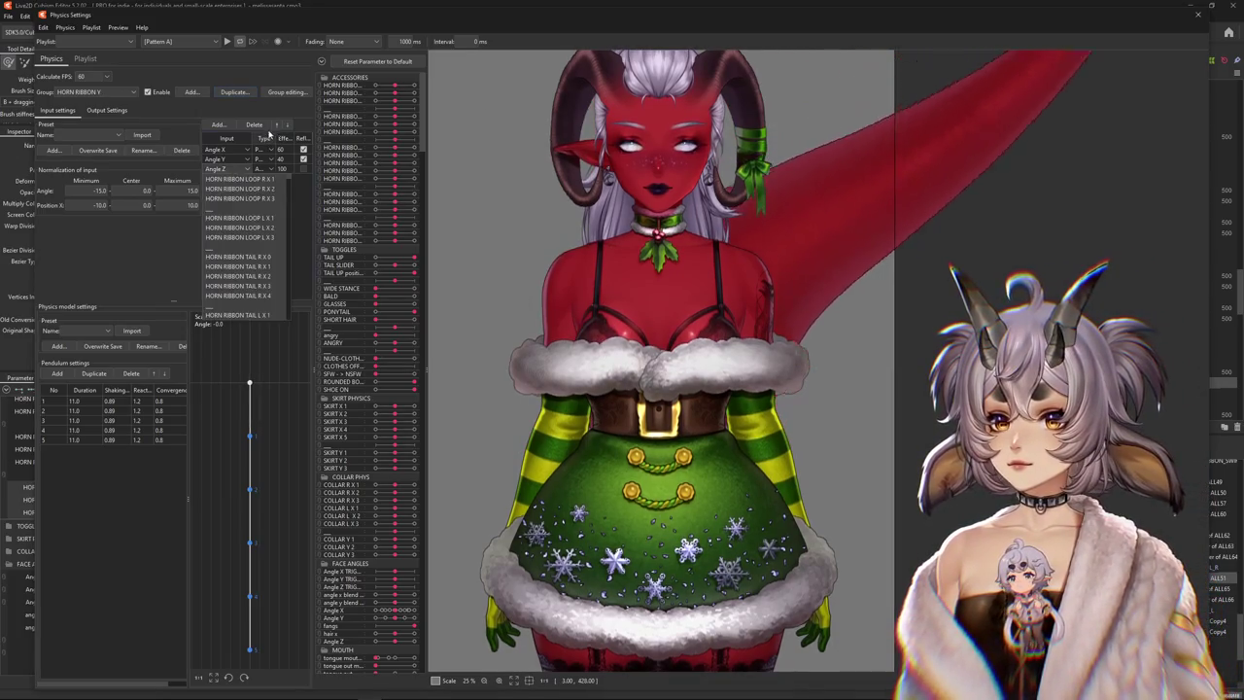
left_click(253, 124)
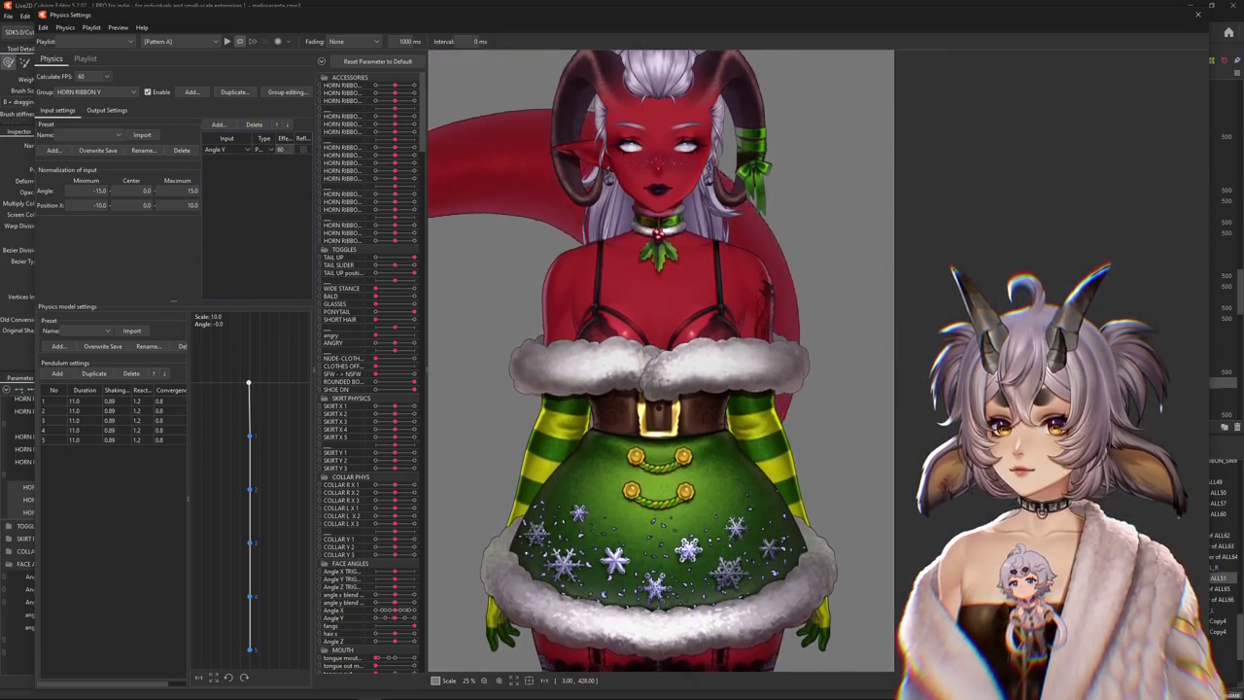
Set HORN RIBBON Y 1, Y 2 and Y 3 as the group's output parameters
left_click(107, 110)
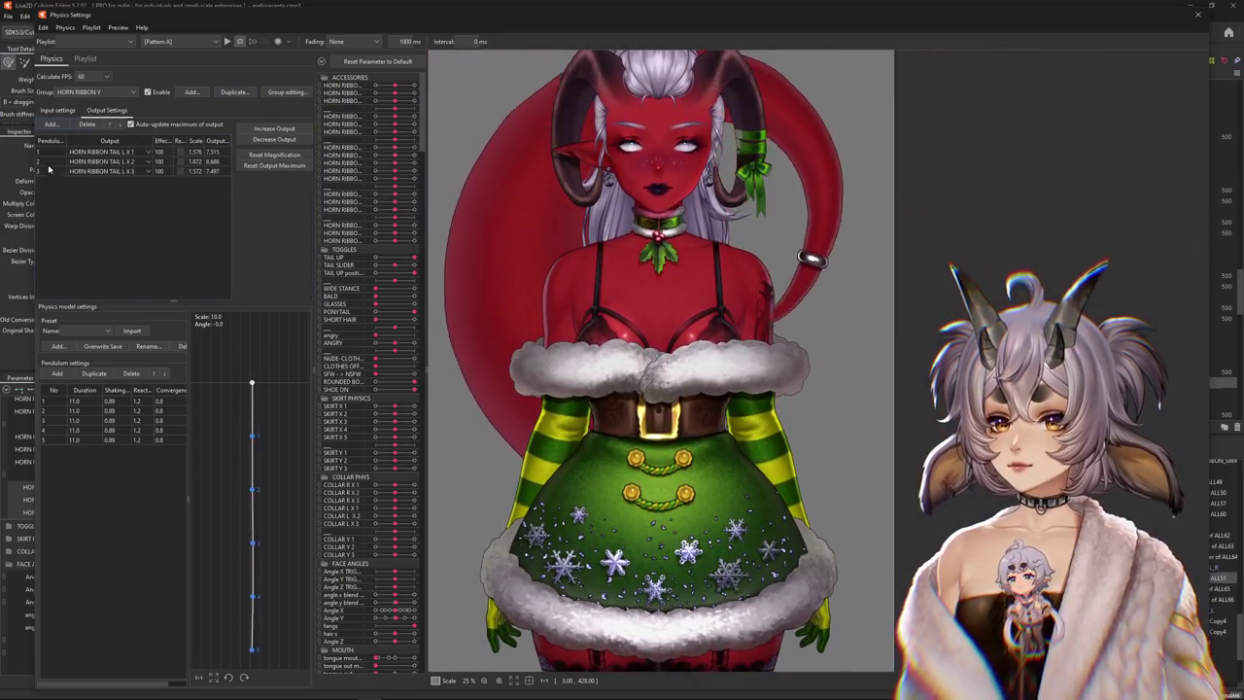
left_click(87, 124)
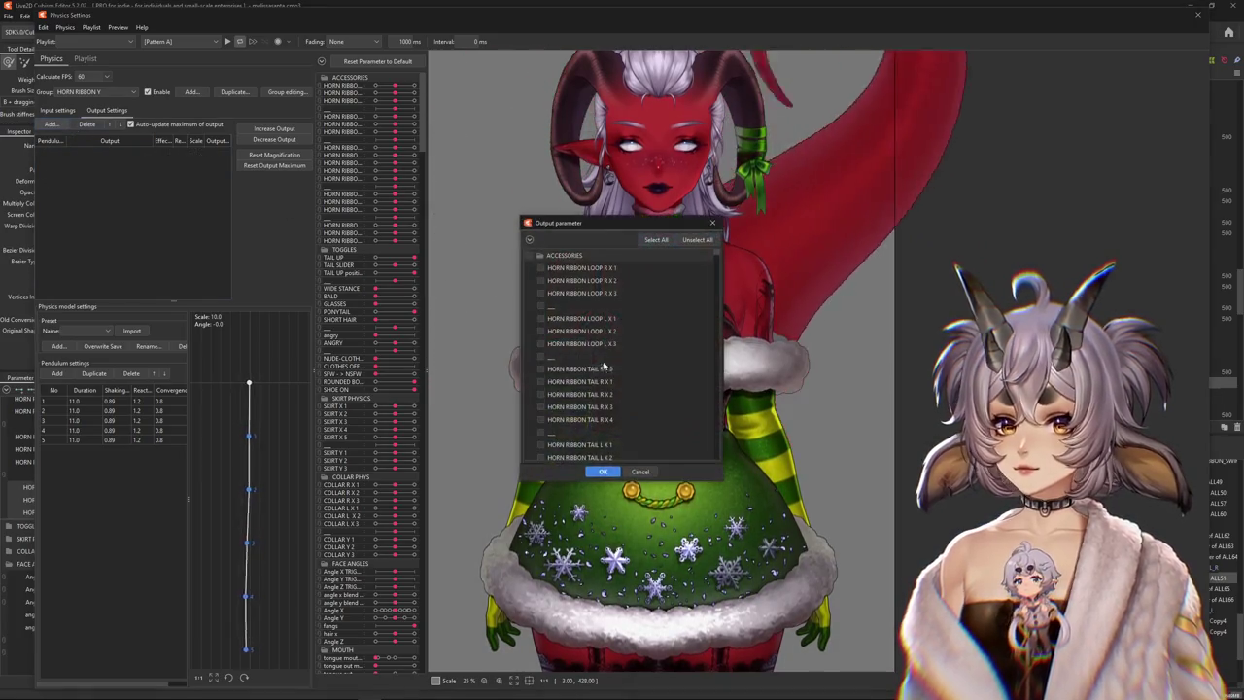
left_click(540, 417)
left_click(540, 442)
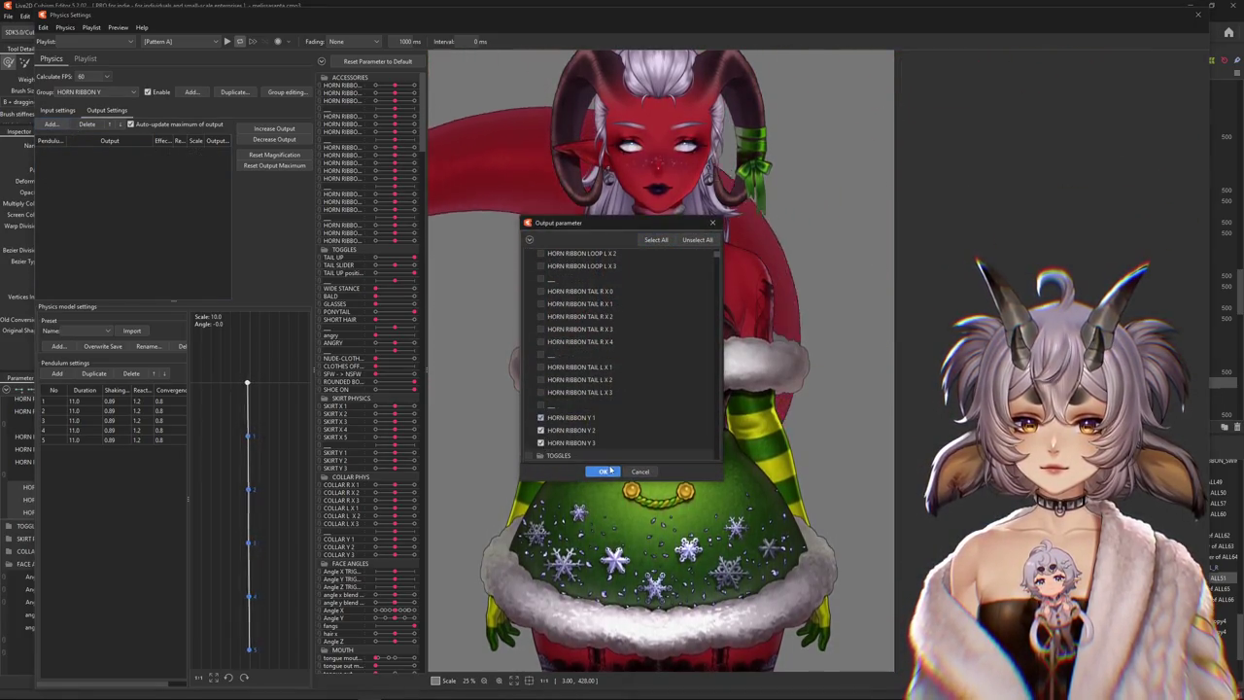
left_click(602, 471)
scroll(664, 392, "up", 5)
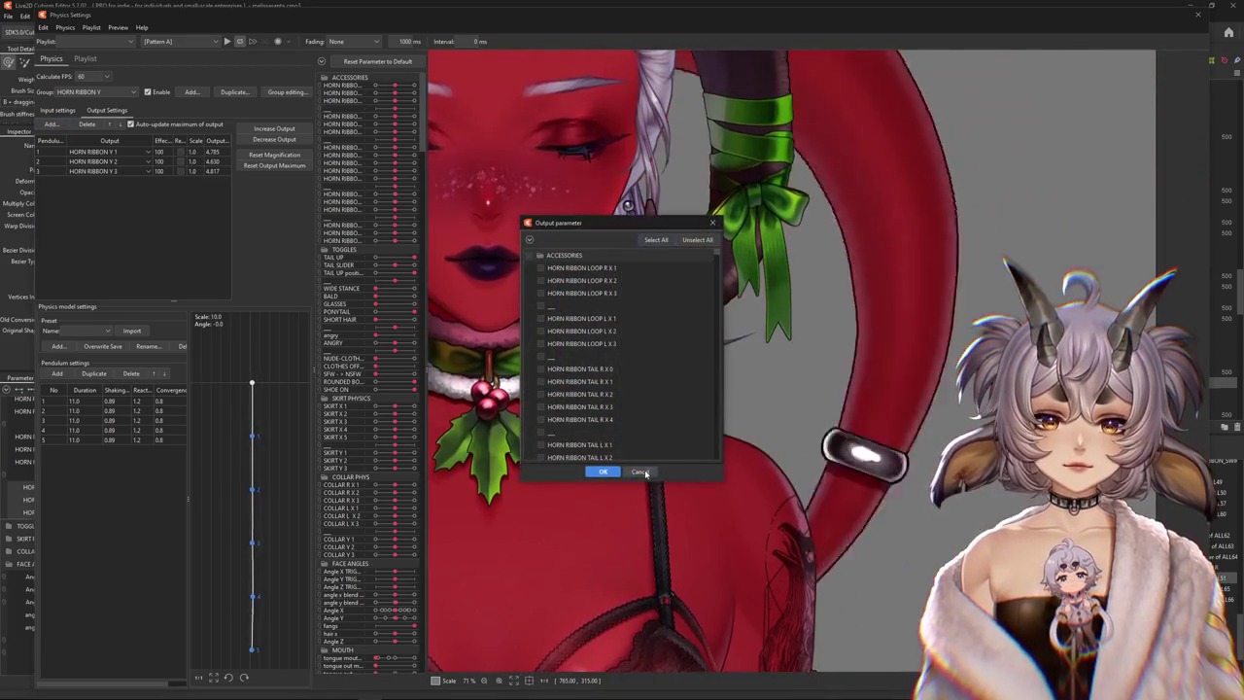
scroll(787, 515, "up", 3)
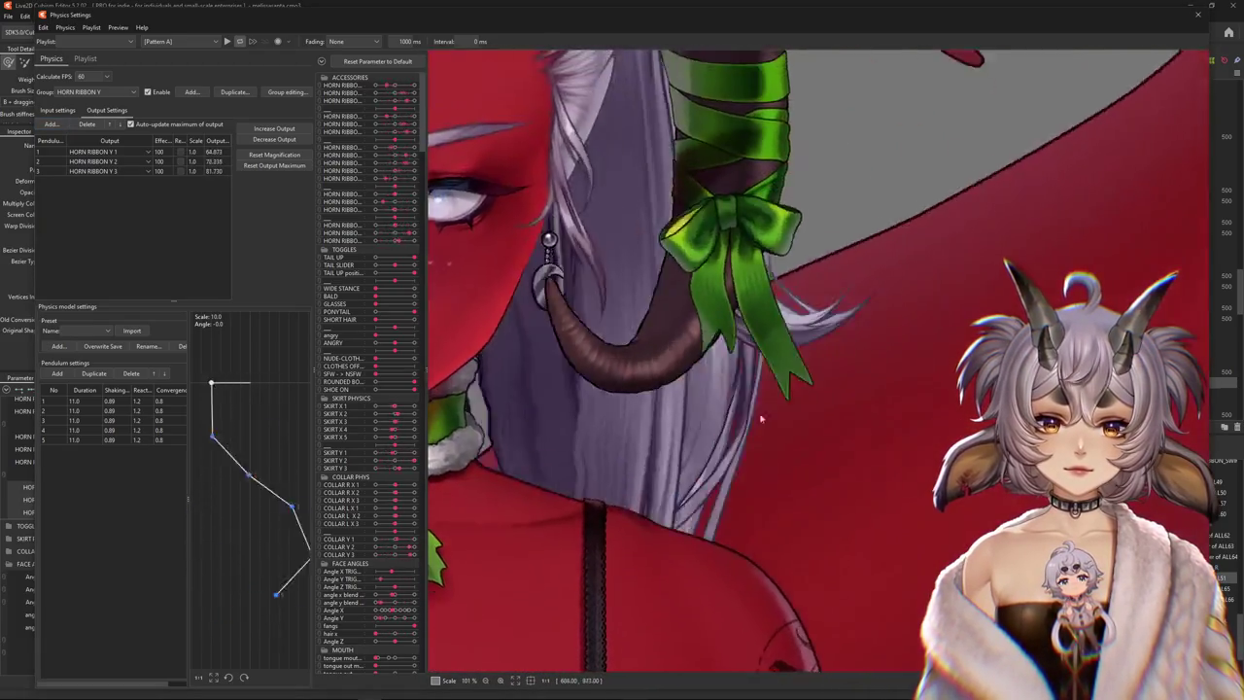
Fit the HORN RIBBON Y output magnifications to the parameter range and review the inputs
scroll(749, 607, "down", 3)
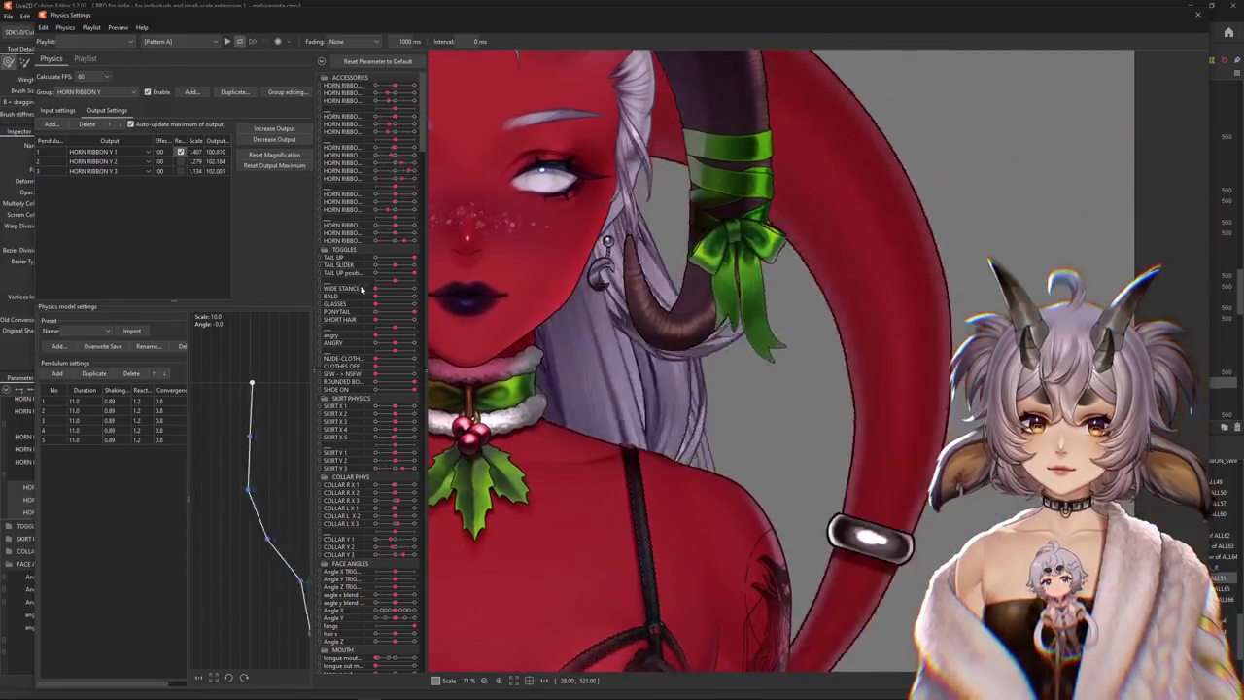
left_click(290, 155)
left_click(652, 362)
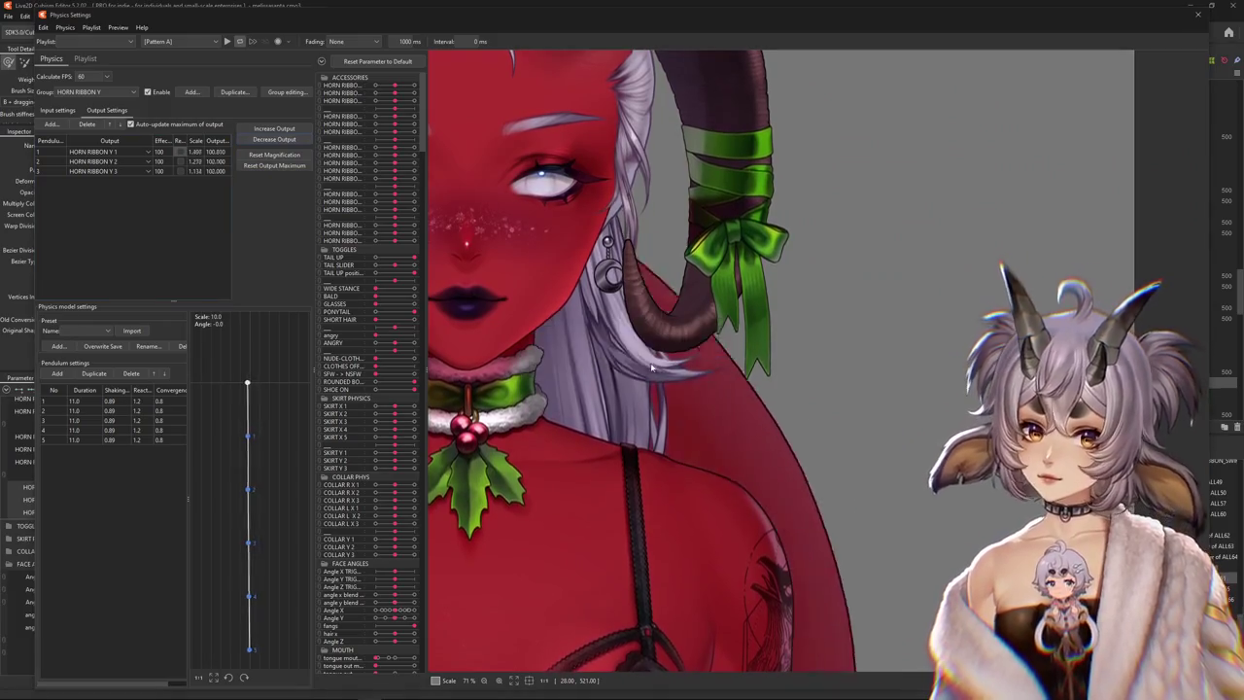
left_click(57, 110)
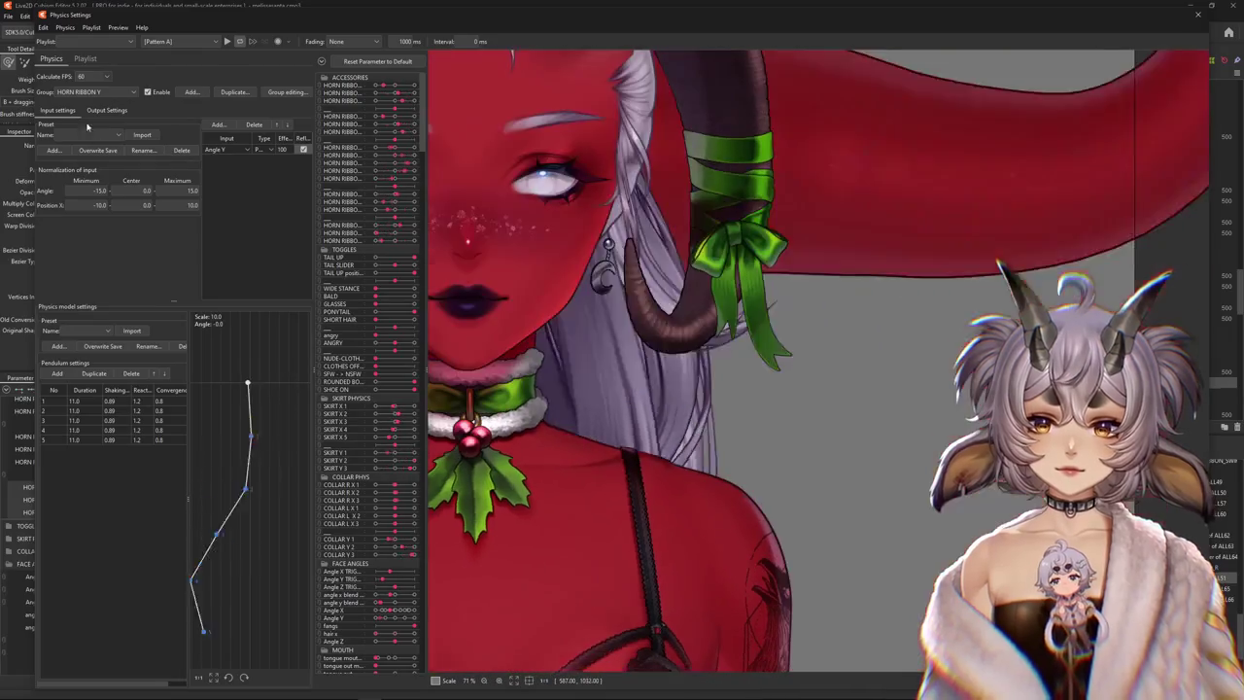
left_click(106, 110)
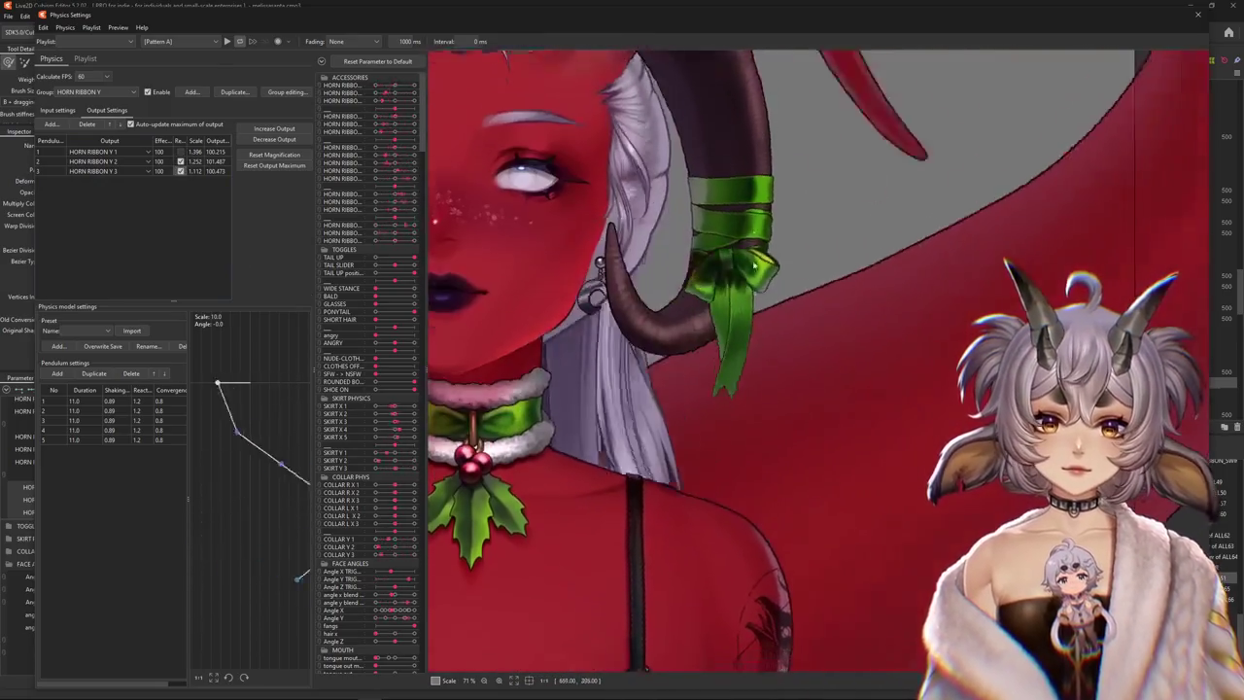
left_click(57, 110)
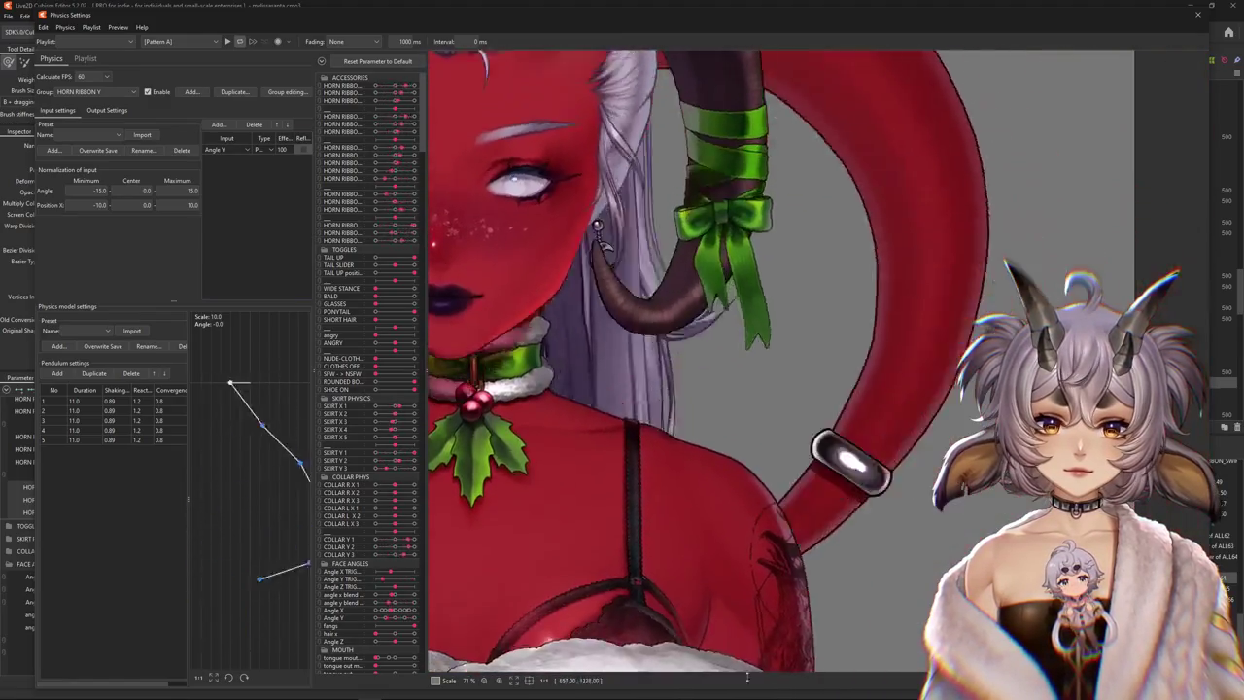
left_click(107, 109)
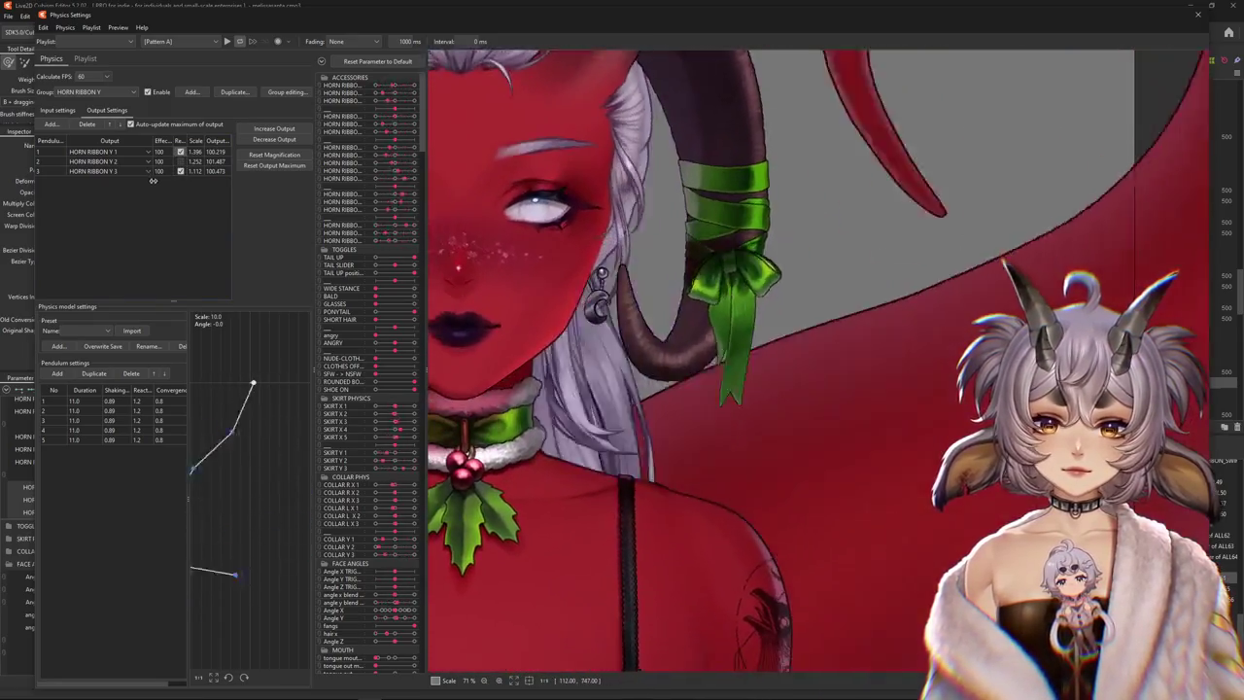
Un-reverse the third ribbon output, rescale the outputs again, and reverse the first output
left_click(179, 171)
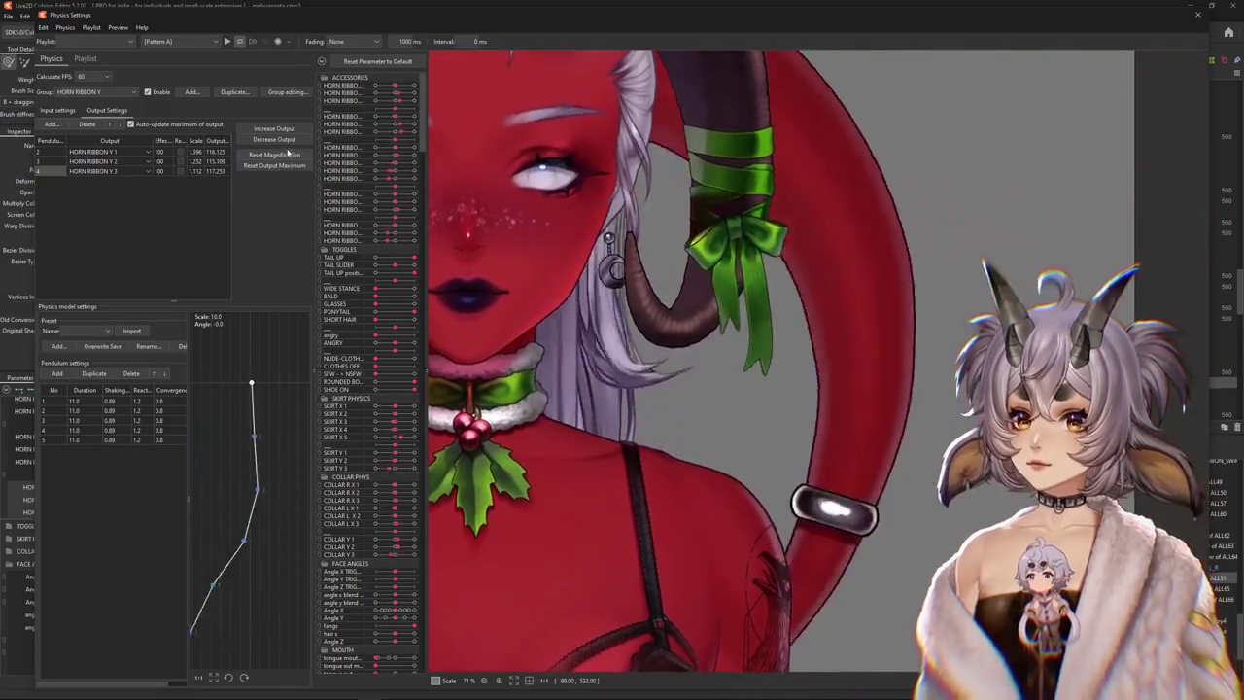
left_click(274, 165)
key("Return")
left_click(180, 152)
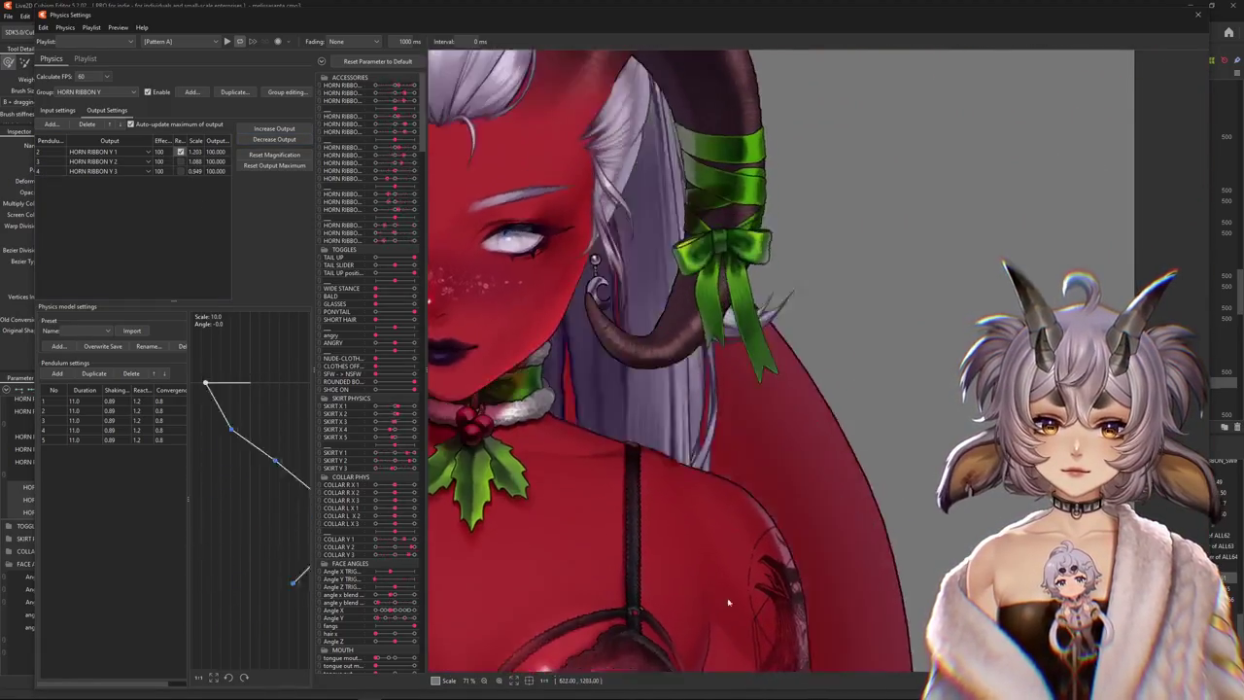
left_click(57, 110)
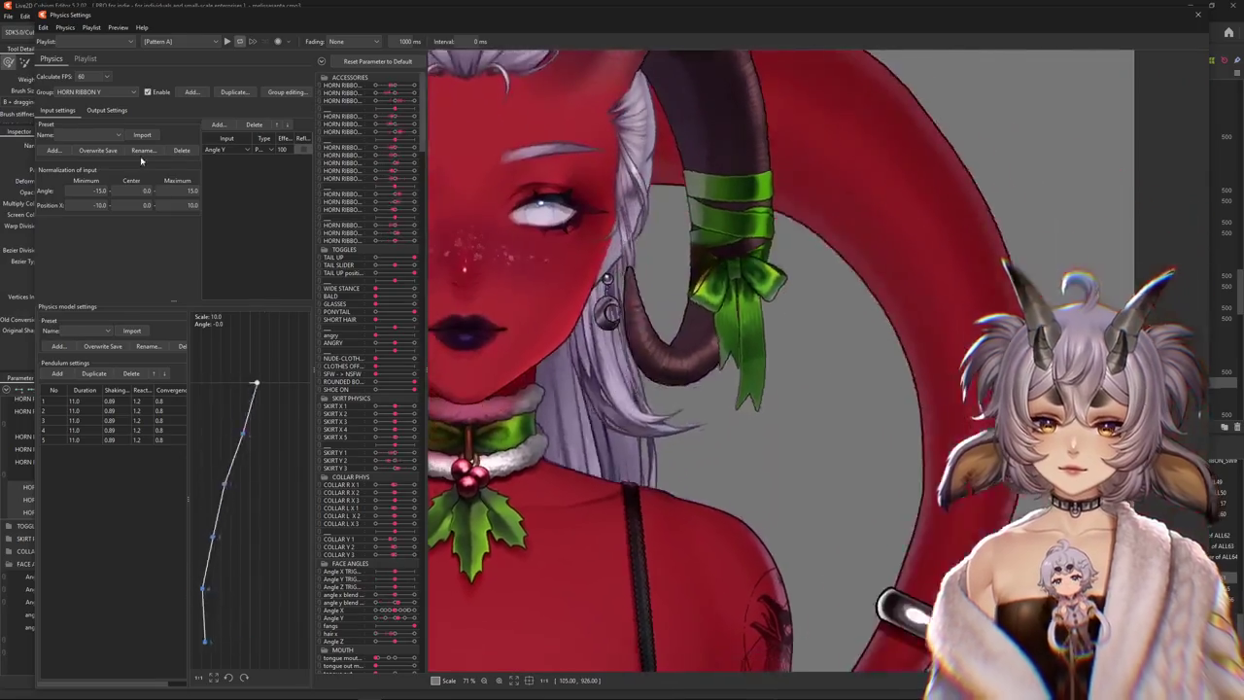
left_click(107, 110)
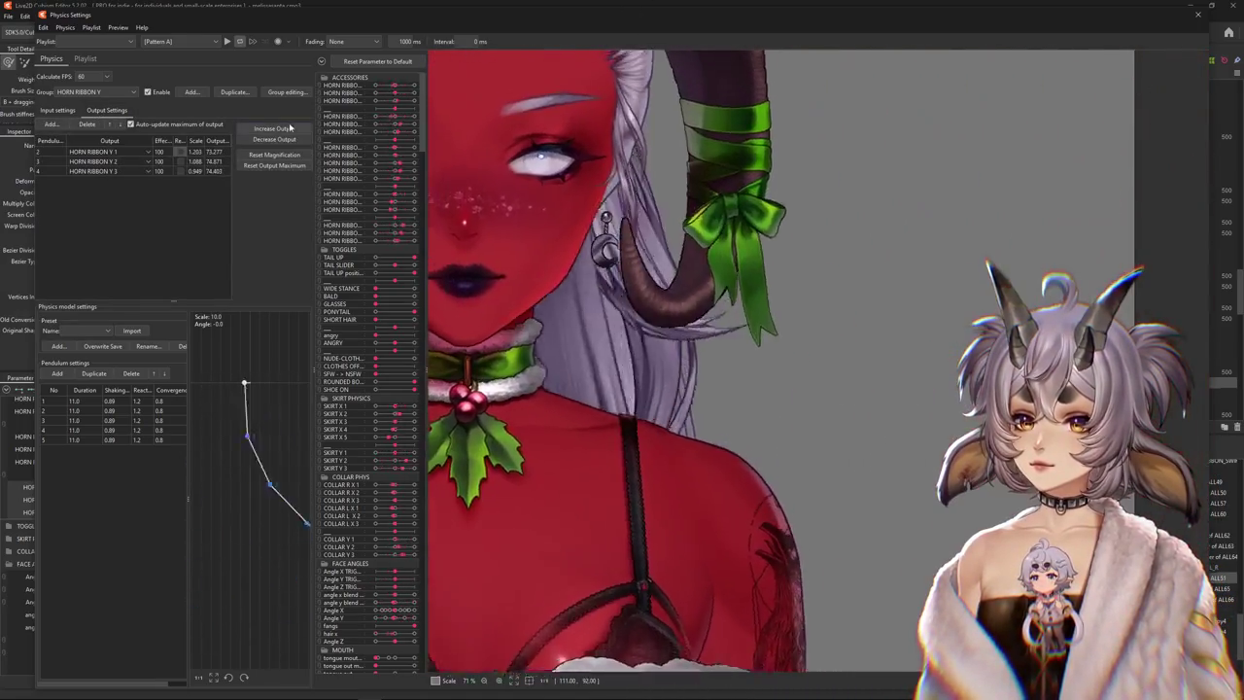
Raise outputs to full range (scales 1.642, 1.454, 1.276), test the sway, and close Physics Settings
left_click(289, 127)
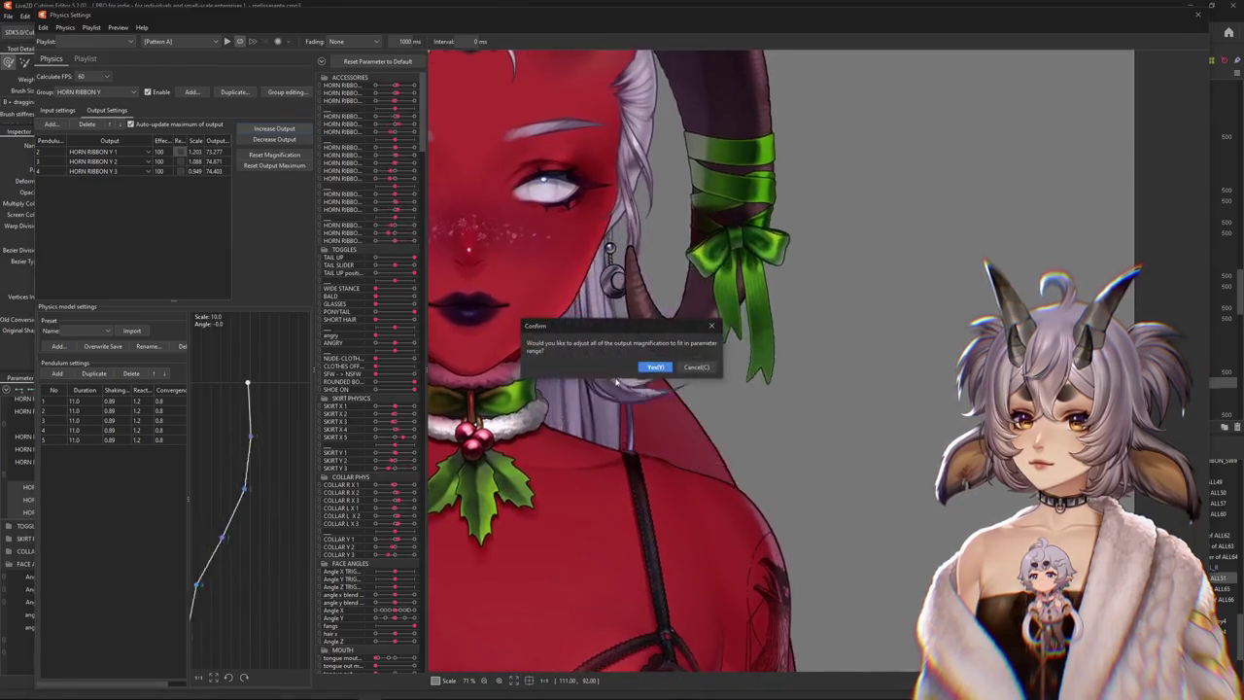
left_click(653, 366)
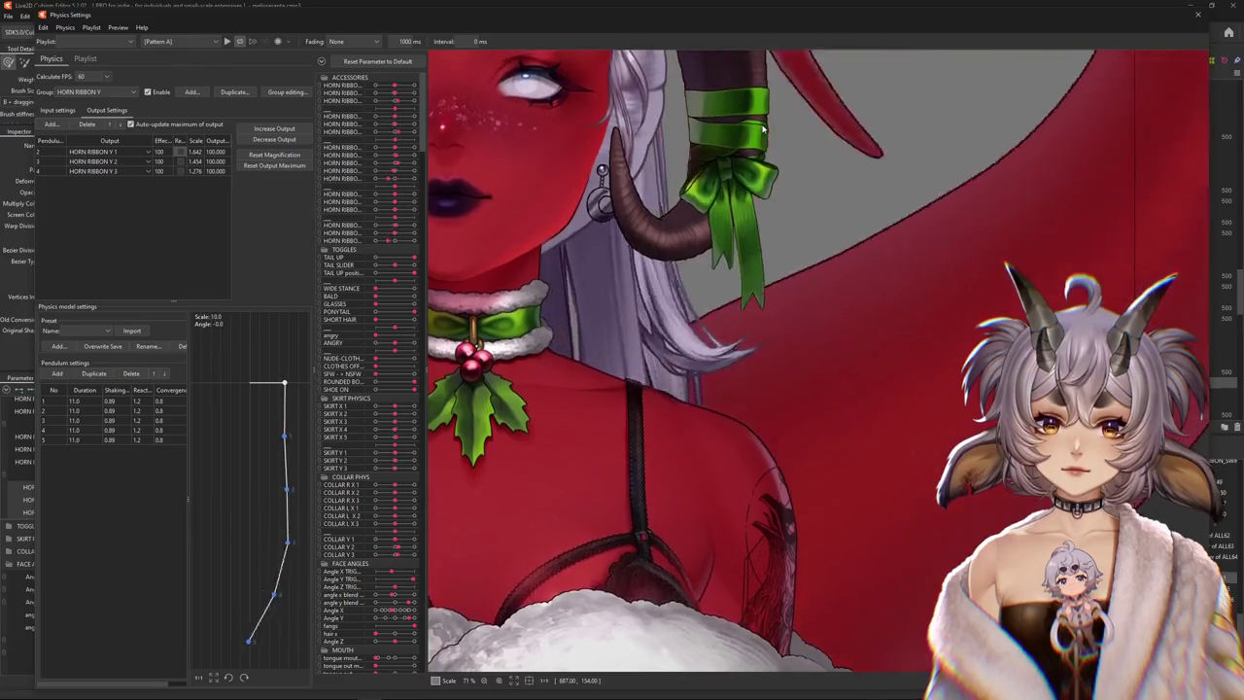
mouse_move(763, 129)
left_mouse_down()
mouse_move(756, 657)
mouse_move(1183, 26)
left_mouse_up()
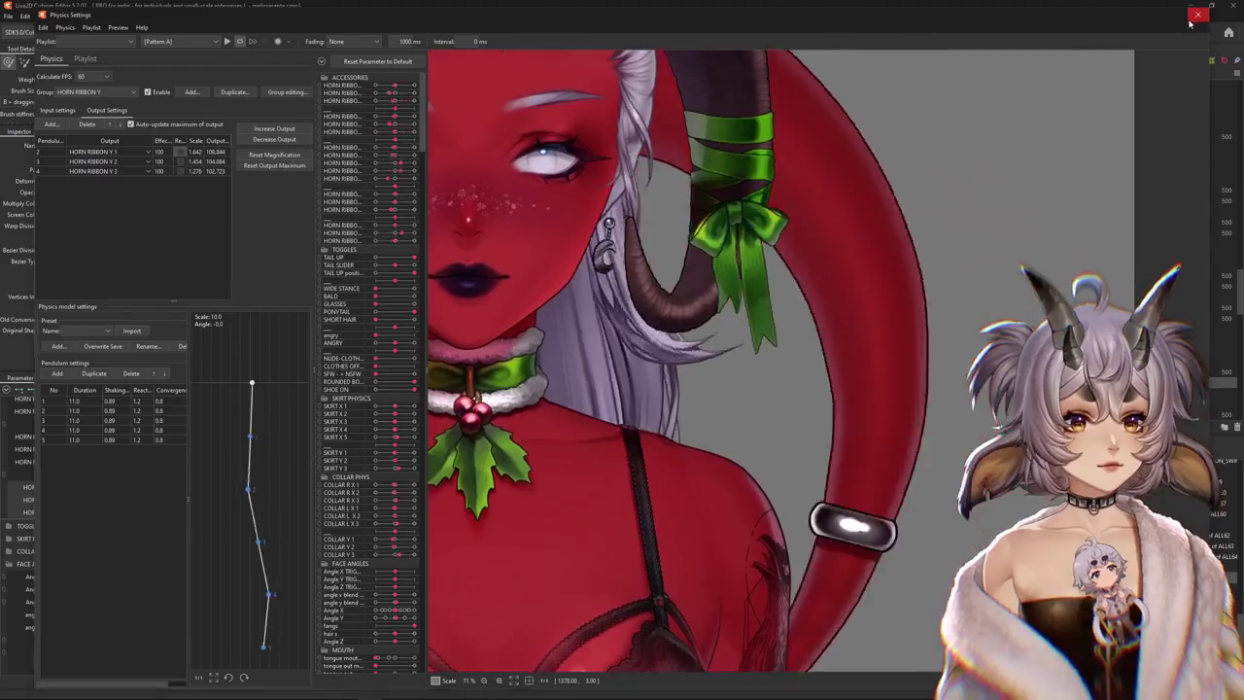
left_click(1197, 14)
left_click(163, 389)
scroll(610, 320, "up", 5)
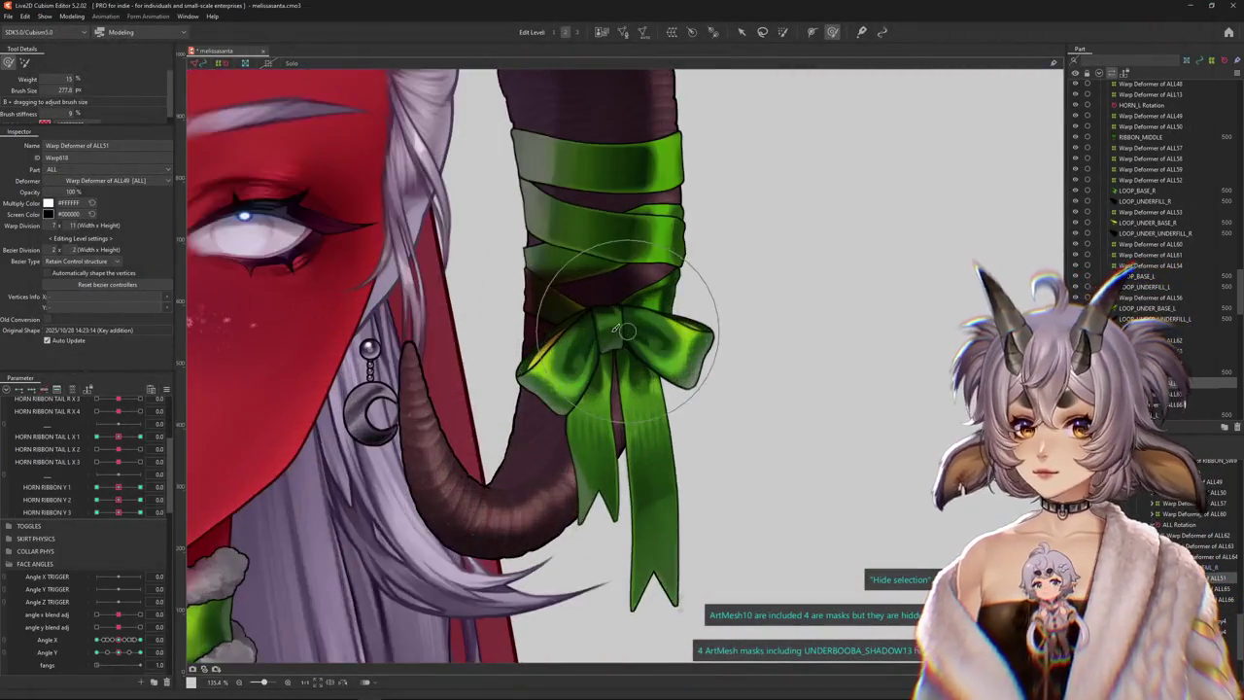
Select the bow's warp deformers ALL49, ALL50, ALL57 and ALL60 together in the Part panel
right_click(633, 347)
left_click(680, 369)
key("Up")
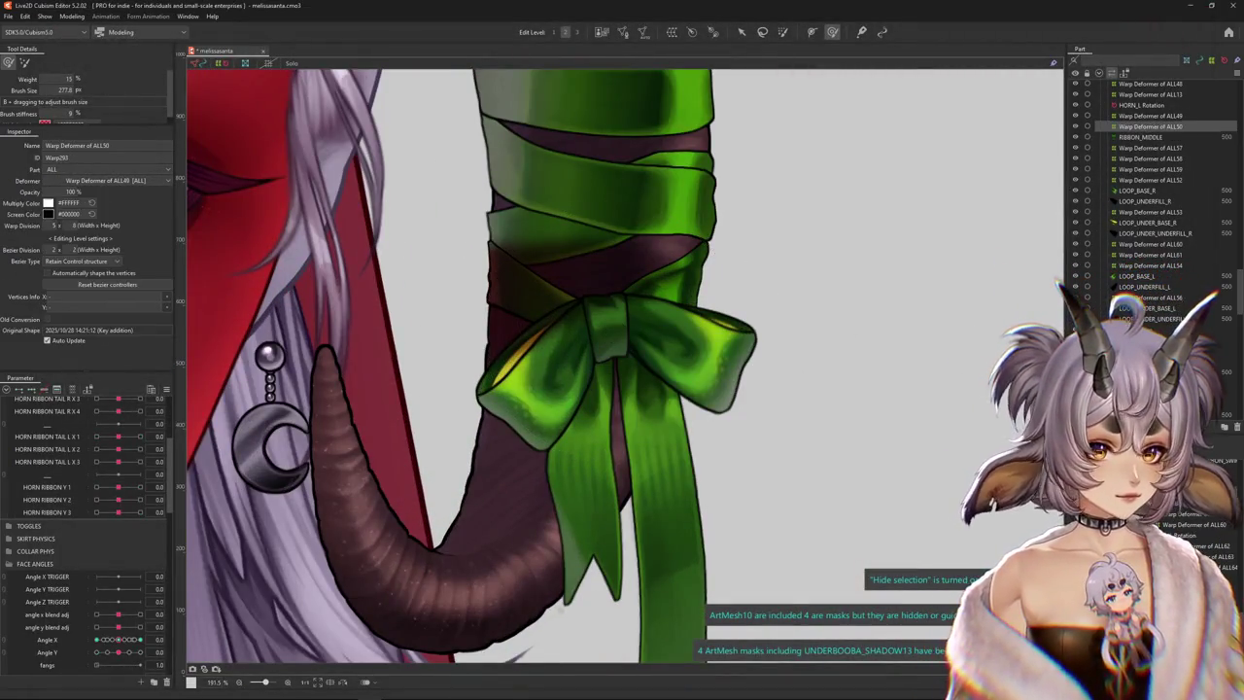
key("Up")
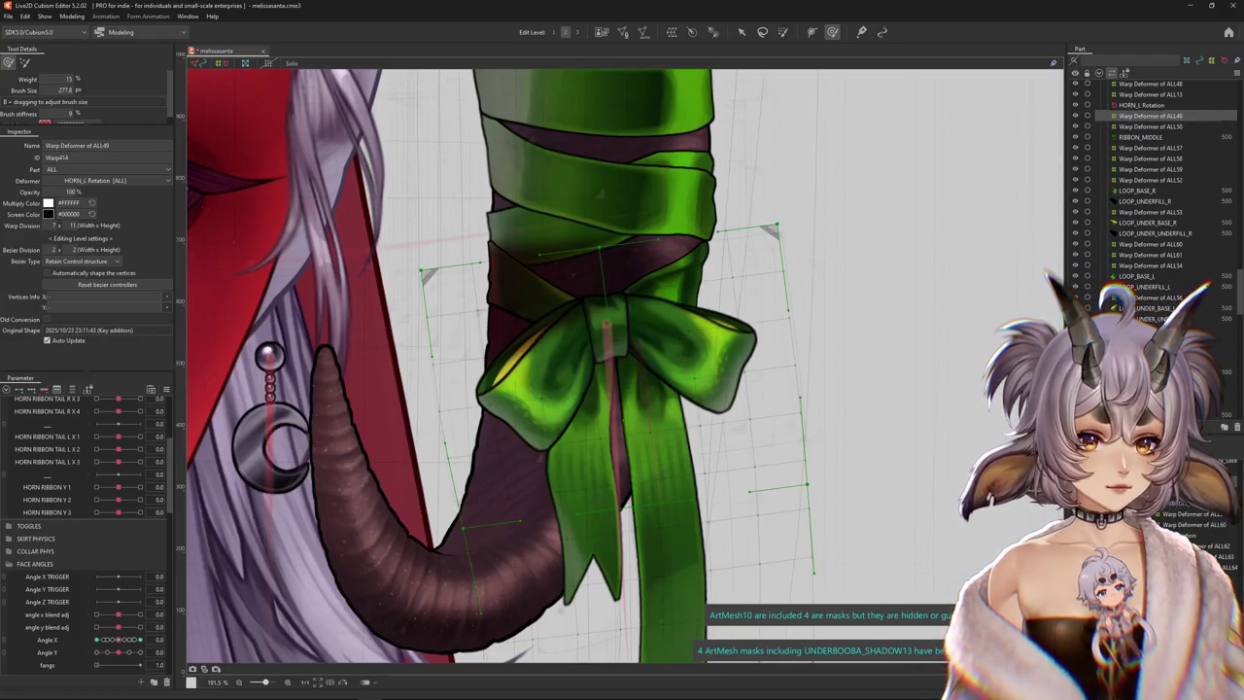
left_click(1150, 244)
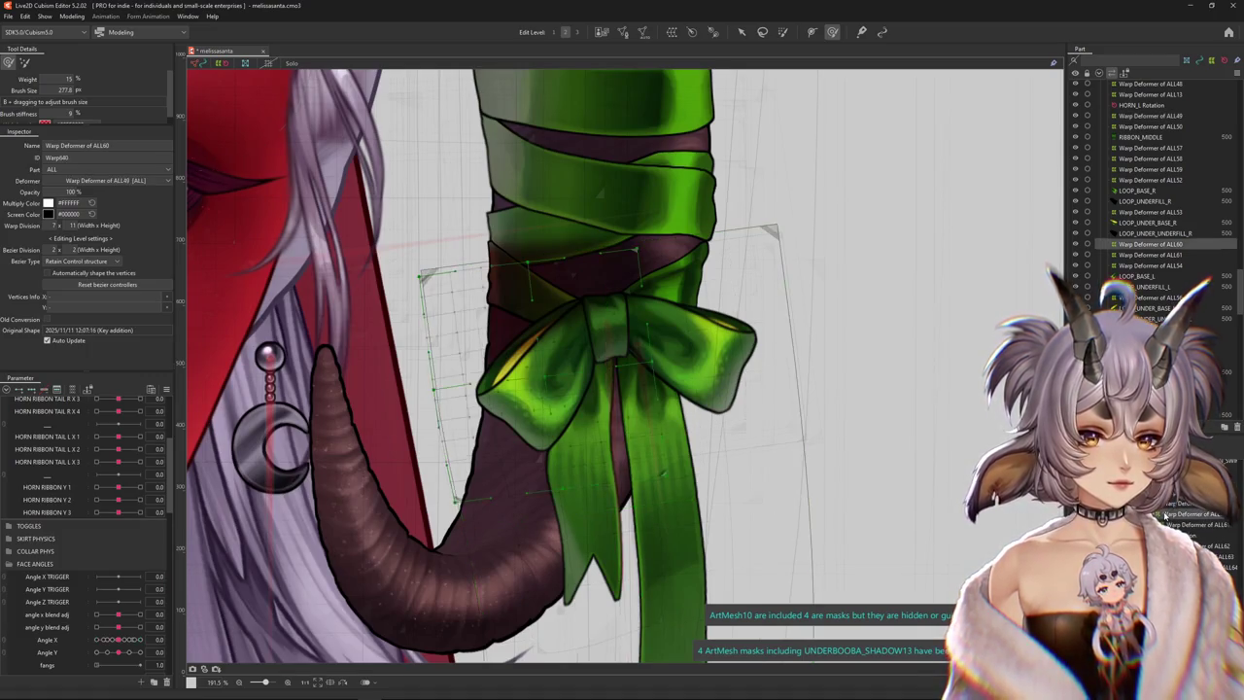
left_click(1149, 148)
left_click(1150, 244)
left_click(1150, 148, "ctrl")
left_click(1149, 126, "ctrl")
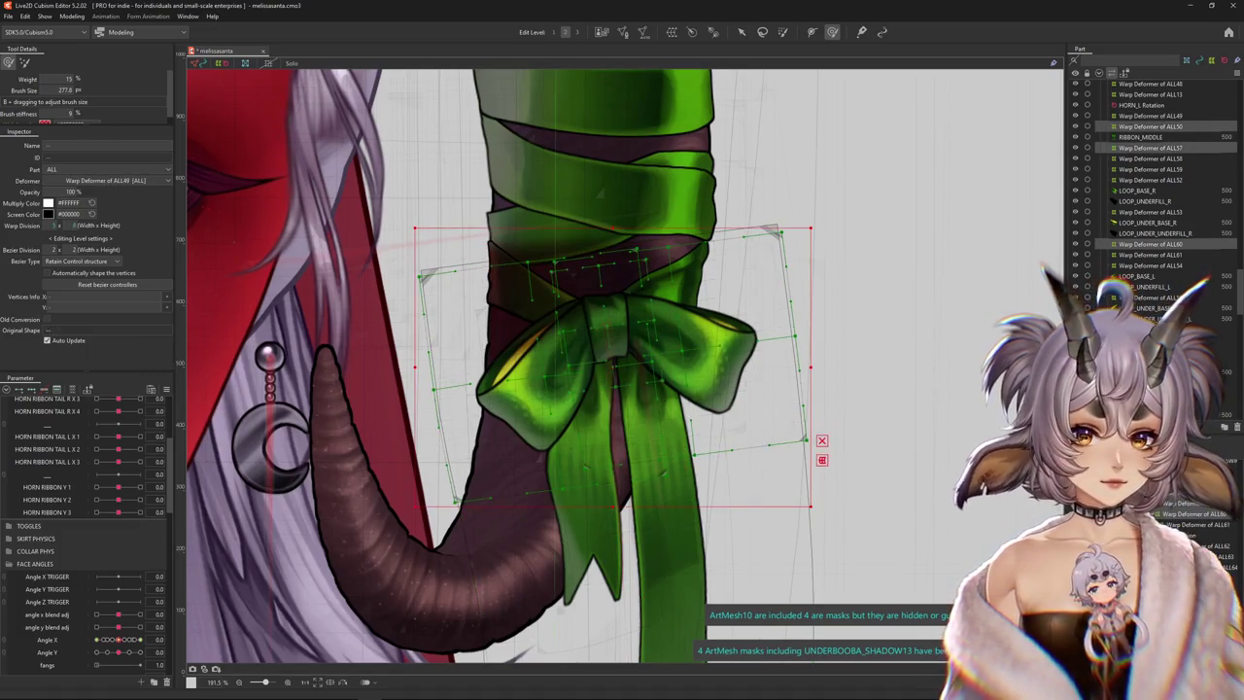
left_click(1149, 116, "ctrl")
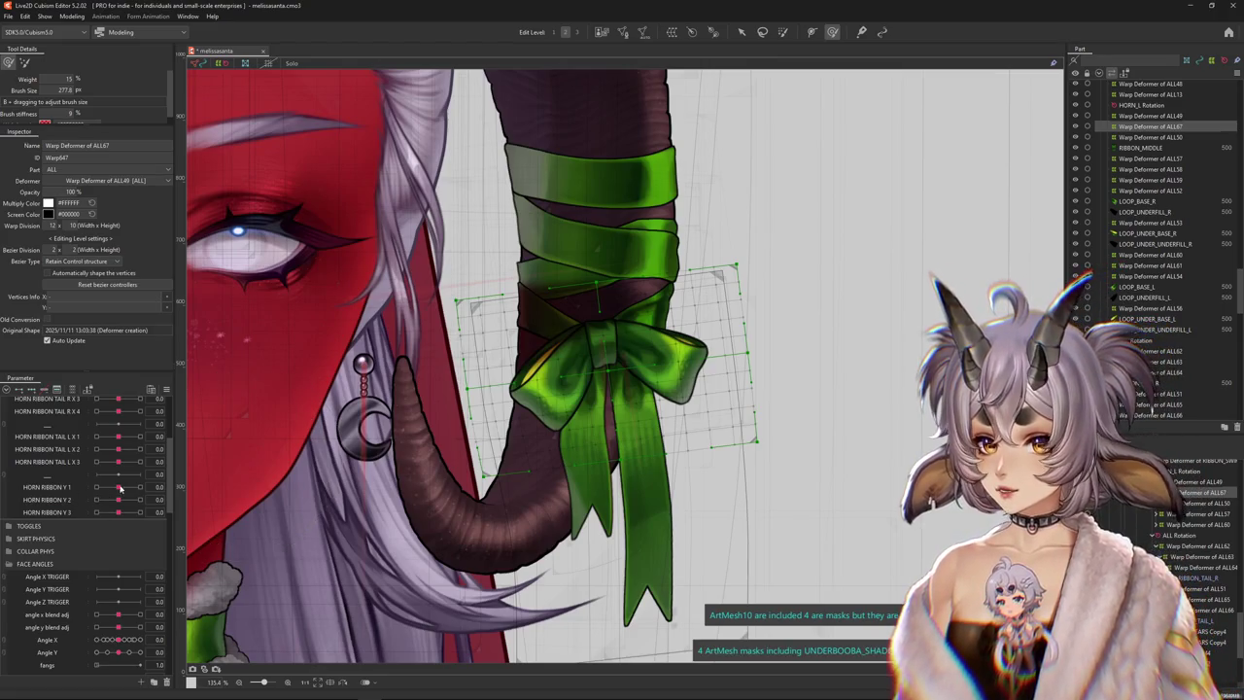
Shift the green bow and its left loop with the deform brush at HORN RIBBON Y 1 = 1.0
left_click(58, 486)
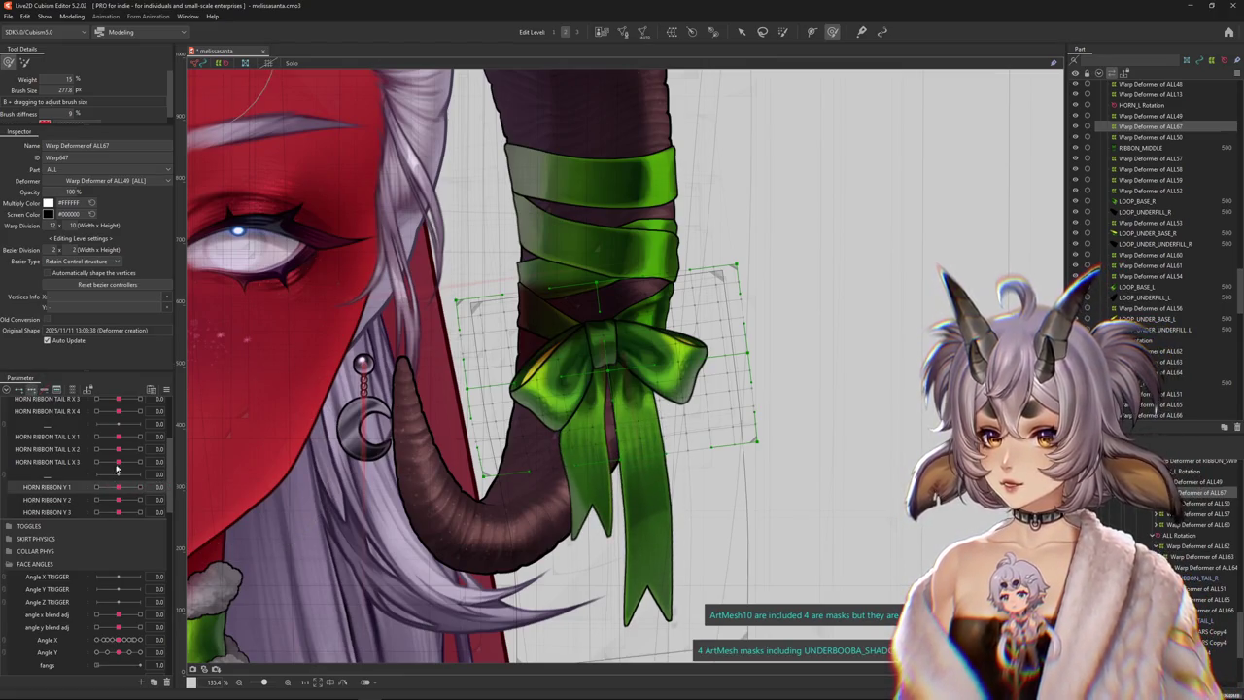
left_click(140, 487)
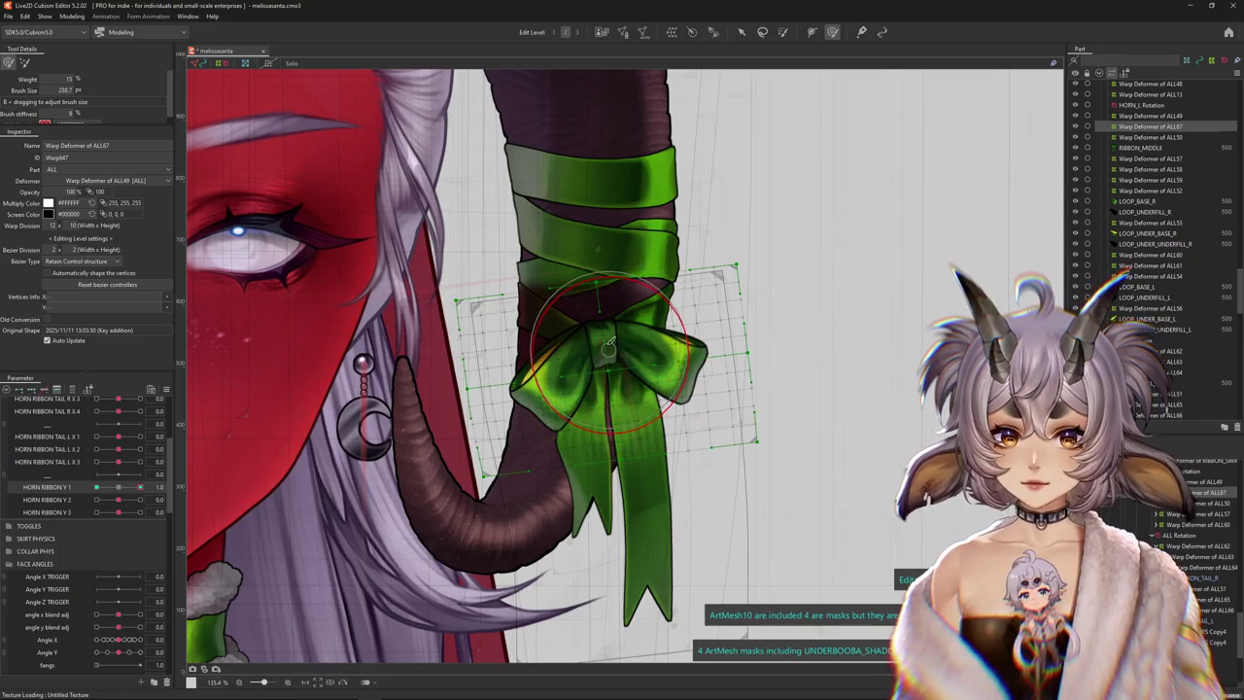
left_click_drag(609, 342, 607, 355)
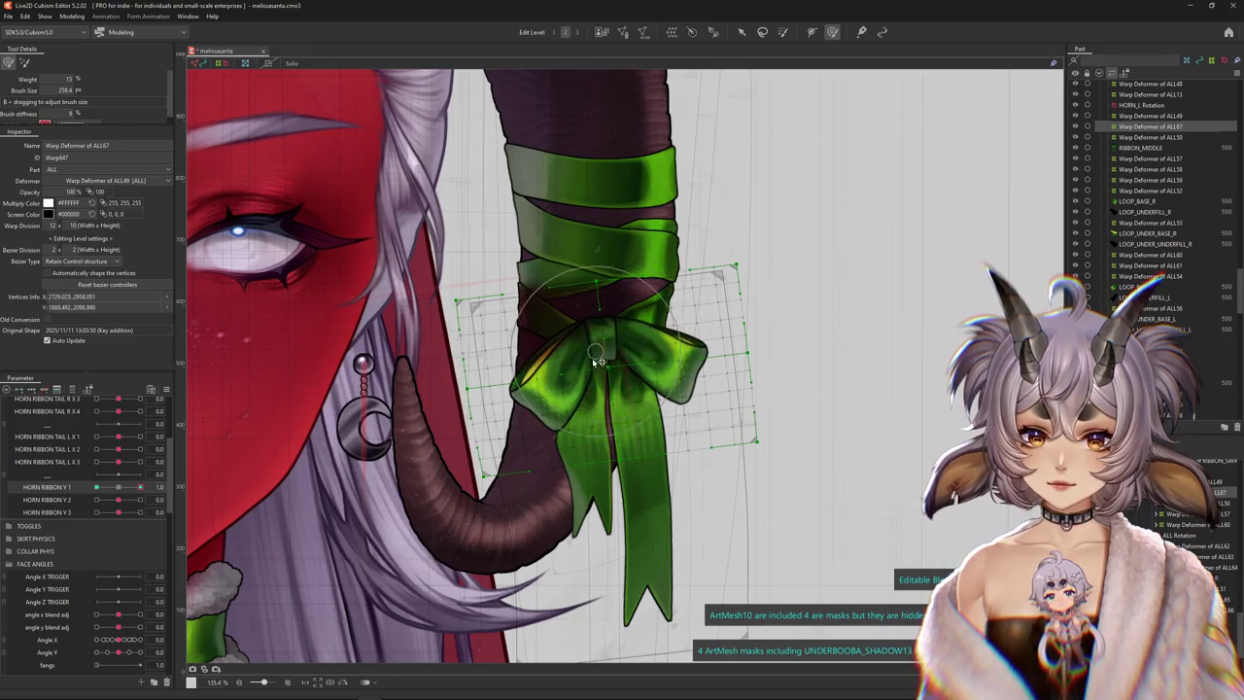
left_click_drag(551, 350, 627, 346)
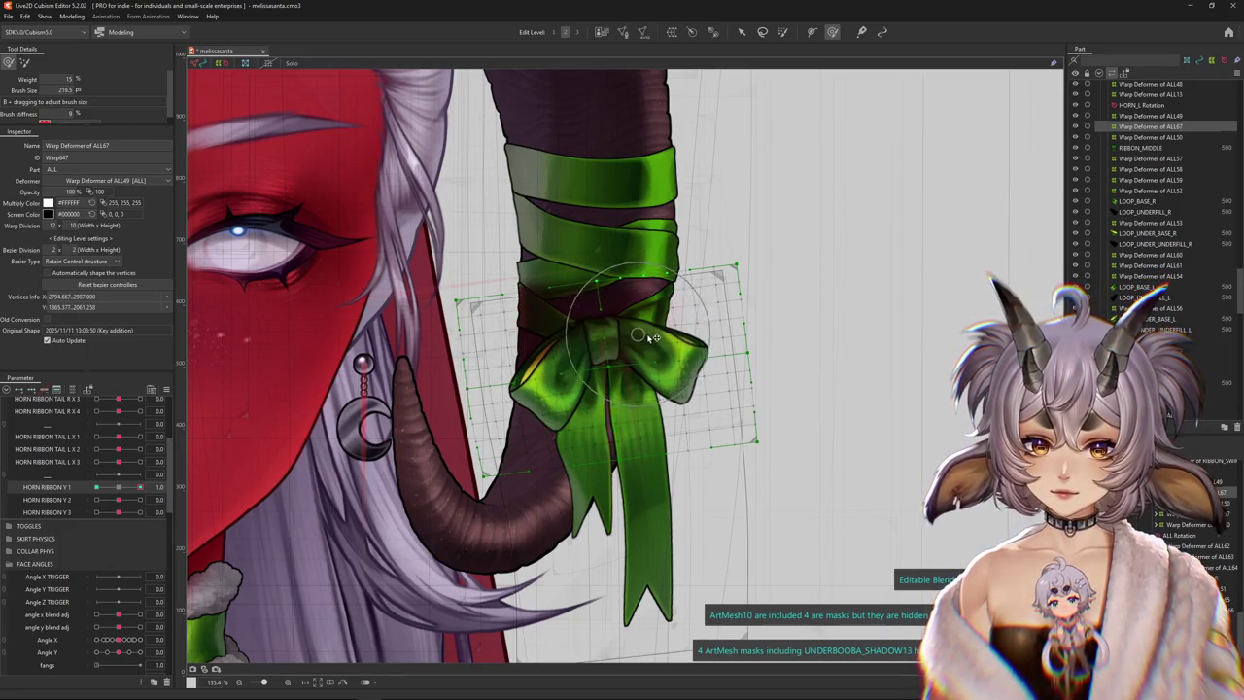
key("ctrl+h")
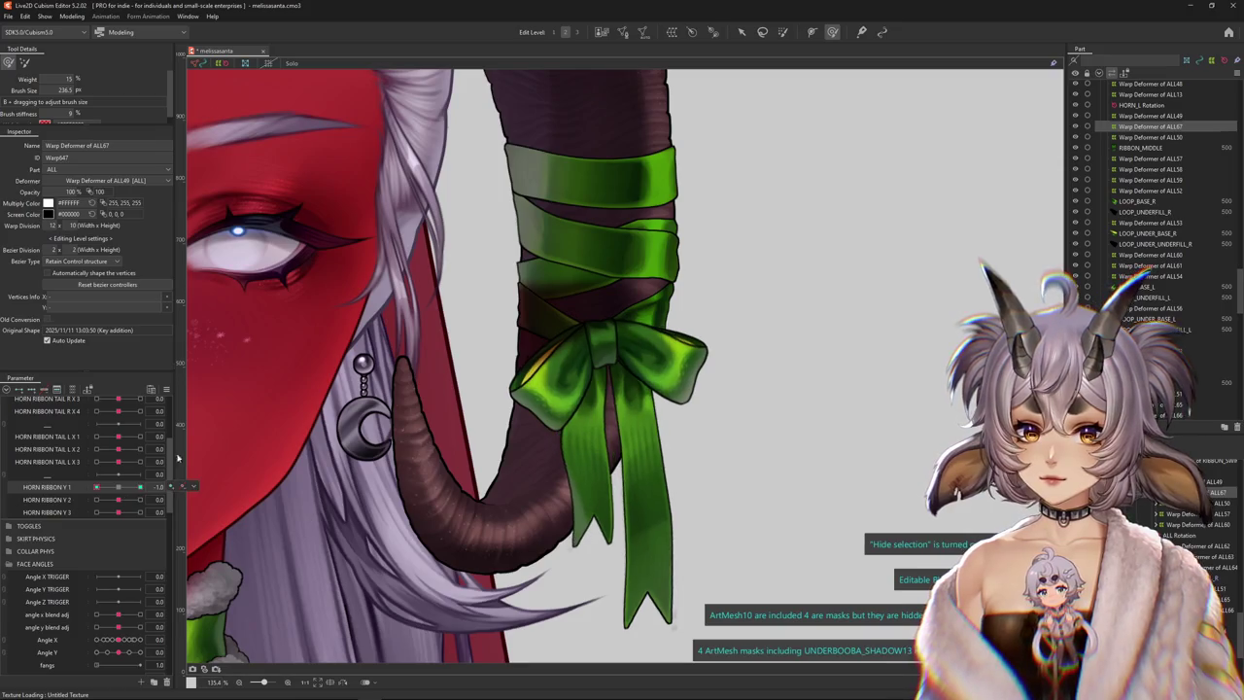
left_click_drag(605, 350, 564, 354)
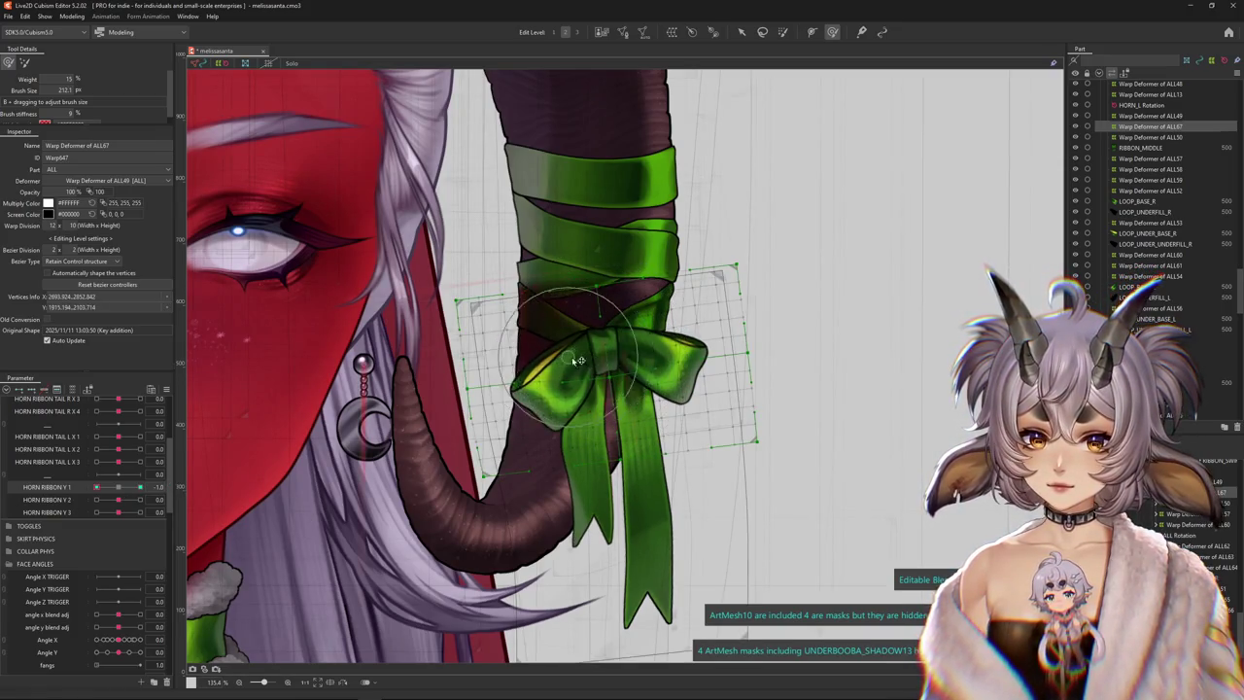
key("ctrl+h")
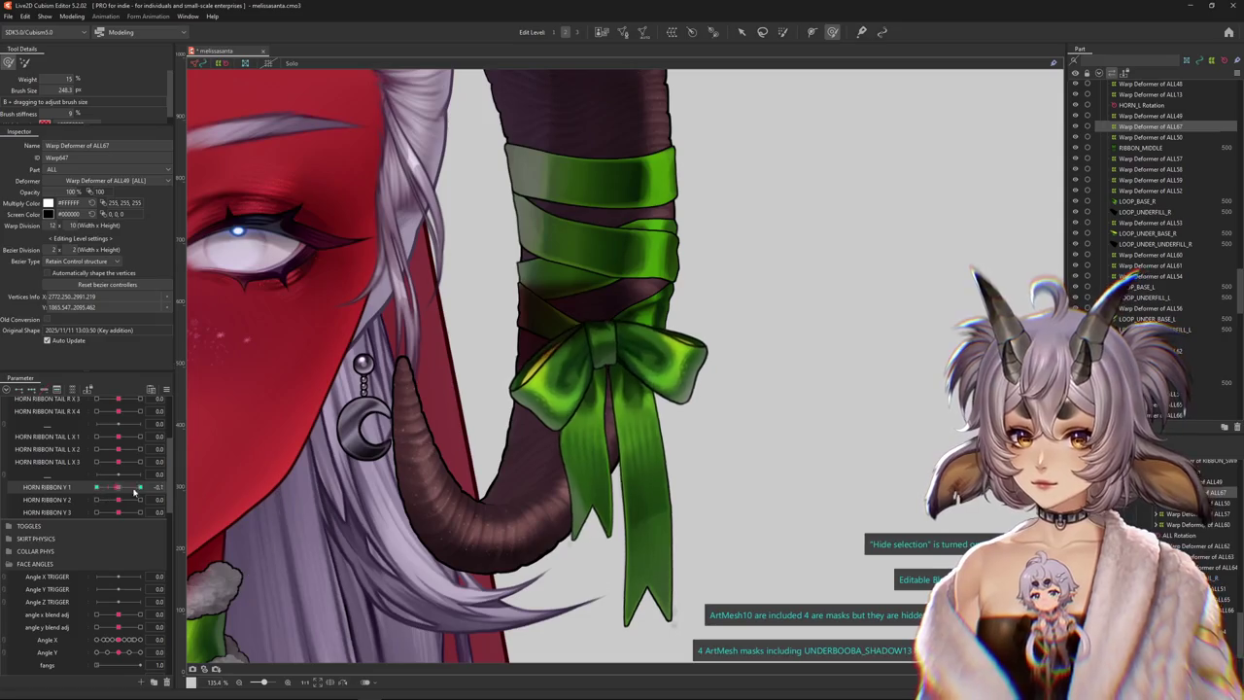
left_click_drag(597, 337, 610, 359)
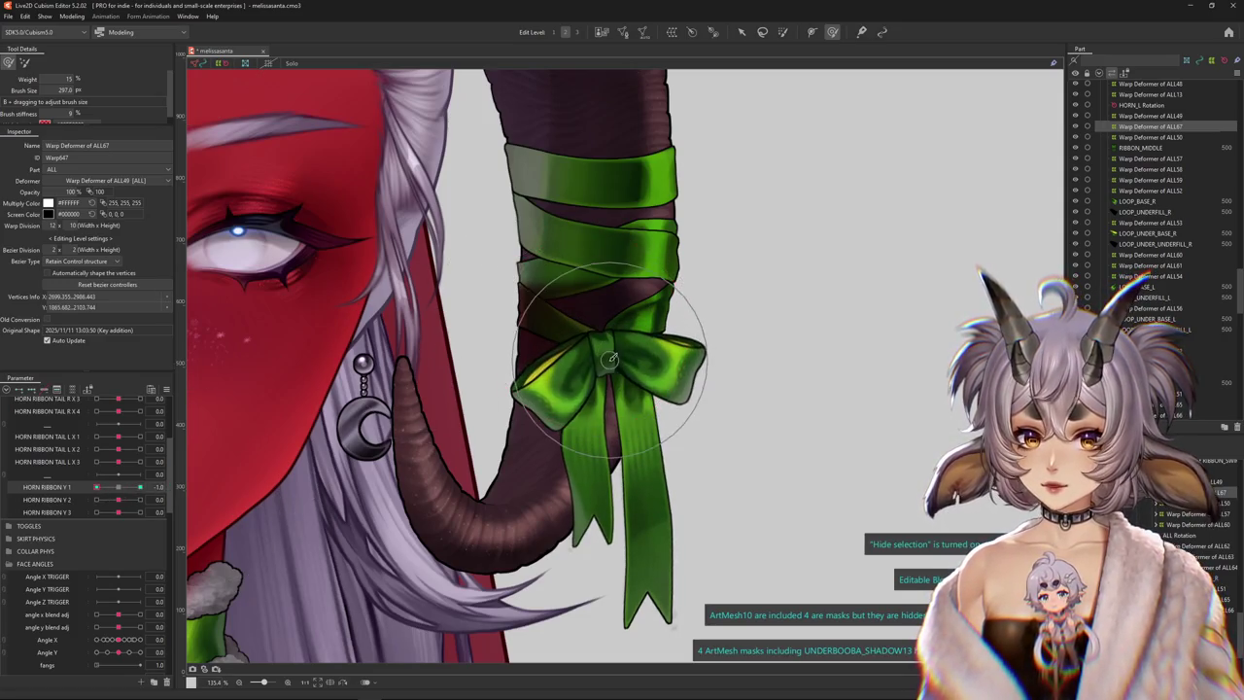
Set HORN RIBBON Y 2 to its maximum and reshape the bow for that keyform
left_click(155, 503)
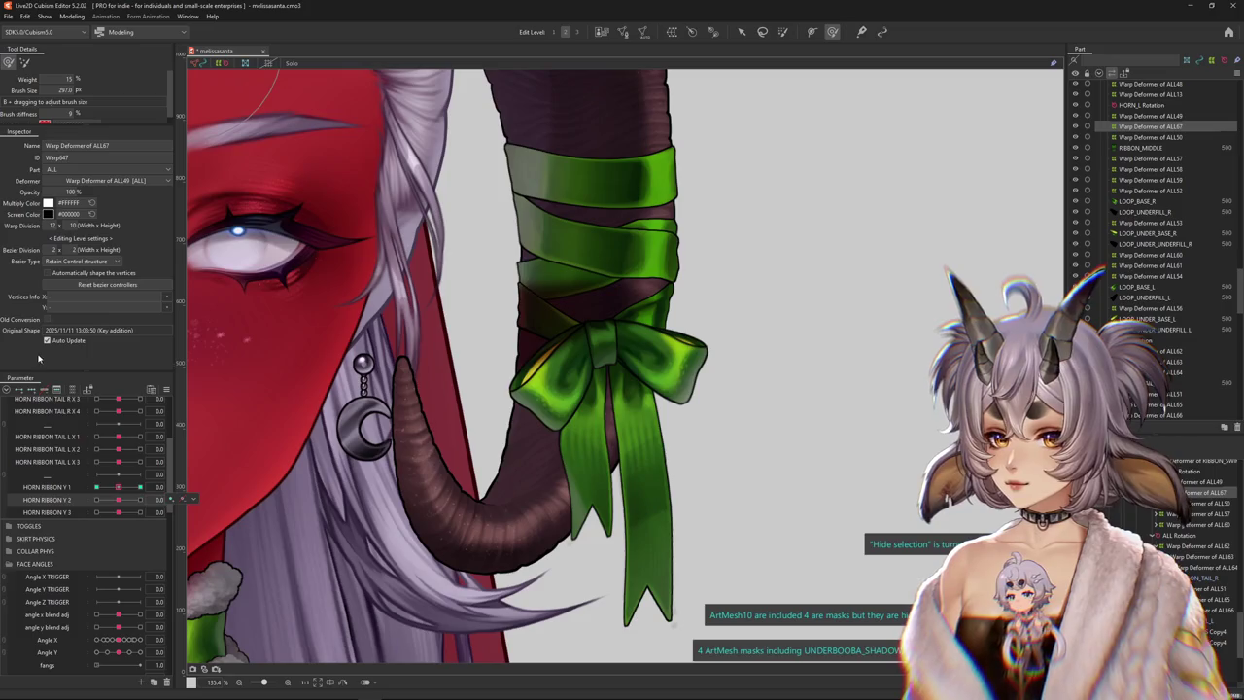
left_click_drag(123, 502, 141, 499)
left_click_drag(530, 369, 552, 356)
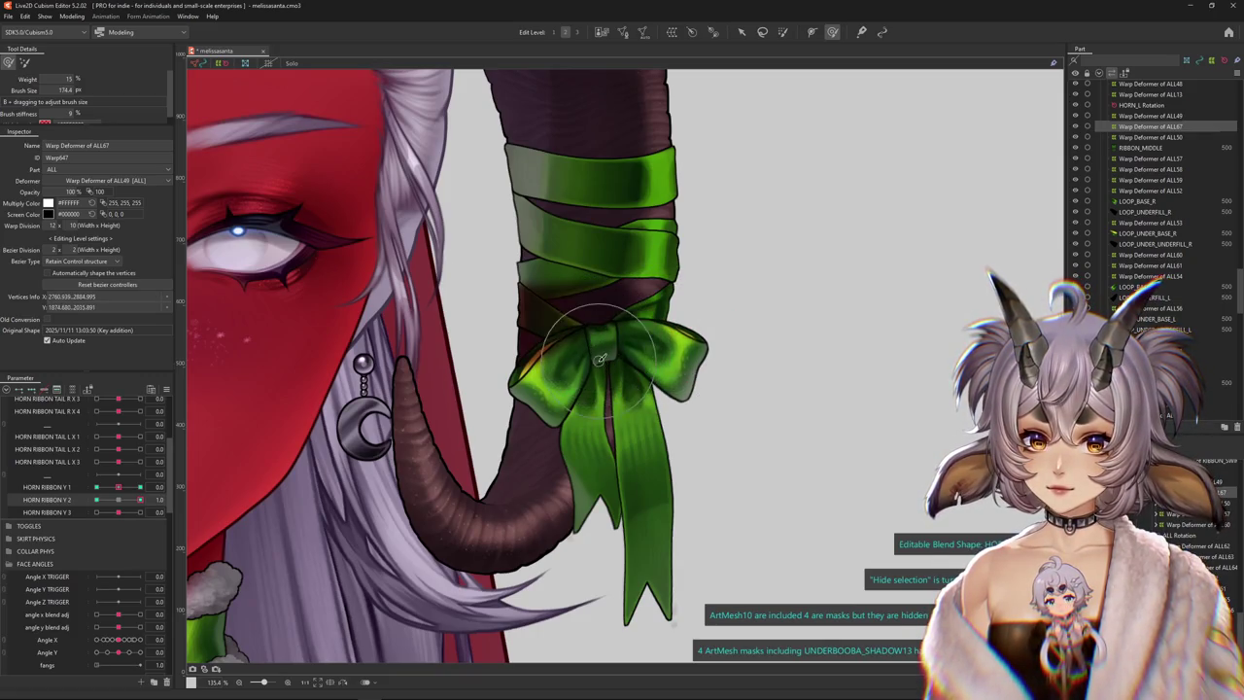
Hide the deformer grid and preview HORN RIBBON Y 2 extremes, then set HORN RIBBON Y 1 to 1
left_click(97, 498)
key("ctrl+h")
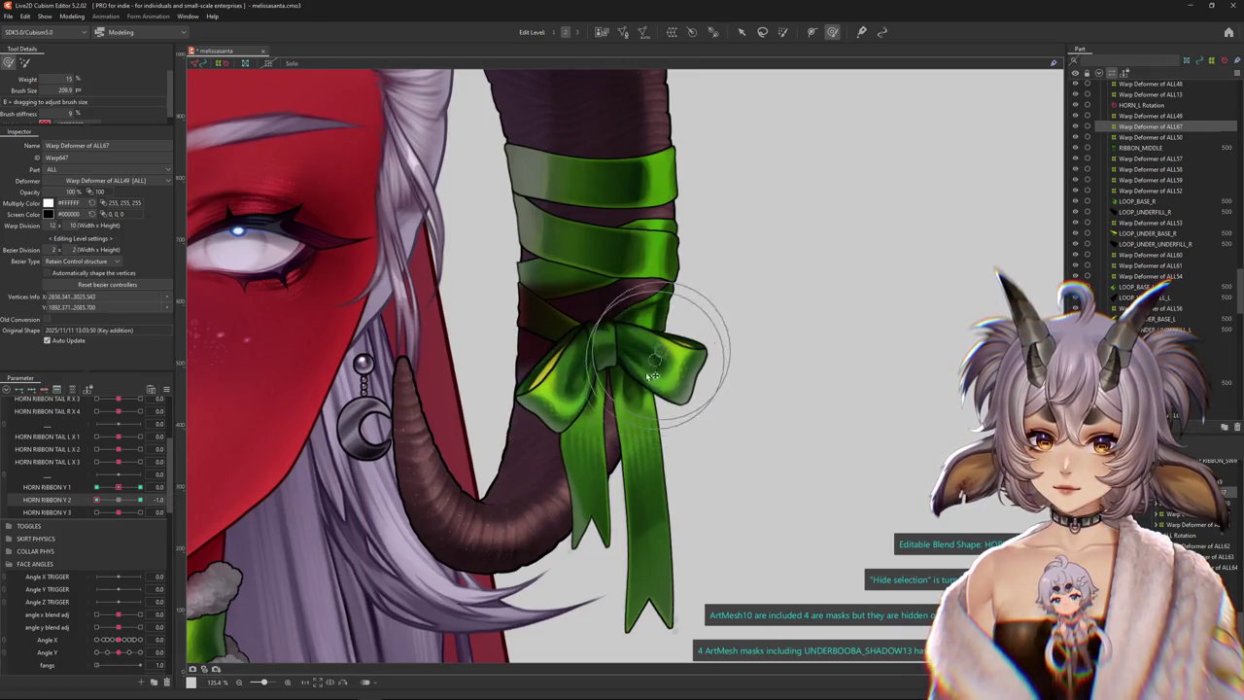
left_click(139, 498)
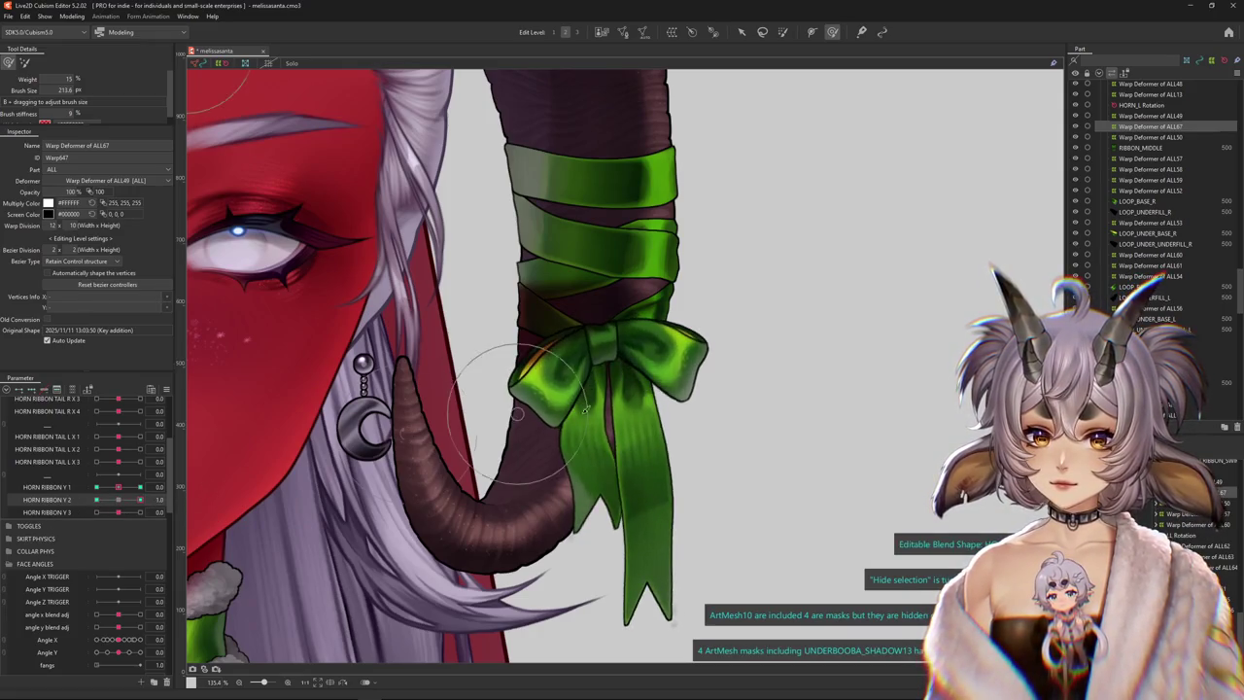
left_click_drag(135, 501, 115, 500)
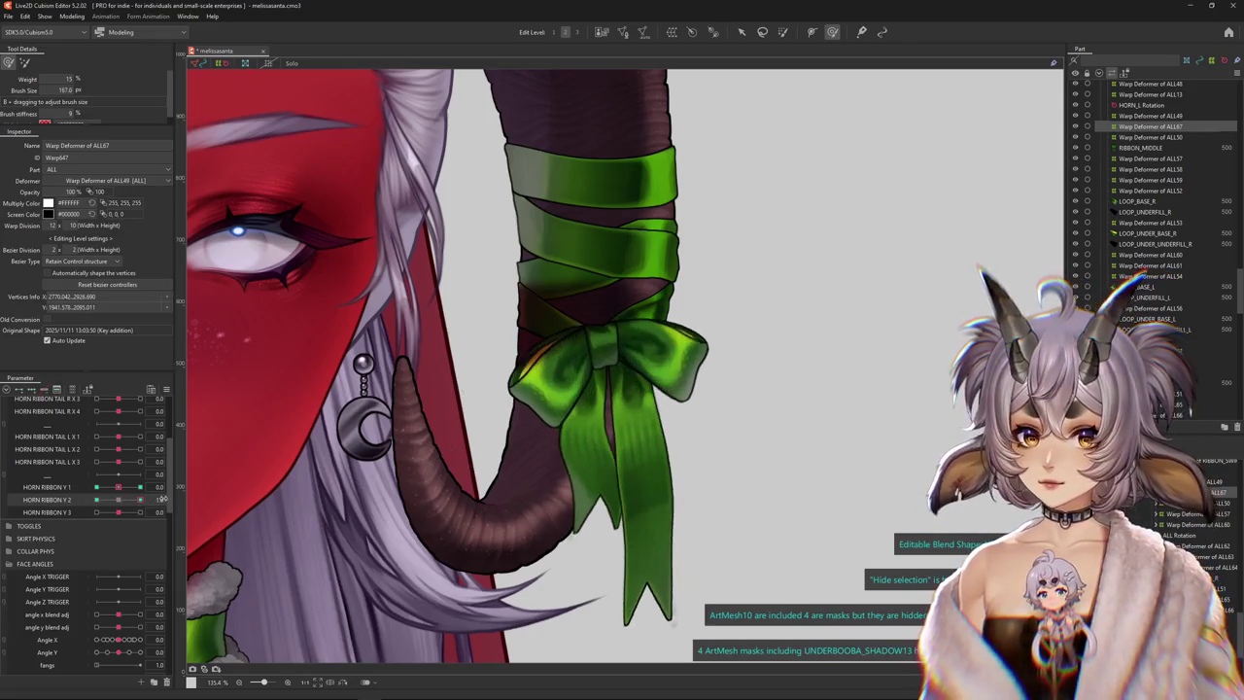
left_click(115, 486)
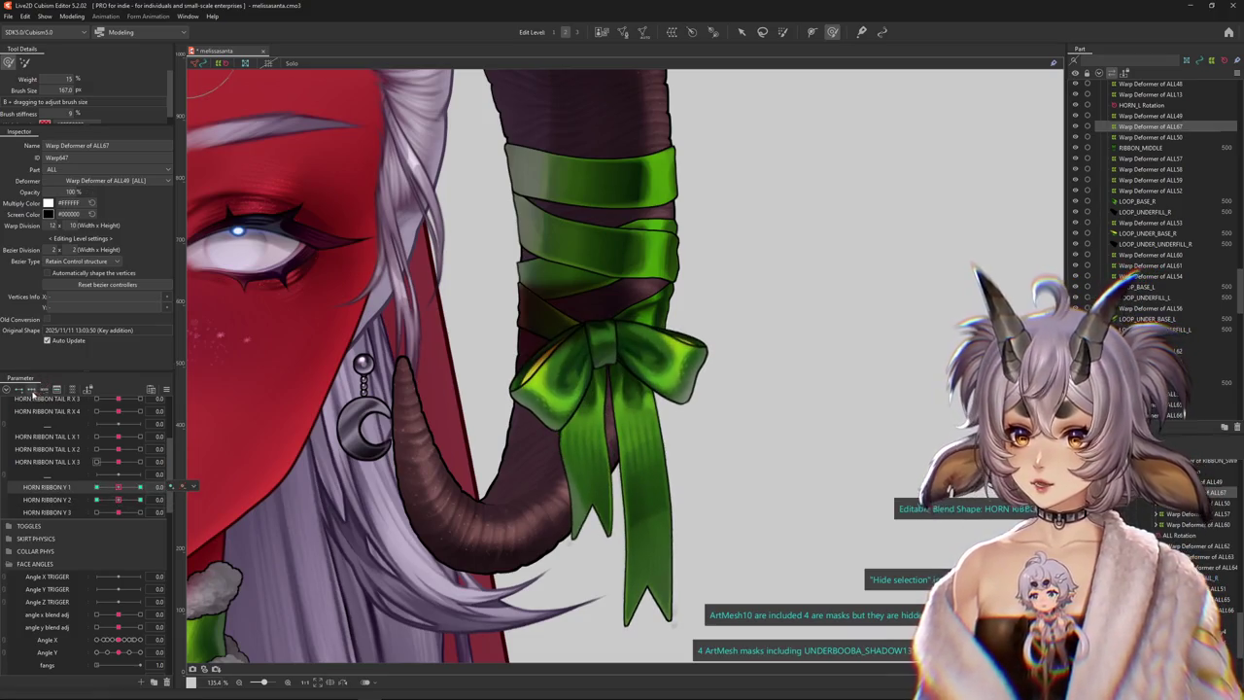
left_click(139, 487)
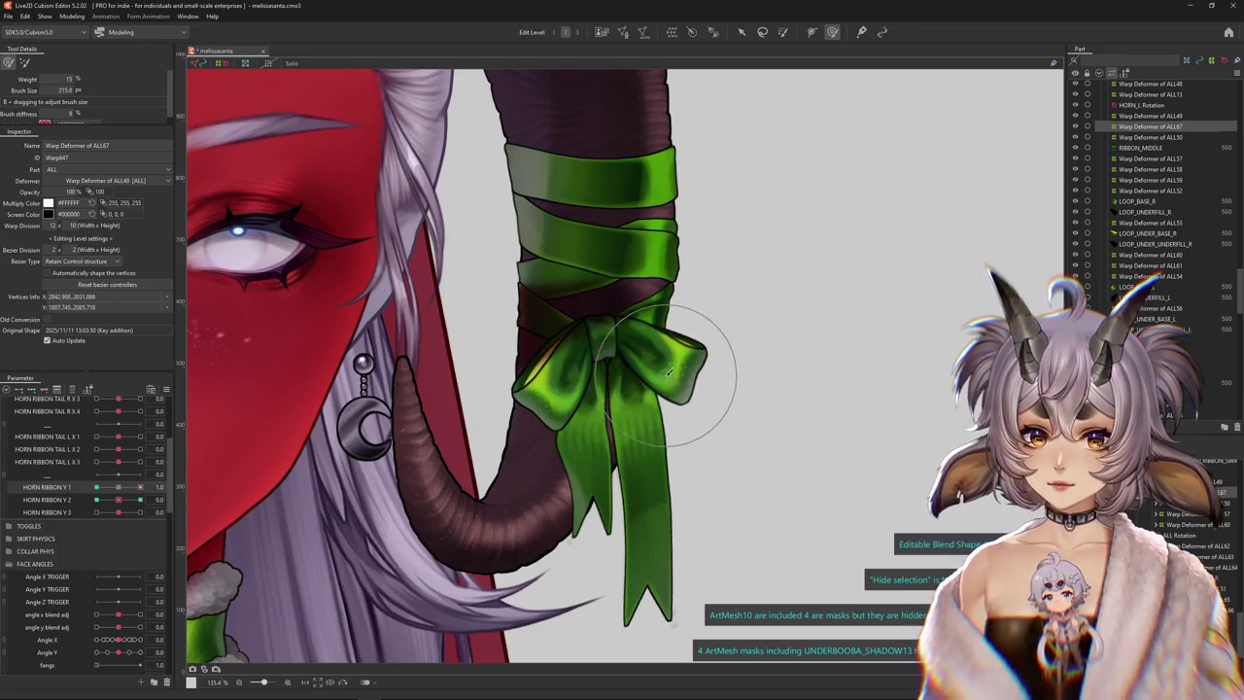
At HORN RIBBON Y 1 = -1, push the bow knot downward, then check it at 1
left_click(97, 487)
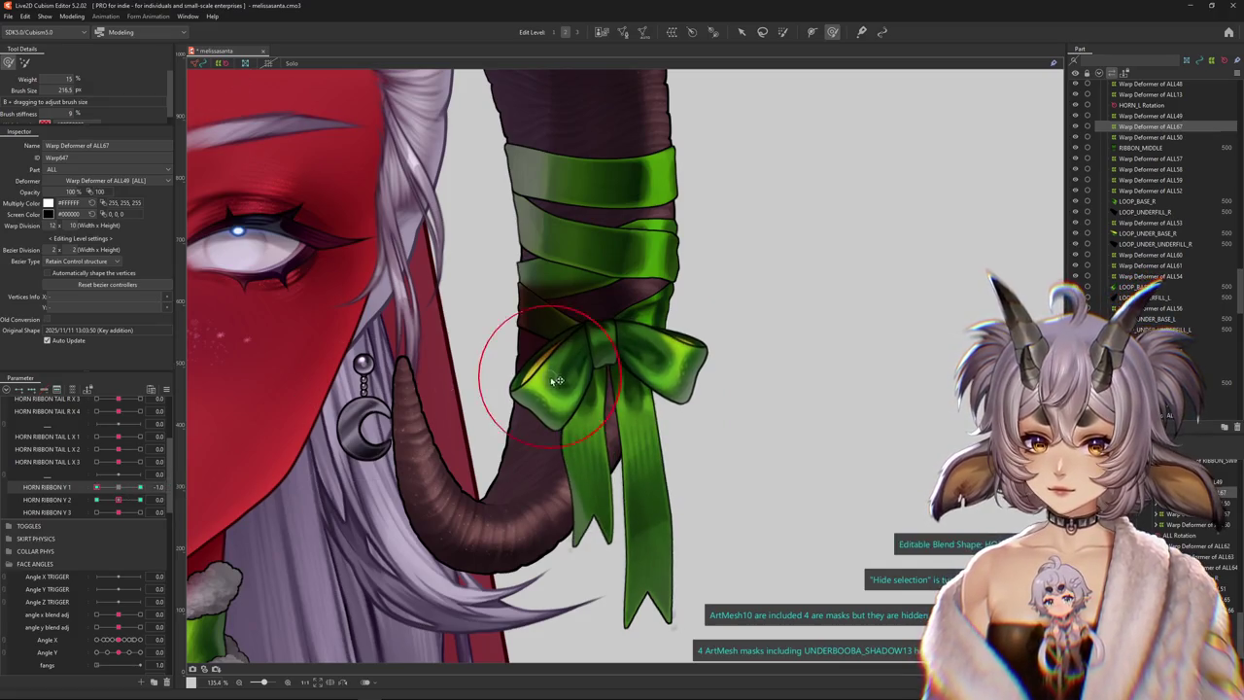
left_click_drag(606, 345, 603, 364)
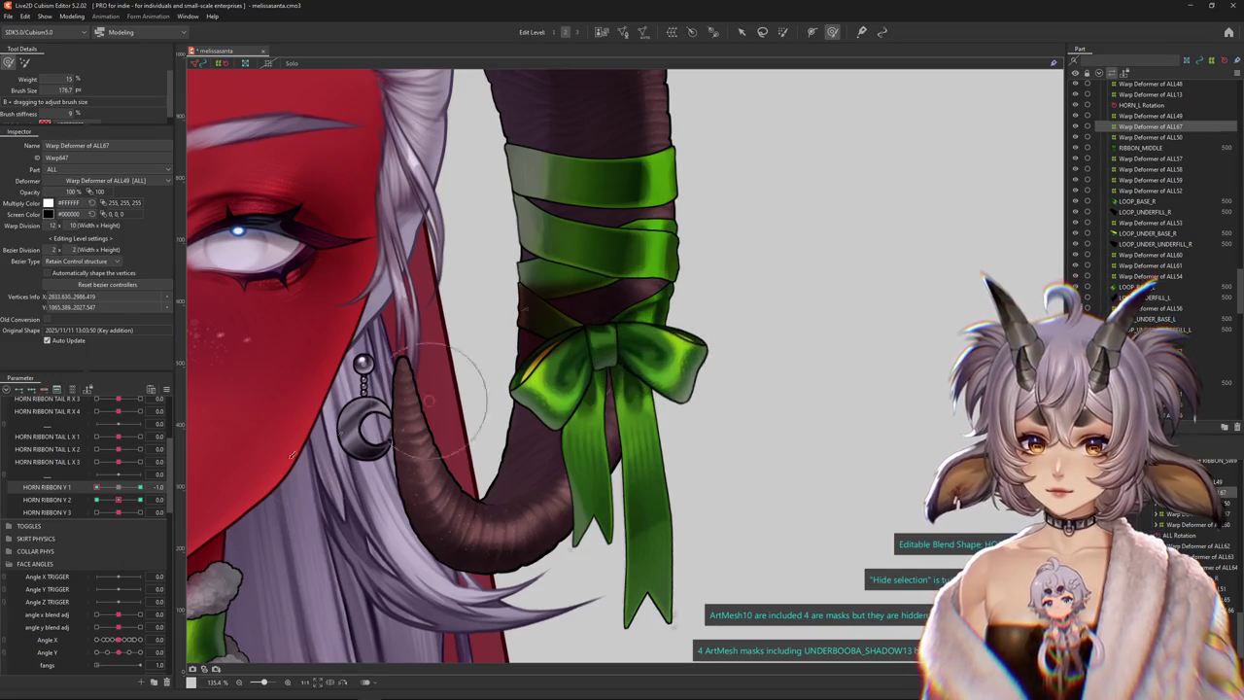
key("ctrl+z")
key("ctrl+y")
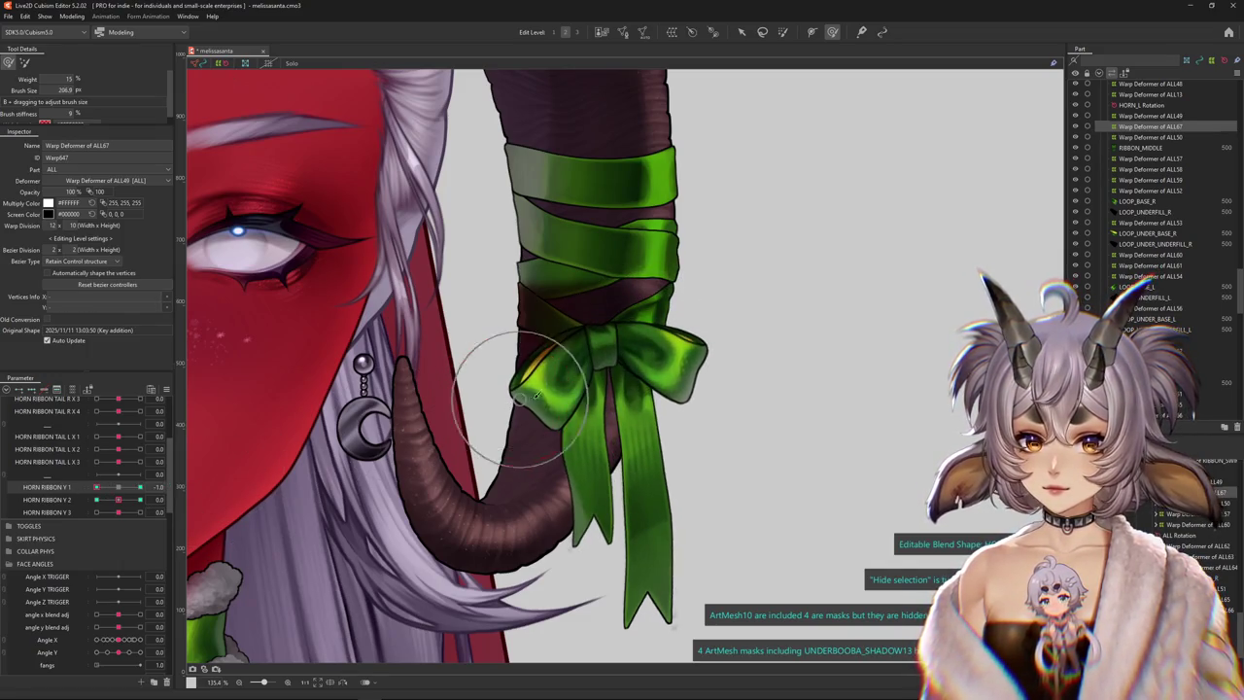
left_click(141, 487)
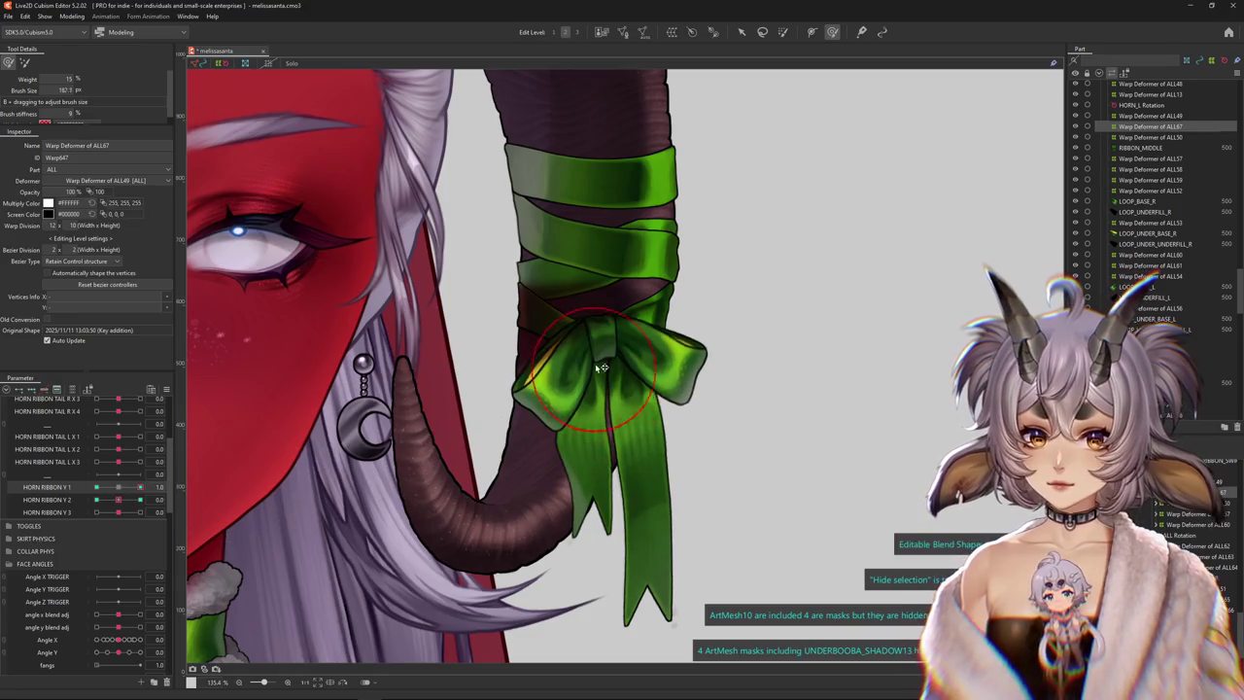
At HORN RIBBON Y 2 = -1, push the bow's lower-left lobe up and right, then check it at 1
left_click(140, 499)
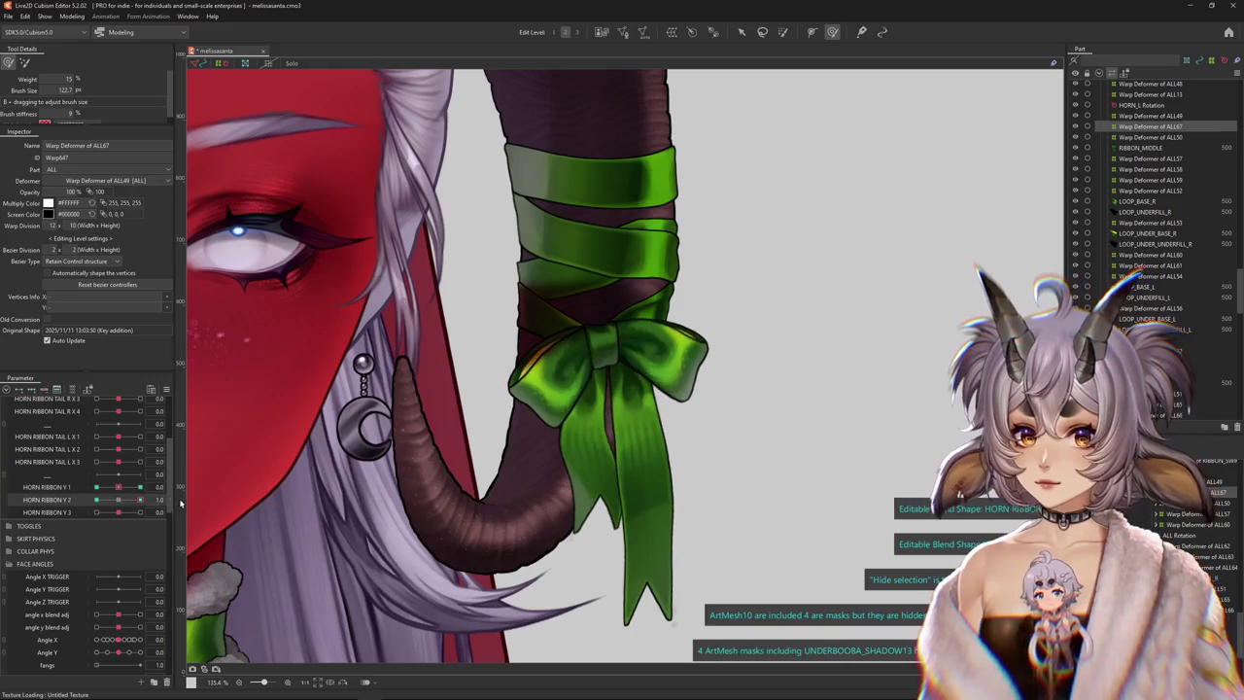
left_click(97, 499)
left_click_drag(567, 418, 587, 427)
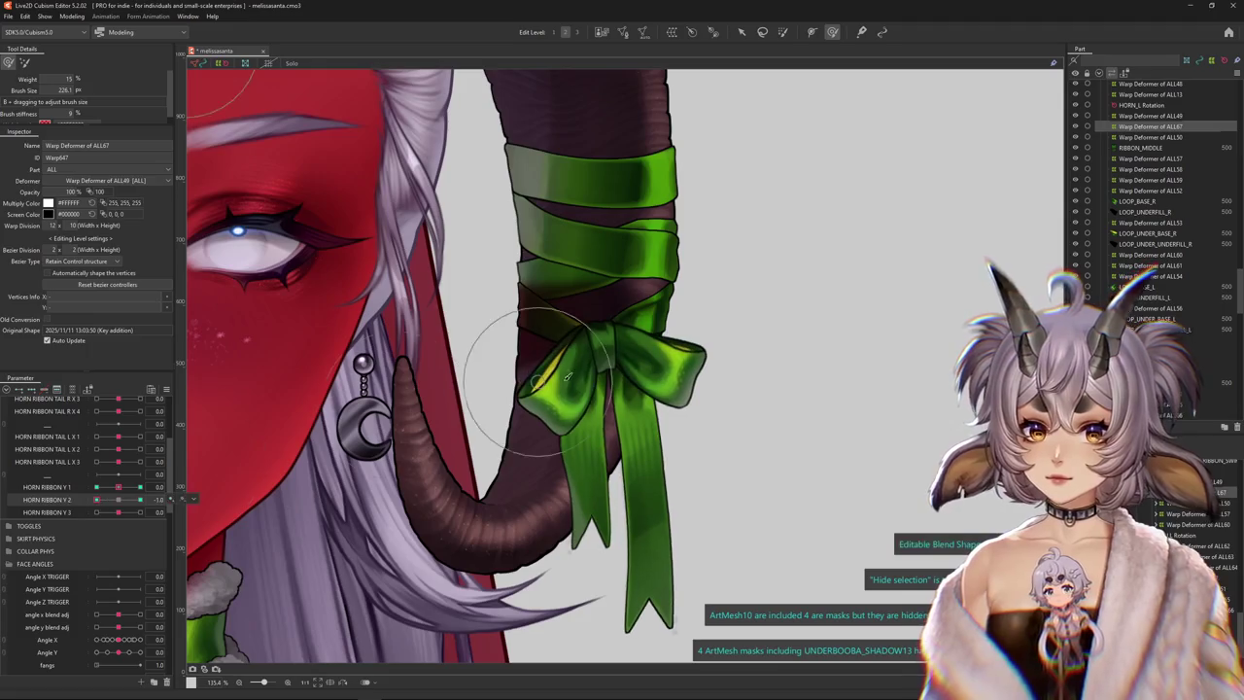
left_click(139, 499)
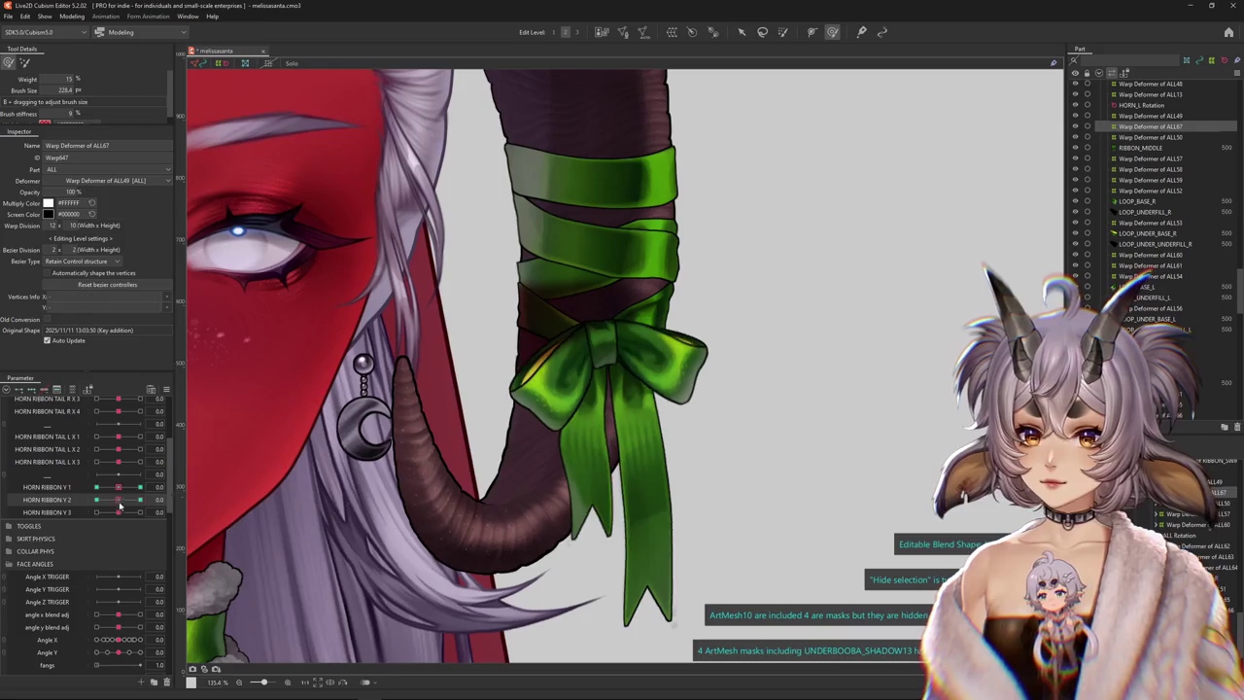
At HORN RIBBON Y 3 = 1, nudge the bow's left edge up and left
left_click(139, 512)
key("ctrl+z")
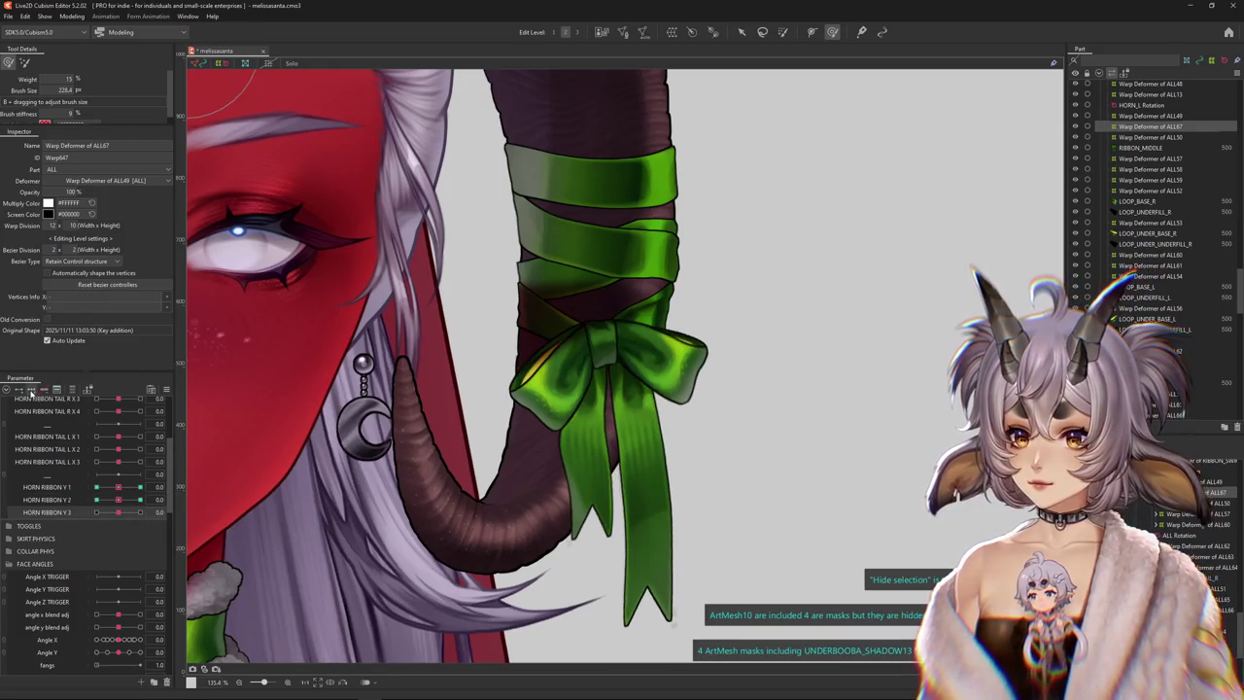
left_click(139, 512)
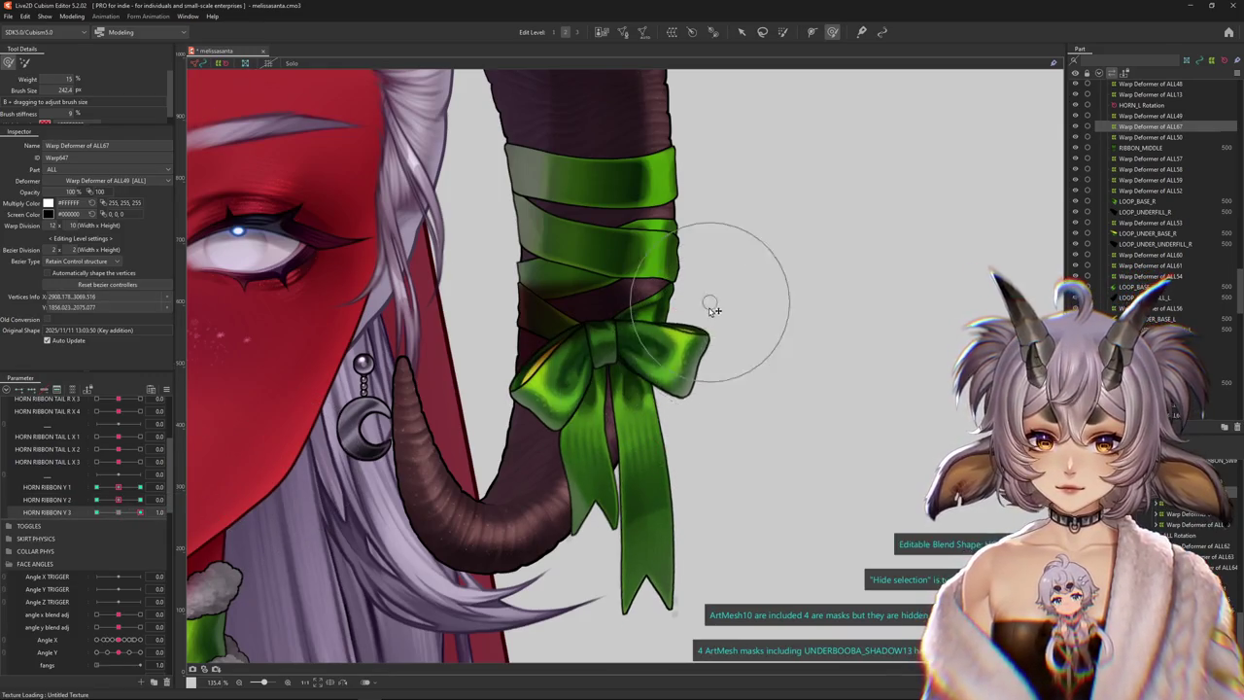
left_click_drag(546, 410, 508, 388)
At HORN RIBBON Y 3 = -1, shift the left loop right and reshape the right loop
left_click_drag(133, 513, 112, 513)
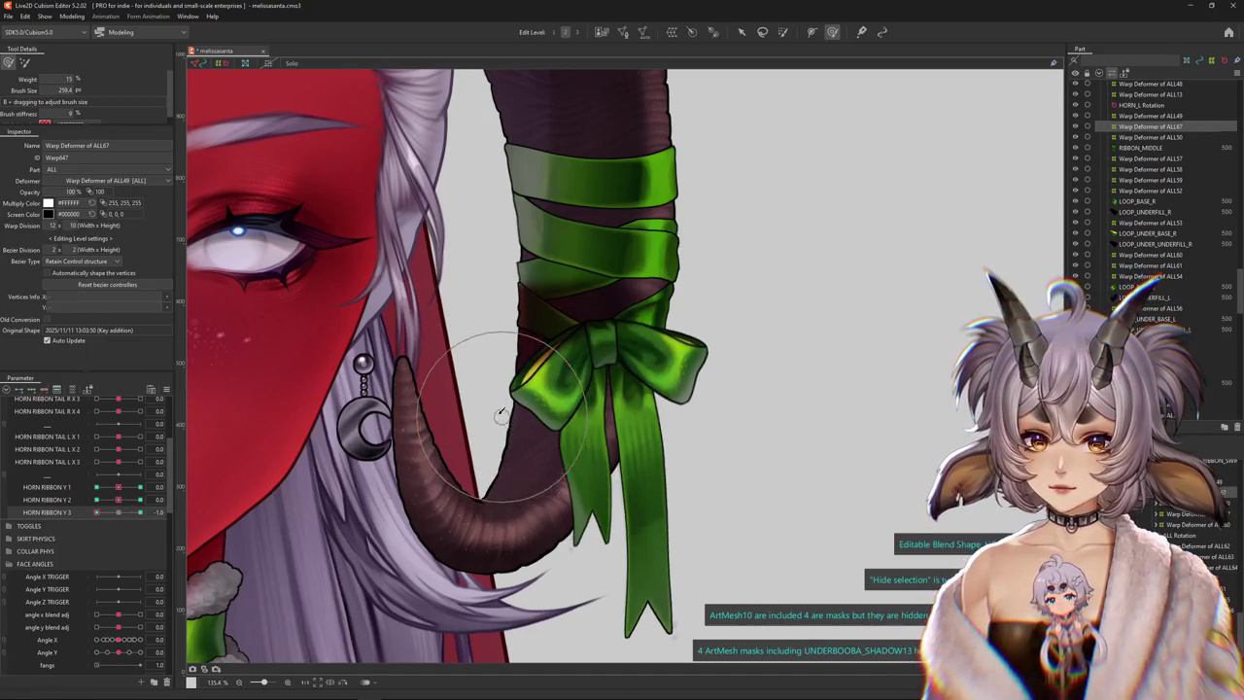
left_click_drag(501, 413, 610, 455)
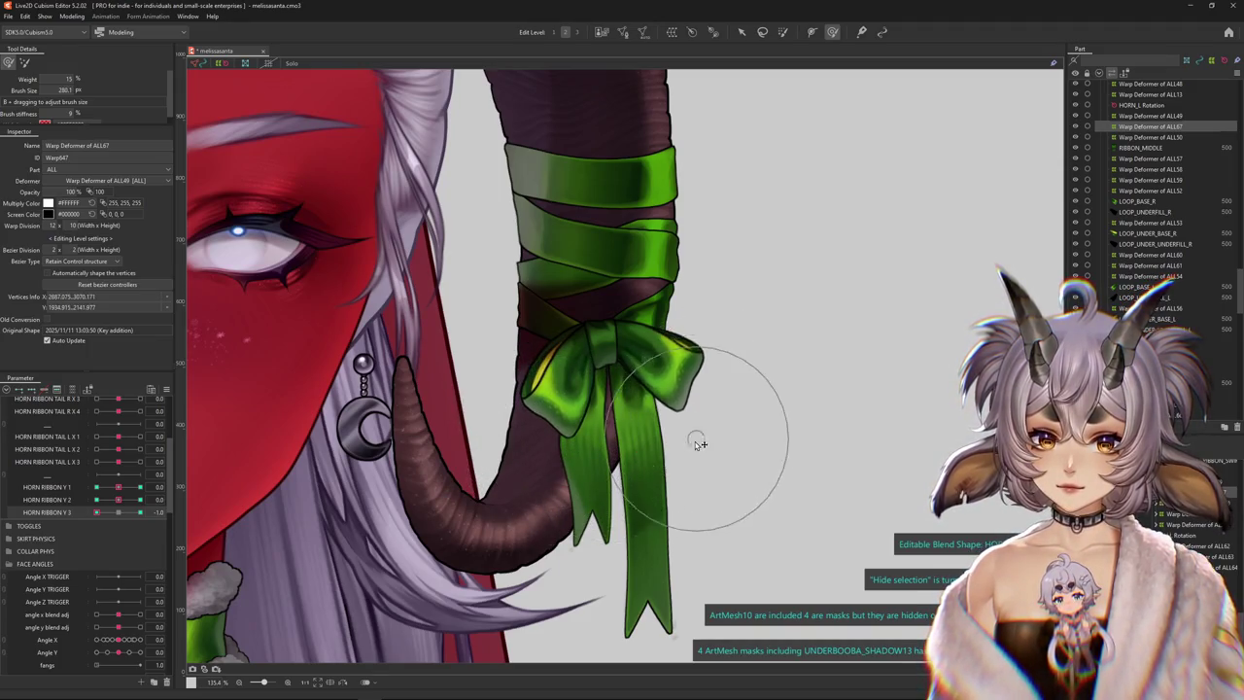
left_click_drag(698, 445, 707, 425)
left_click_drag(103, 515, 141, 512)
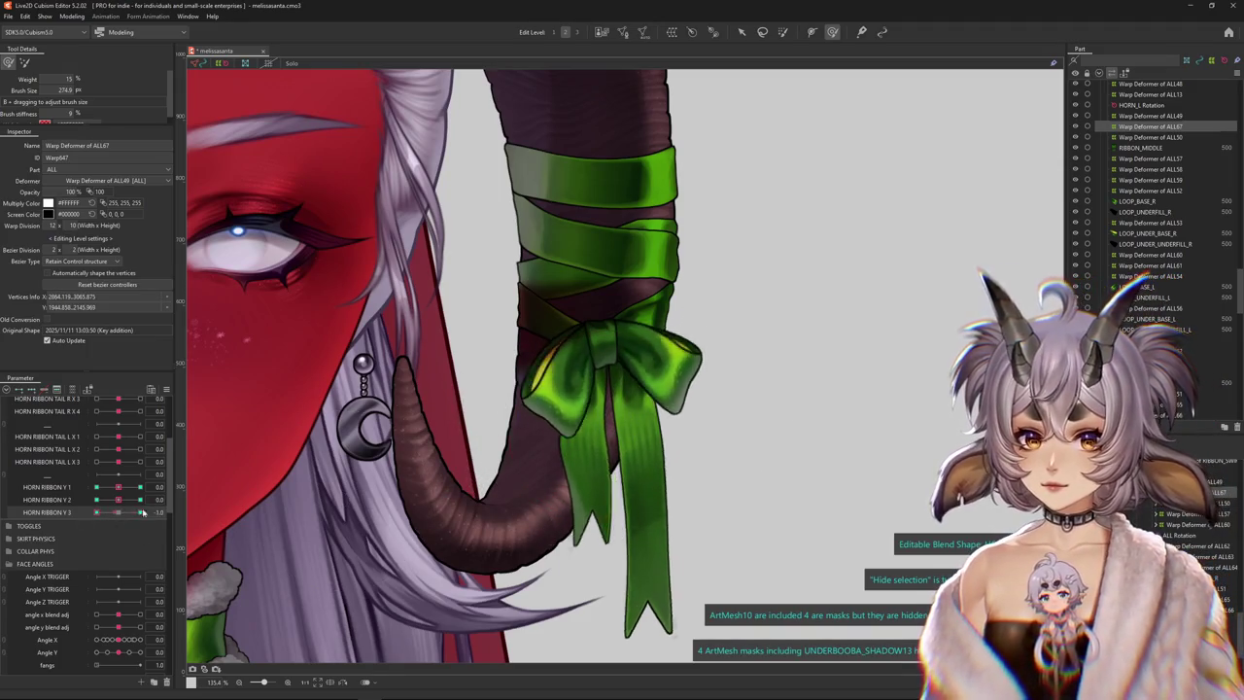
left_click(71, 17)
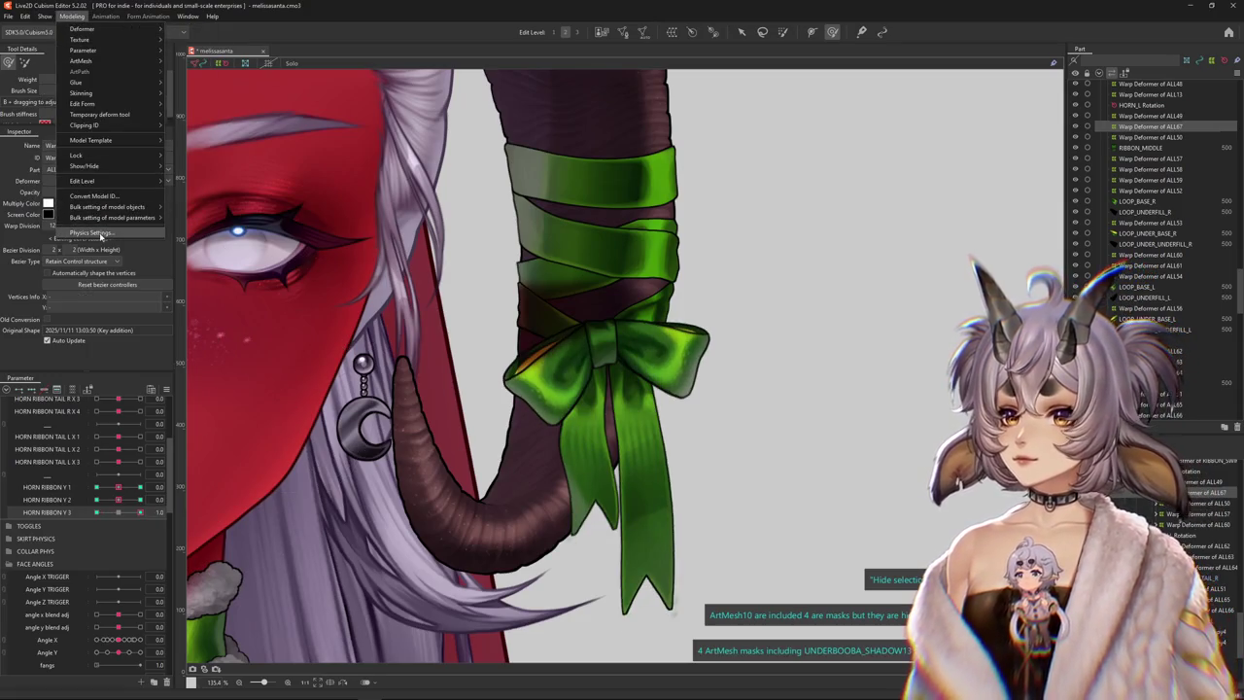
Open Physics Settings and swing the preview model to test the ribbon physics
left_click(92, 234)
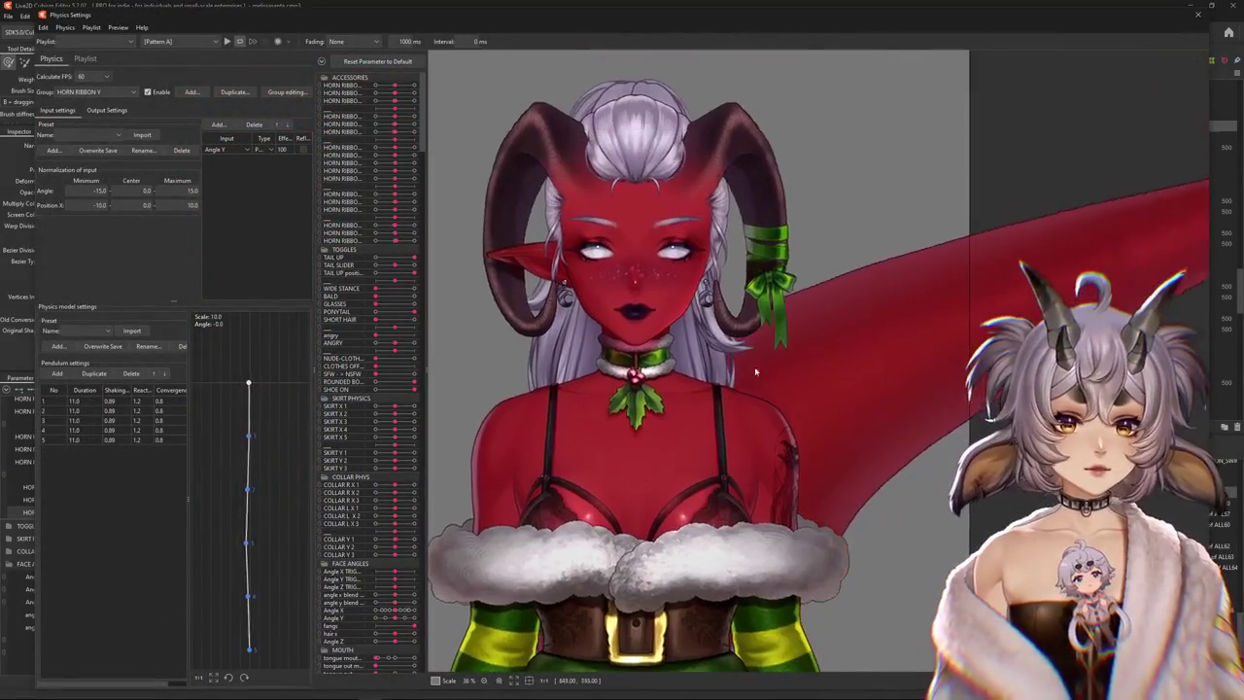
scroll(754, 366, "up", 3)
scroll(778, 320, "up", 2)
mouse_move(798, 285)
left_mouse_down()
mouse_move(745, 540)
mouse_move(731, 449)
mouse_move(723, 497)
left_mouse_up()
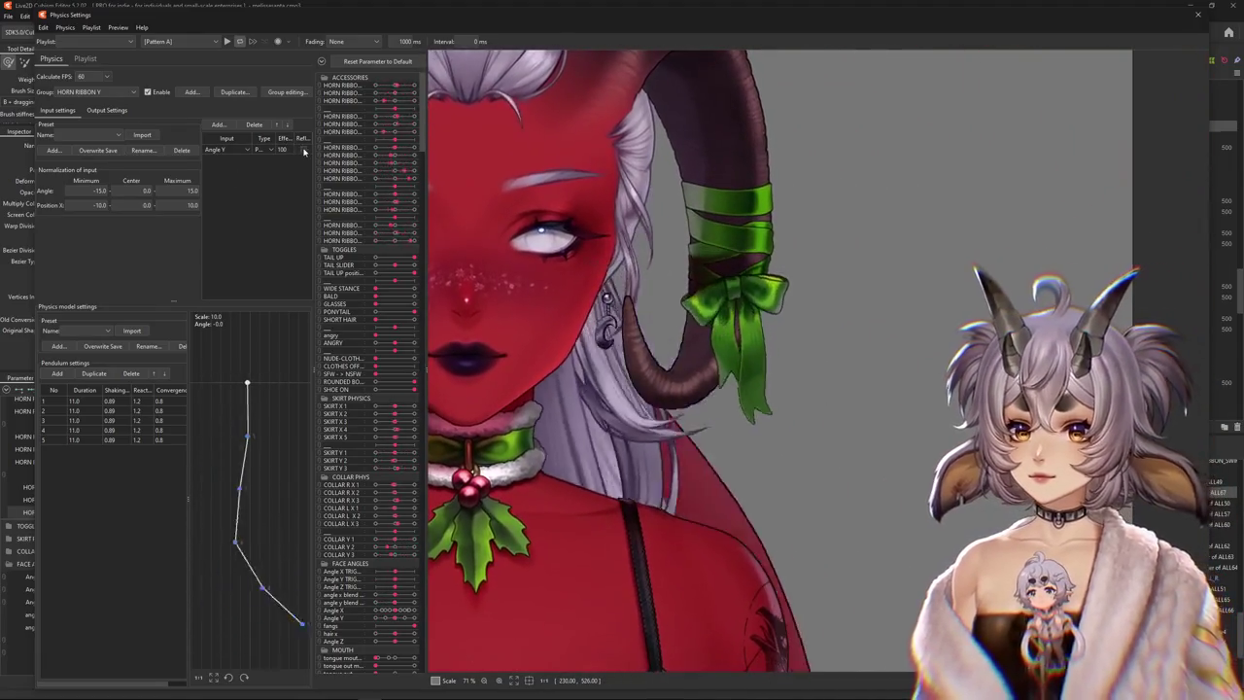
Reflect HORN RIBBON Y's Angle Y input, toggle the group off and on, and view its outputs
left_click(303, 149)
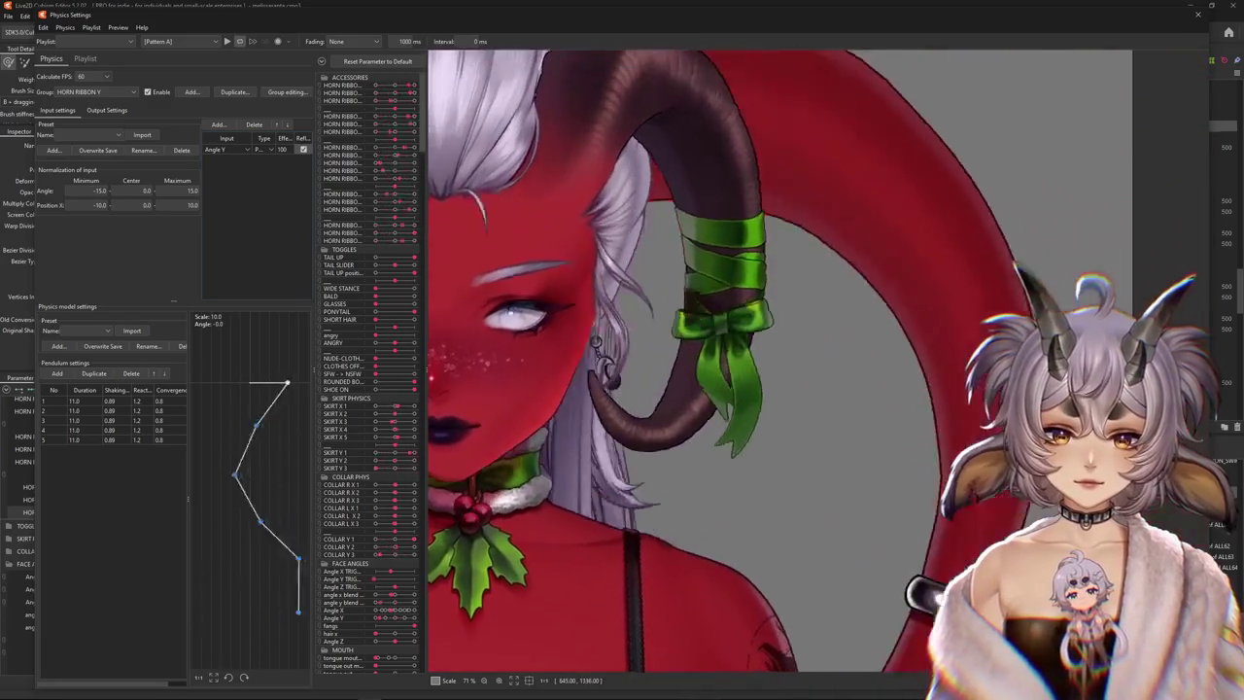
left_click(149, 93)
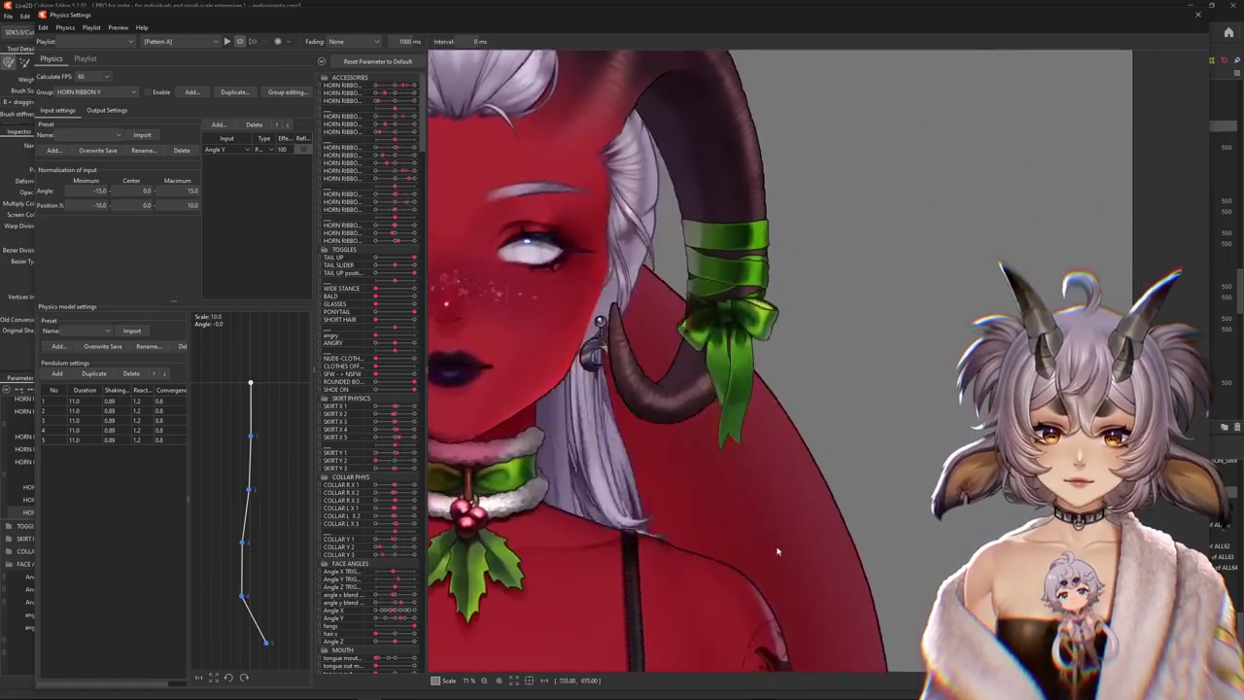
left_click(147, 92)
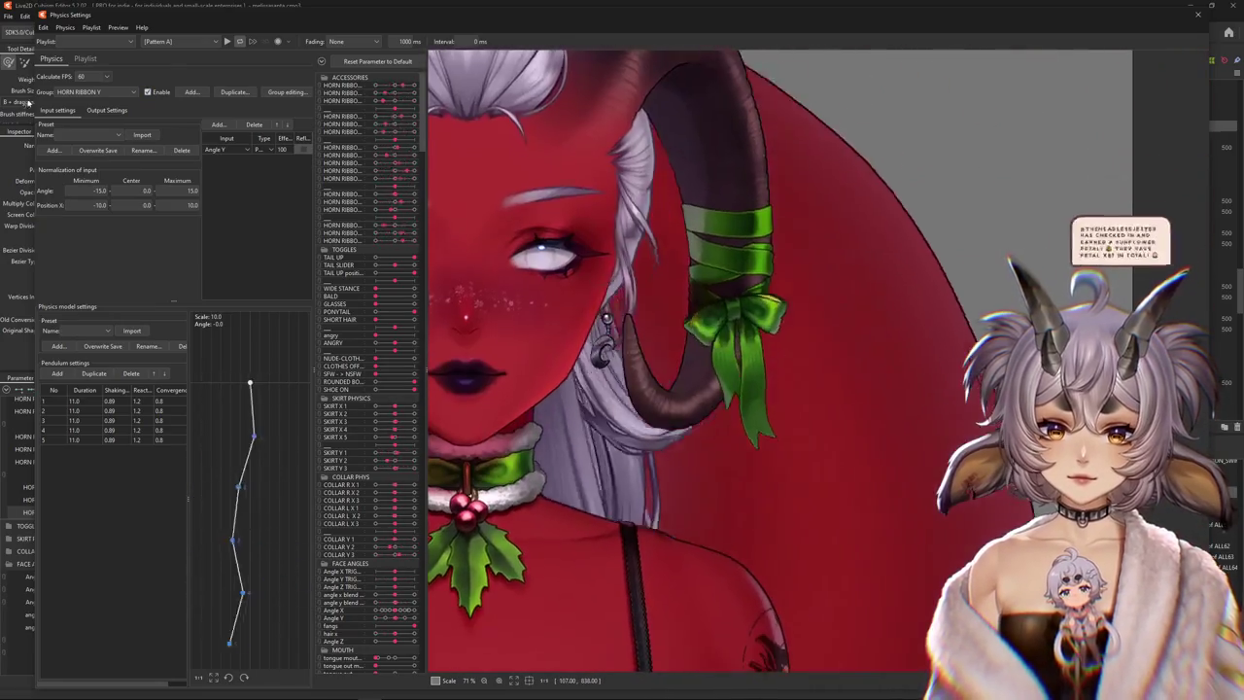
left_click(106, 110)
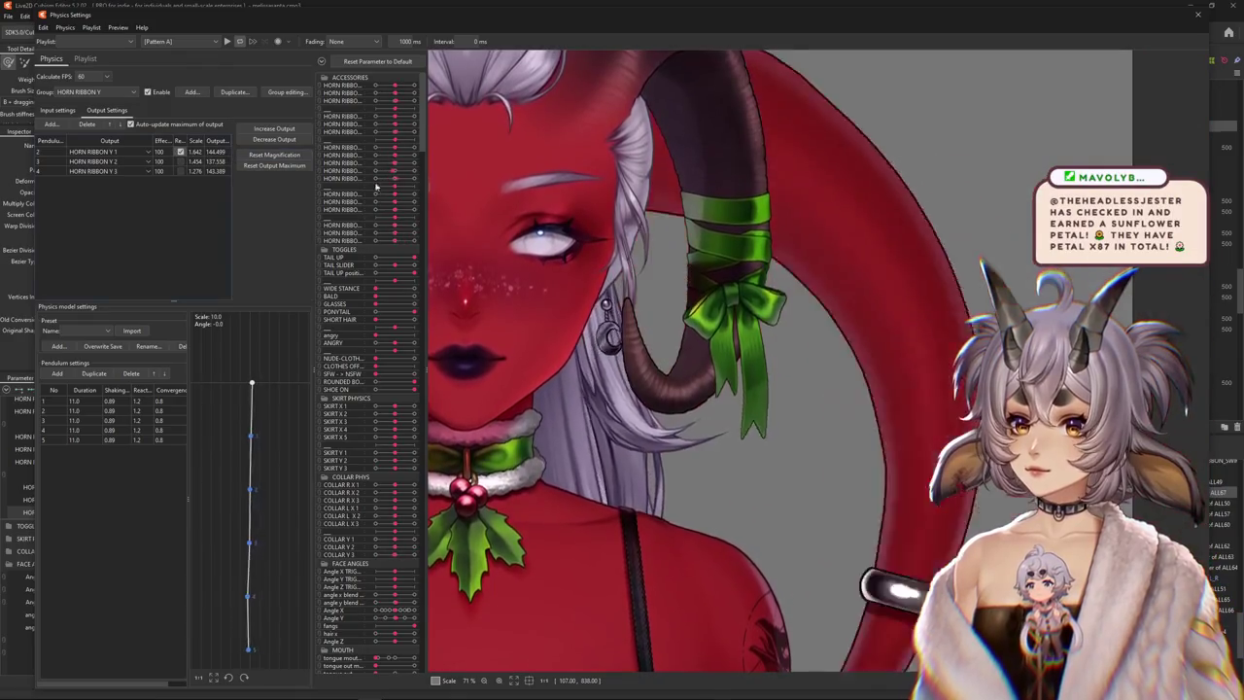
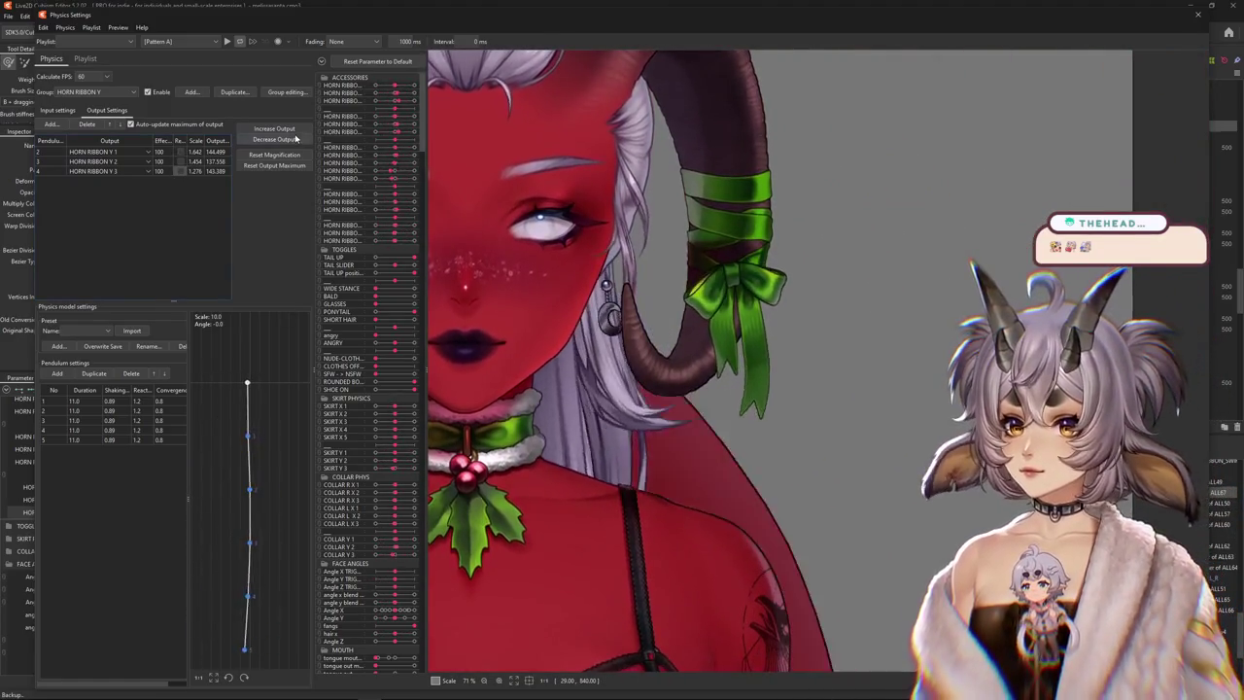
Decrease the three HORN RIBBON Y physics output scales twice
left_click(295, 139)
left_click(647, 364)
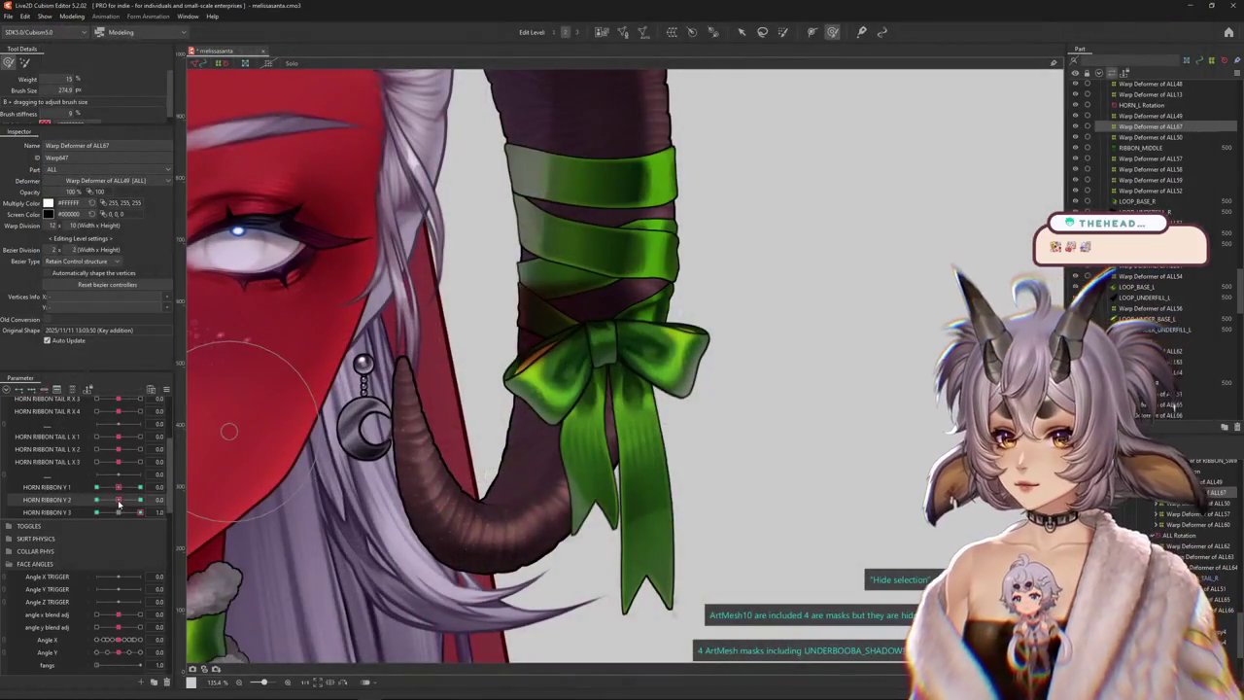
scroll(118, 503, "up", 1)
left_click_drag(119, 500, 136, 500)
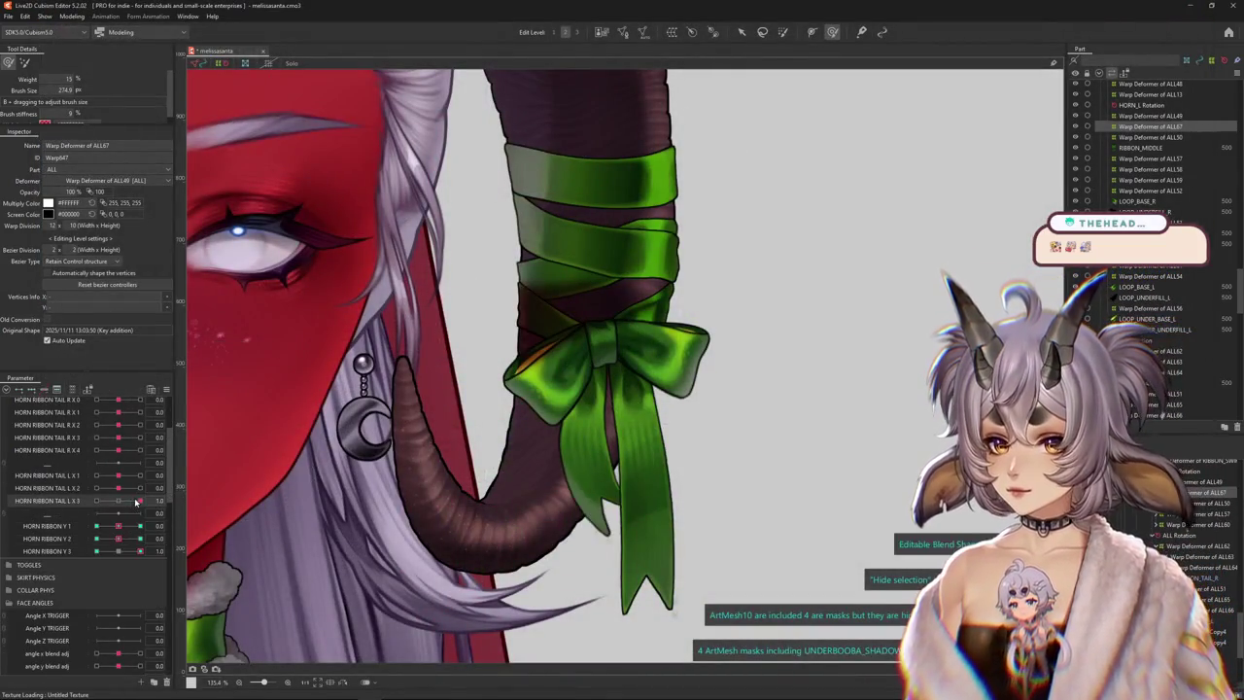
scroll(135, 539, "down", 2)
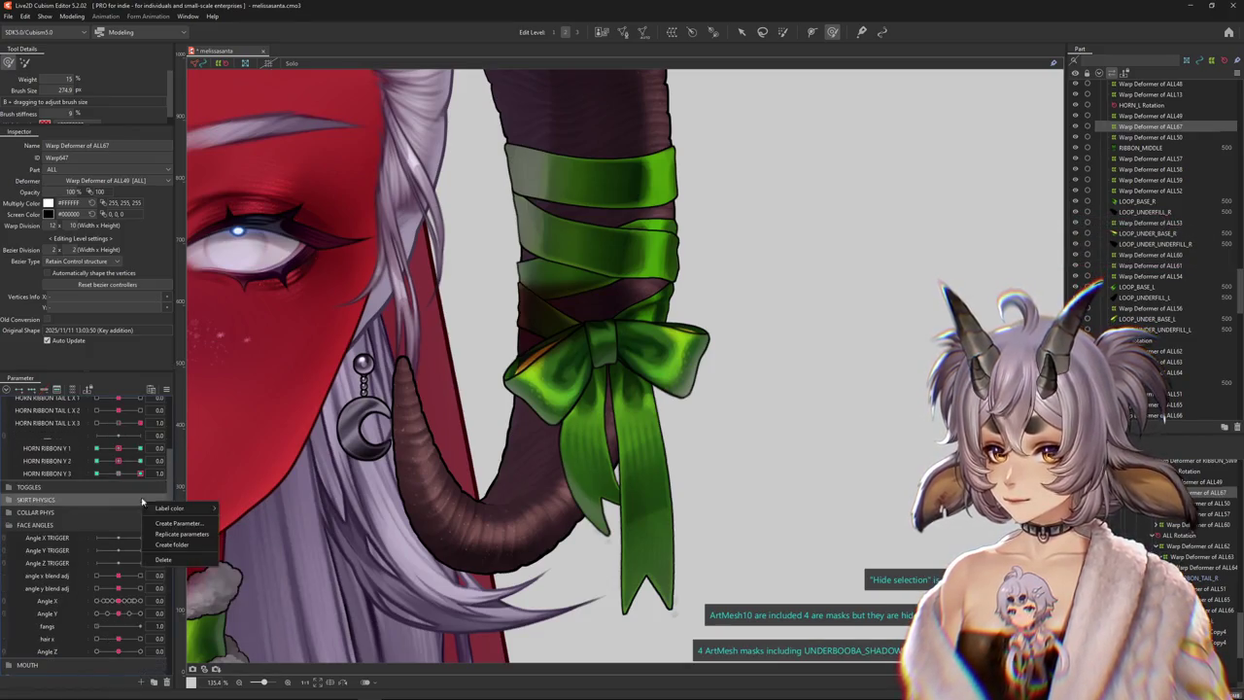
Preview the bow at HORN RIBBON Y 2 and Y 3 maximum, then reset both to zero
left_click(141, 460)
left_click(141, 473)
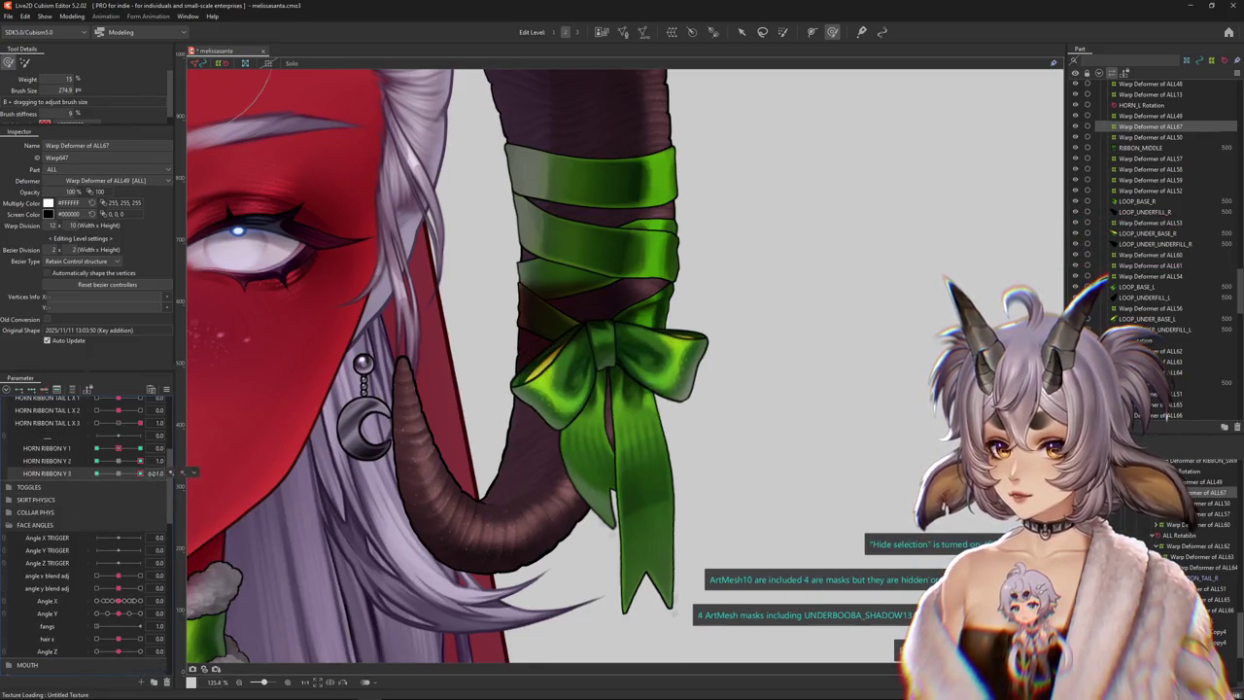
left_click(118, 473)
left_click(117, 461)
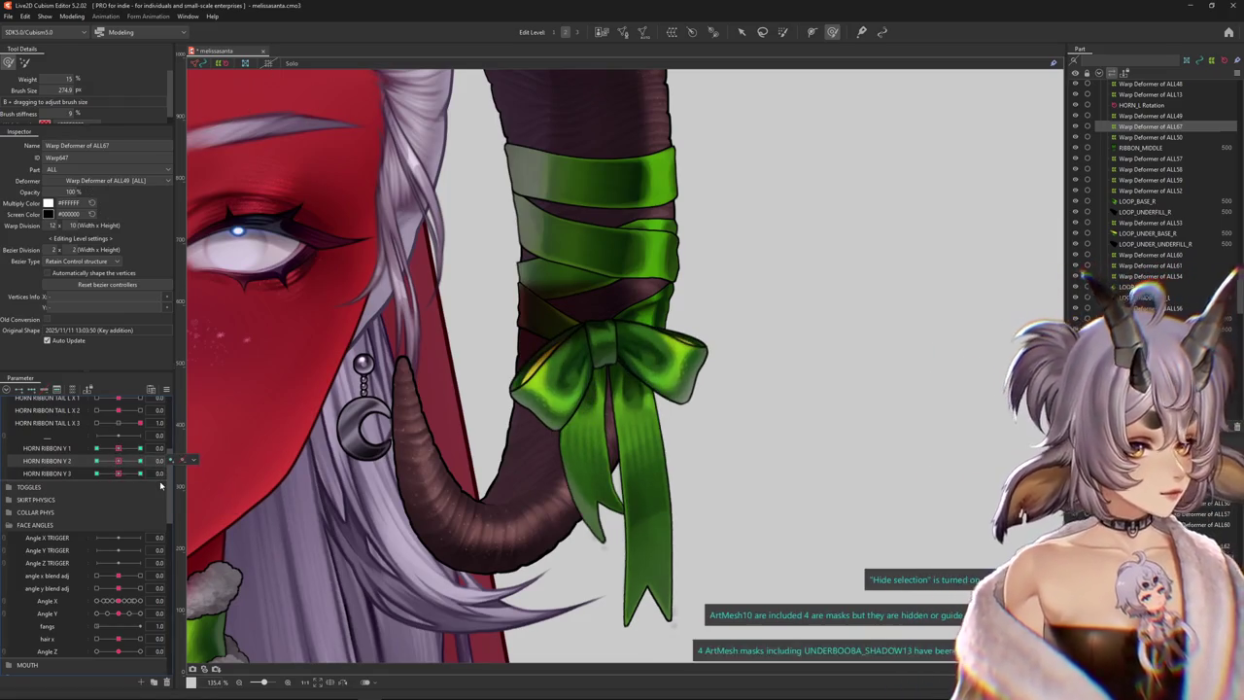
Sway the model in the Physics Settings preview to check the bow's swing
left_click(72, 17)
left_click(93, 234)
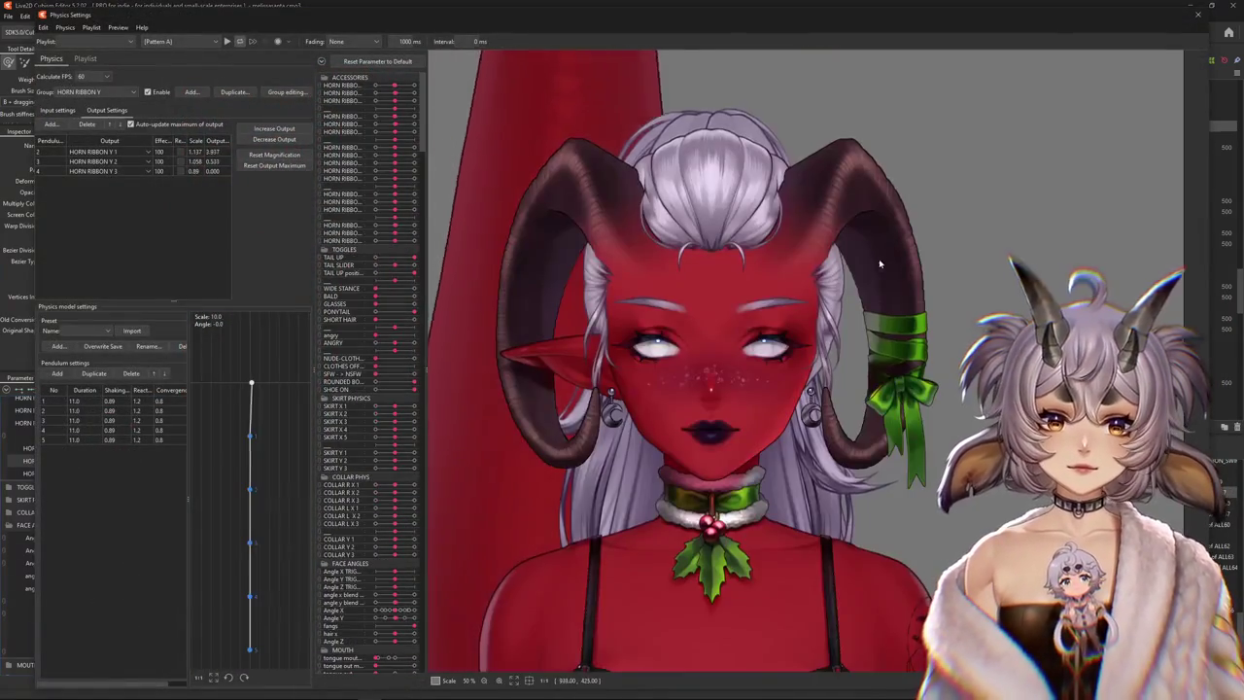
mouse_move(878, 263)
left_mouse_down()
mouse_move(790, 559)
mouse_move(806, 525)
left_mouse_up()
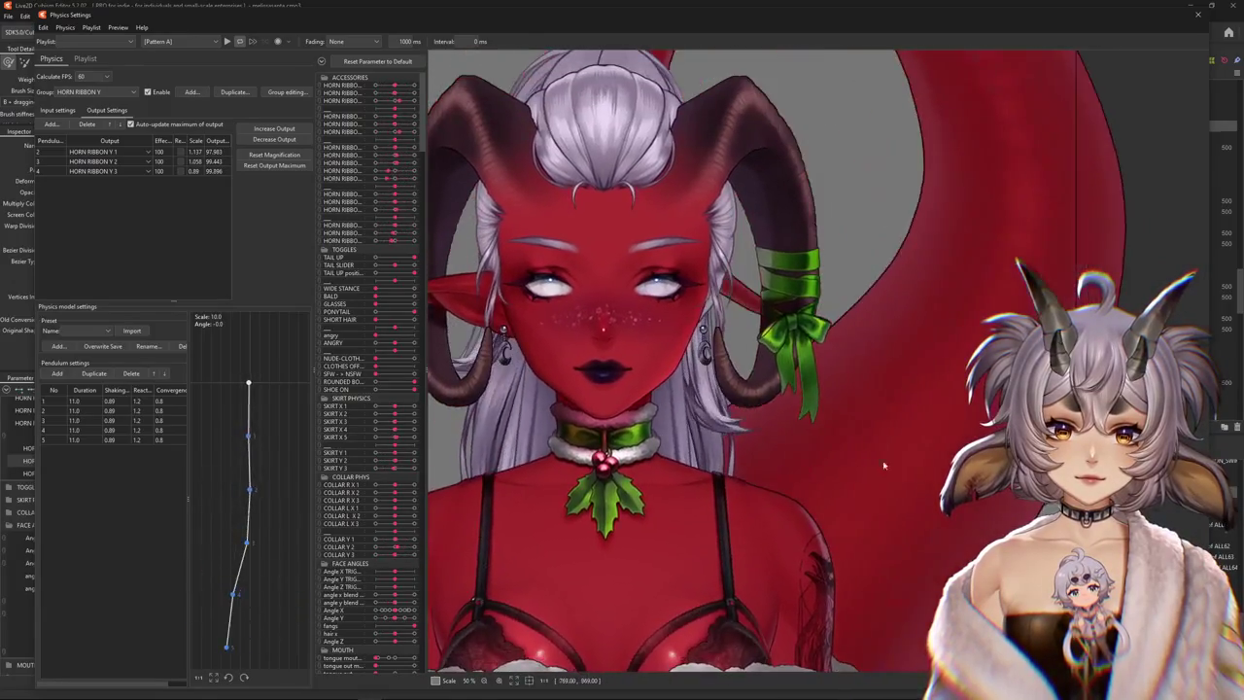
mouse_move(807, 525)
left_mouse_down()
mouse_move(743, 490)
mouse_move(686, 512)
mouse_move(848, 505)
left_mouse_up()
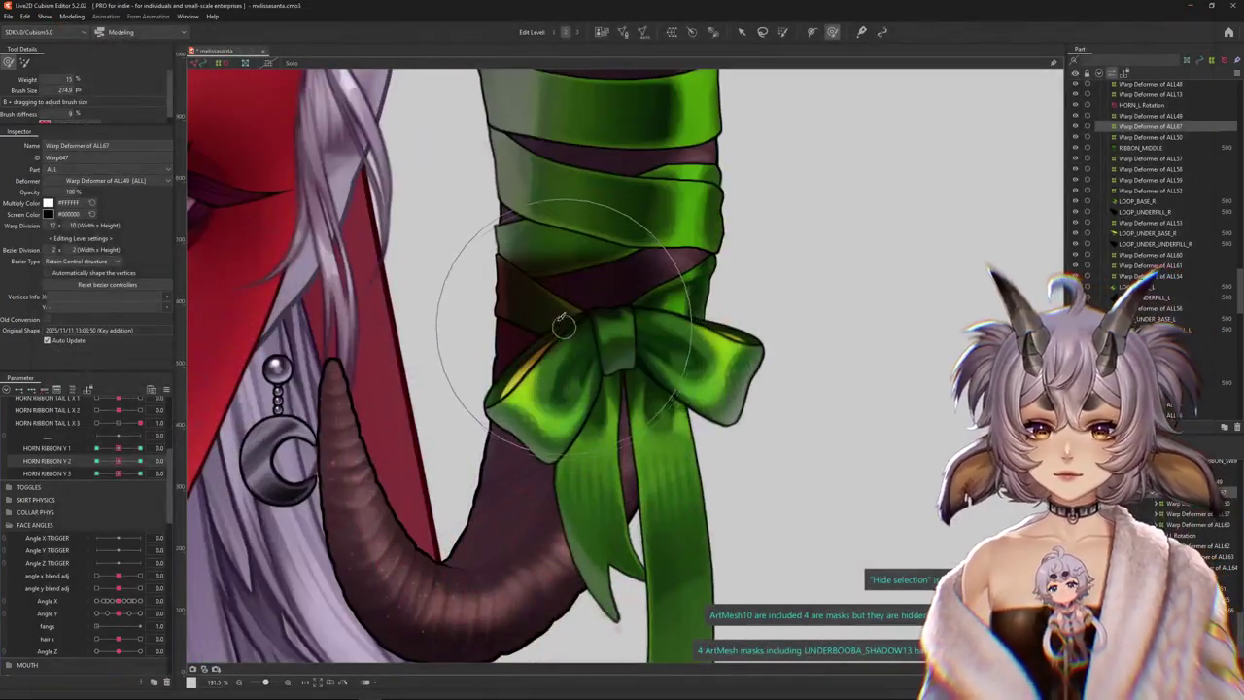
Select the ribbon's Warp Deformer of ALL48 and its parent RIBBON_SWIRL deformer, showing the grid
right_click(564, 323)
left_click(612, 368)
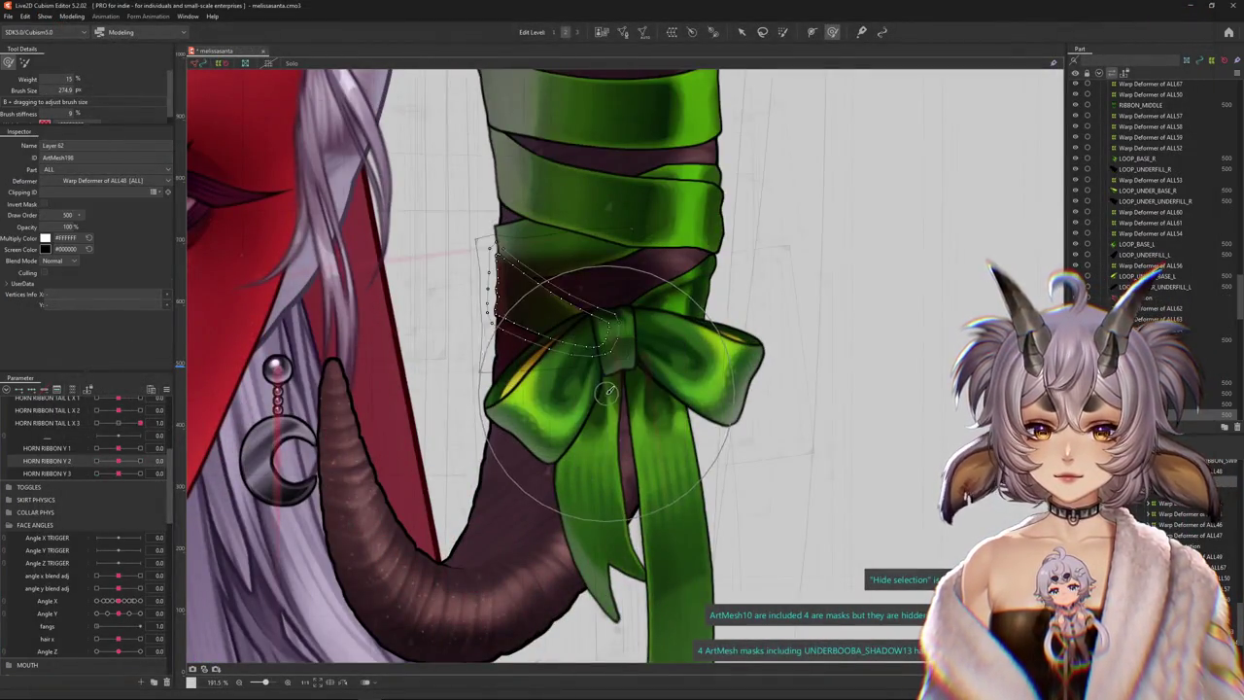
scroll(604, 397, "down", 2)
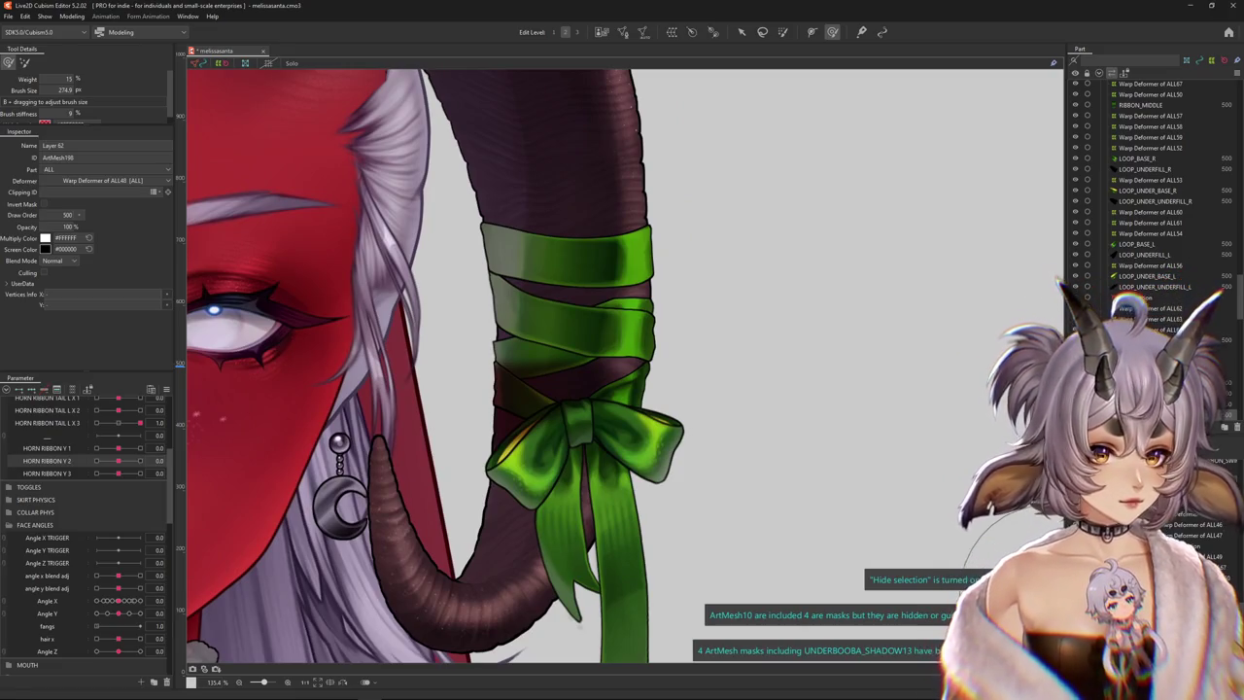
left_click(199, 161)
key("ctrl+shift+h")
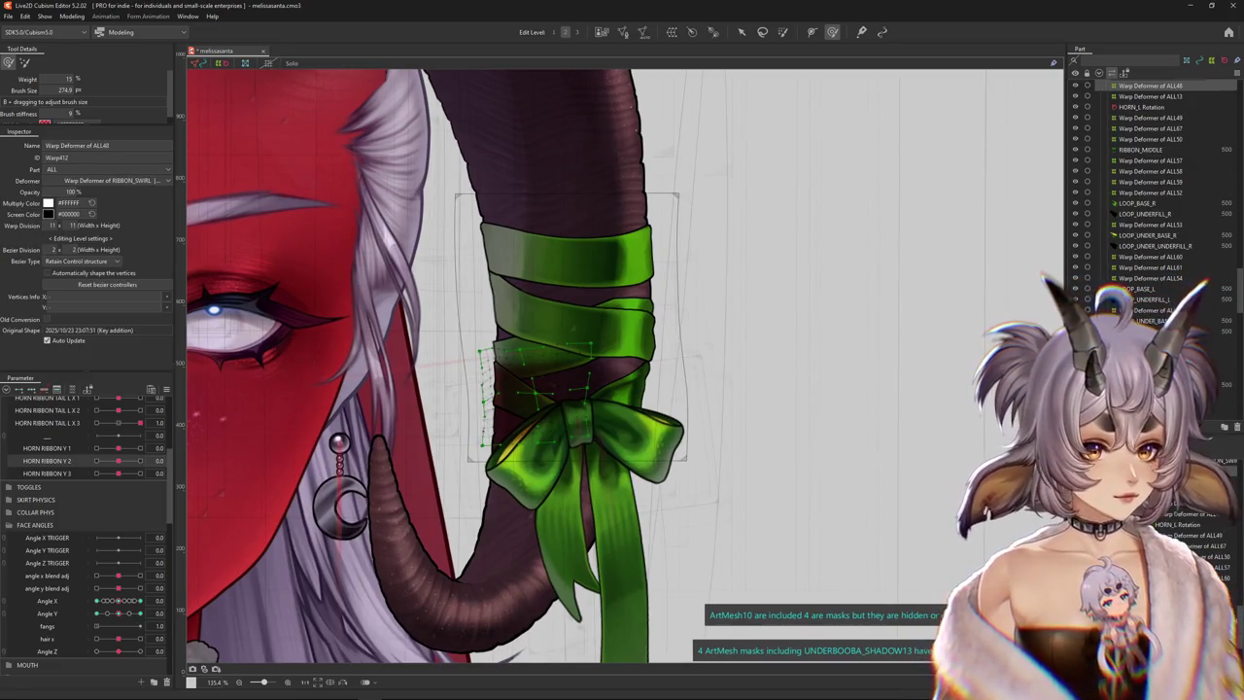
left_click(565, 193)
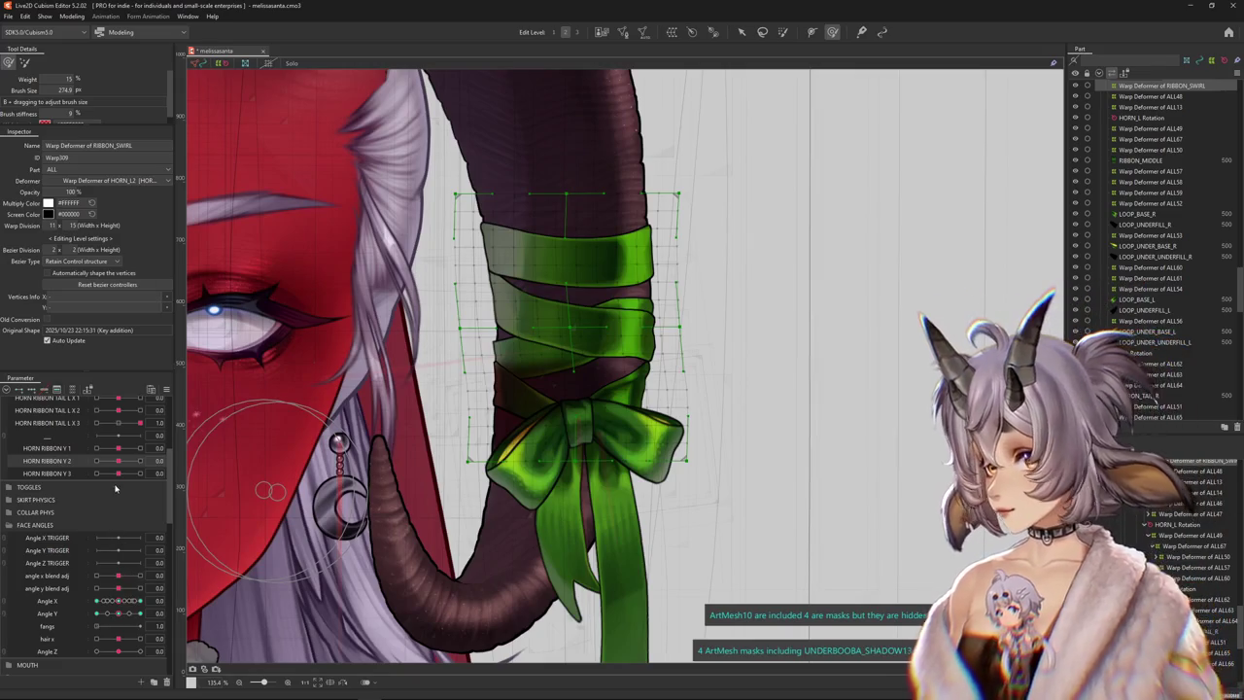
Preview the bow across HORN RIBBON Y 1, reset it to zero, and switch to brush deforming
left_click_drag(124, 449, 126, 457)
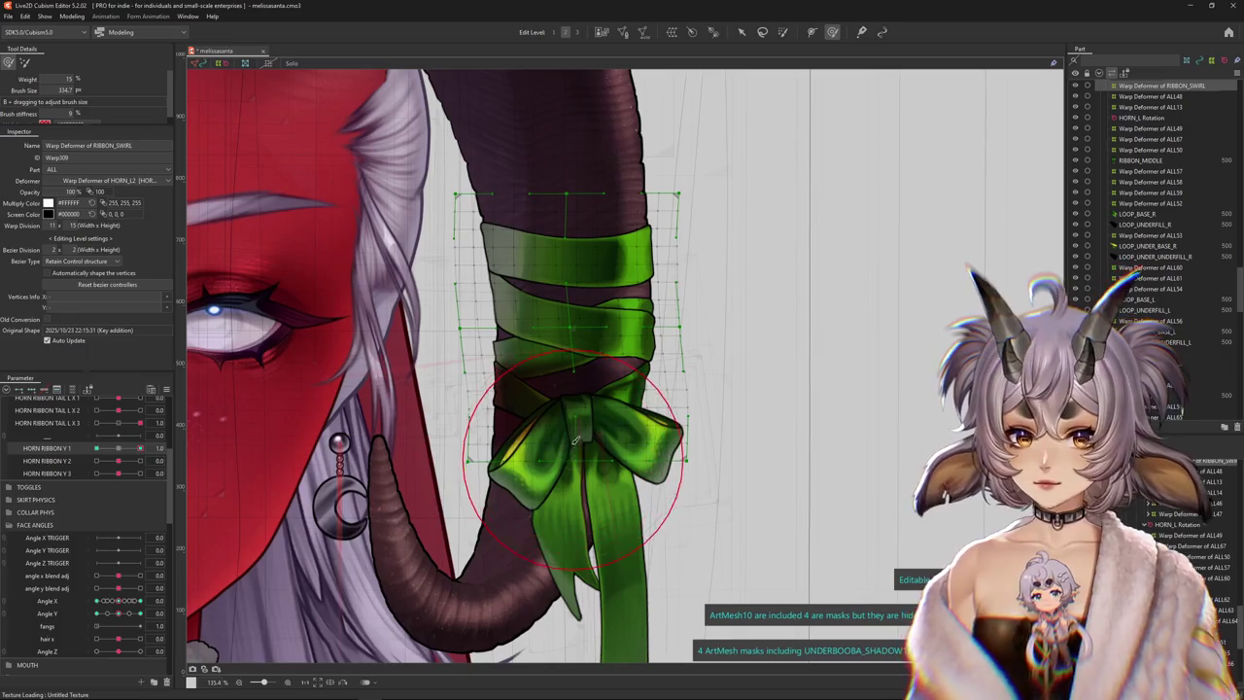
key("ctrl+h")
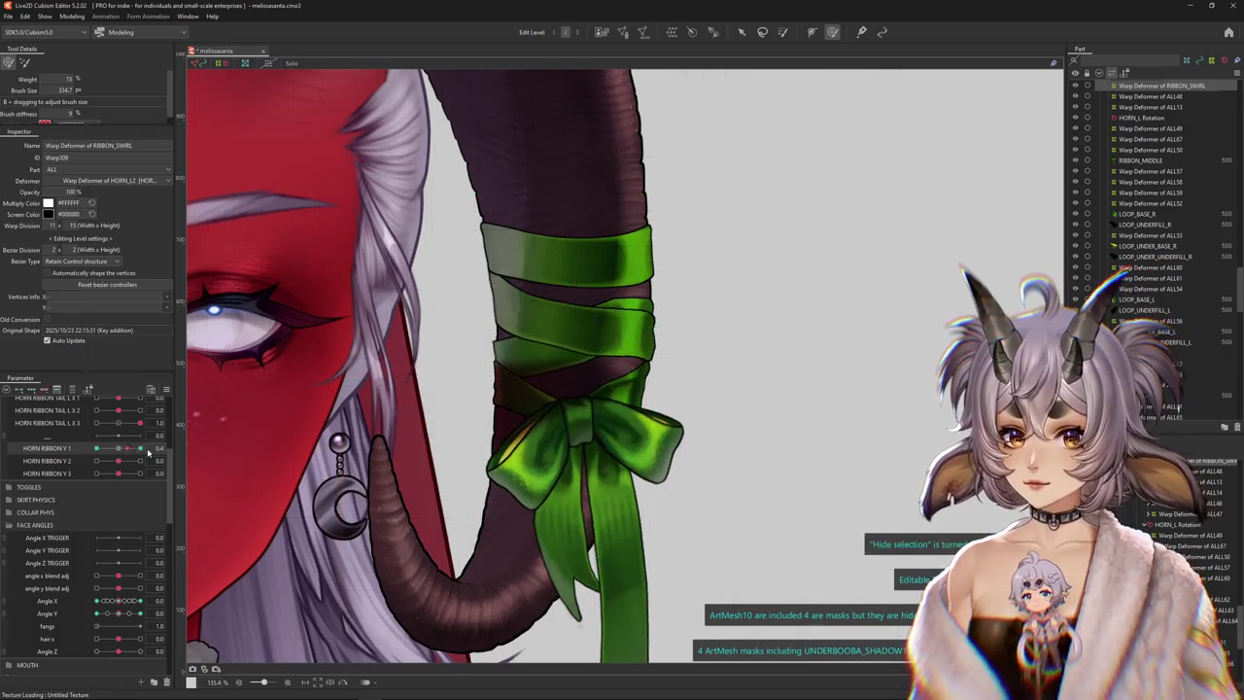
left_click_drag(116, 449, 117, 449)
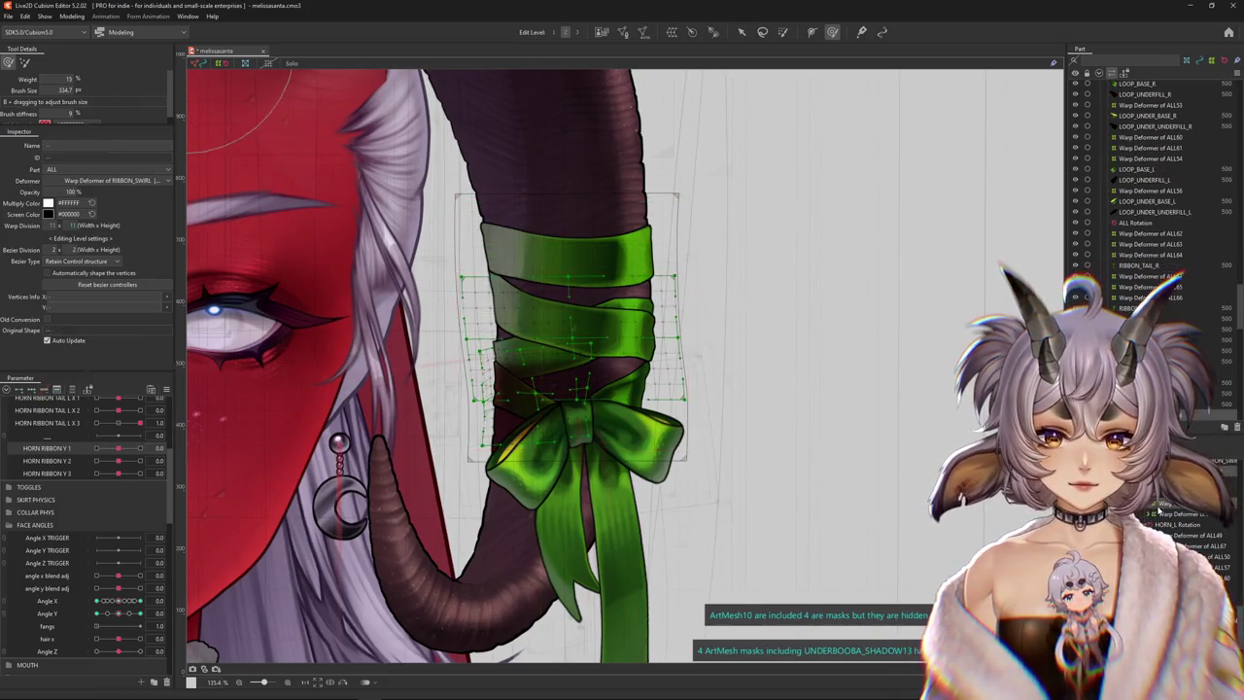
left_click(1160, 515, "ctrl")
left_click(741, 32)
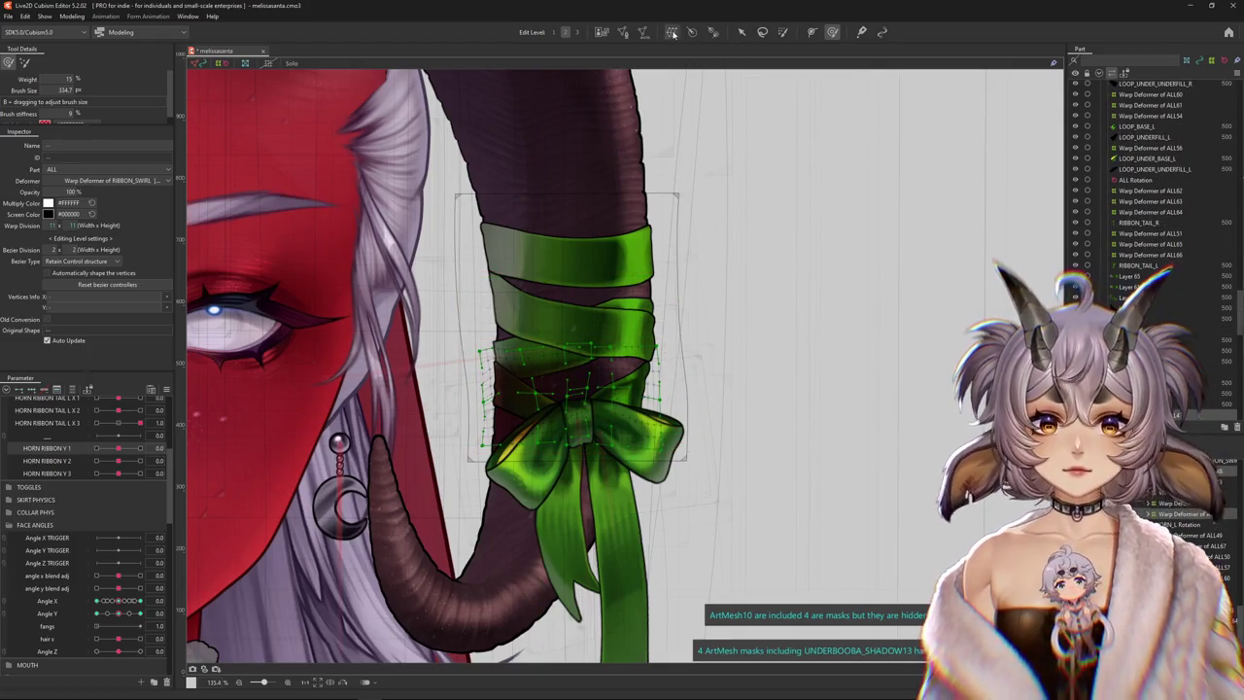
left_click(513, 425)
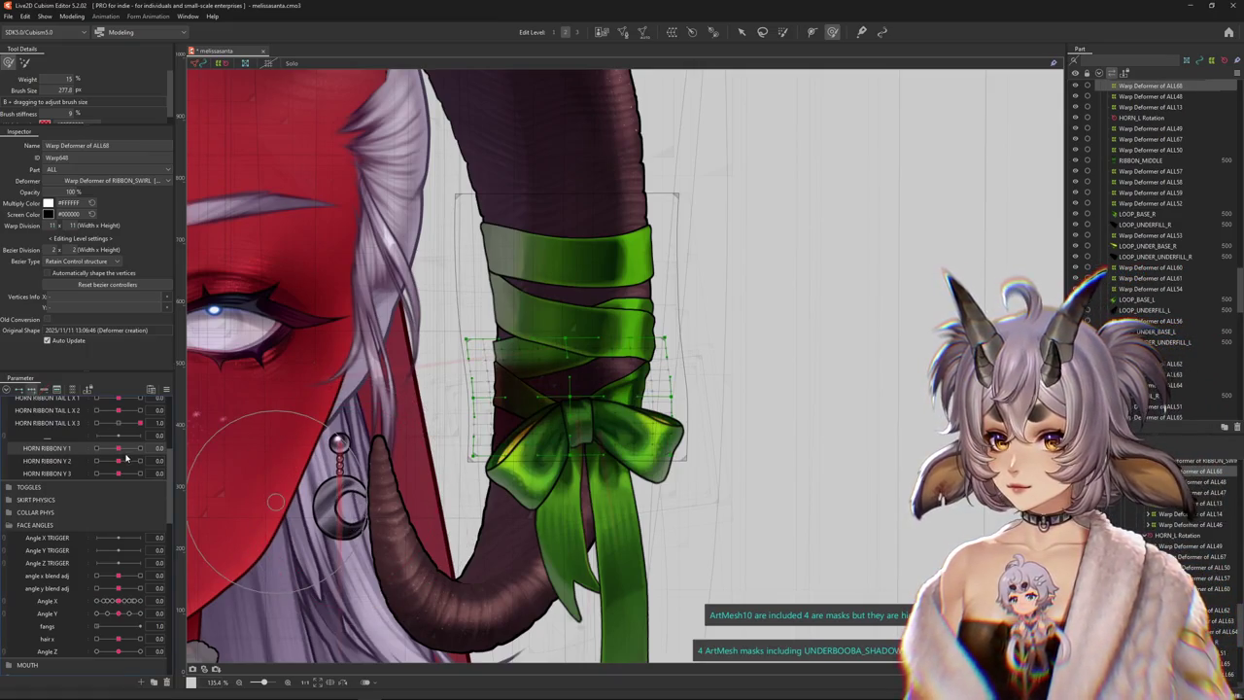
Push the Warp Deformer of ALL68 bow up-left at the HORN RIBBON Y 1 extreme
left_click(578, 427)
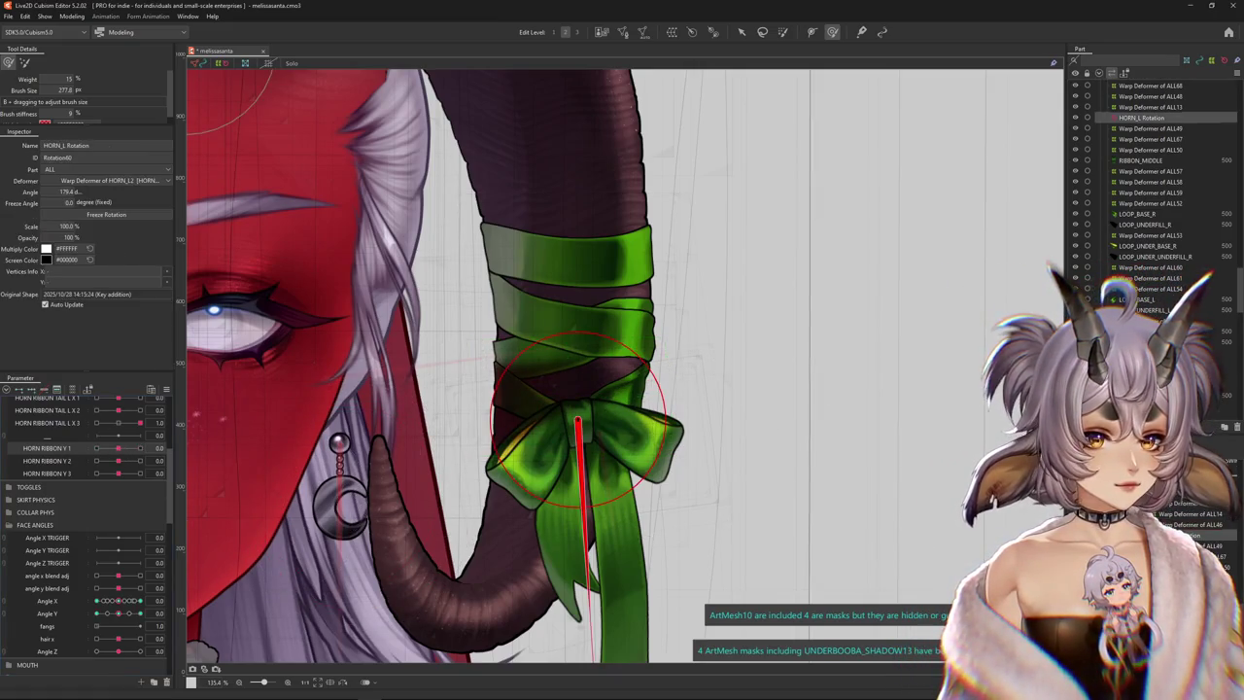
left_click(569, 379)
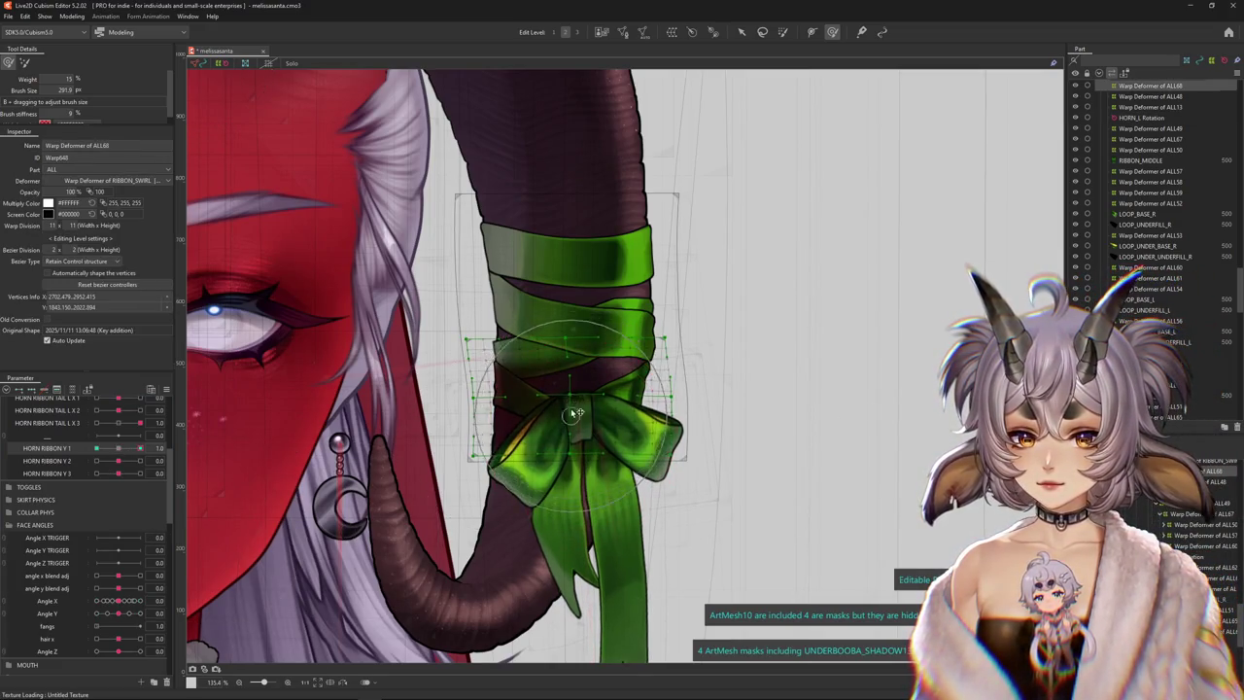
left_click_drag(574, 413, 561, 406)
left_click_drag(119, 451, 45, 472)
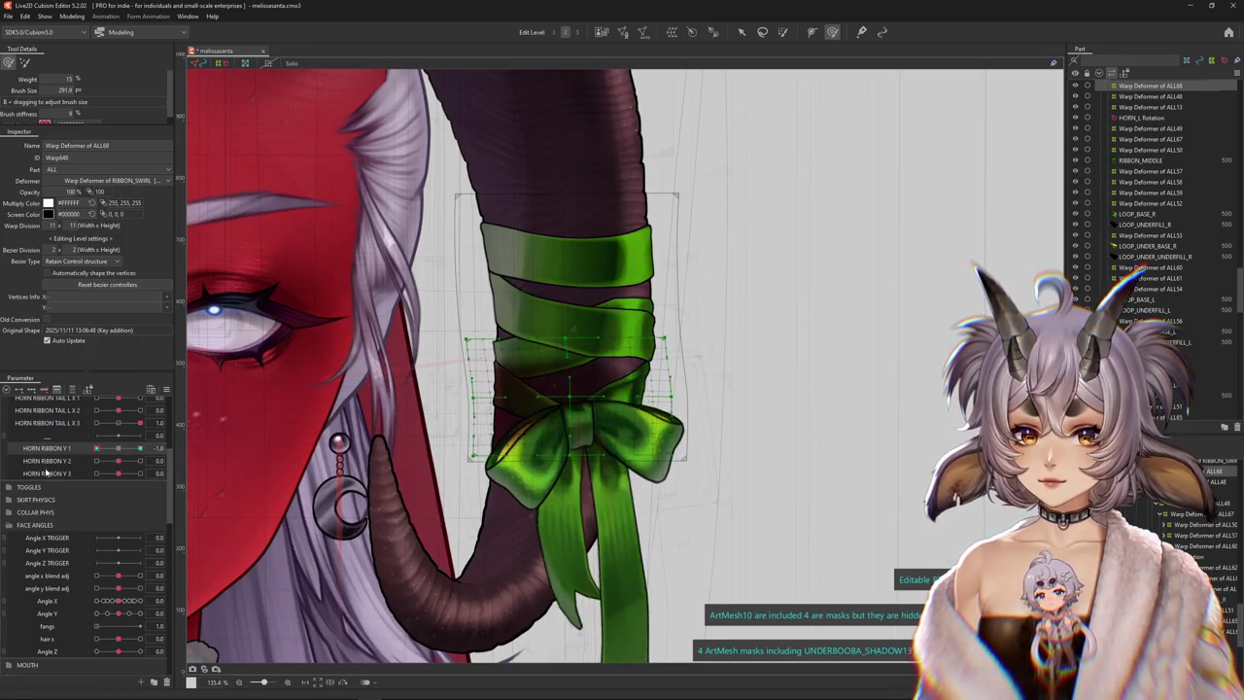
mouse_move(96, 448)
left_mouse_down()
mouse_move(149, 455)
mouse_move(119, 463)
left_mouse_up()
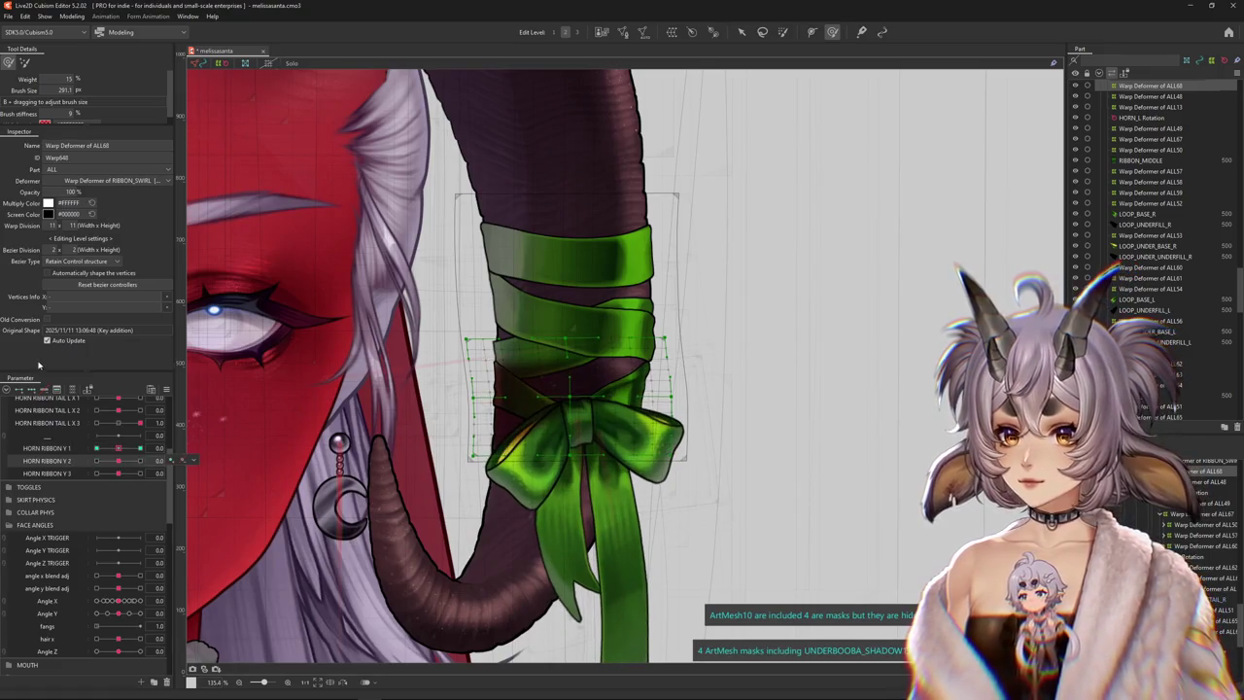
Reshape the bow down-right for HORN RIBBON Y 2 and up-right for HORN RIBBON Y 3
left_click_drag(594, 361, 573, 399)
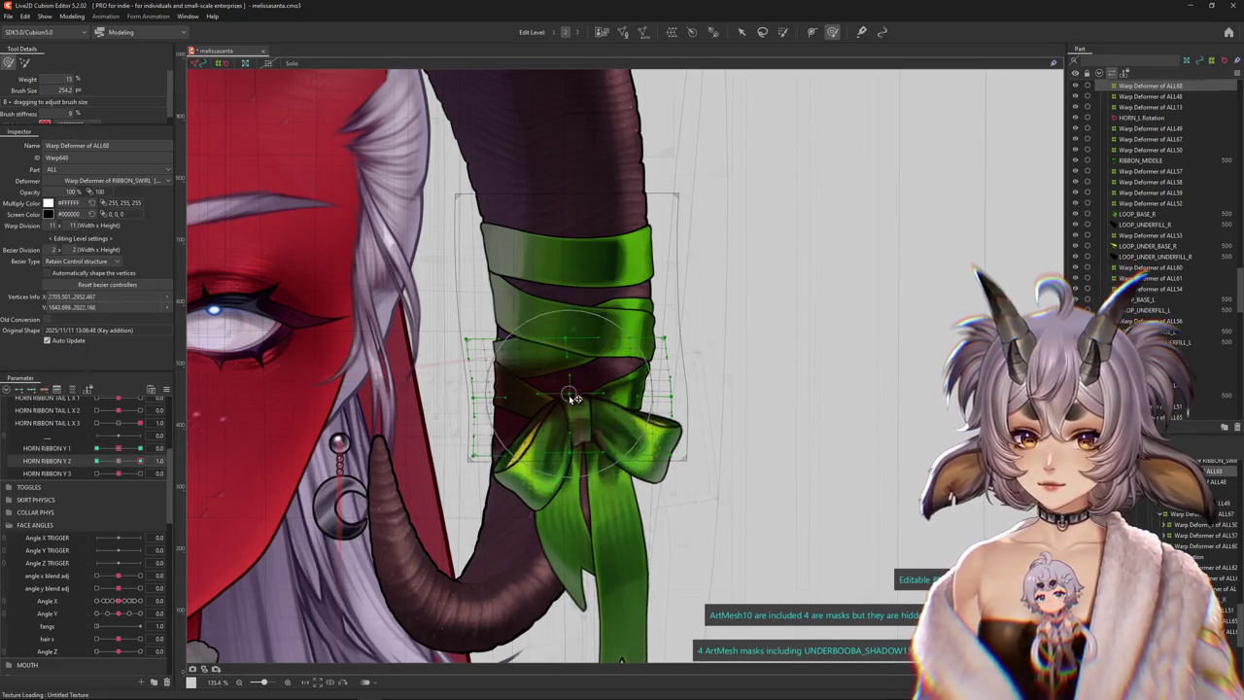
left_click(125, 470)
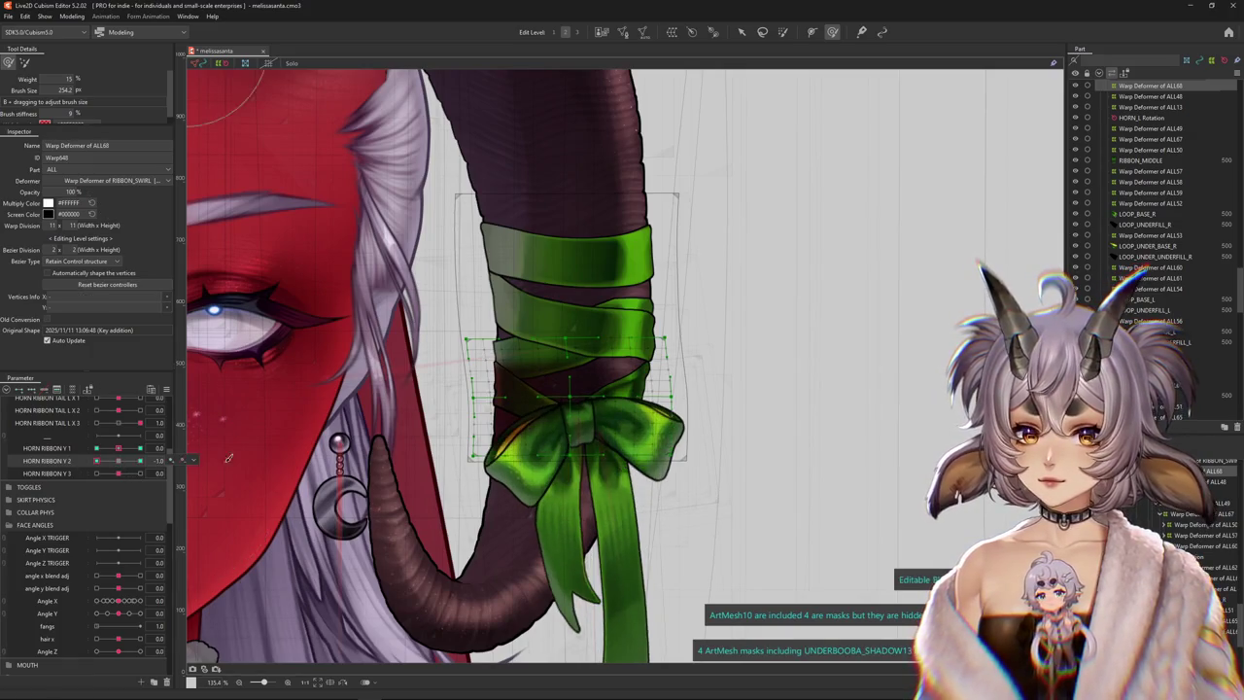
left_click_drag(567, 439, 581, 452)
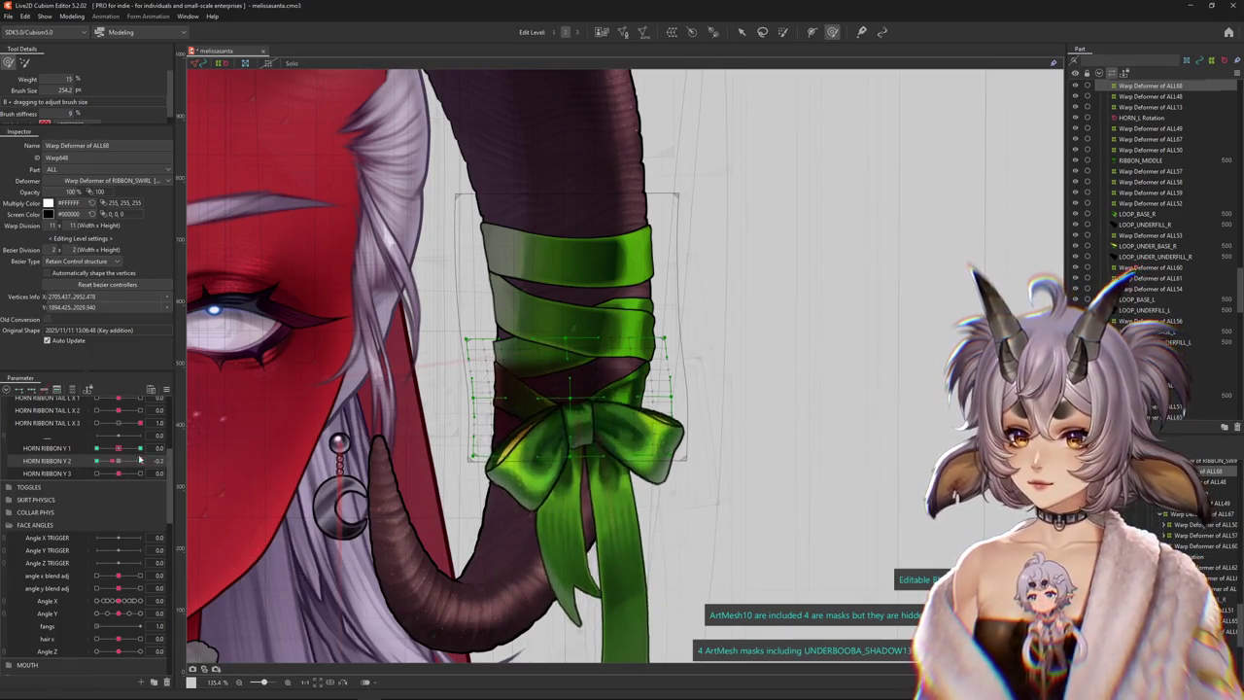
left_click_drag(140, 460, 112, 468)
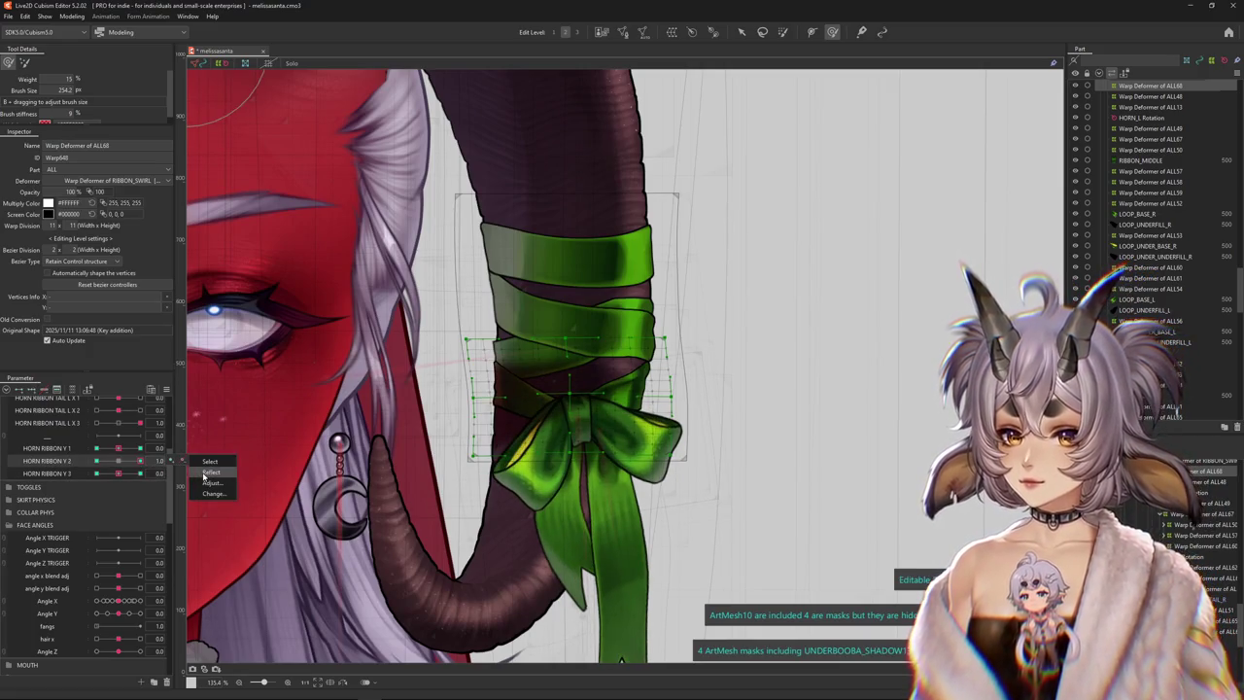
left_click_drag(118, 470, 140, 472)
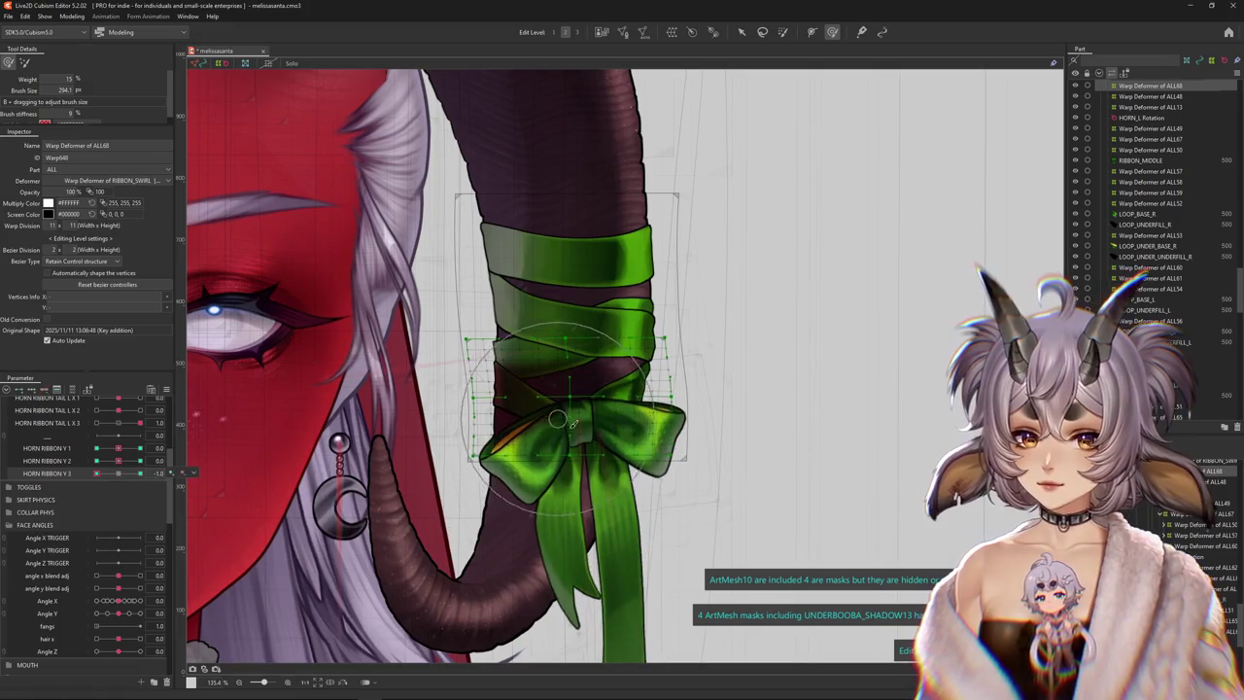
left_click_drag(557, 418, 574, 402)
left_click(71, 17)
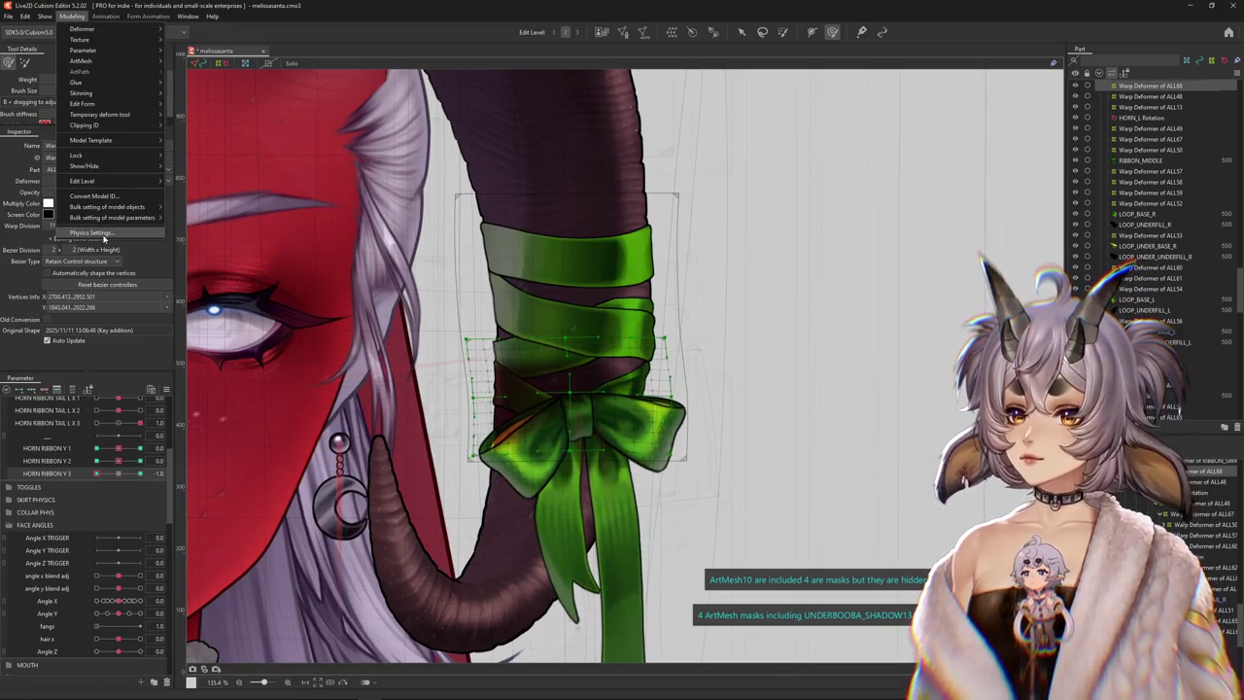
Swing the model in the physics preview, then pose the bow with HORN RIBBON Y 2
left_click(97, 235)
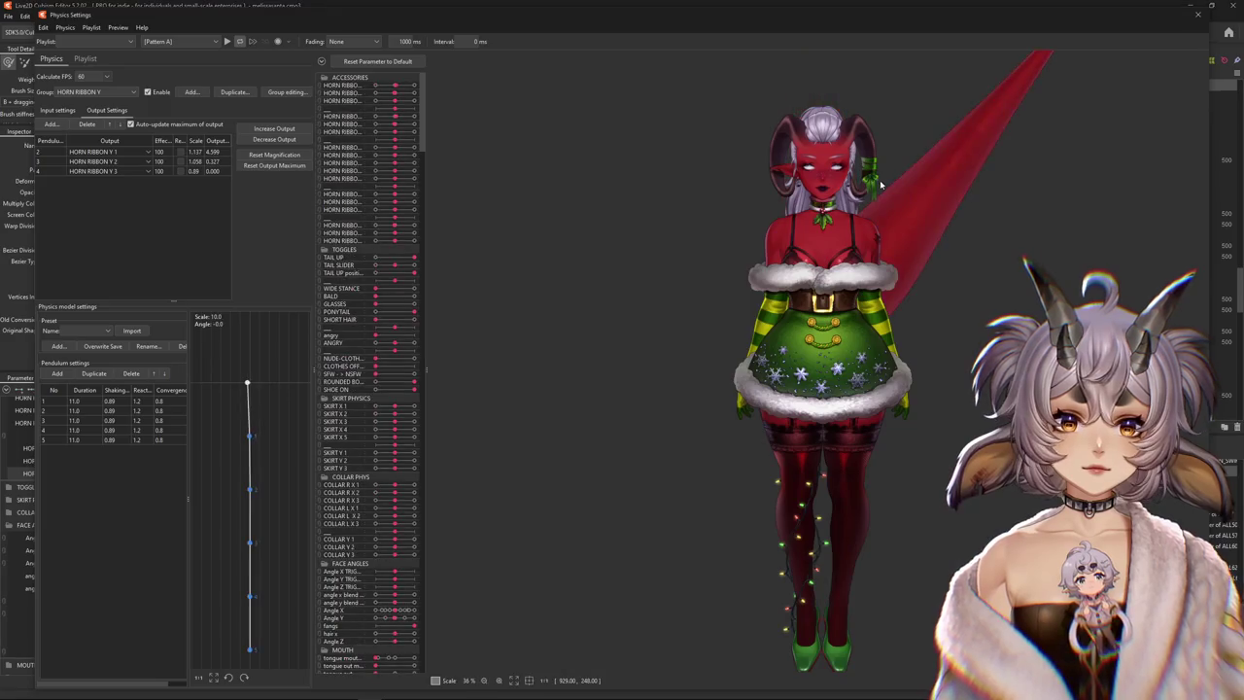
scroll(870, 167, "up", 8)
mouse_move(863, 520)
left_mouse_down()
mouse_move(676, 351)
mouse_move(575, 471)
mouse_move(532, 633)
mouse_move(832, 636)
left_mouse_up()
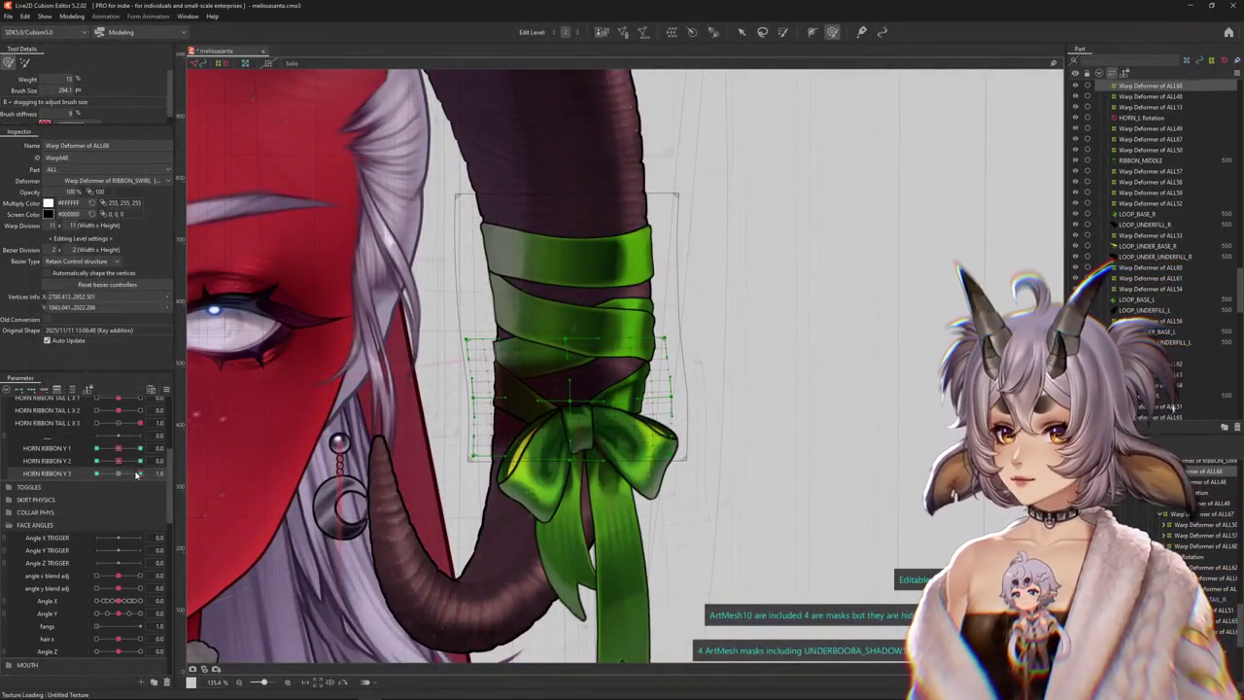
right_click(192, 476)
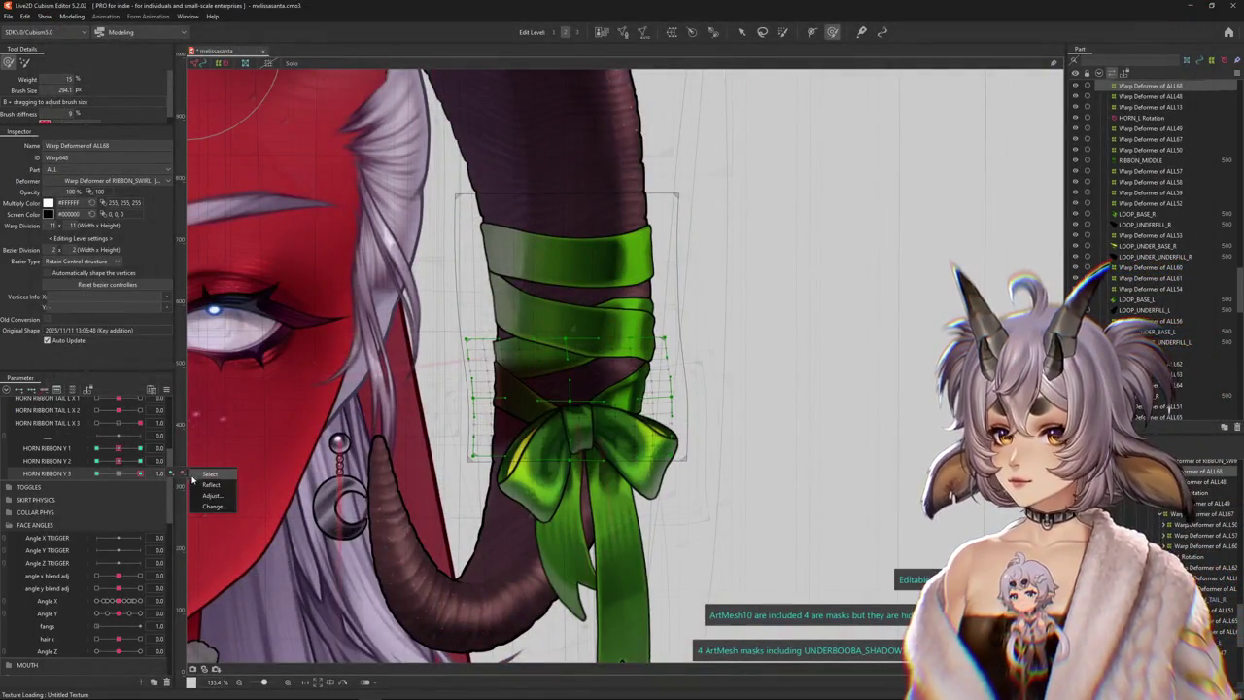
left_click_drag(137, 461, 182, 463)
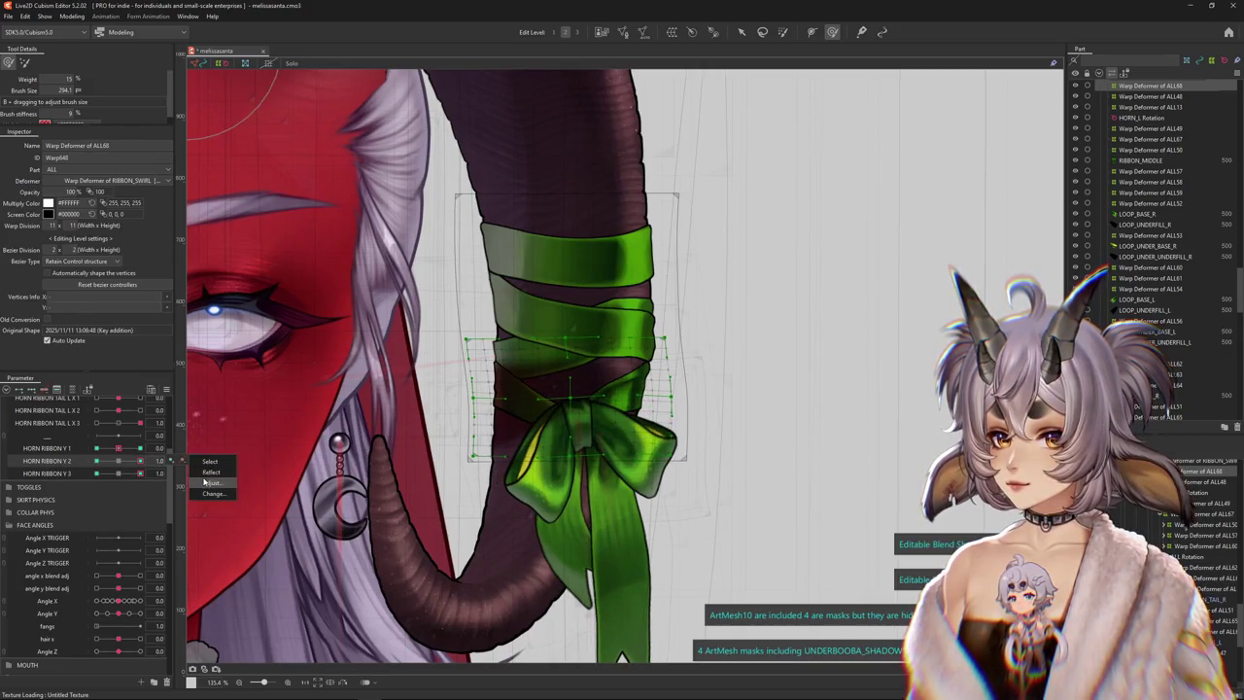
Retest the ribbon physics by swaying and tilting the model left and up
left_click(71, 17)
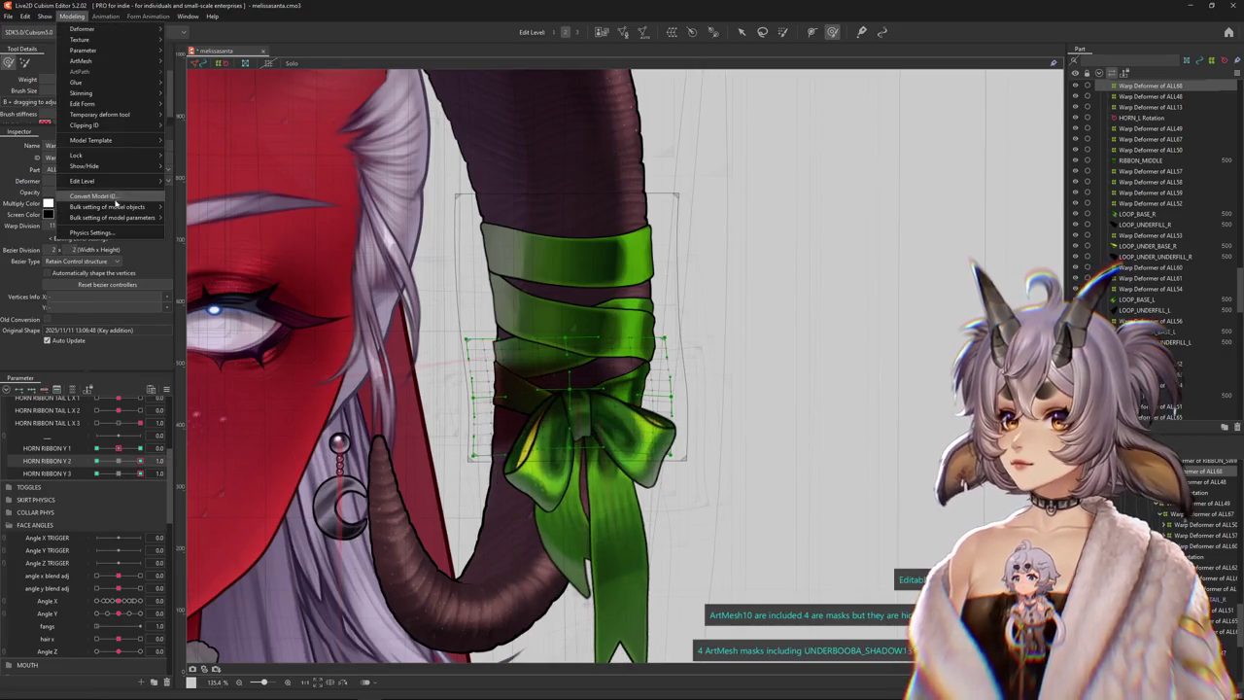
left_click(107, 236)
scroll(805, 224, "up", 3)
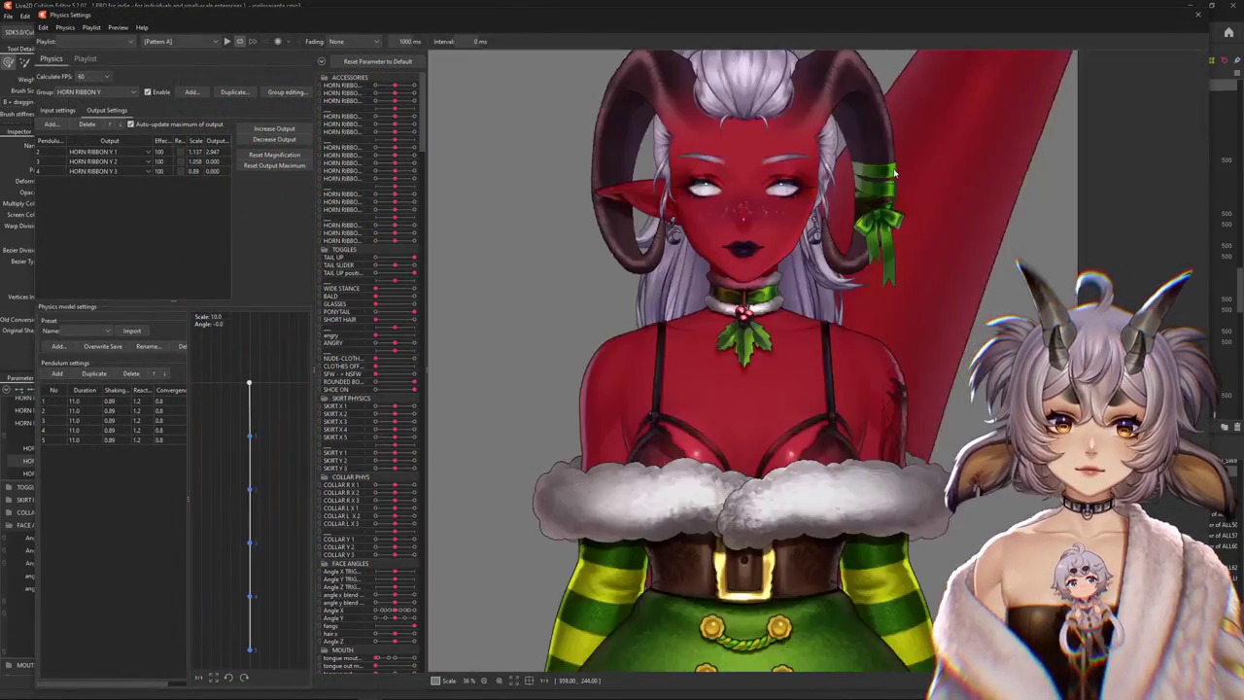
scroll(806, 225, "up", 2)
scroll(806, 224, "up", 1)
mouse_move(806, 225)
left_mouse_down()
mouse_move(757, 490)
mouse_move(798, 531)
mouse_move(849, 525)
left_mouse_up()
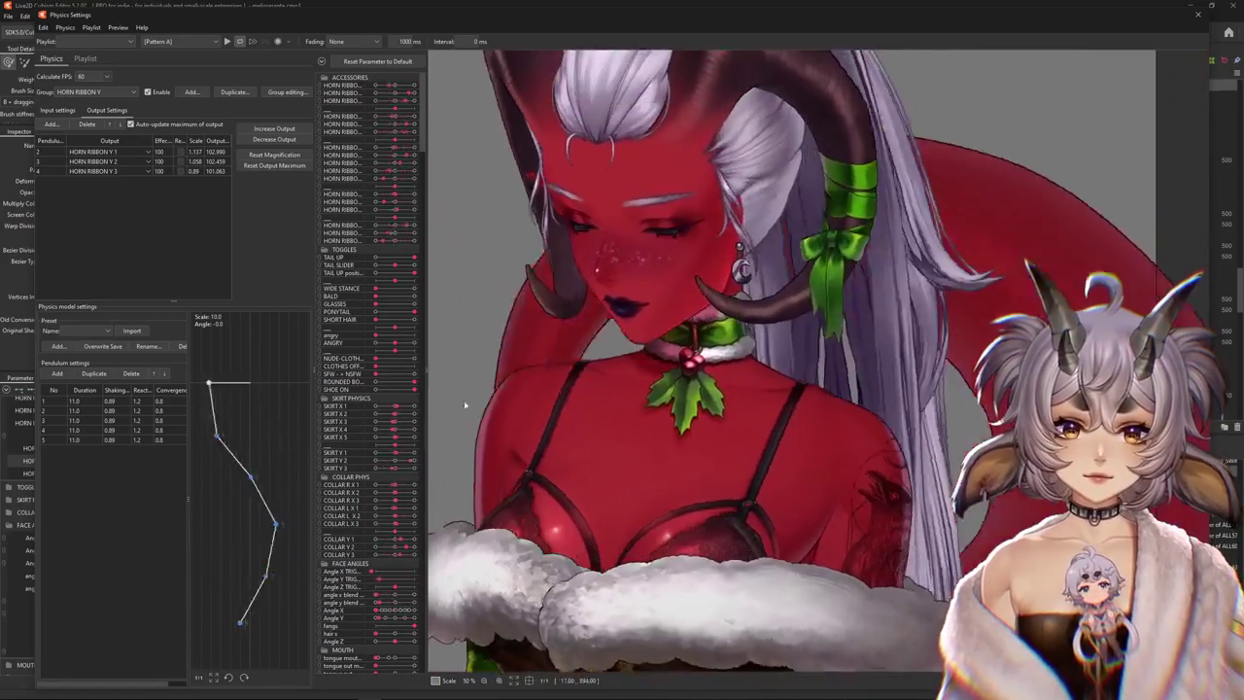
left_click_drag(849, 525, 386, 589)
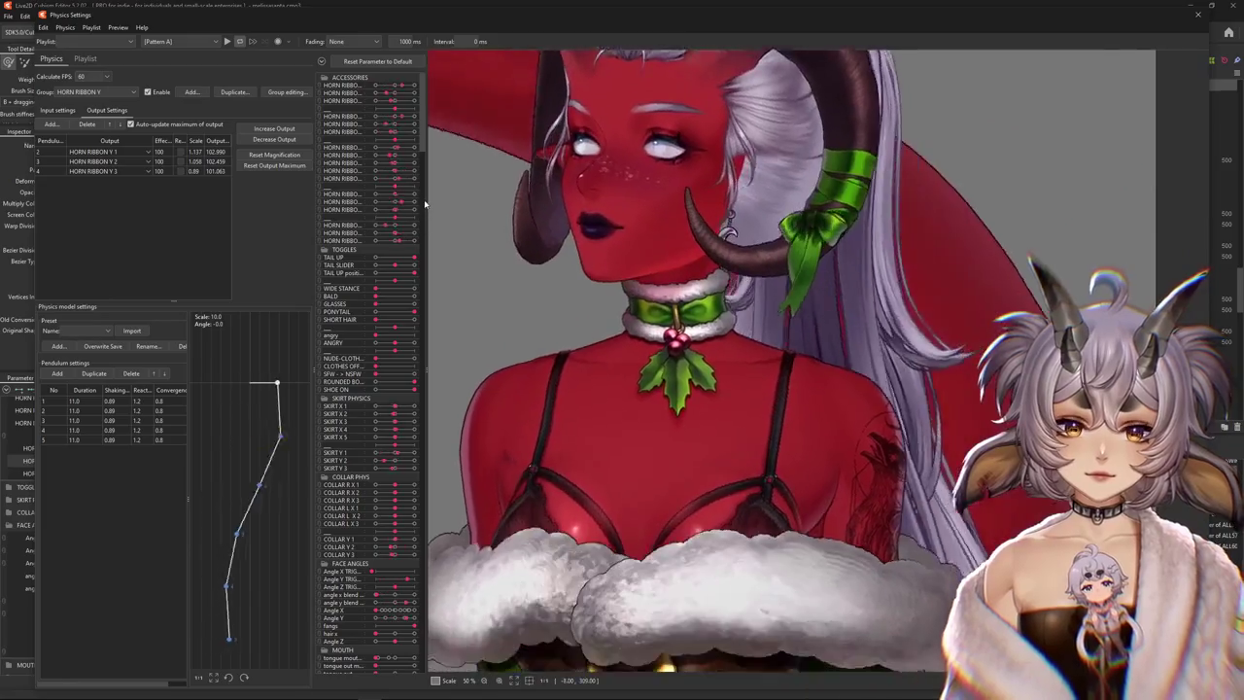
mouse_move(424, 204)
left_mouse_down()
mouse_move(369, 575)
mouse_move(425, 632)
left_mouse_up()
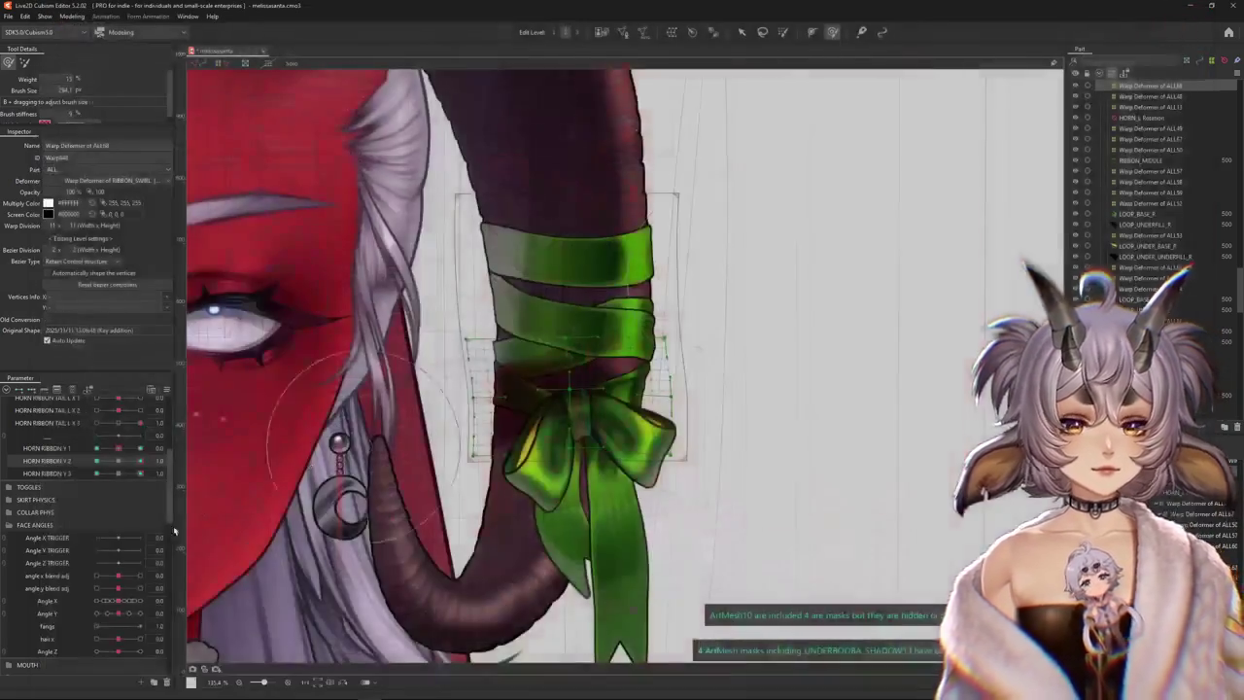
Scroll to the ACCESSORIES parameters and nudge the bow mesh into a new shape
scroll(116, 470, "up", 3)
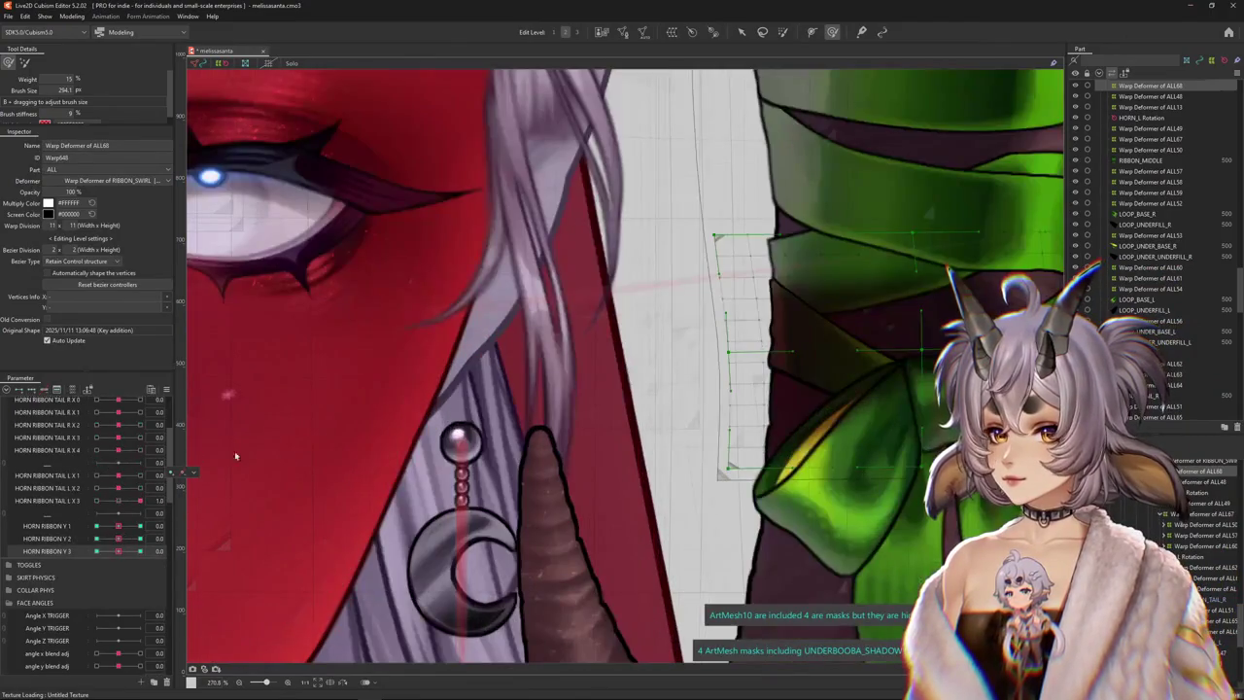
scroll(443, 451, "down", 5)
scroll(120, 480, "up", 2)
scroll(120, 480, "up", 2)
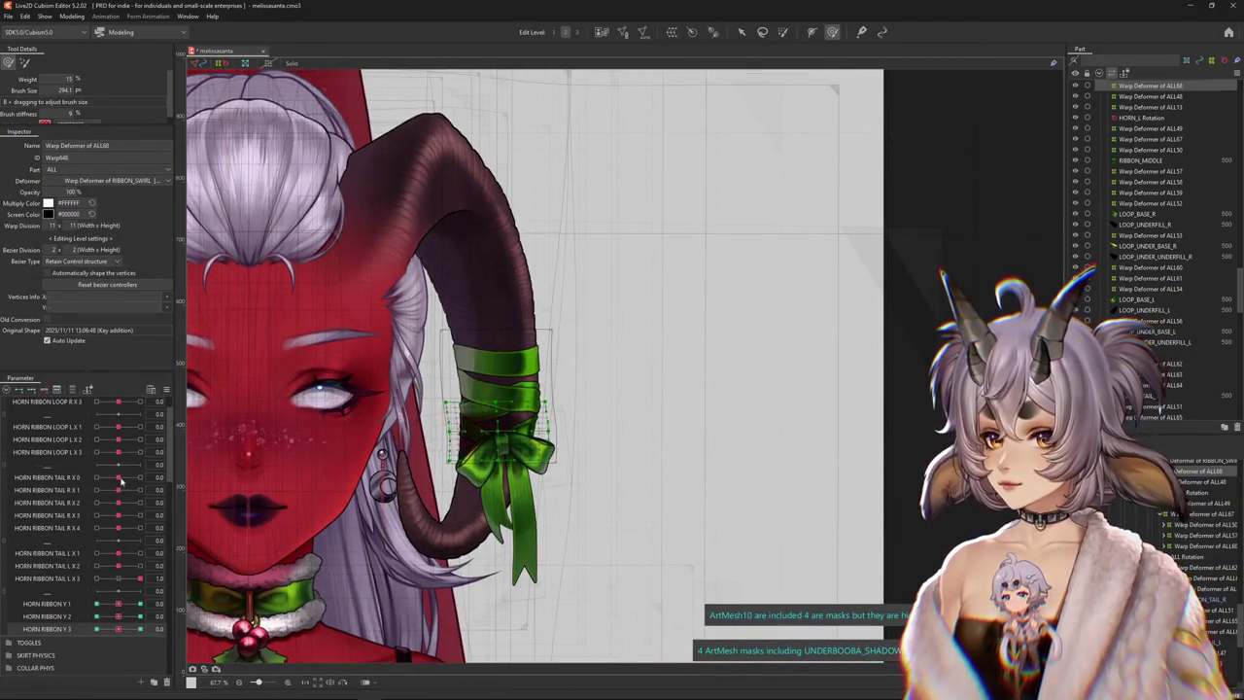
scroll(114, 478, "up", 2)
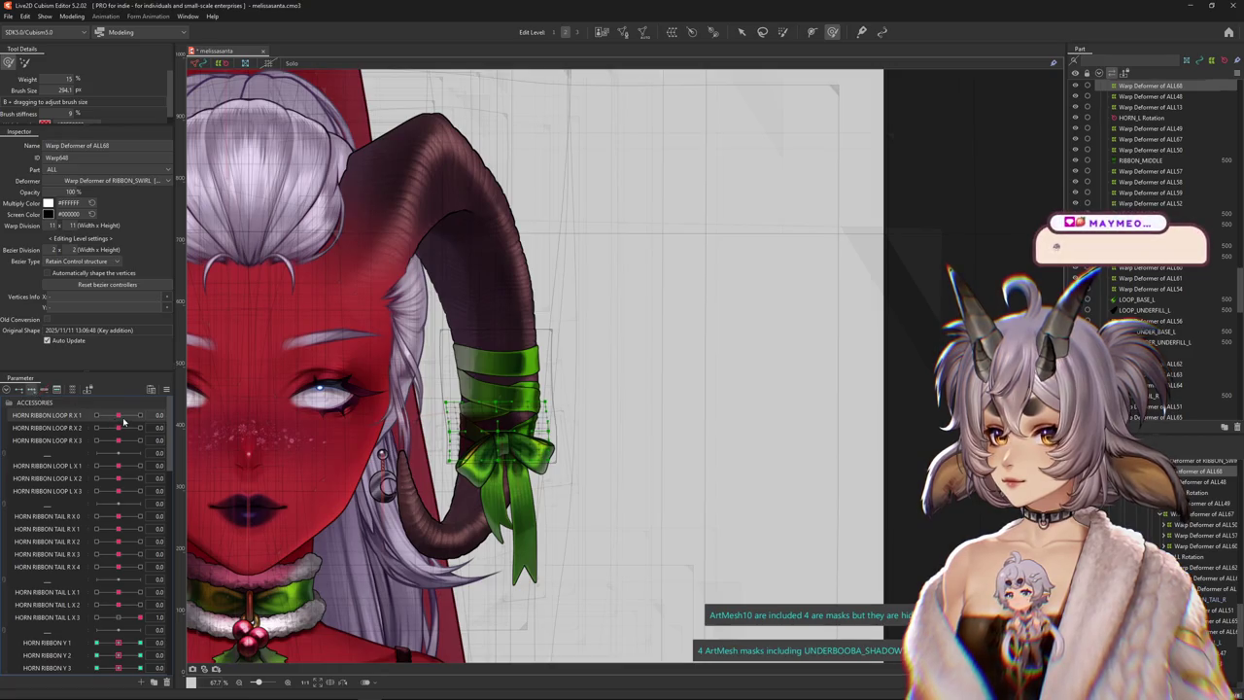
scroll(458, 452, "up", 2)
left_click_drag(515, 439, 508, 437)
Push the bow left at HORN RIBBON LOOP R X 1 = -1, then reset it to 0
left_click_drag(136, 415, 118, 415)
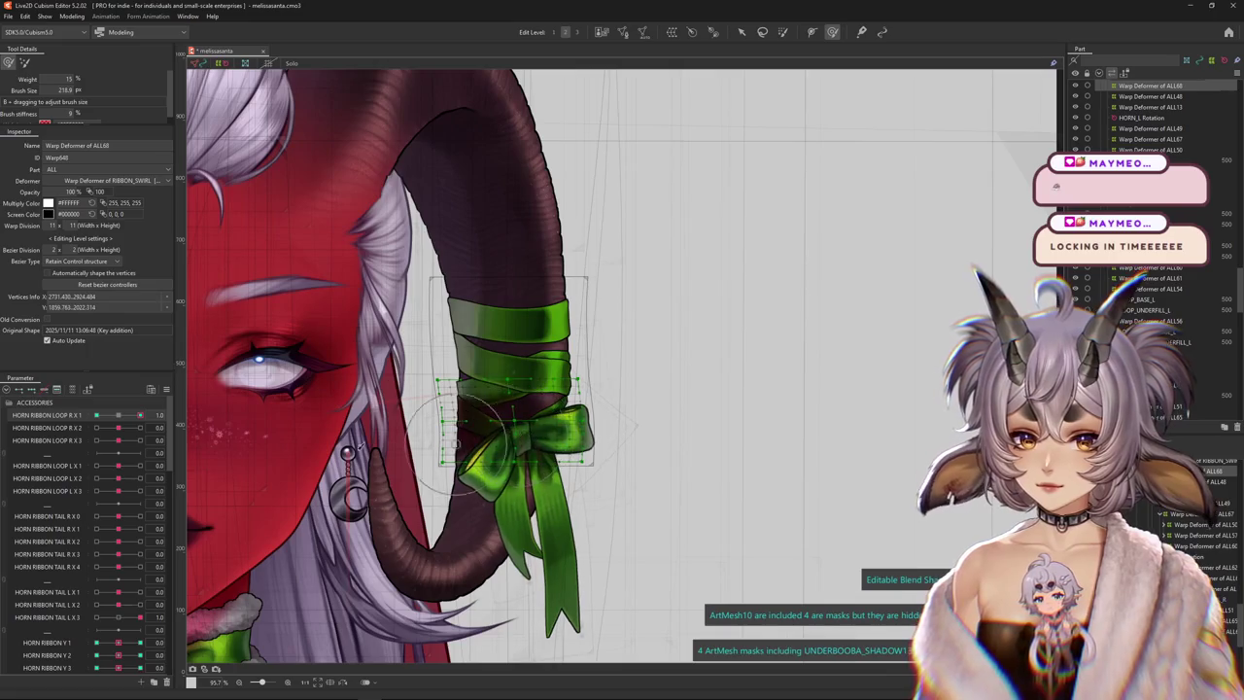
left_click_drag(138, 418, 96, 415)
left_click_drag(506, 445, 493, 440)
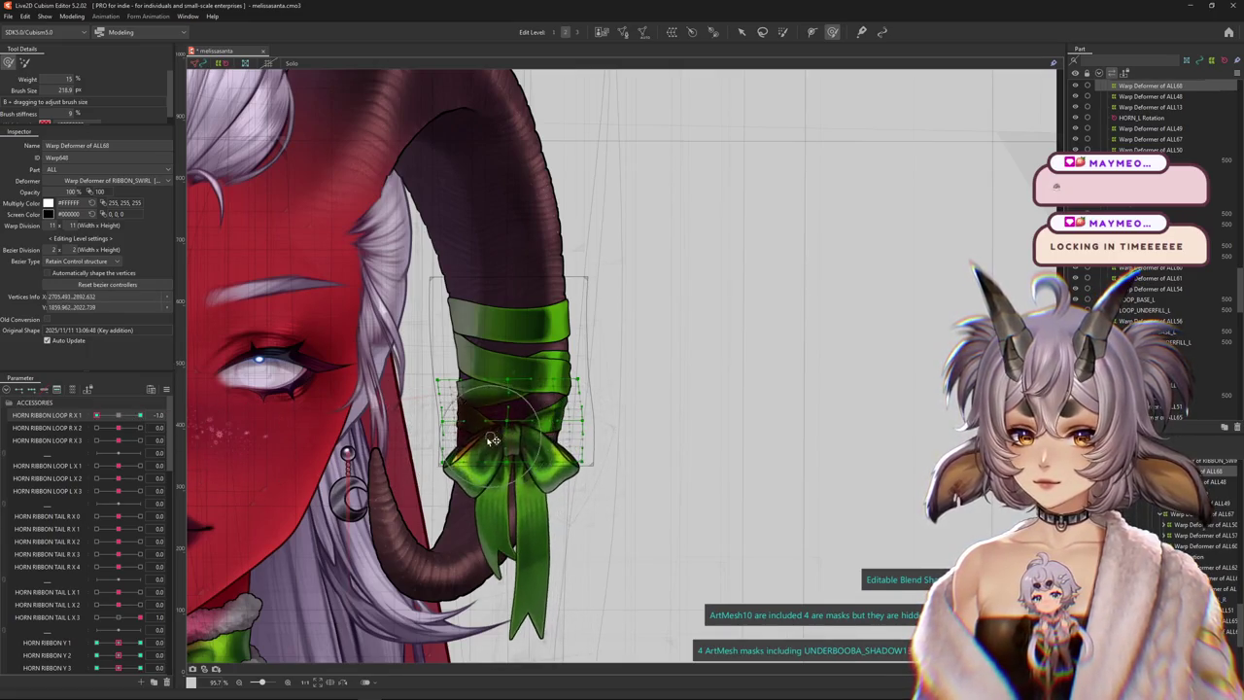
left_click(32, 390)
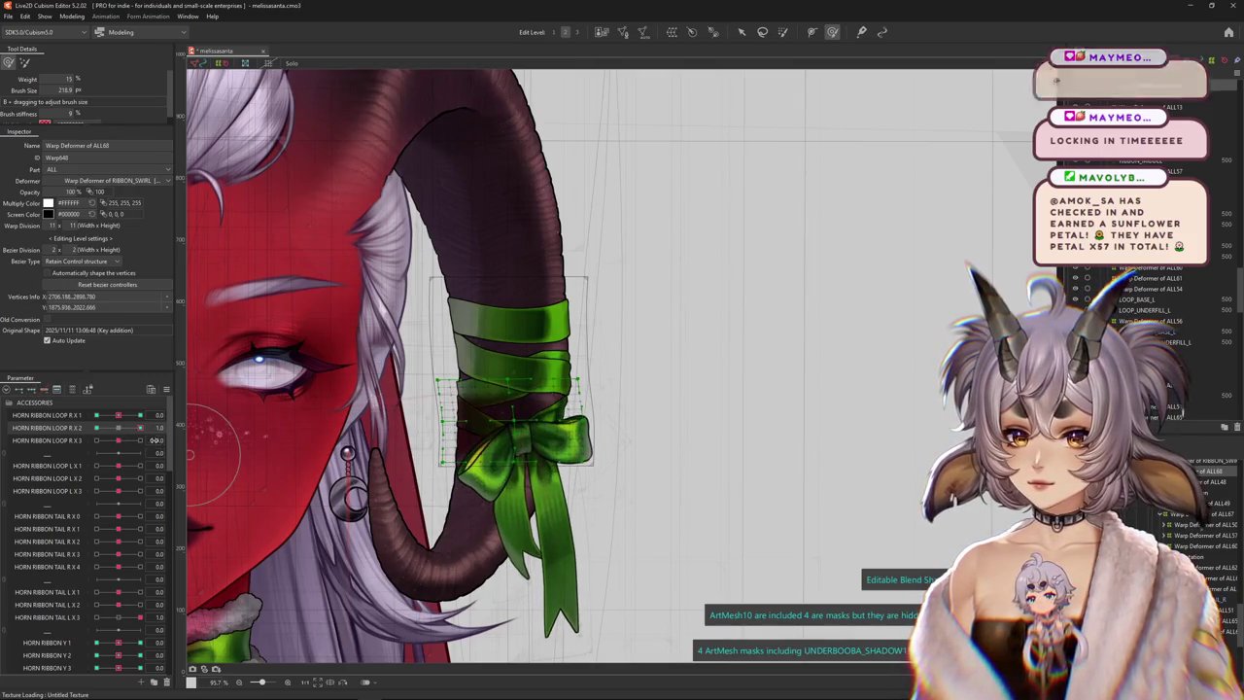
Push the bow left for LOOP R X 2 and right for LOOP R X 3, setting X 3 to -1
left_click_drag(515, 436, 474, 435)
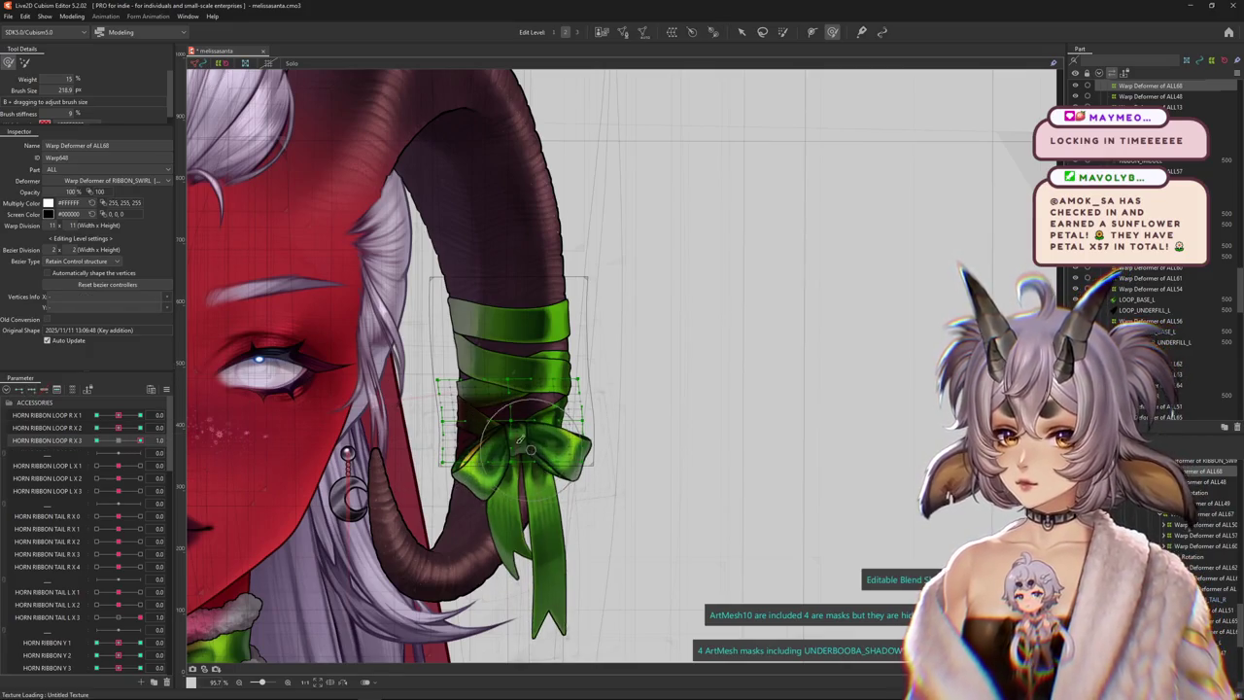
left_click_drag(520, 442, 536, 438)
left_click(96, 440)
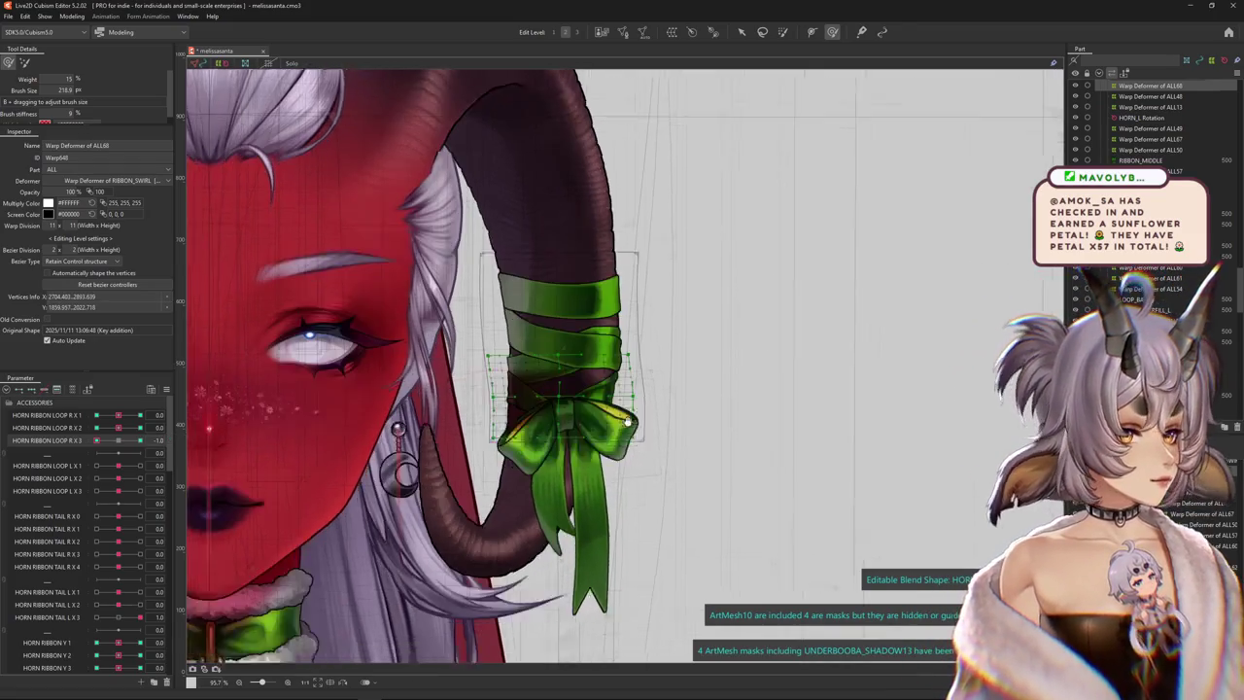
left_click_drag(678, 473, 642, 467)
left_click(72, 17)
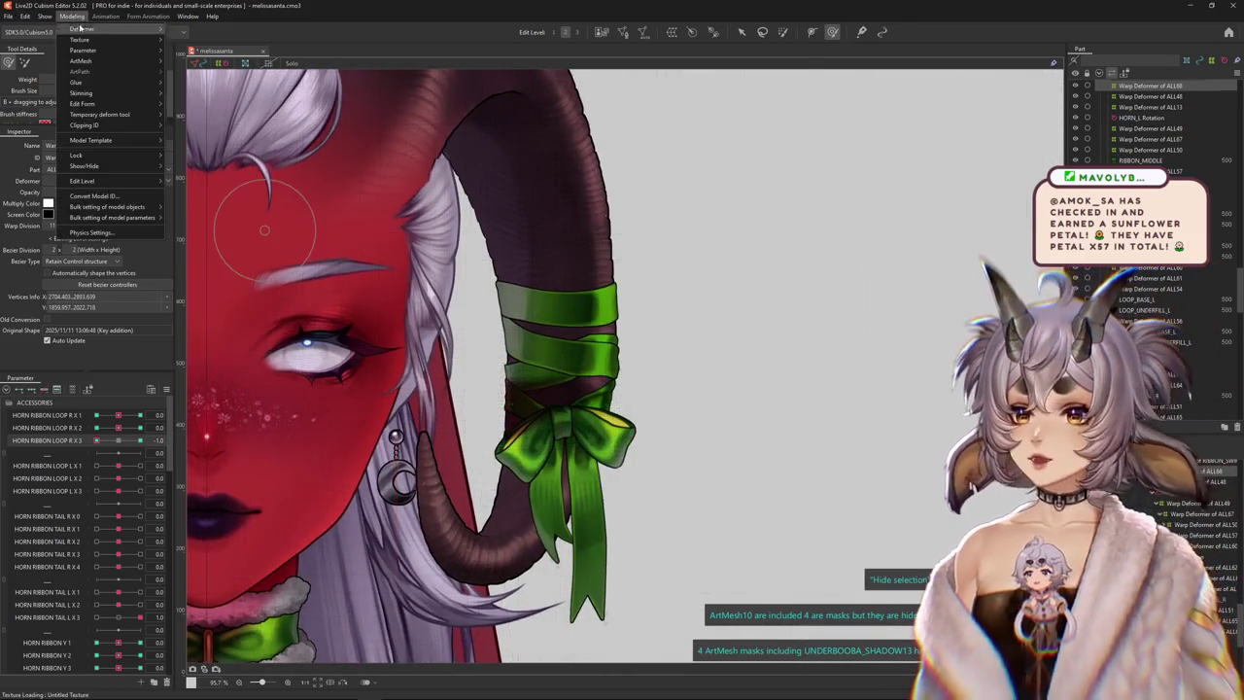
left_click(89, 233)
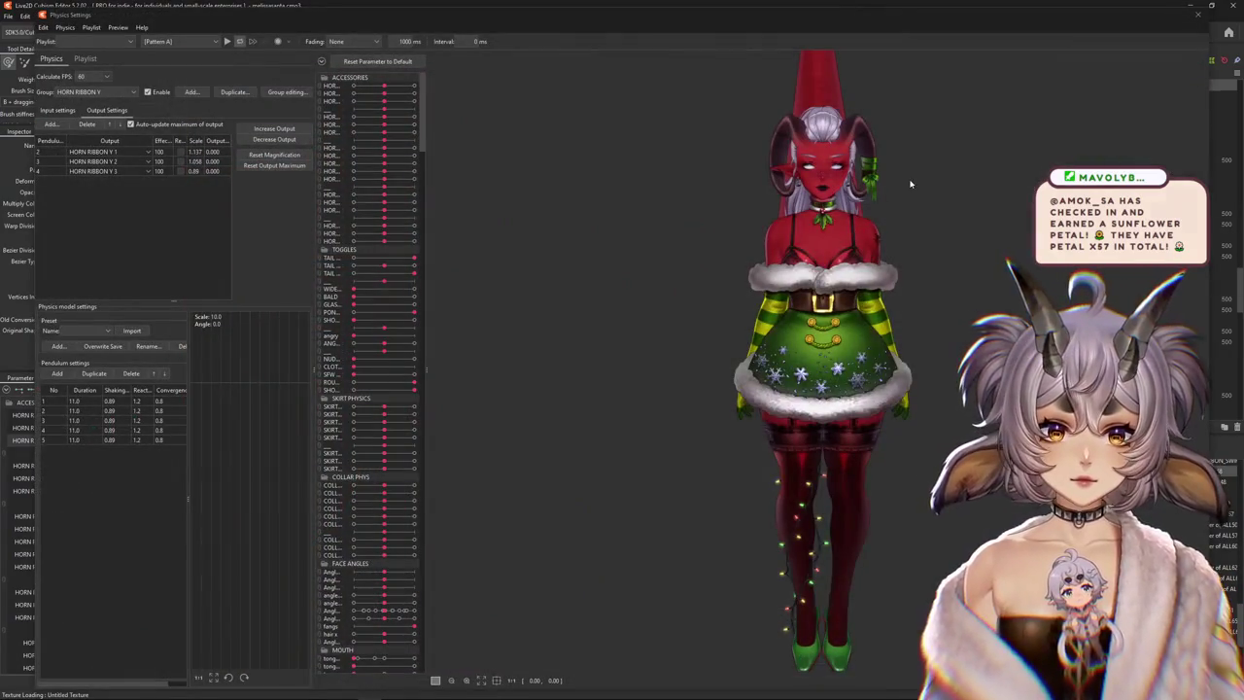
scroll(911, 184, "up", 3)
scroll(845, 252, "up", 3)
scroll(767, 369, "up", 3)
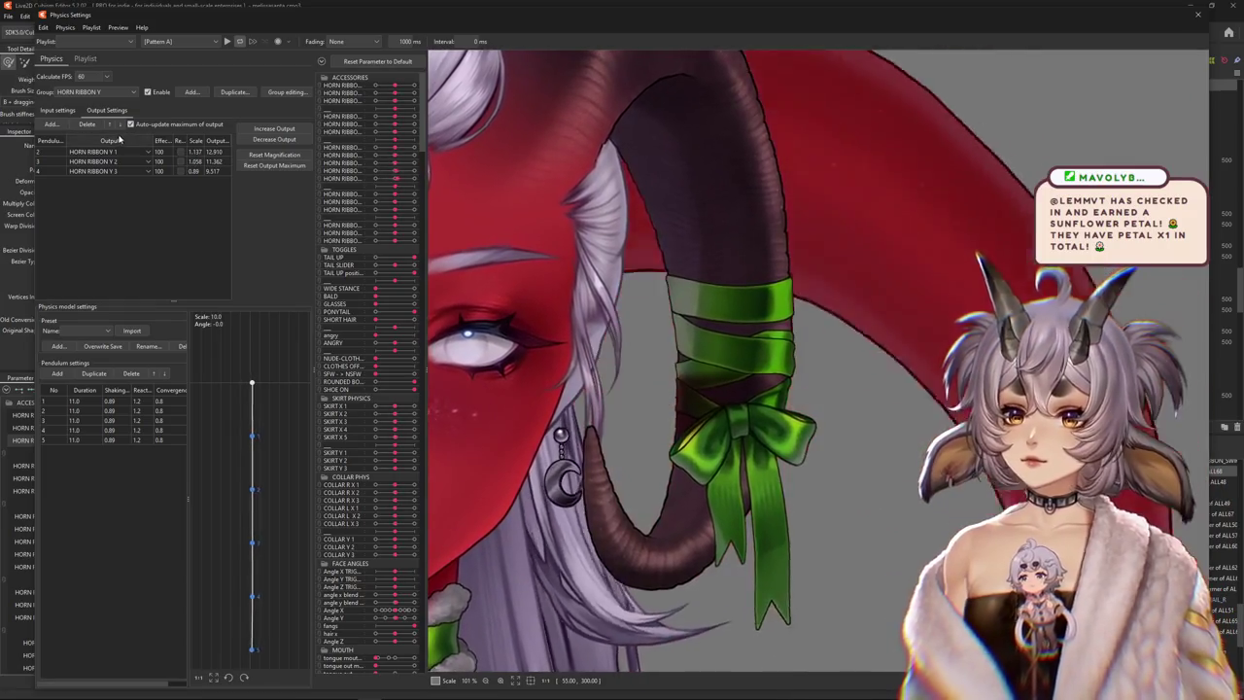
key("Escape")
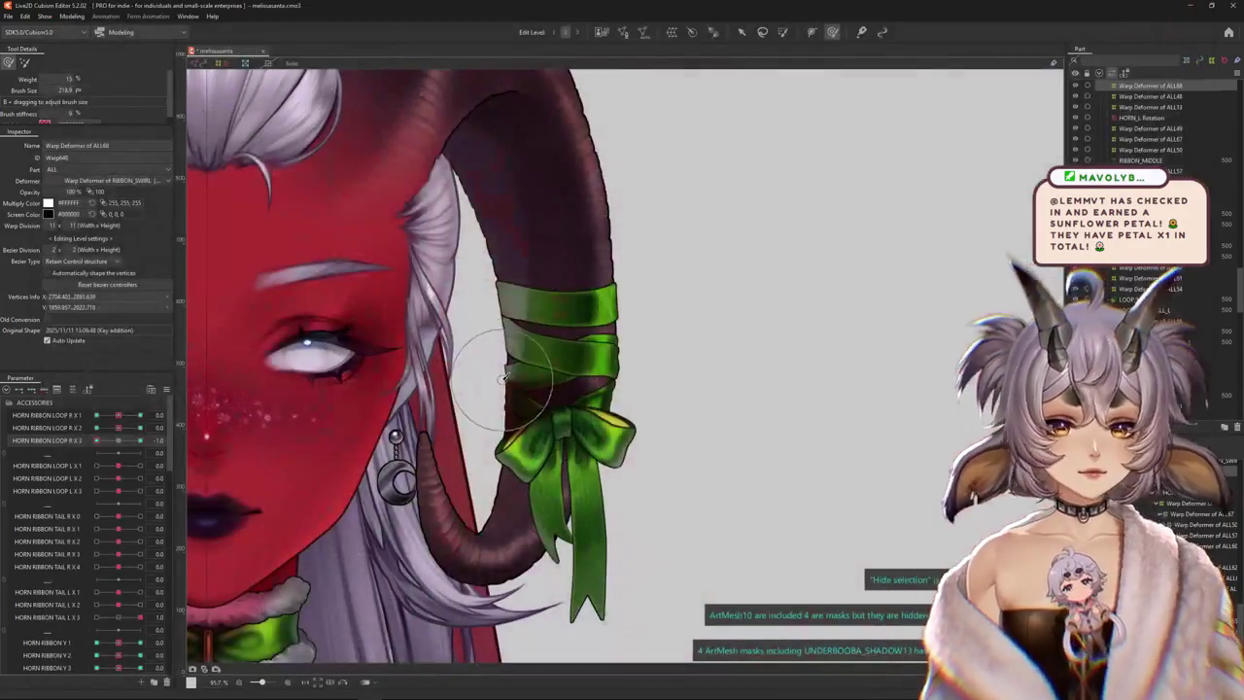
Set HORN RIBBON LOOP R X 1 and X 2 to 1.0 to pose the bow
mouse_move(117, 415)
left_mouse_down()
mouse_move(141, 415)
mouse_move(141, 428)
left_mouse_up()
right_click(198, 429)
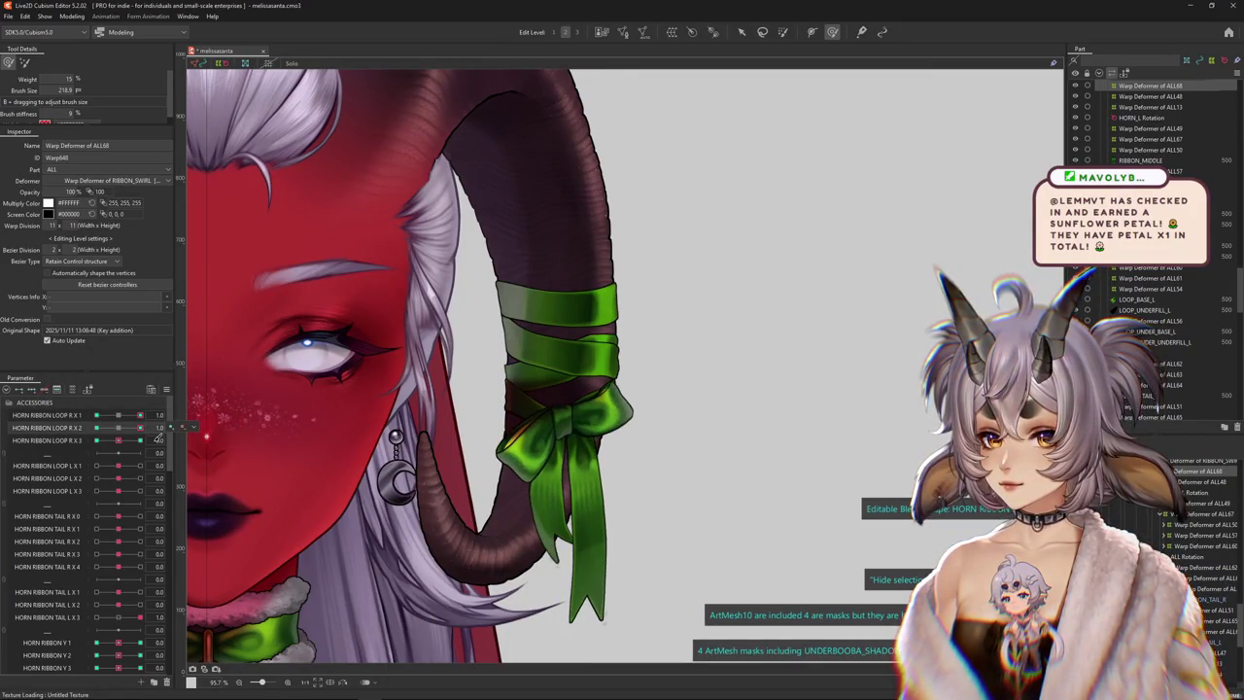
right_click(194, 440)
left_click(210, 452)
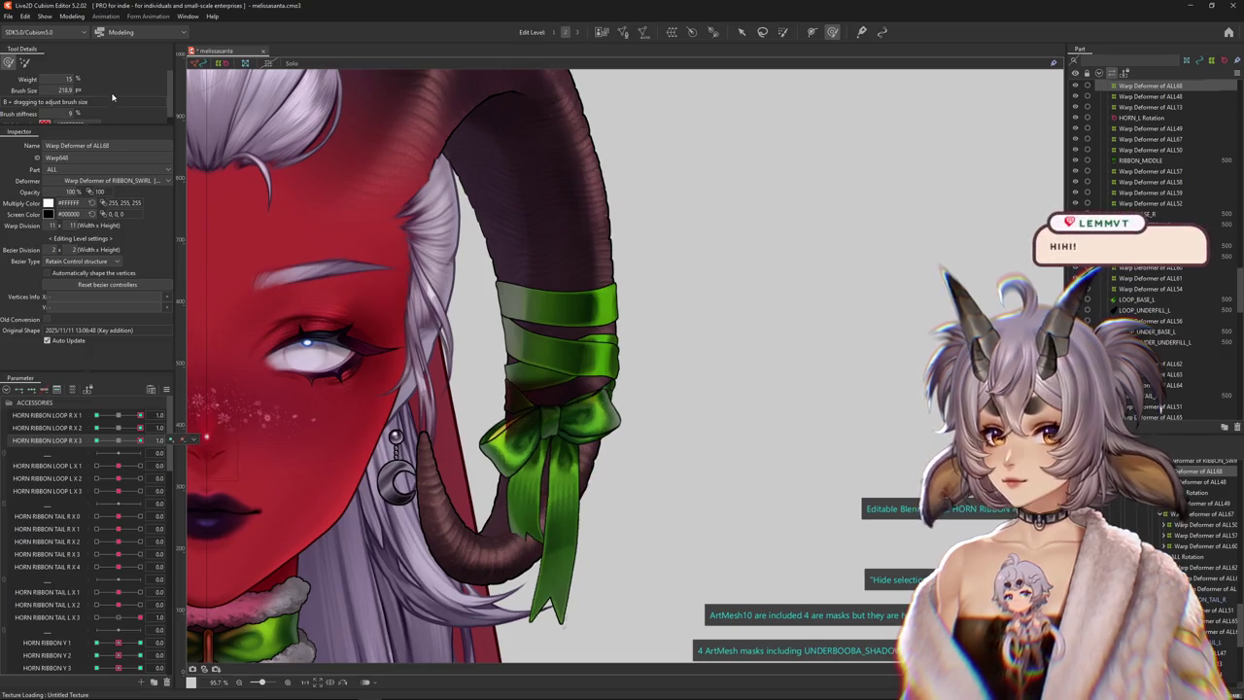
Sway the model in the physics preview to watch the bow, then close it
left_click(77, 20)
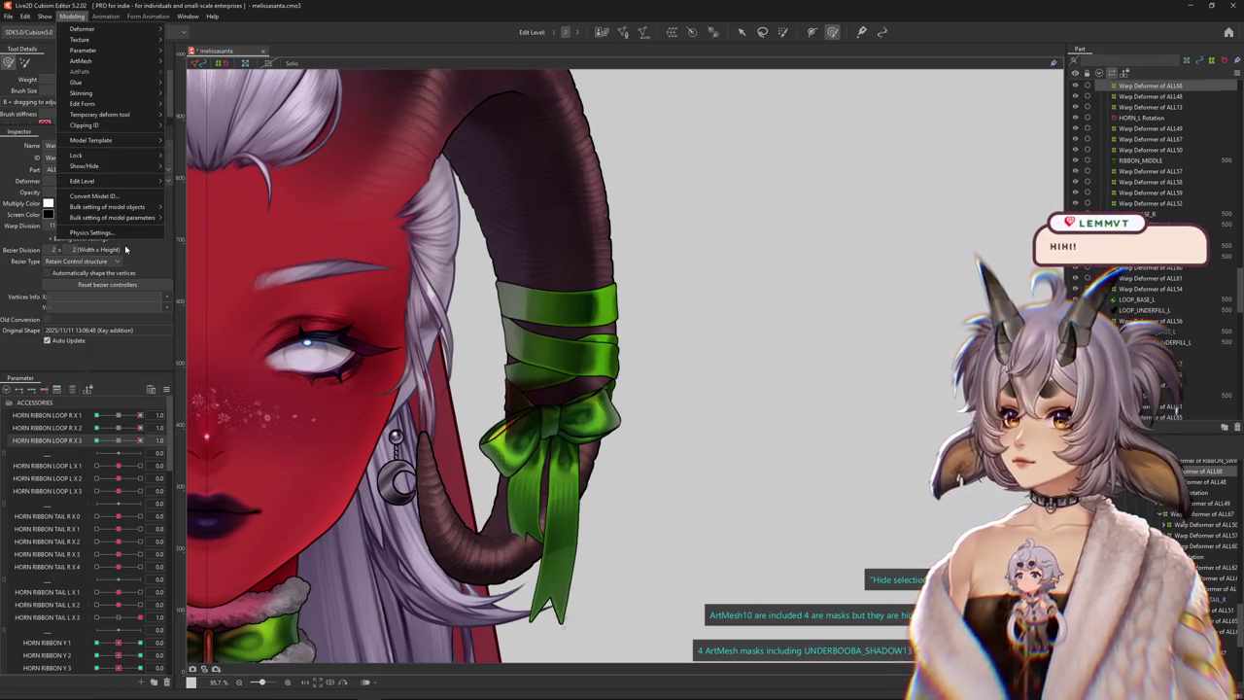
scroll(755, 199, "up", 5)
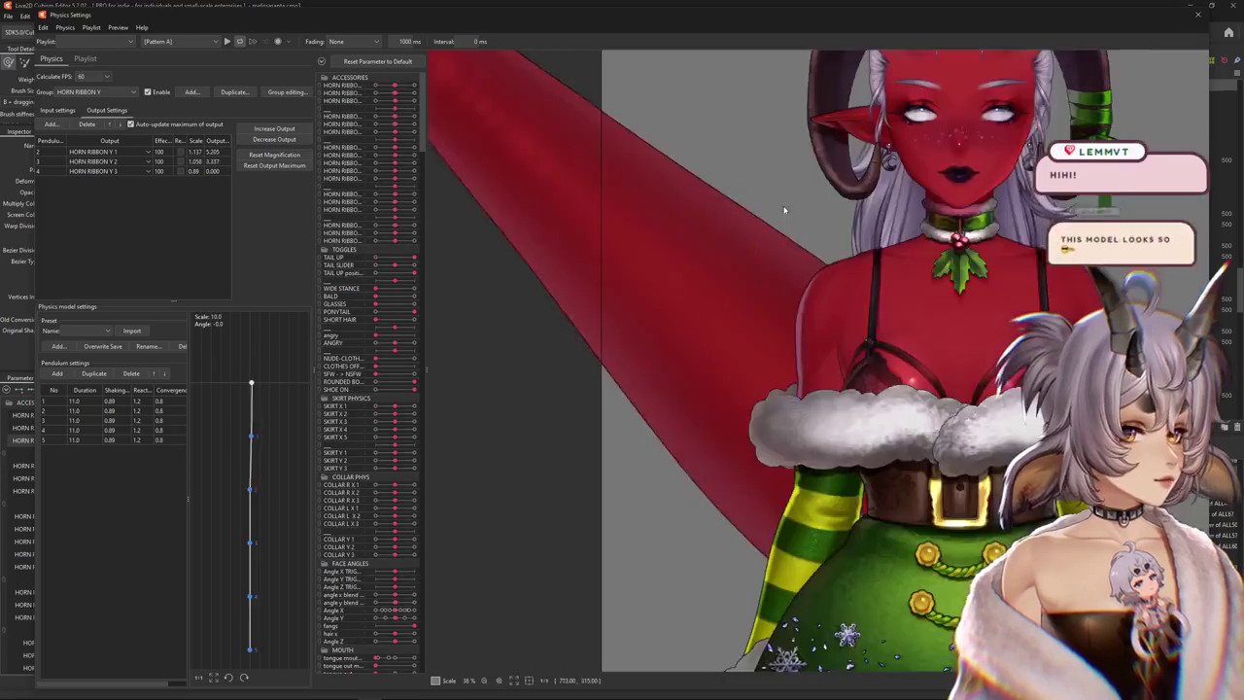
scroll(778, 243, "up", 3)
scroll(806, 311, "down", 2)
scroll(831, 359, "up", 4)
mouse_move(832, 360)
left_mouse_down()
mouse_move(1083, 554)
mouse_move(841, 451)
mouse_move(1125, 453)
mouse_move(1166, 5)
left_mouse_up()
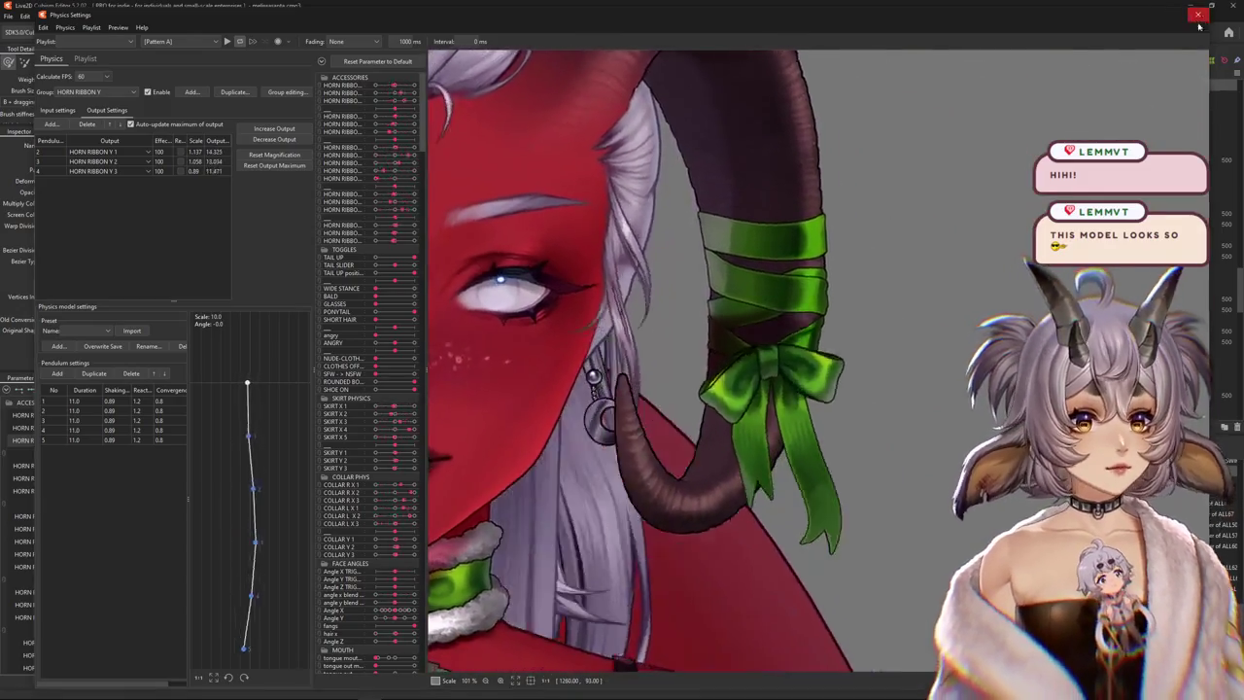
left_click(1197, 14)
Reset LOOP R X 1 and X 2 to 0 after pushing the bow left, and set LOOP R X 3 to -1
scroll(222, 445, "up", 2)
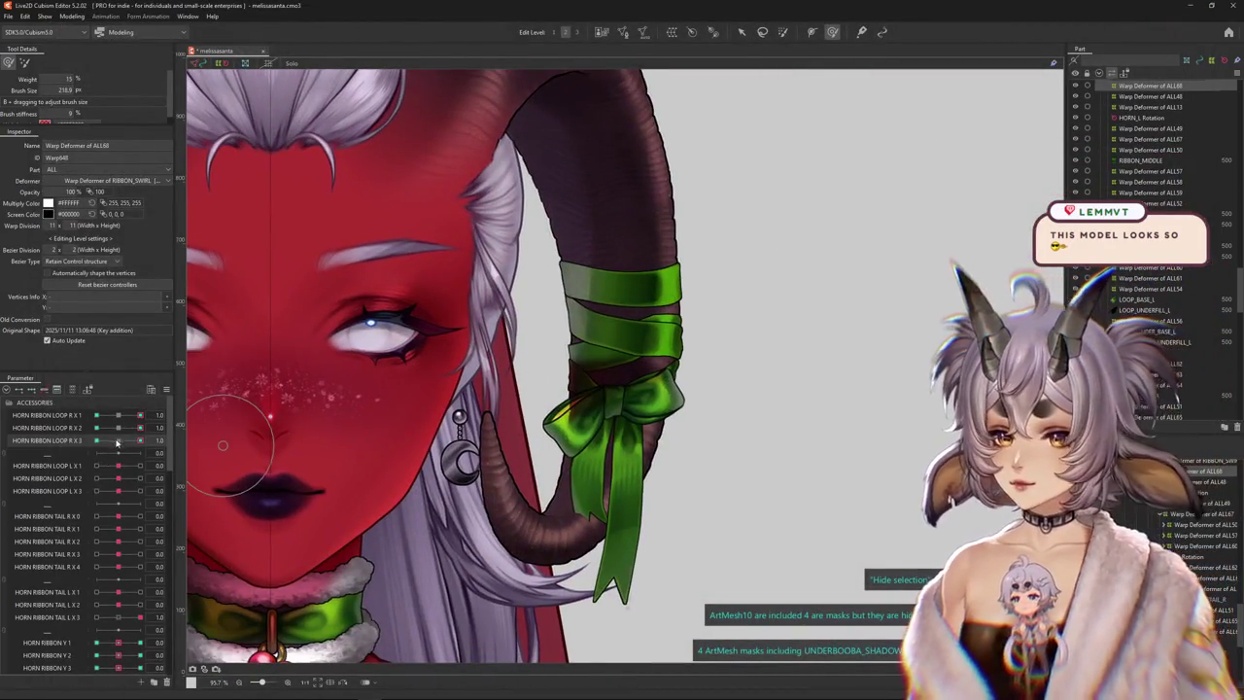
scroll(622, 412, "up", 2)
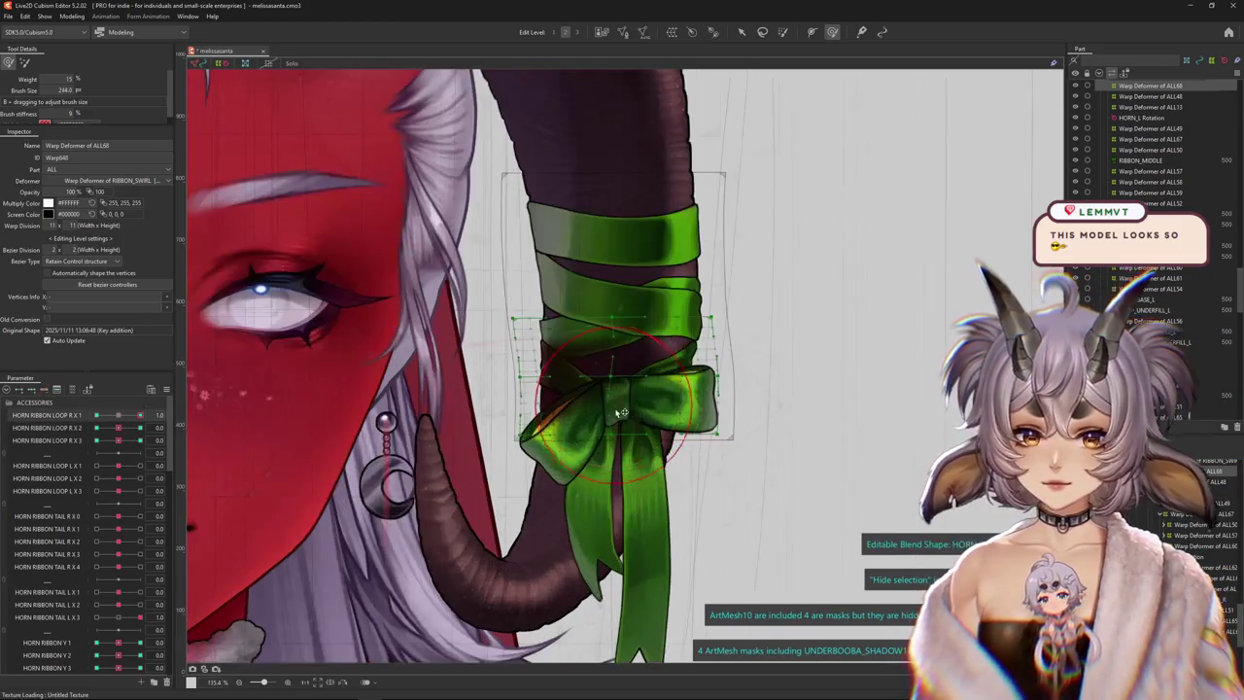
left_click(119, 415)
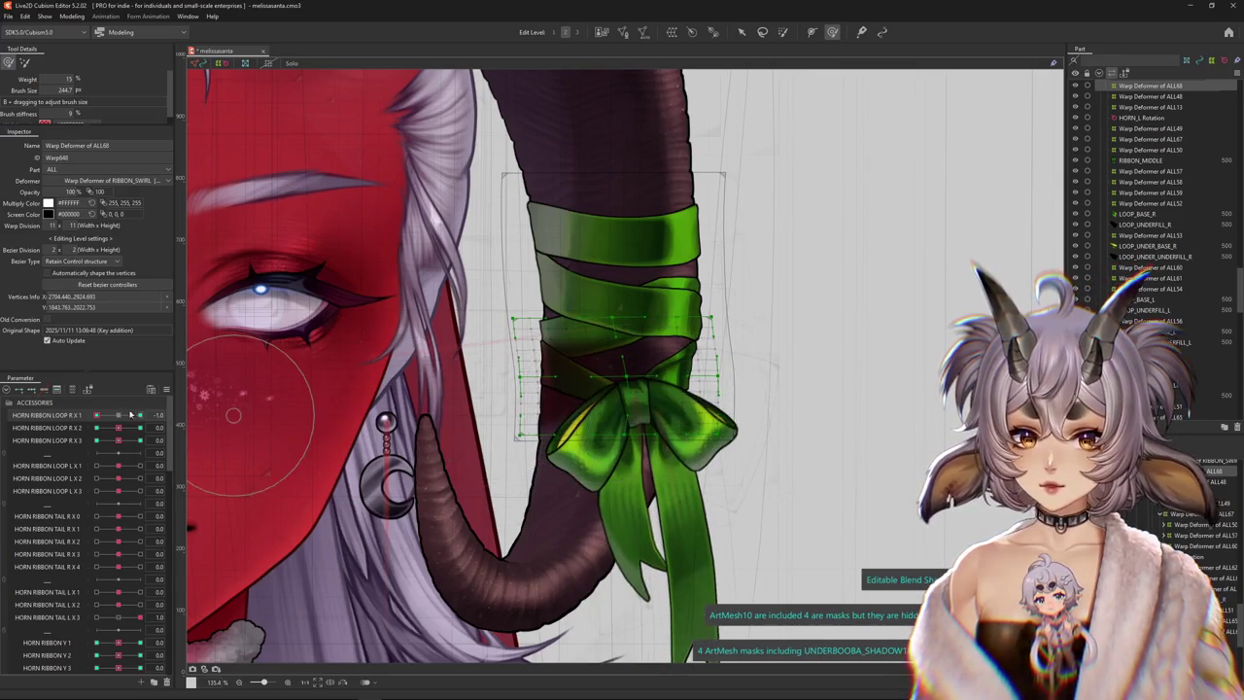
left_click(119, 415)
left_click_drag(623, 392, 388, 416)
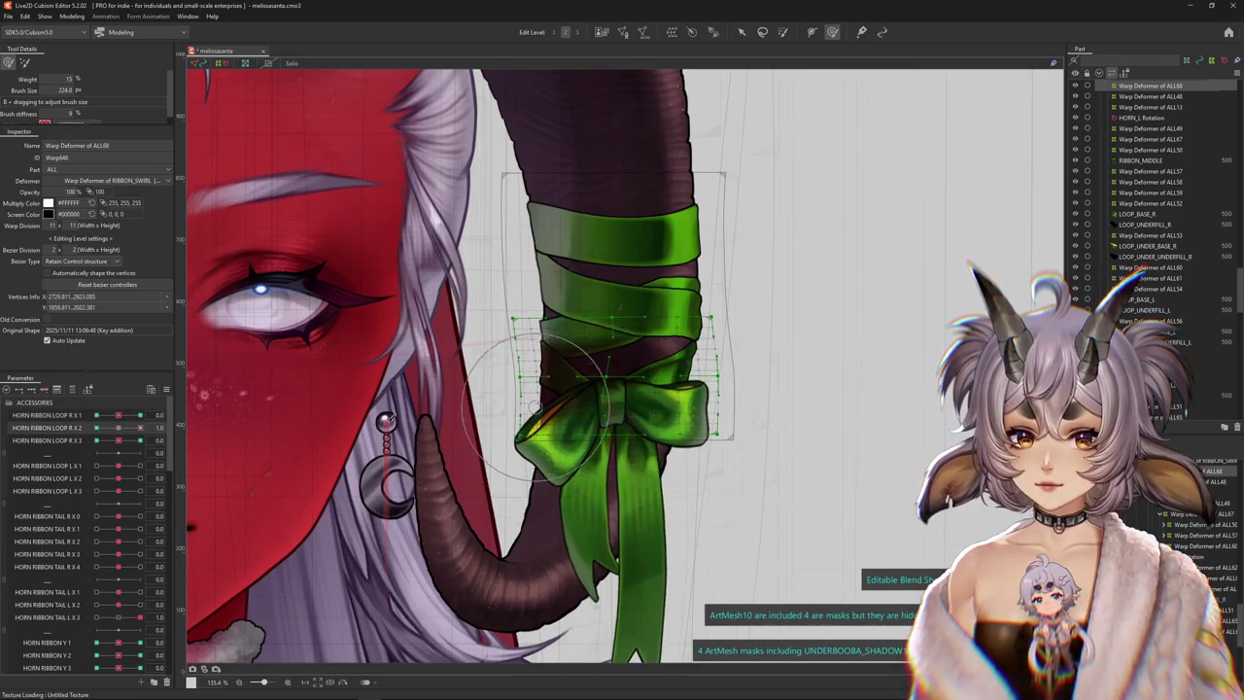
left_click(119, 427)
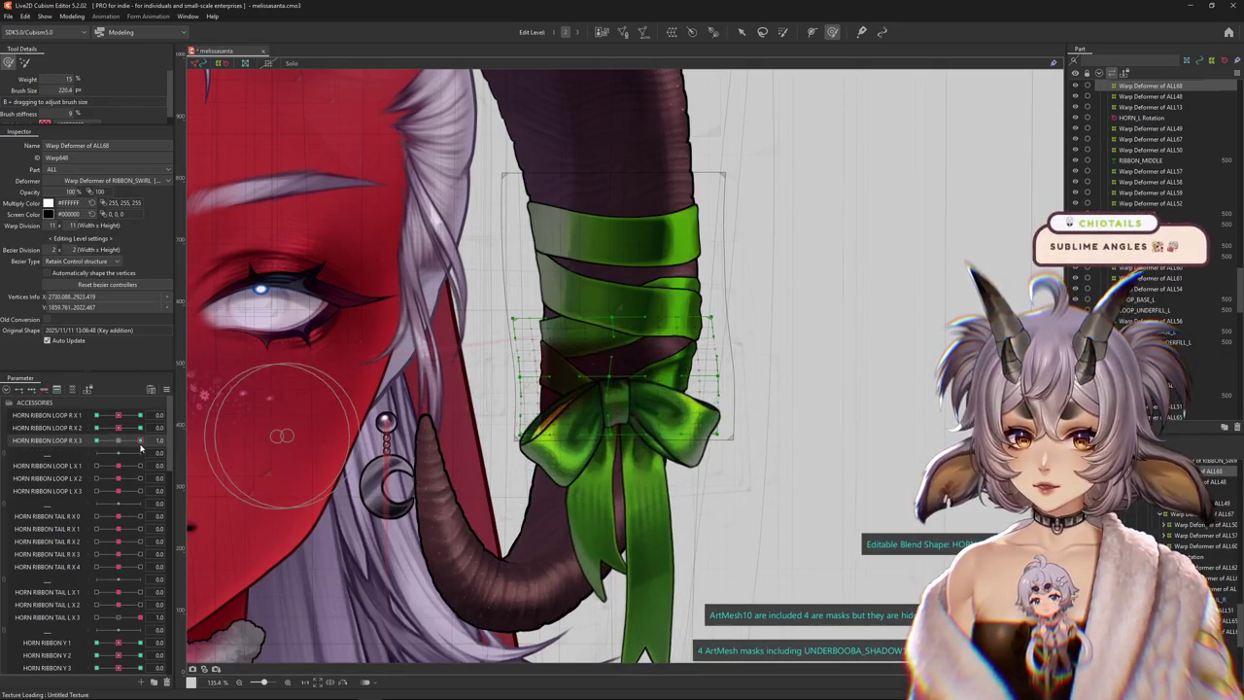
left_click_drag(118, 440, 81, 442)
Go back to the Modeling menu to reopen the physics preview
scroll(611, 398, "down", 2)
scroll(610, 398, "down", 3)
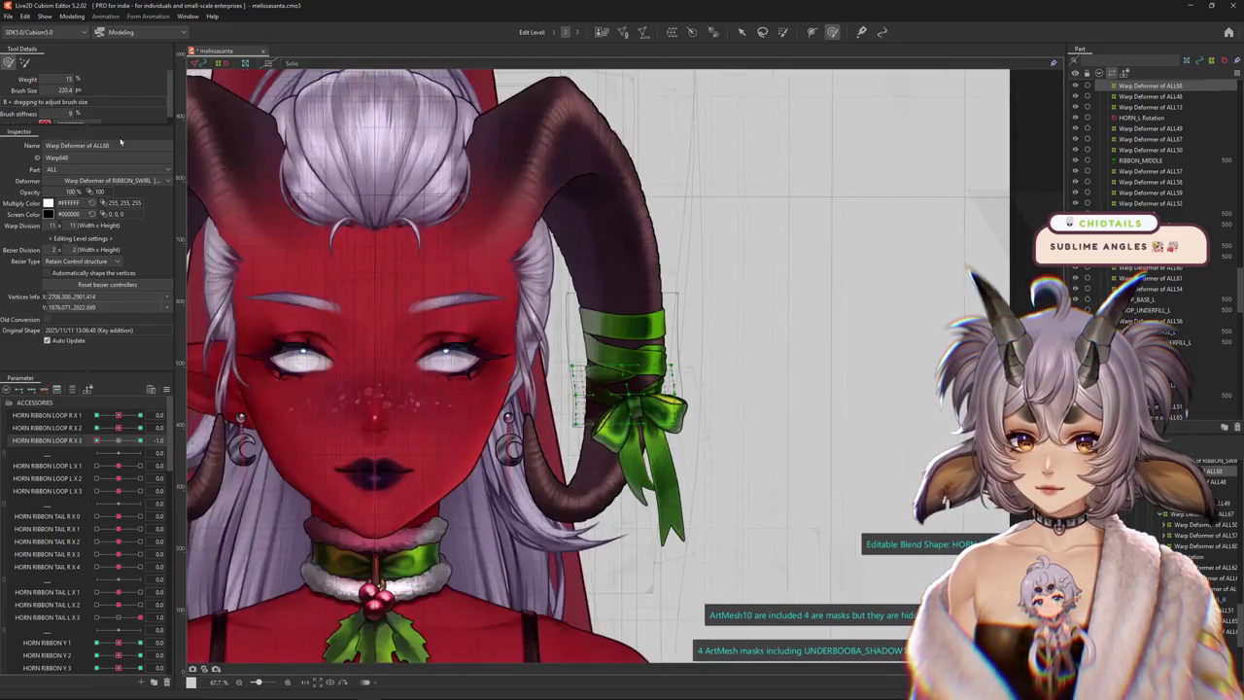
left_click(71, 16)
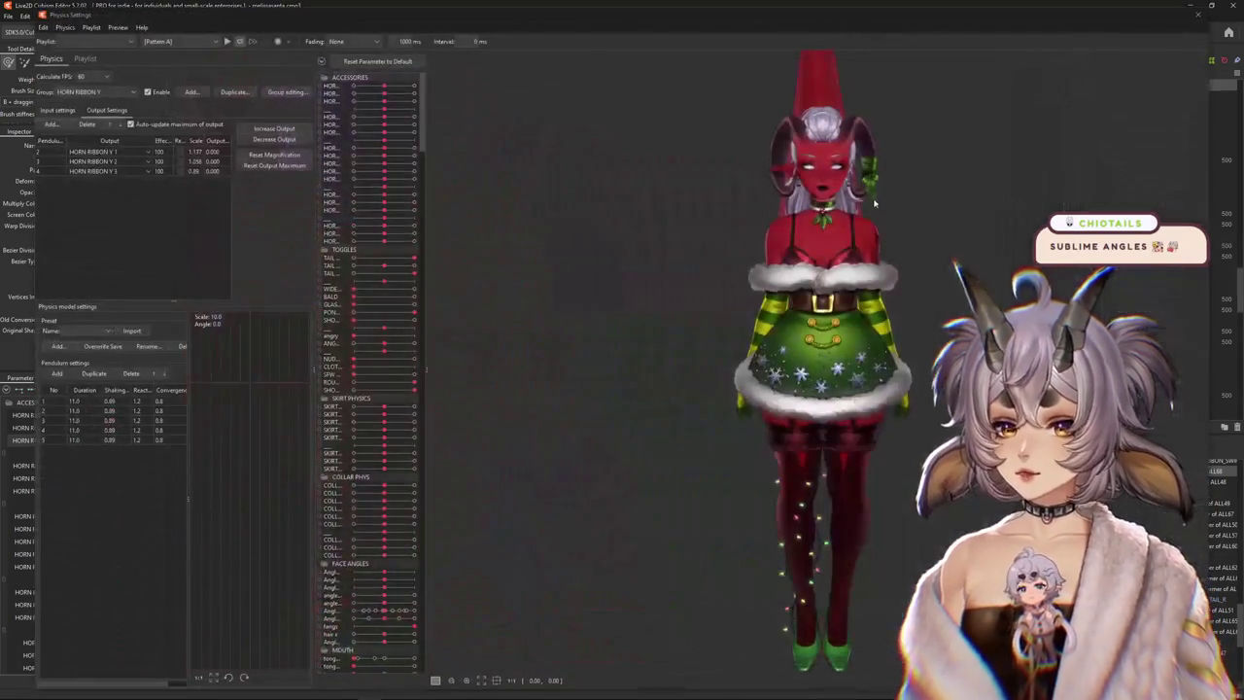
scroll(862, 215, "up", 5)
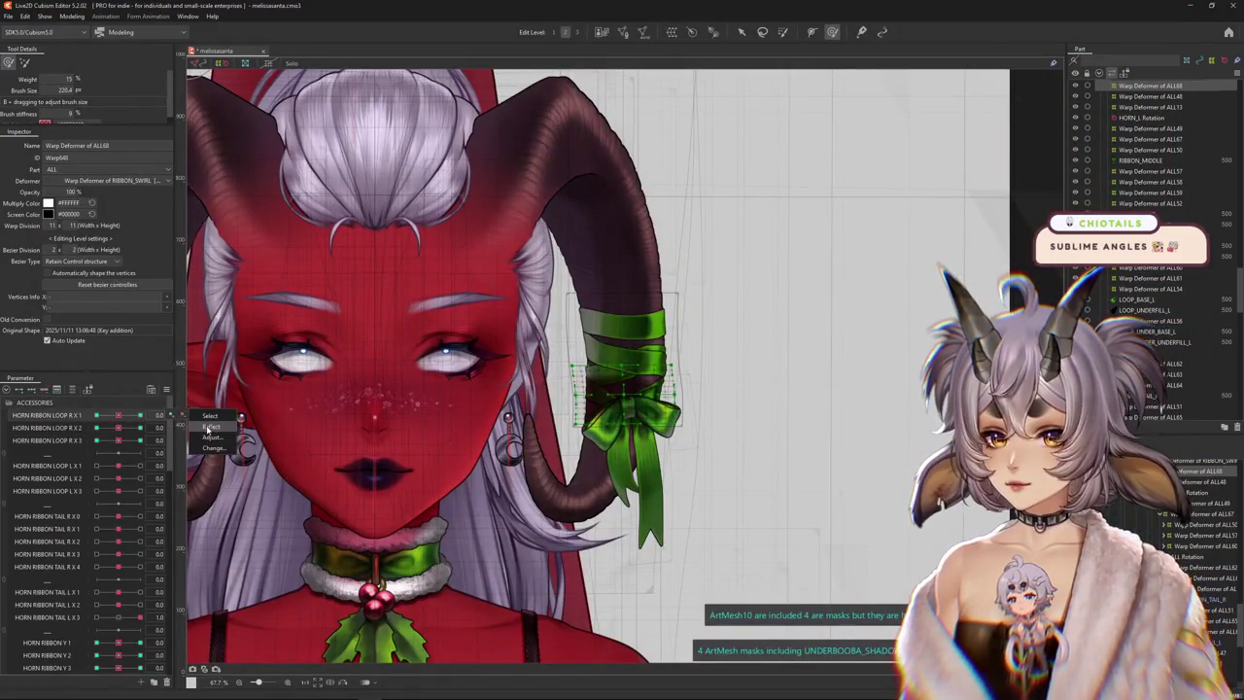
left_click(76, 16)
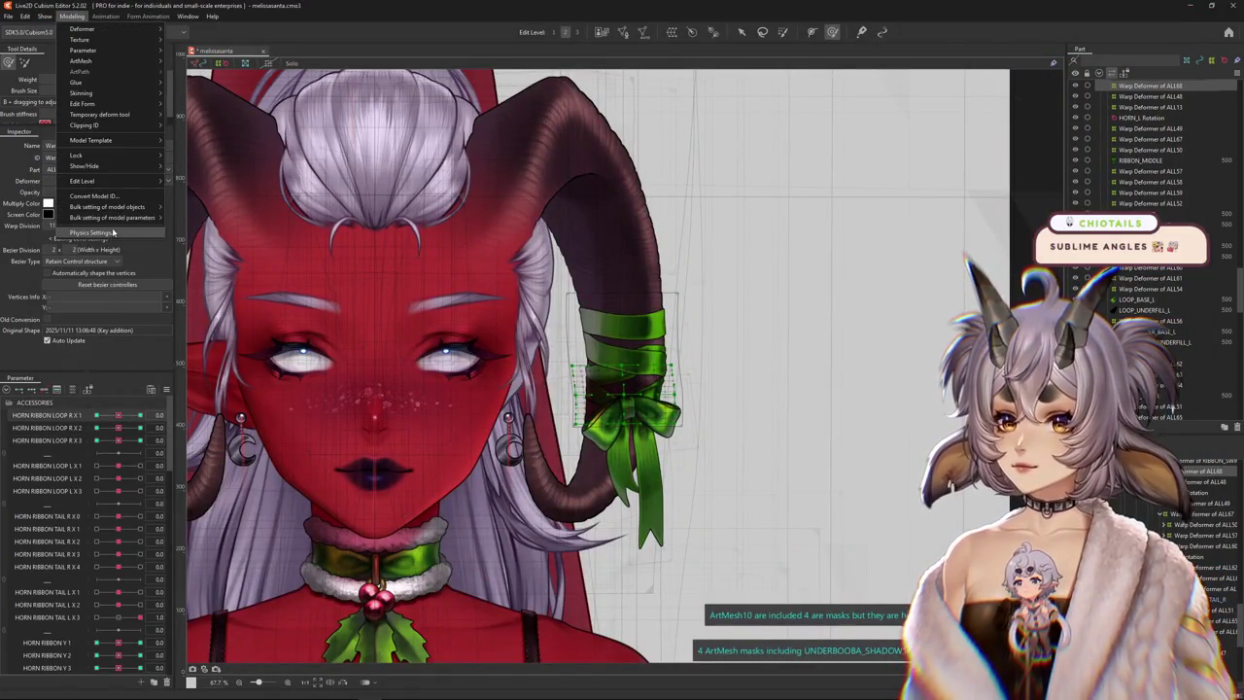
left_click(113, 233)
scroll(874, 152, "up", 4)
scroll(855, 194, "up", 2)
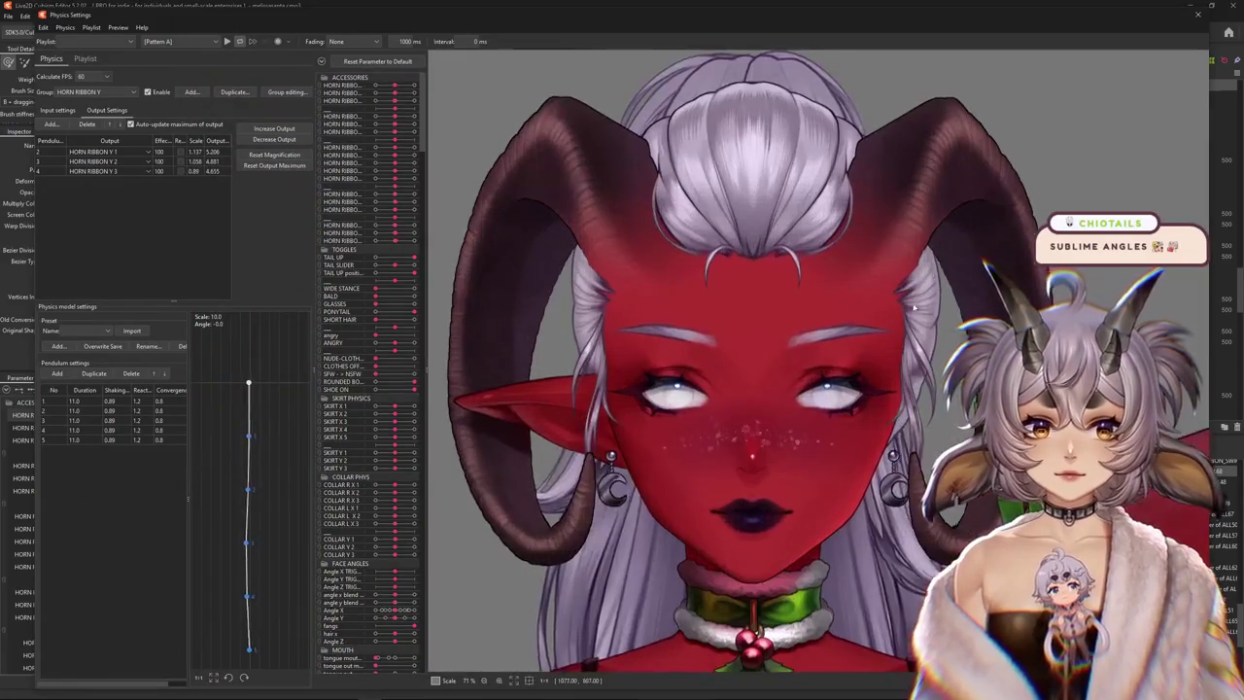
scroll(710, 370, "up", 2)
left_click_drag(710, 369, 1176, 443)
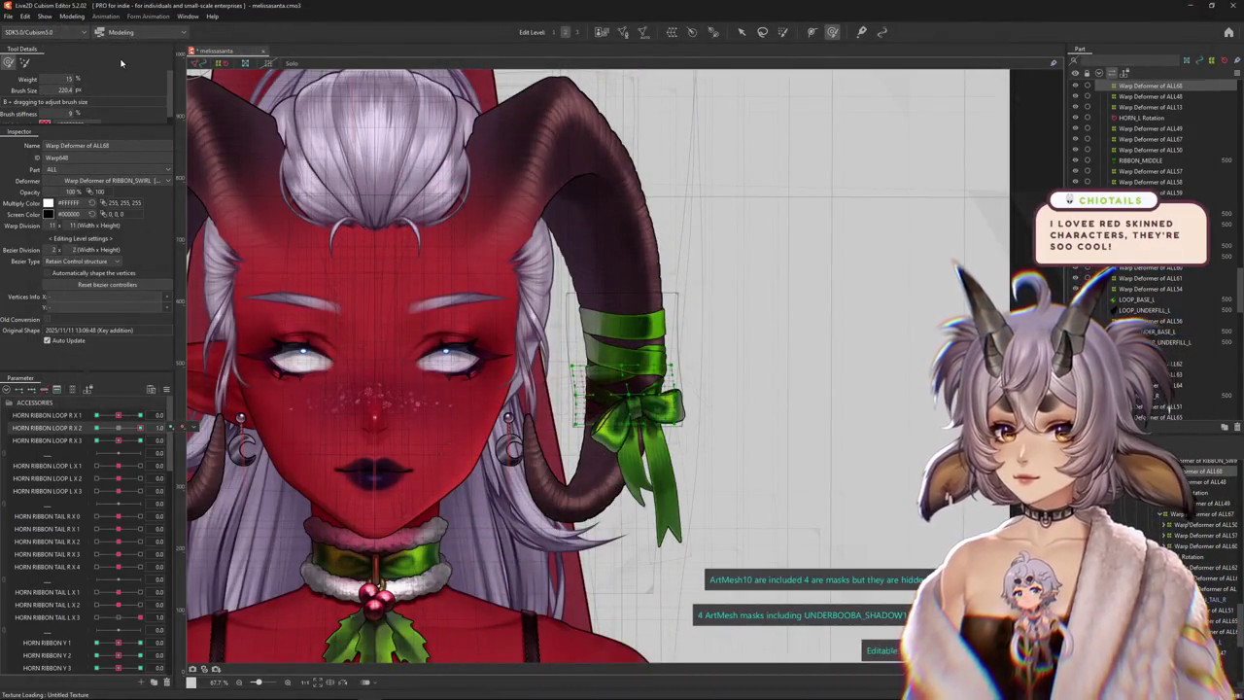
left_click(72, 16)
left_click(90, 236)
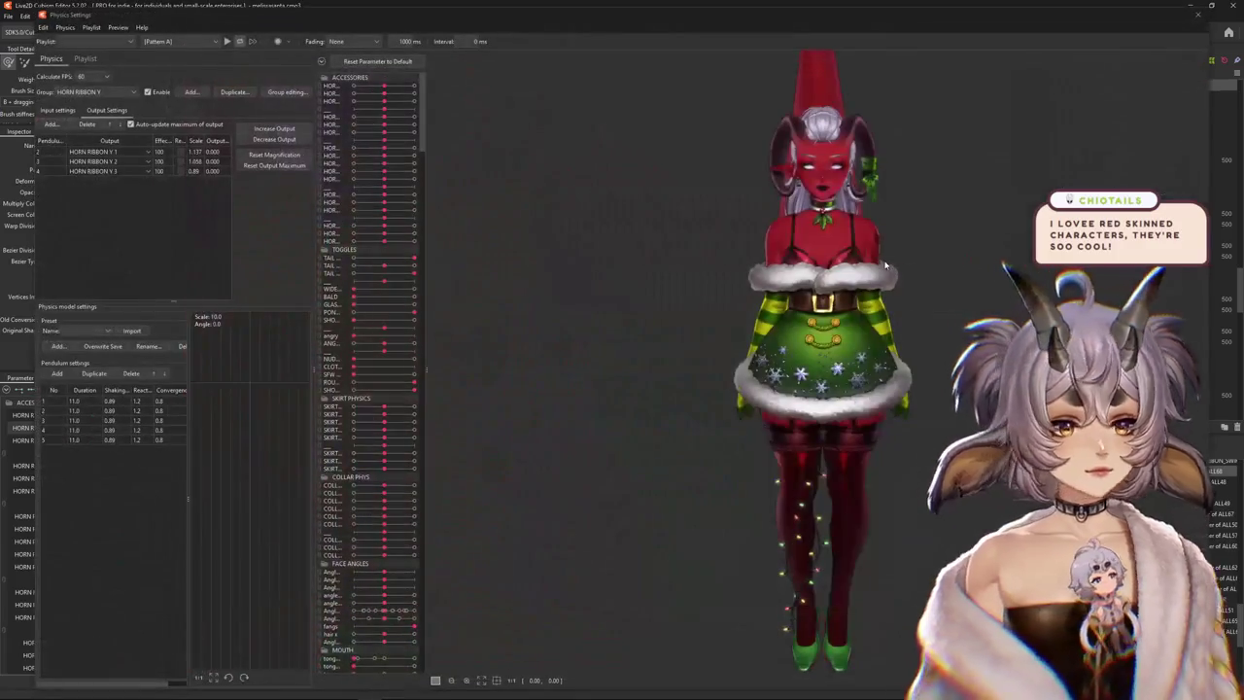
scroll(886, 264, "up", 2)
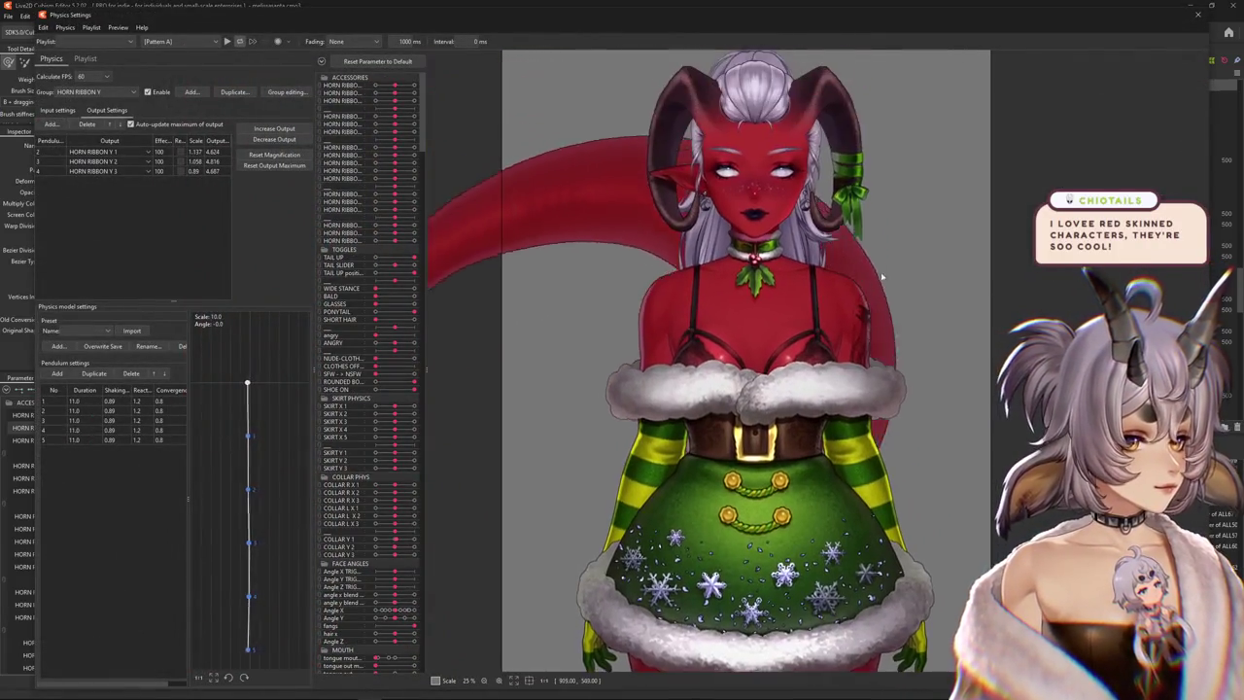
scroll(885, 281, "up", 3)
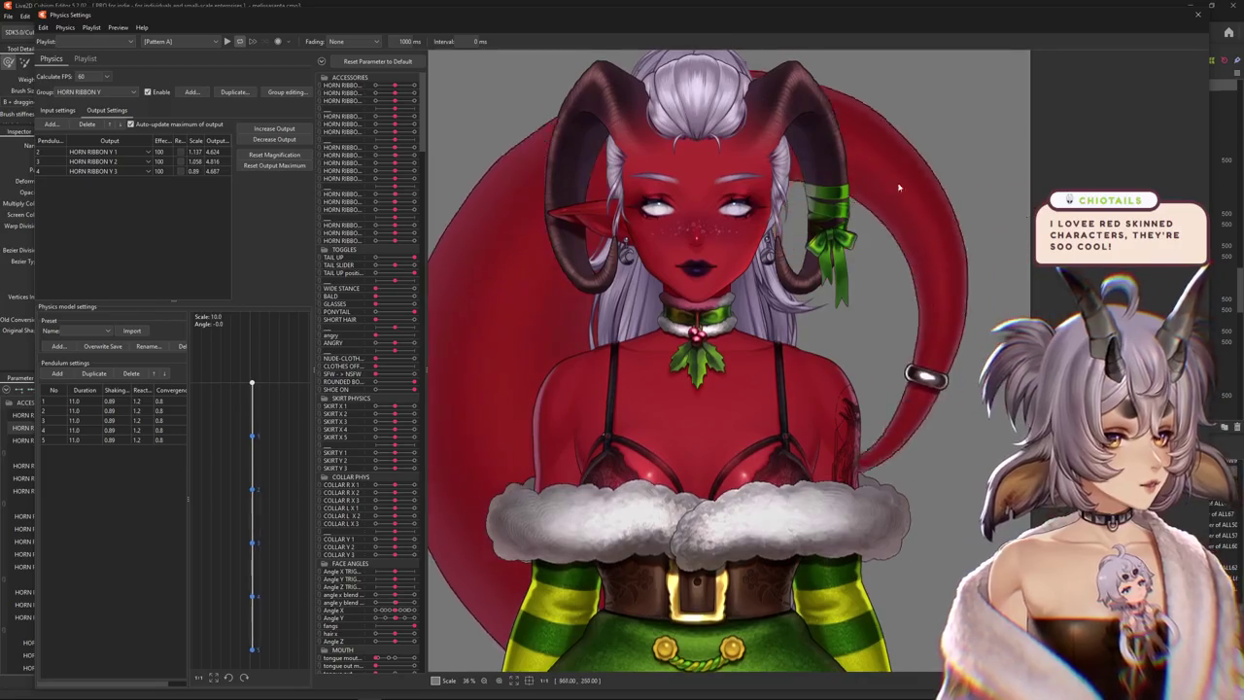
scroll(855, 379, "up", 4)
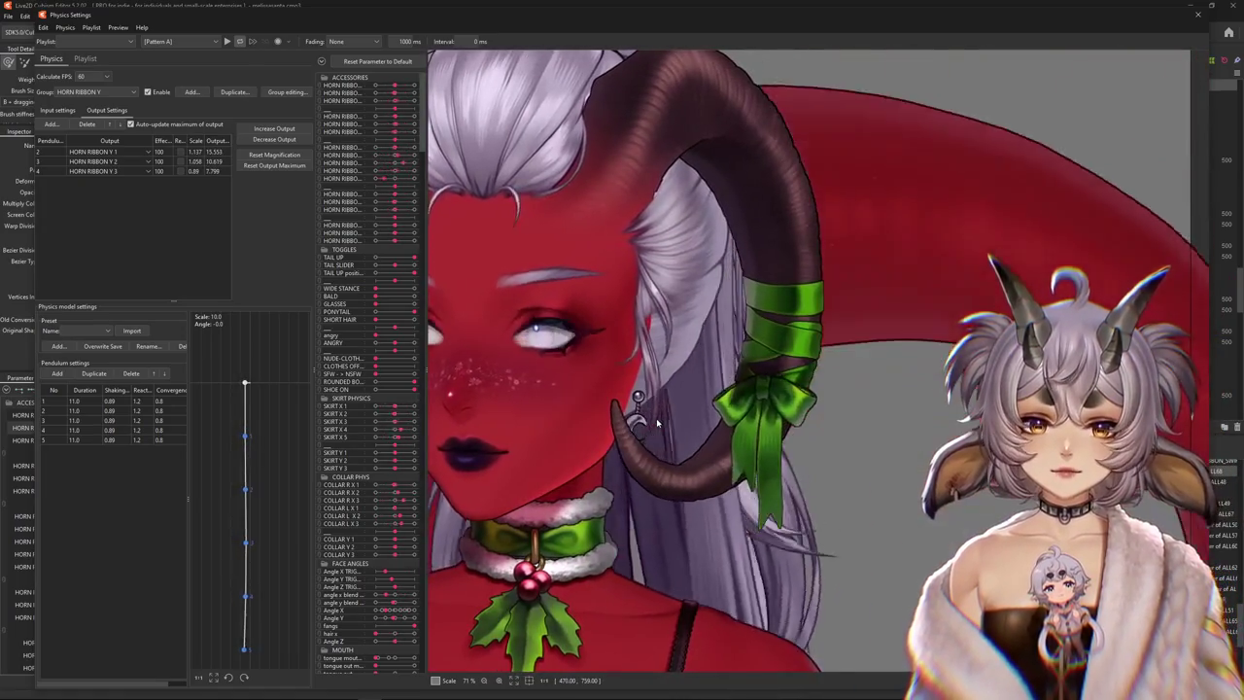
scroll(683, 403, "down", 5)
scroll(903, 386, "up", 2)
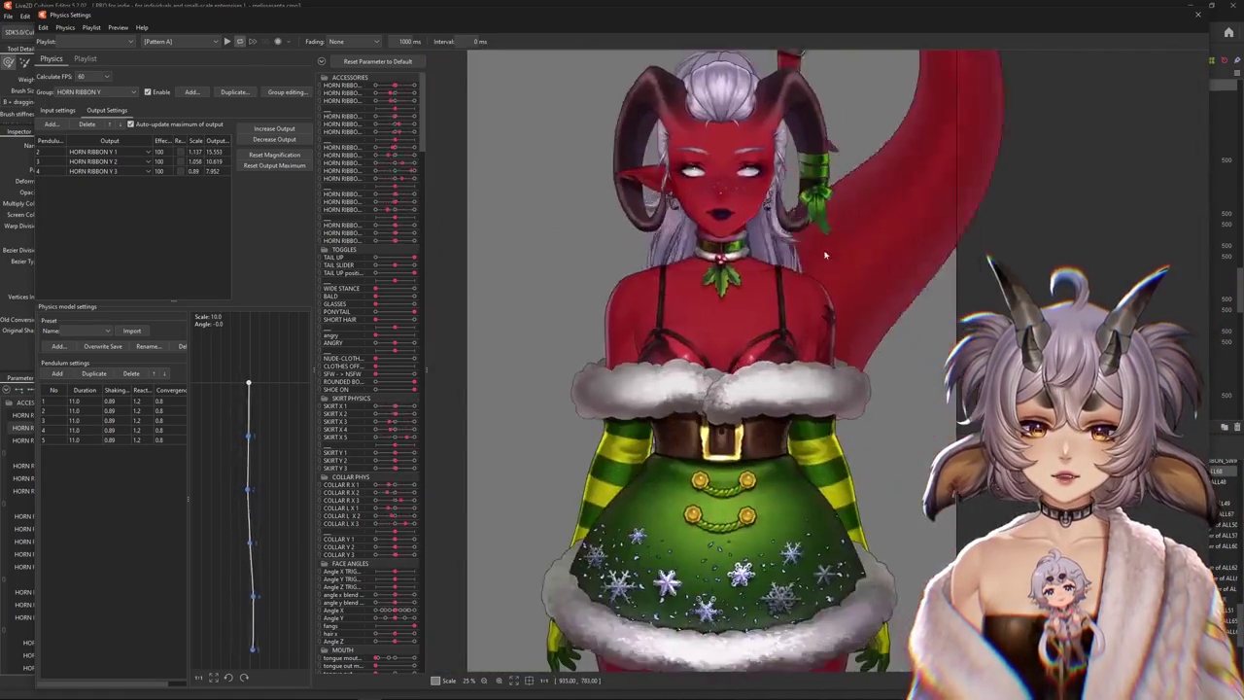
scroll(873, 318, "down", 3)
scroll(781, 338, "up", 3)
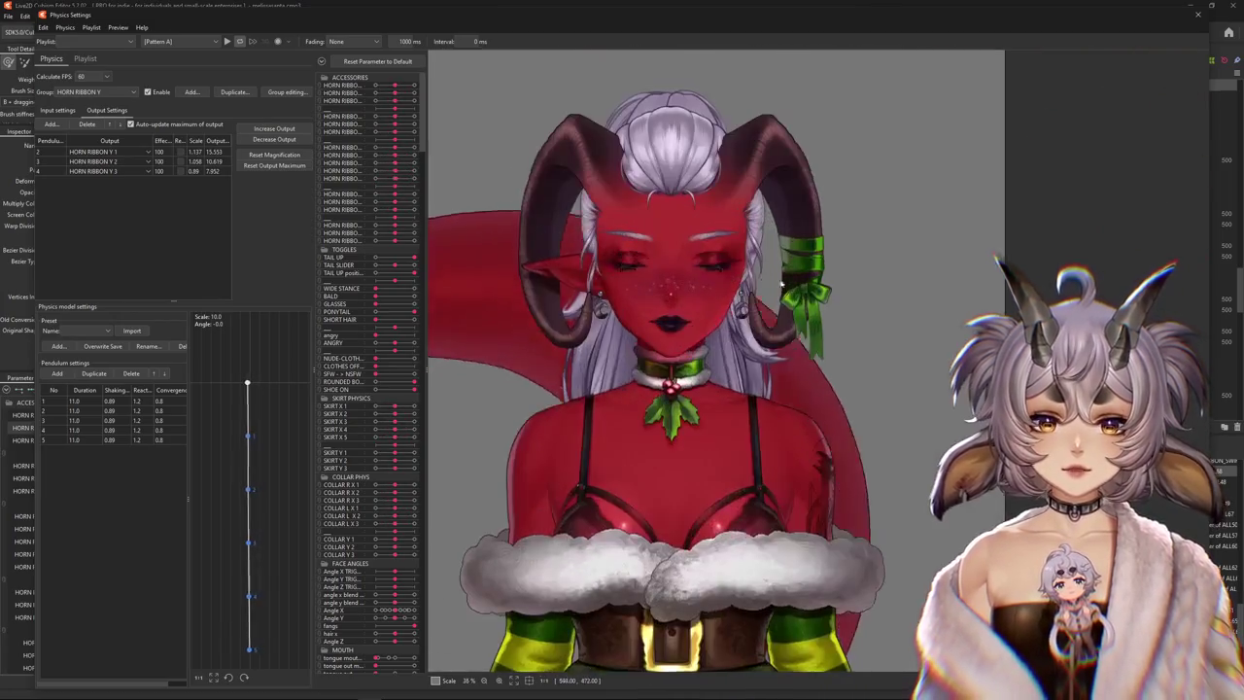
scroll(719, 301, "up", 2)
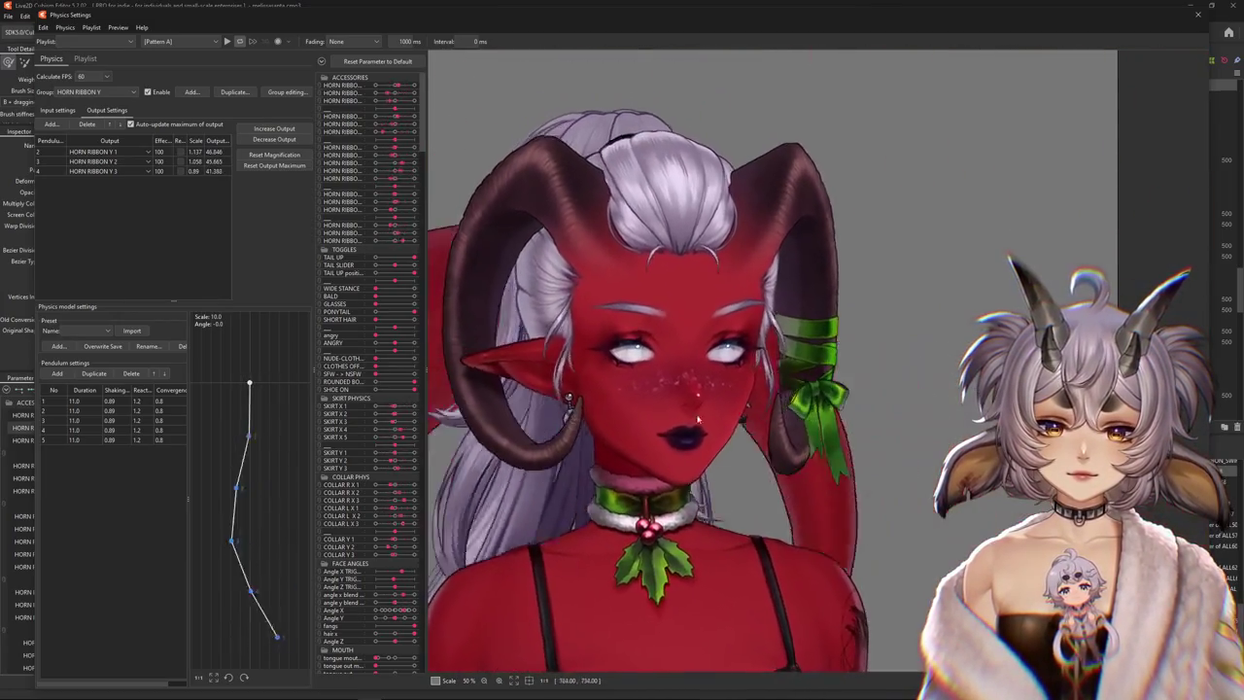
scroll(814, 421, "up", 1)
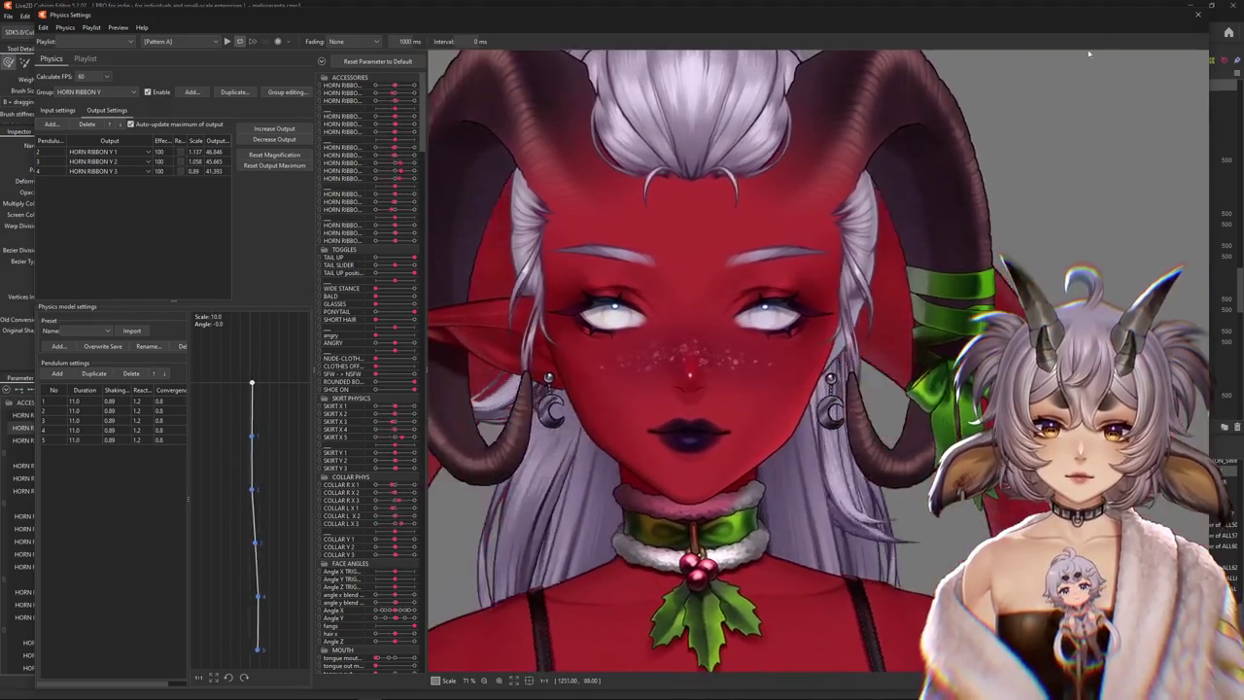
key("Escape")
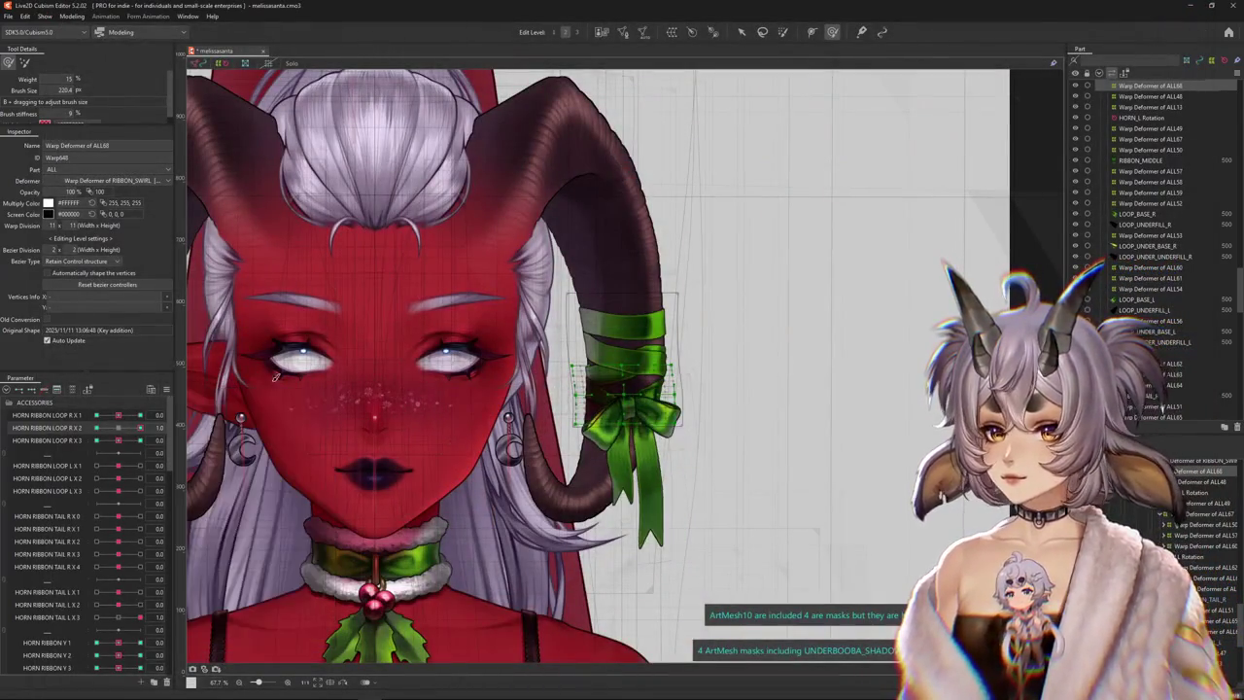
Unhide and select the EAR_TOP_L Copy mesh from the hidden objects under the ribbon
scroll(531, 419, "up", 3)
right_click(583, 534)
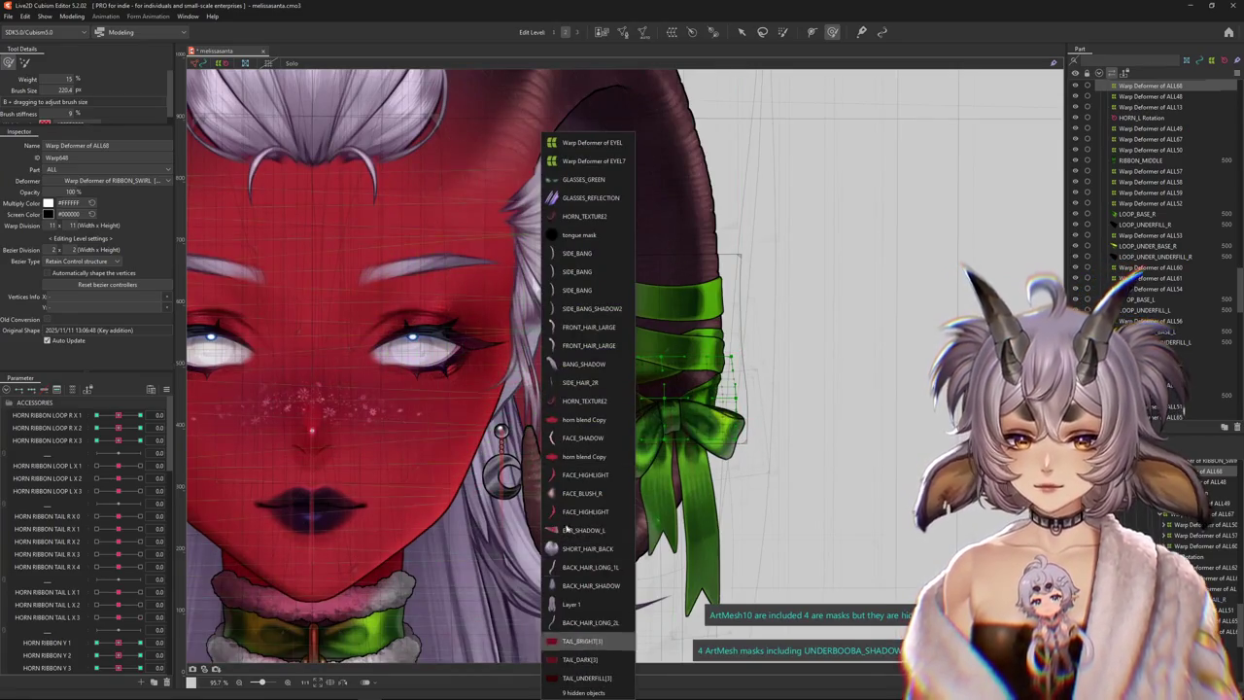
right_click(586, 405)
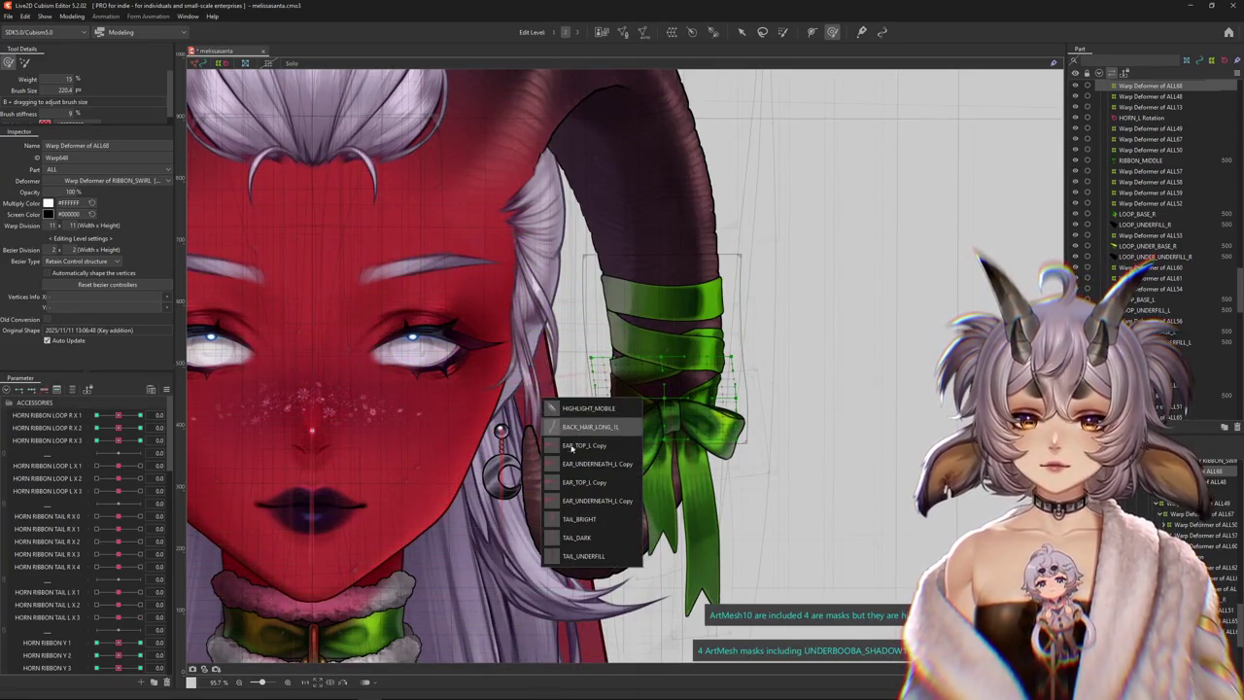
left_click(623, 366)
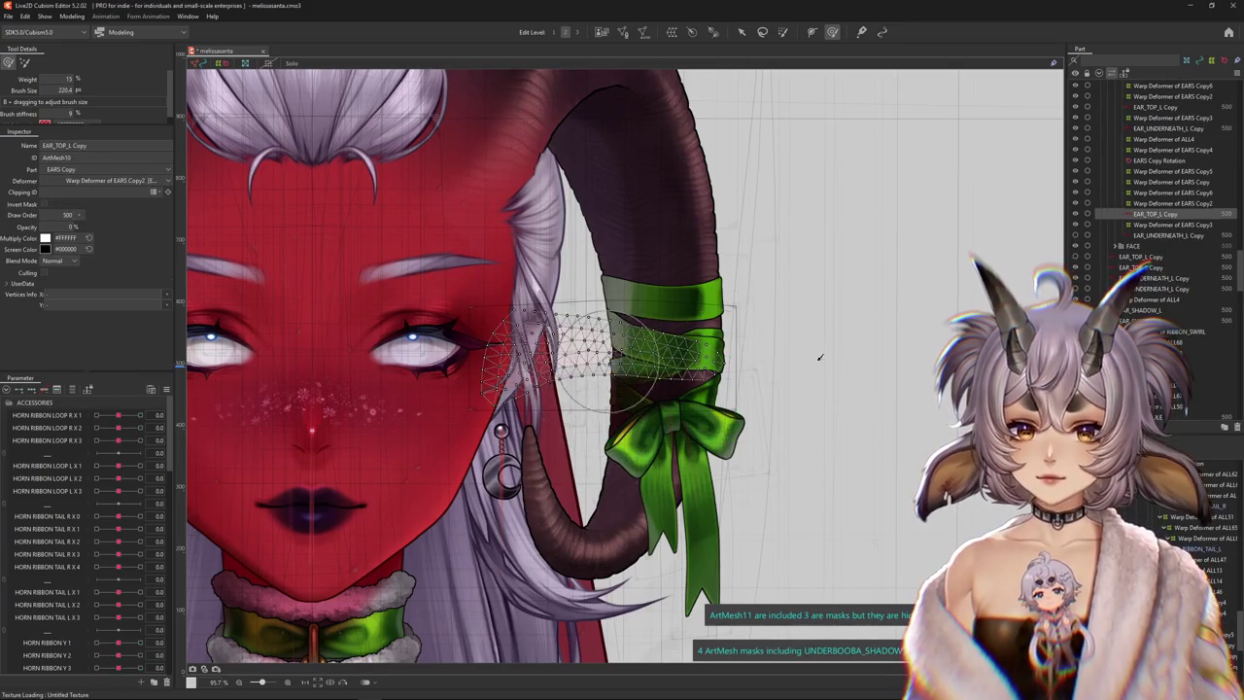
Unhide EAR_UNDERNEATH_L Copy and select another hidden mesh at the ear
right_click(586, 413)
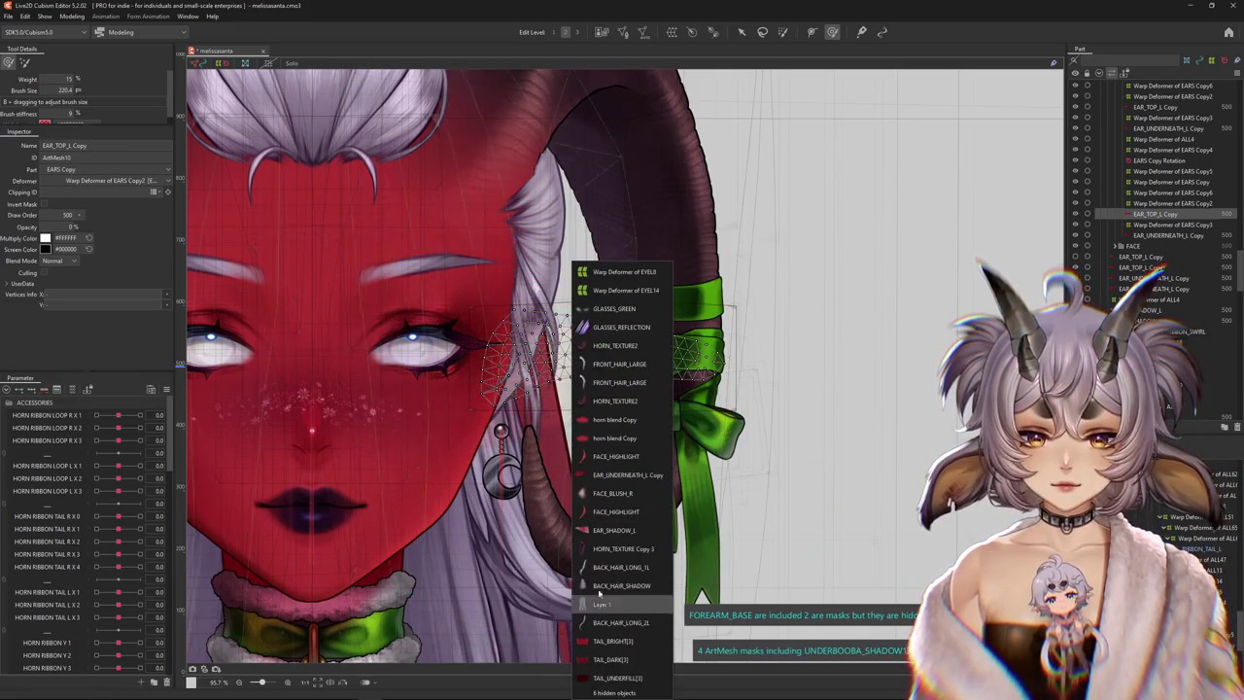
left_click(600, 693)
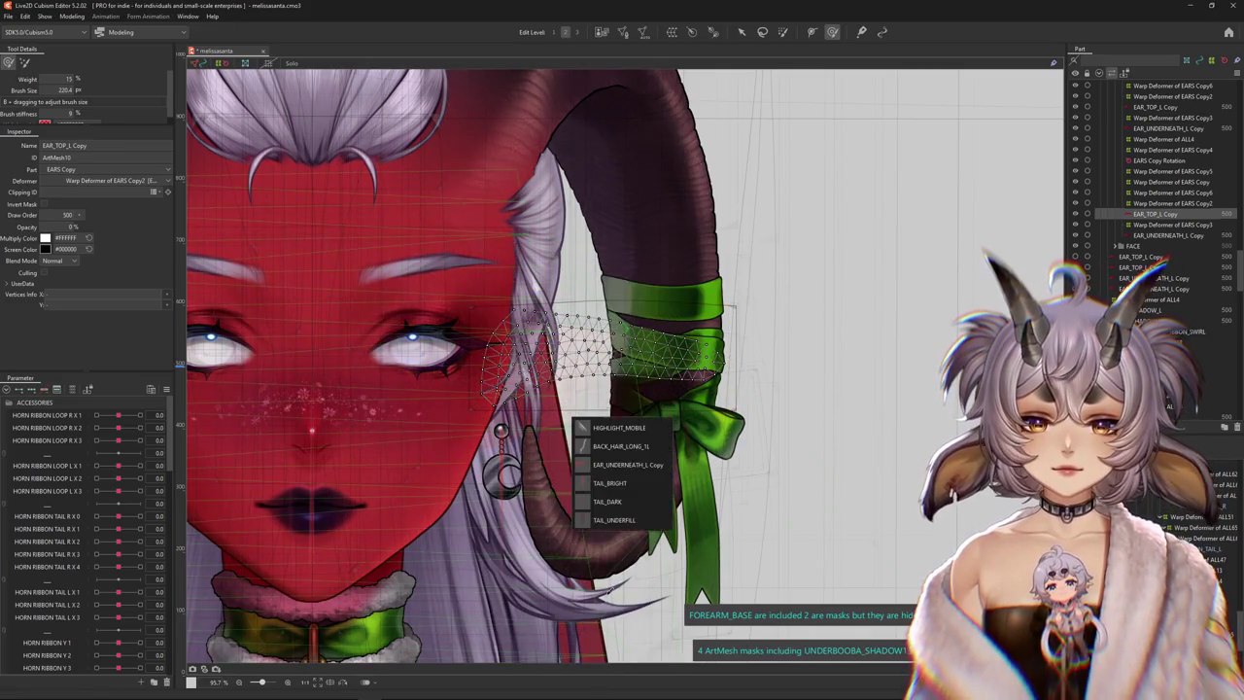
left_click(609, 465)
left_click(624, 365)
right_click(589, 348)
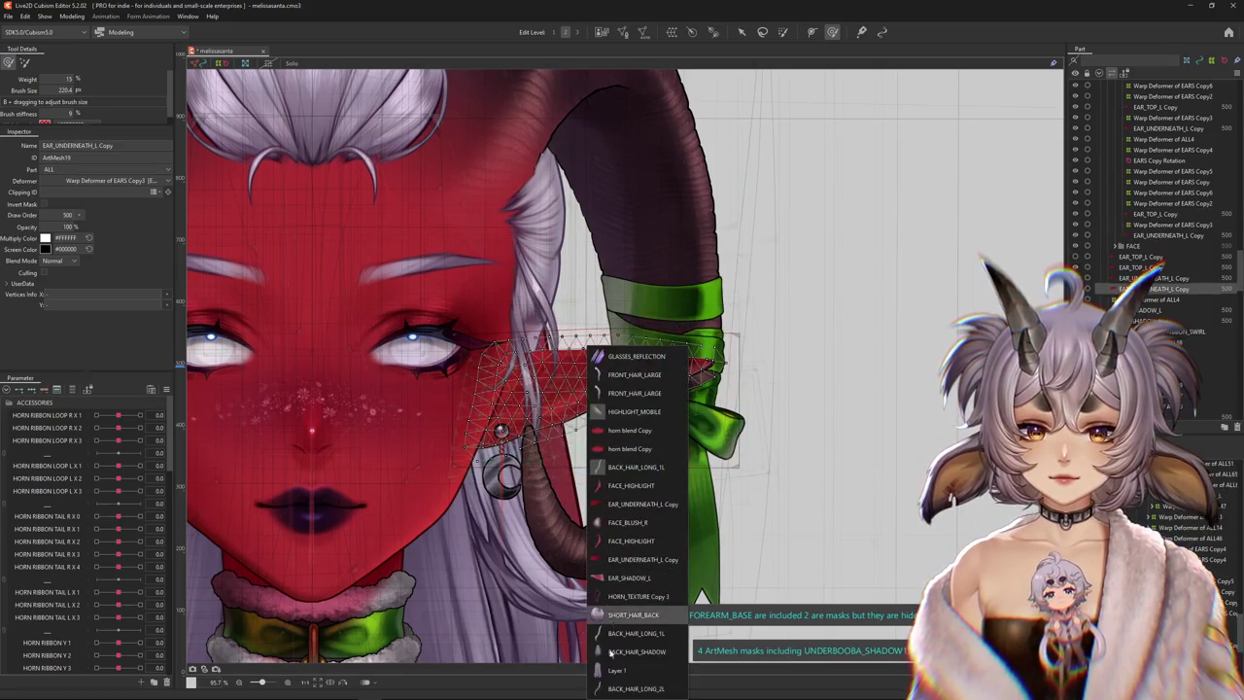
right_click(589, 361)
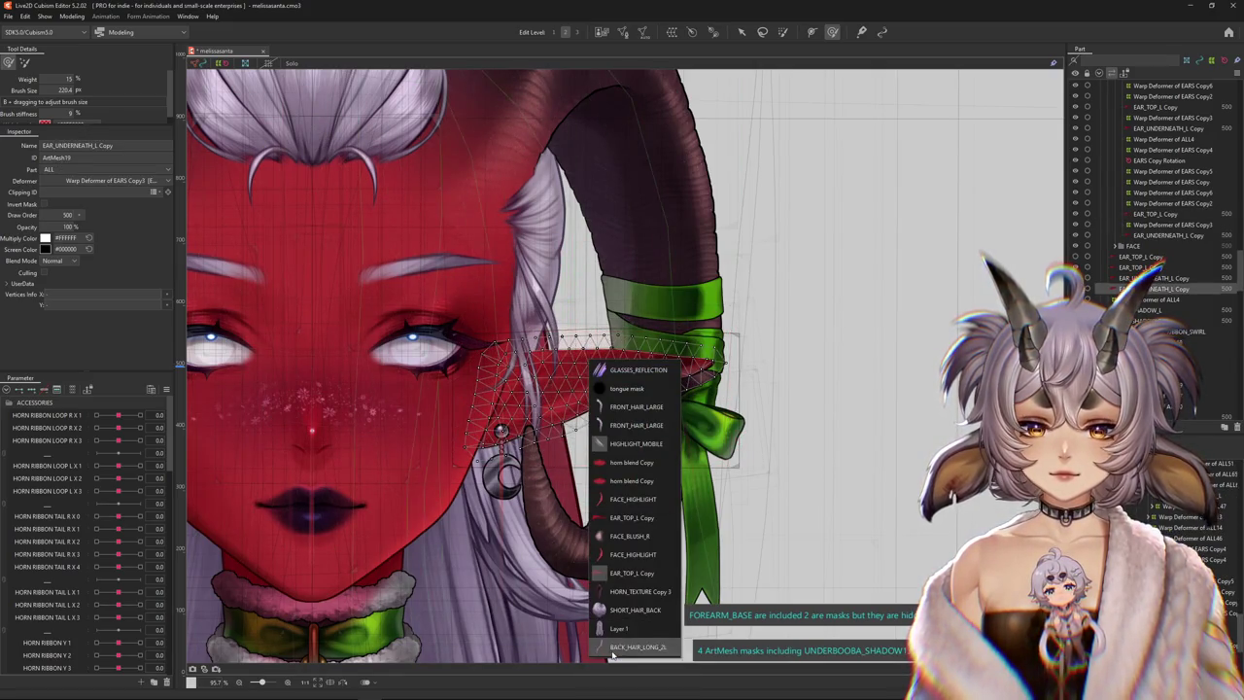
left_click(615, 573)
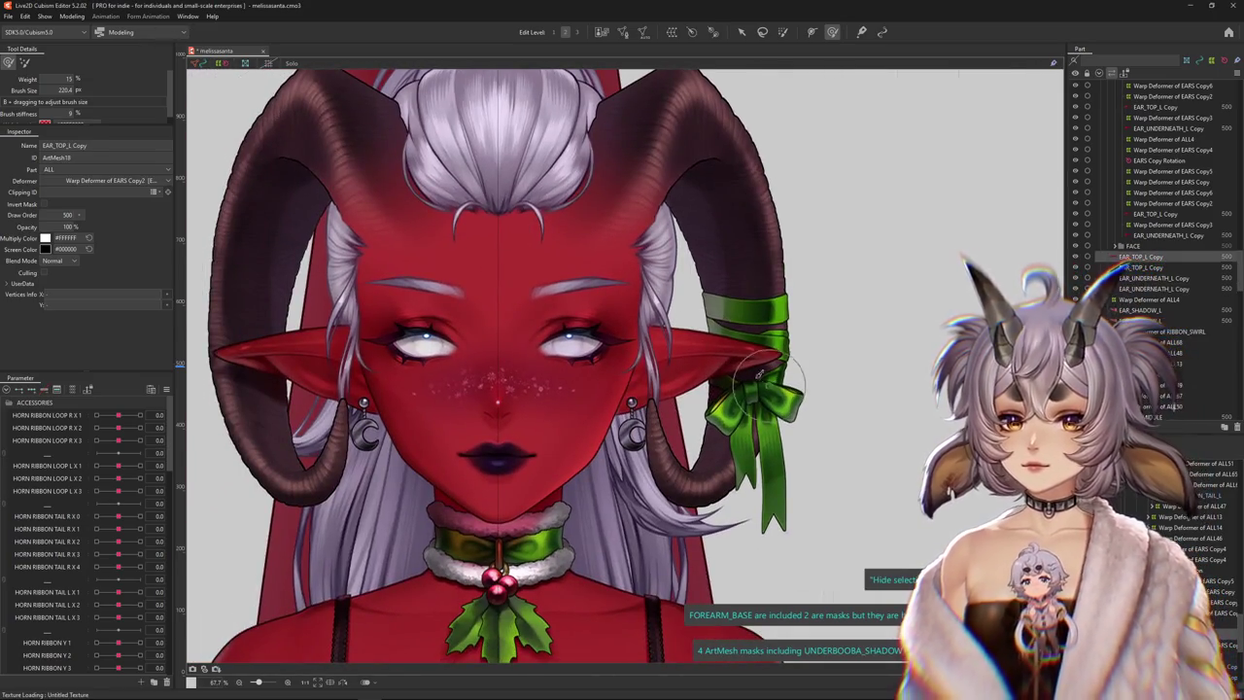
Set HORN RIBBON LOOP R X 1 to -1.0
scroll(760, 372, "up", 5)
right_click(702, 430)
left_click(116, 514)
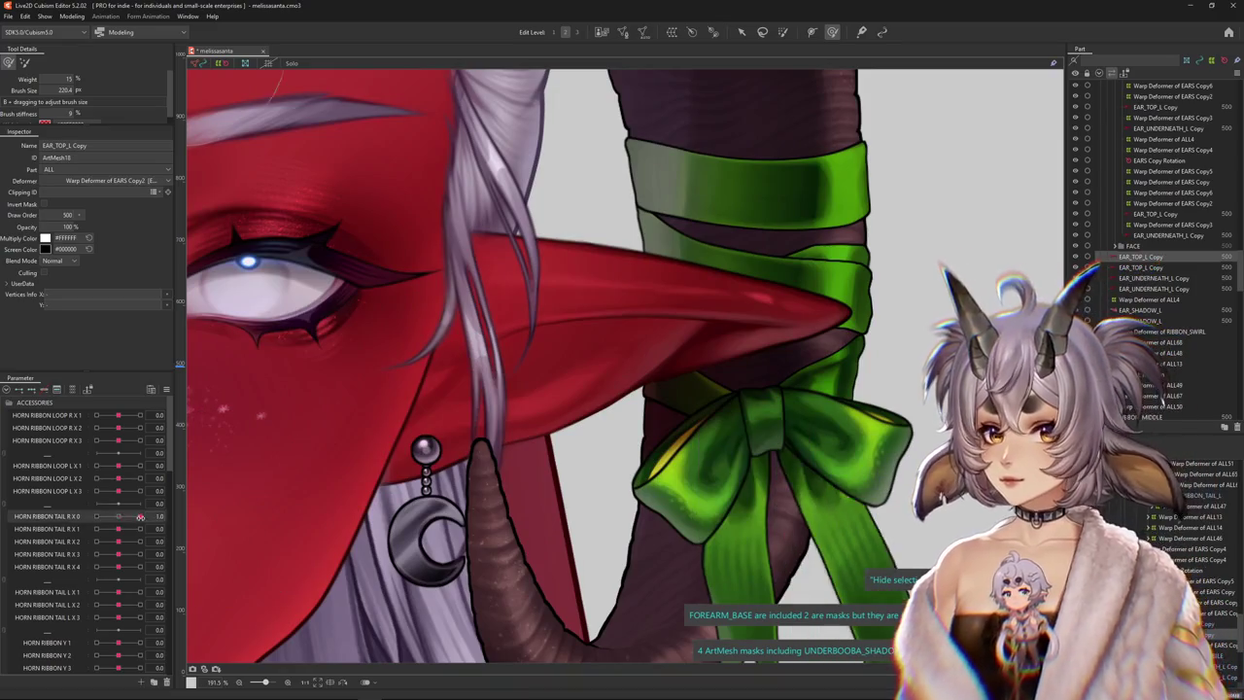
left_click_drag(118, 416, 84, 420)
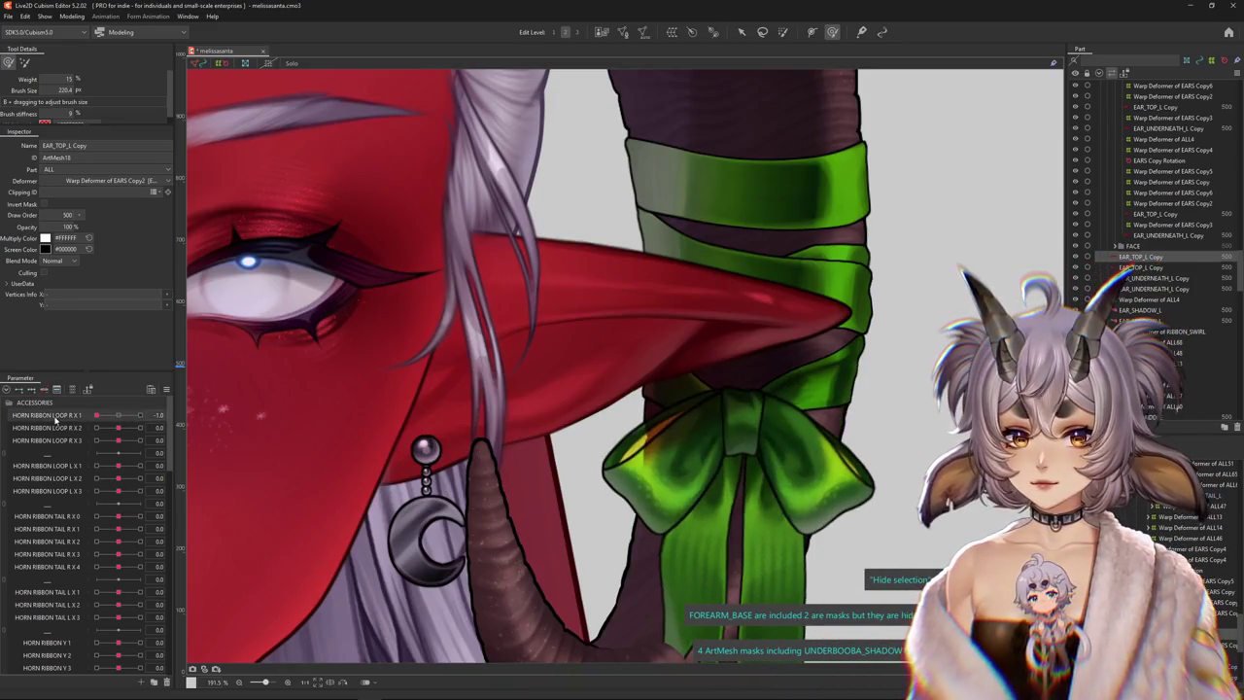
Select the LOOP_UNDERFILL_L mesh, then the EAR_SHADOW_L mesh under the bow
right_click(658, 430)
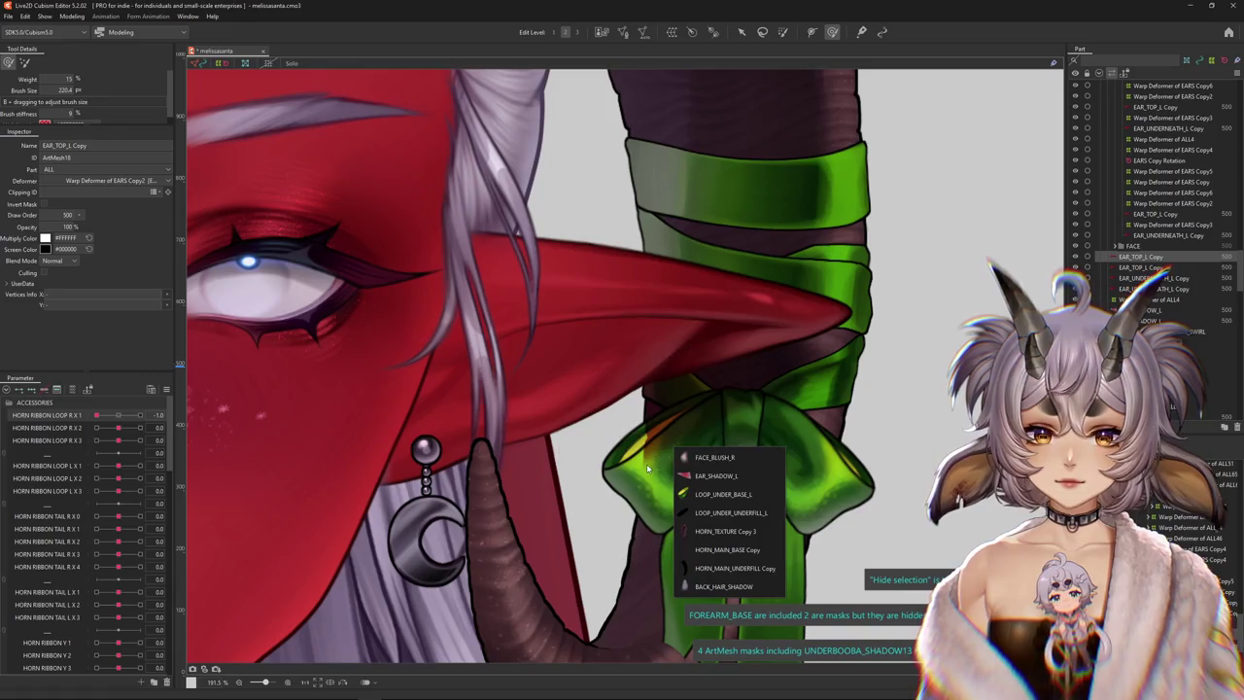
right_click(647, 470)
left_click(686, 546)
right_click(627, 457)
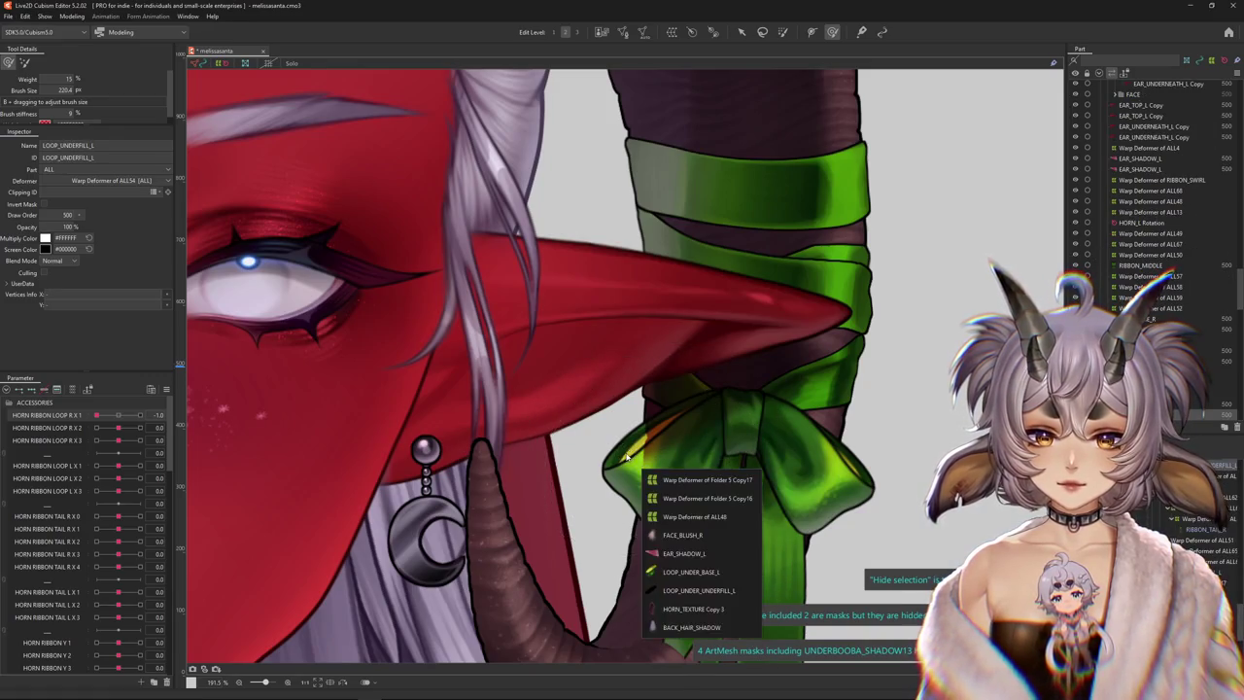
left_click(665, 571)
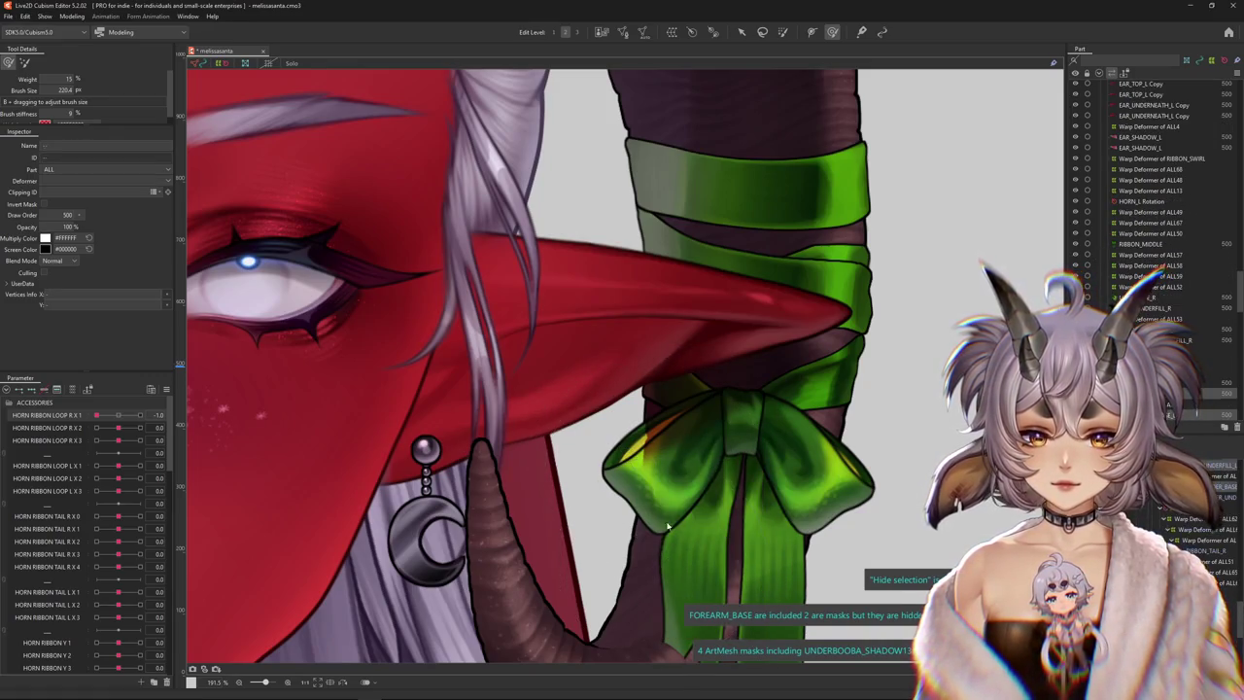
right_click(662, 436)
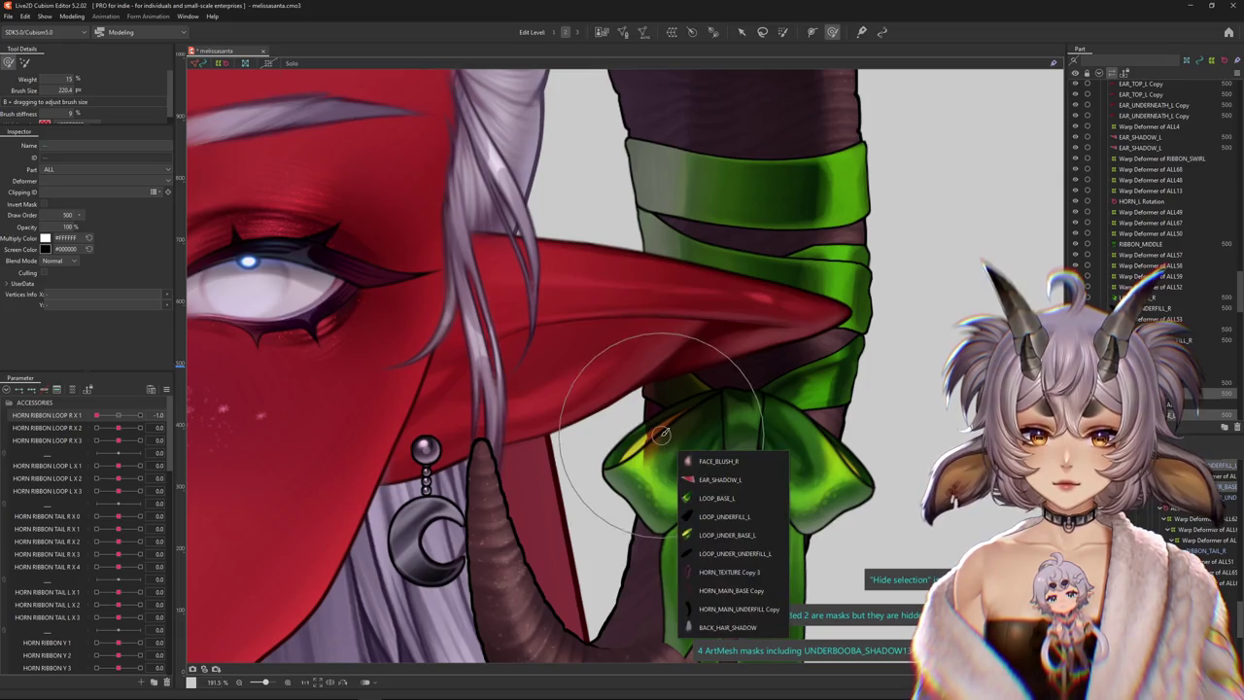
left_click(715, 479)
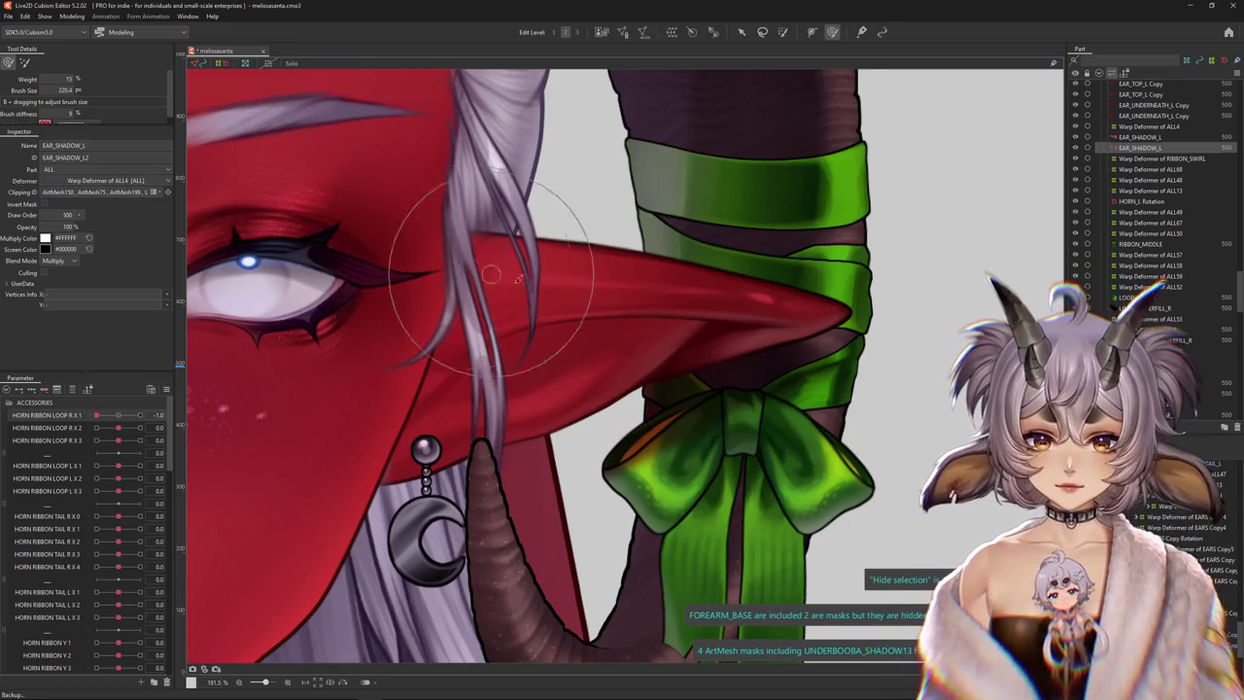
Open the Physics Settings preview from the Modeling menu
scroll(518, 279, "down", 3)
left_click(64, 15)
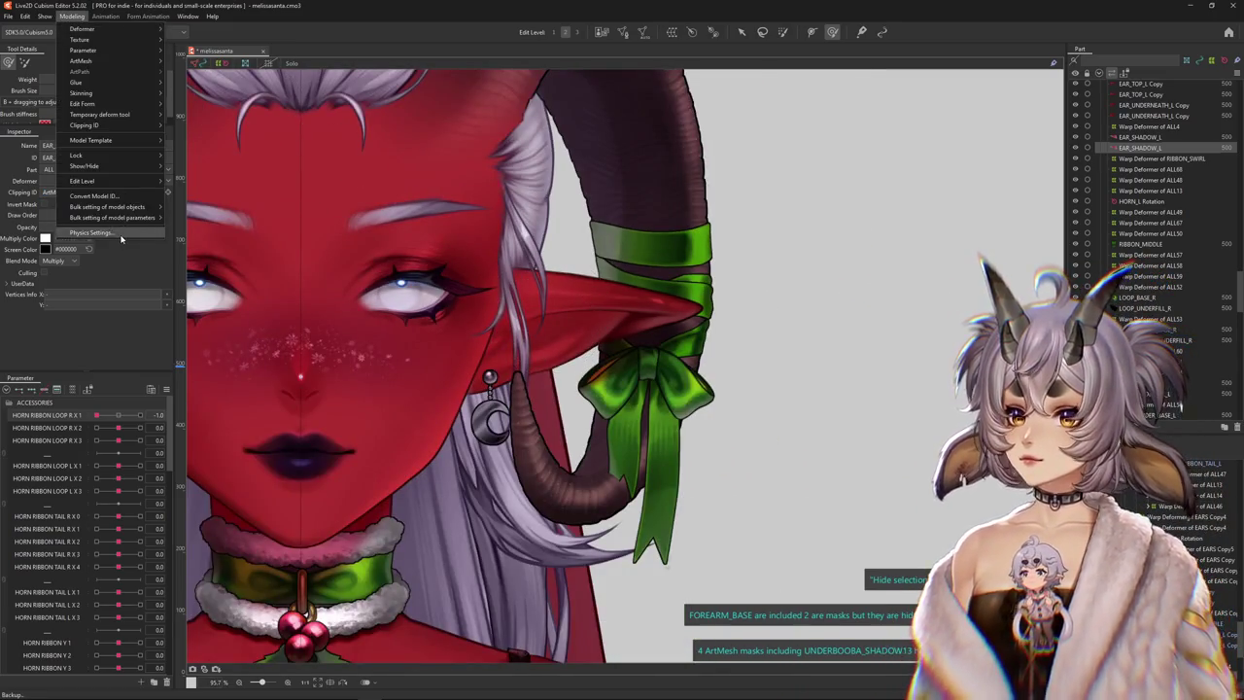
key("Return")
scroll(837, 209, "up", 5)
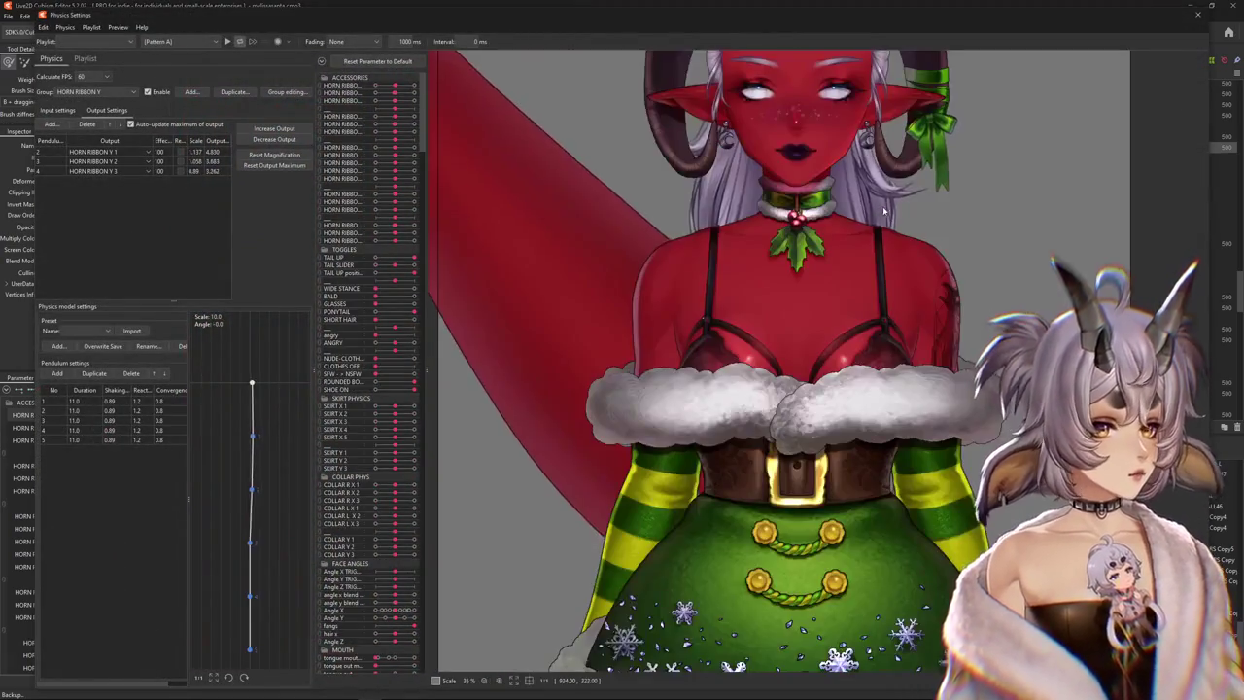
Resize the Physics Settings panels to widen the preview area
scroll(636, 346, "up", 3)
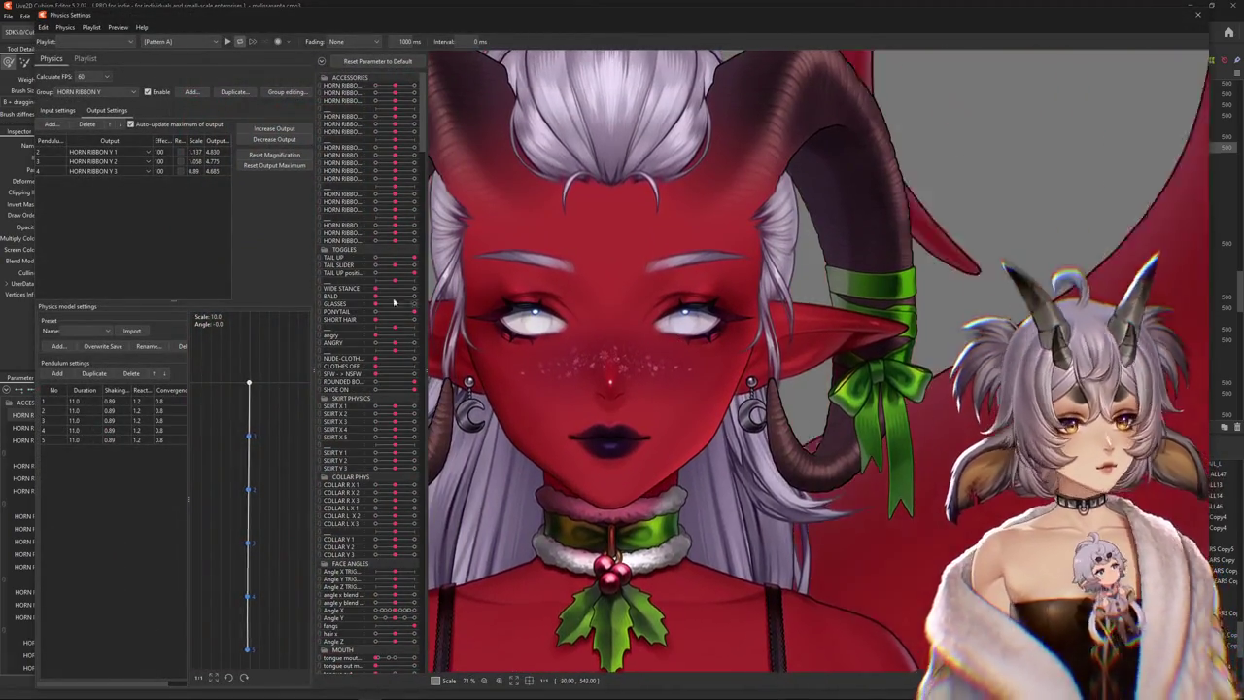
left_click_drag(311, 255, 280, 263)
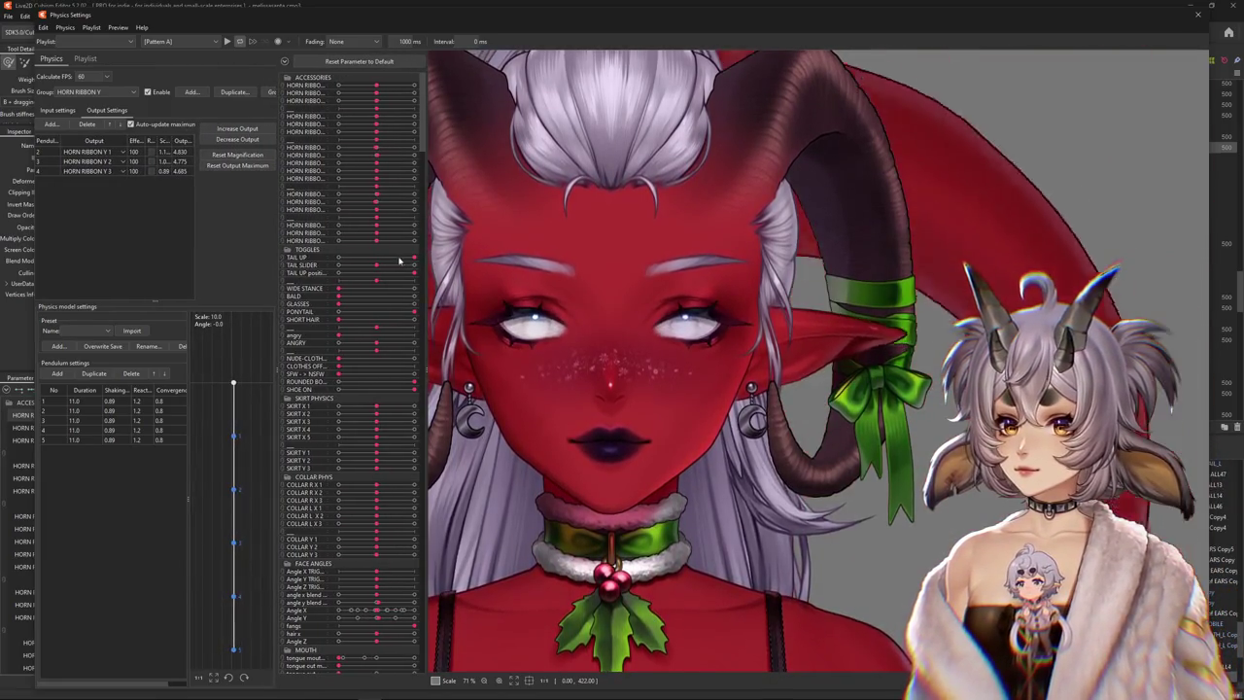
left_click_drag(424, 259, 401, 260)
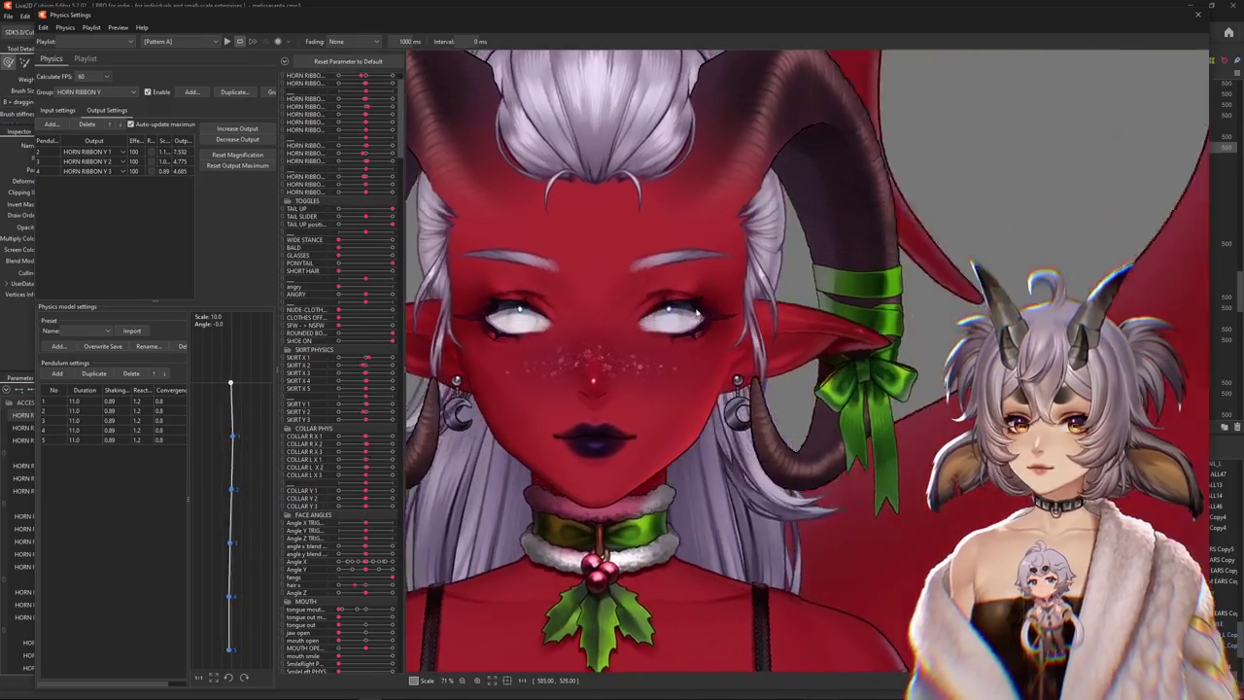
left_click_drag(602, 321, 555, 389)
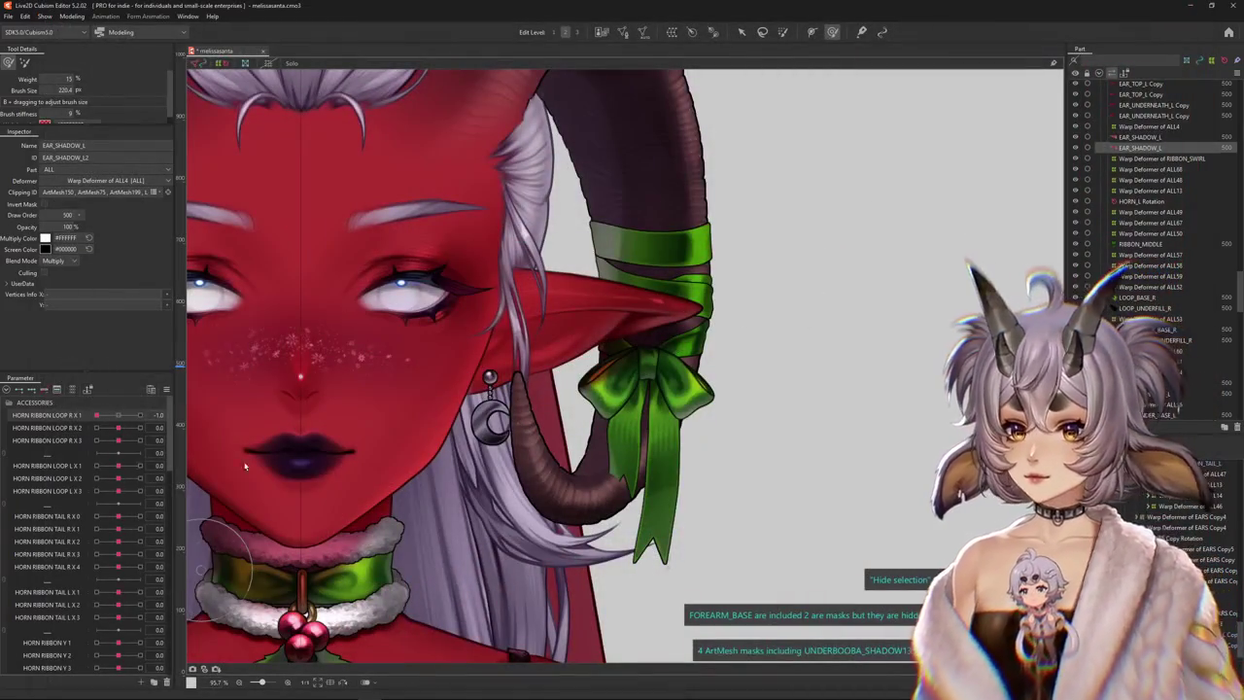
Reset HORN RIBBON LOOP R X 1 and select the RIBBON_MIDDLE mesh's deformer
left_click(117, 415)
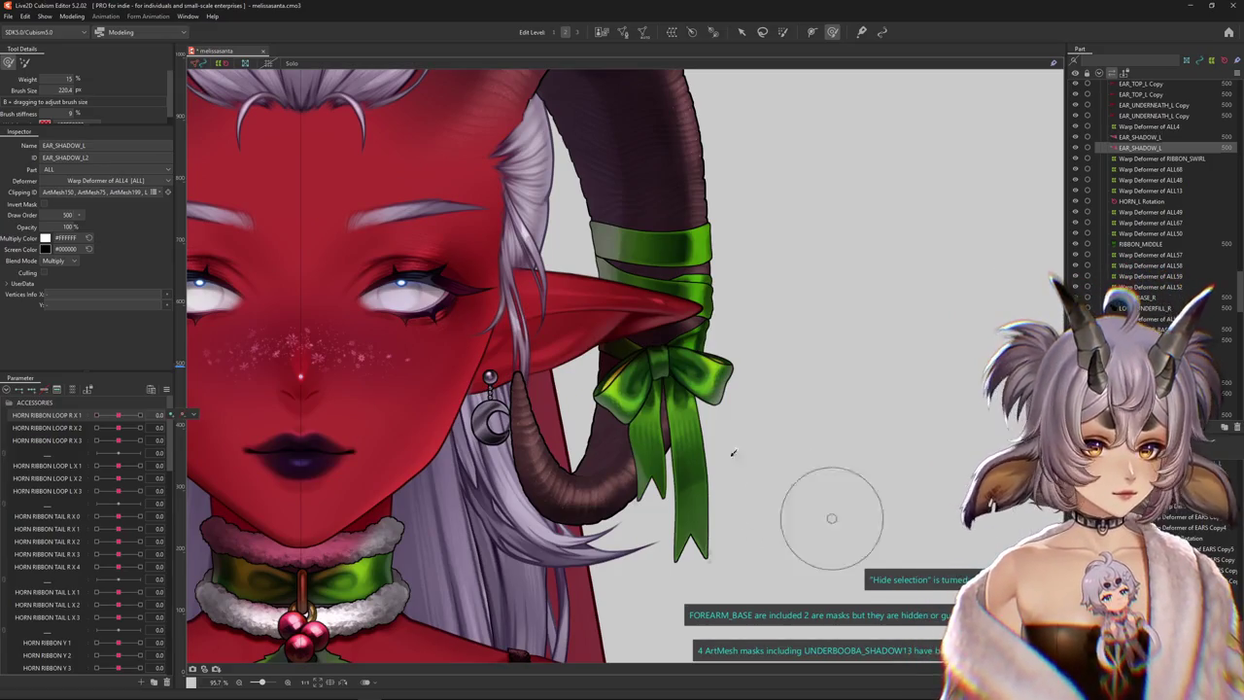
right_click(671, 375)
left_click(712, 440)
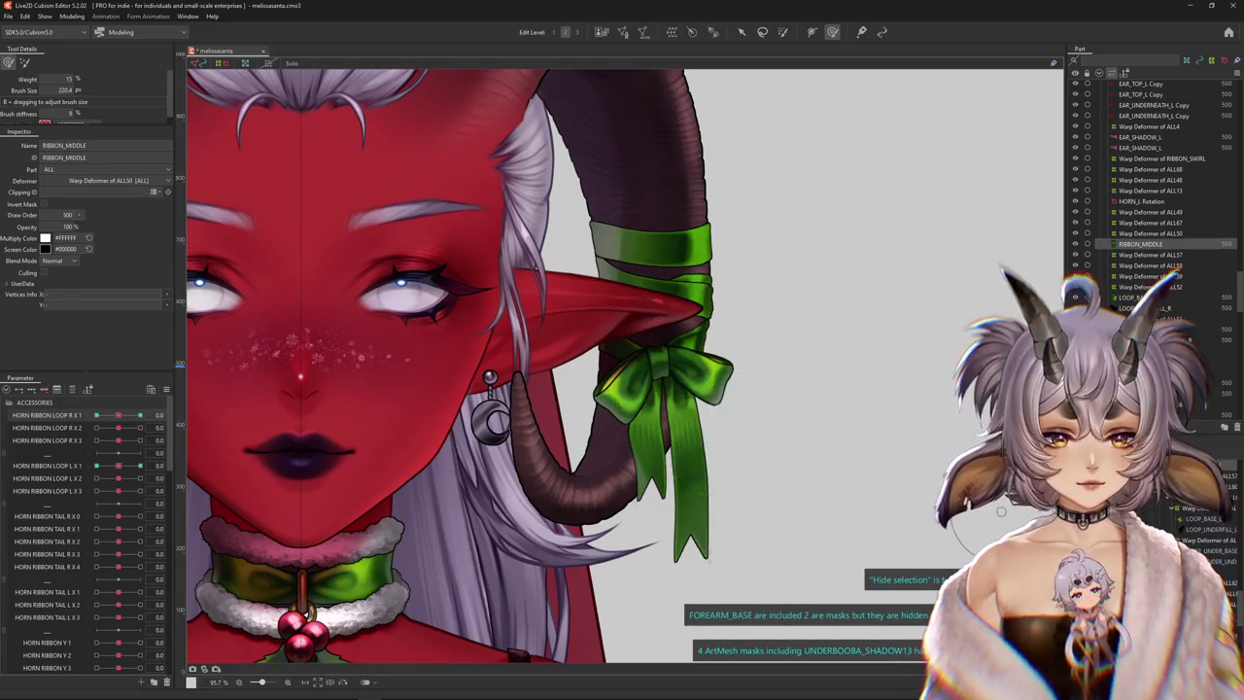
left_click(1149, 212)
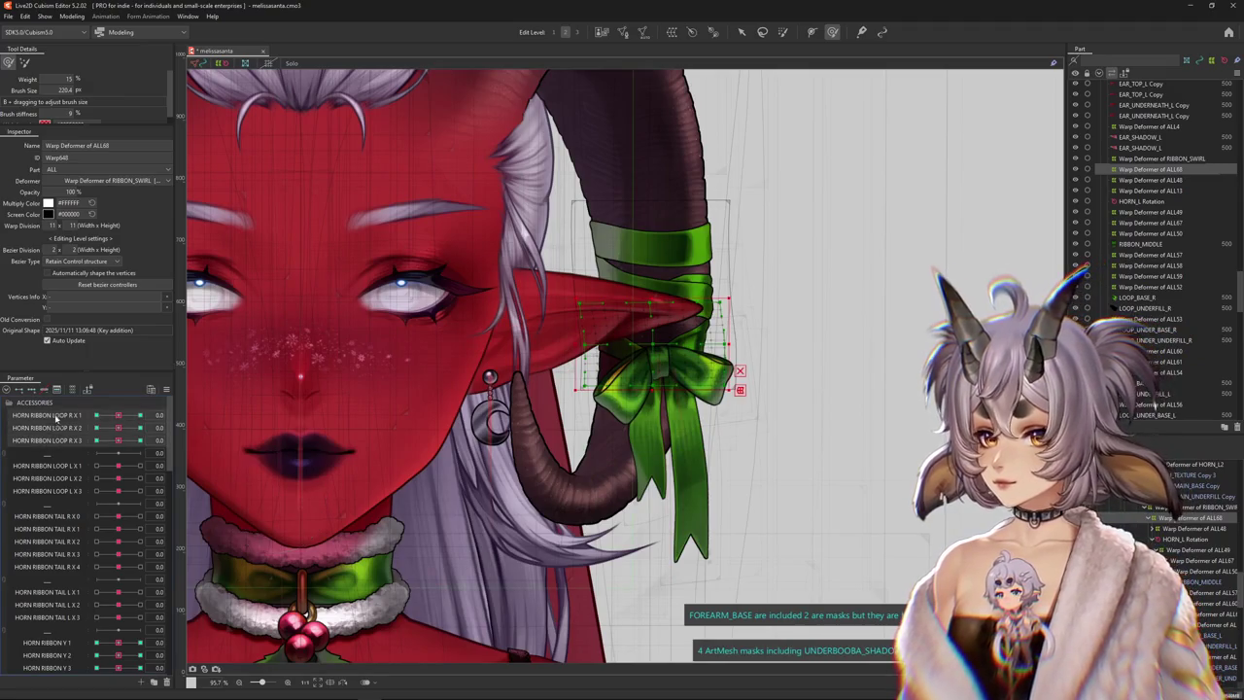
Start a new parameter HORN RIBBON ALL X 1 ranging -1 to 1
scroll(53, 466, "down", 2)
scroll(65, 500, "down", 2)
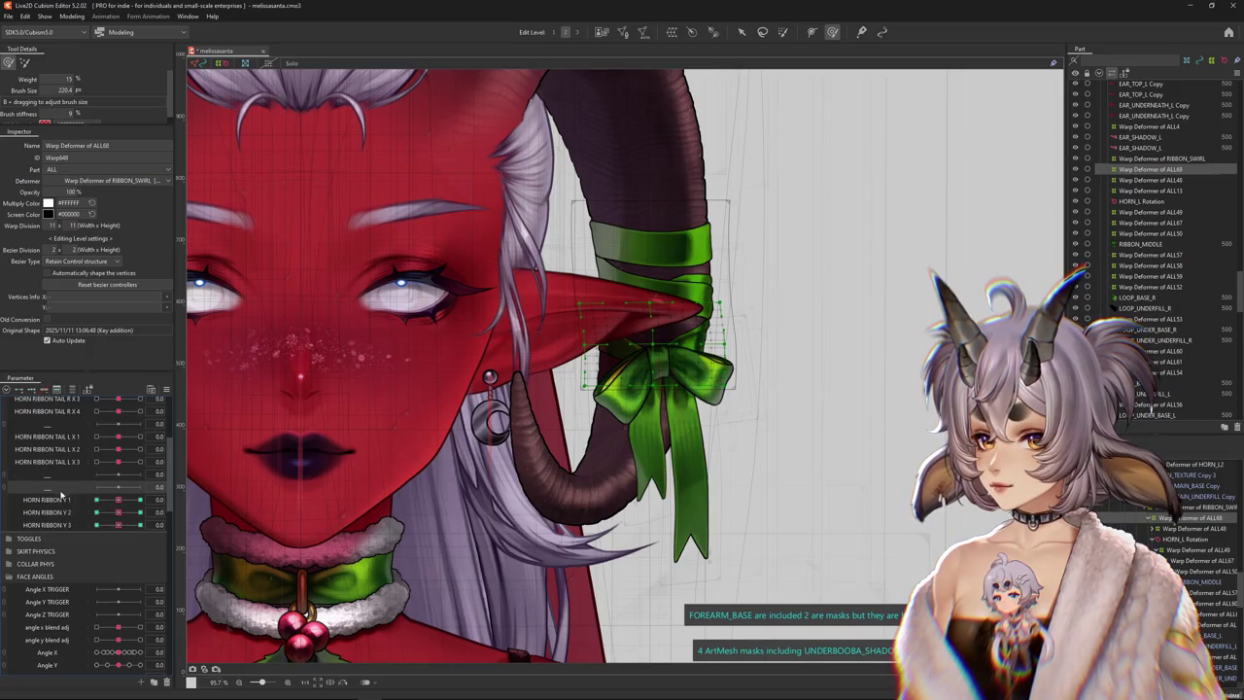
left_click(137, 681)
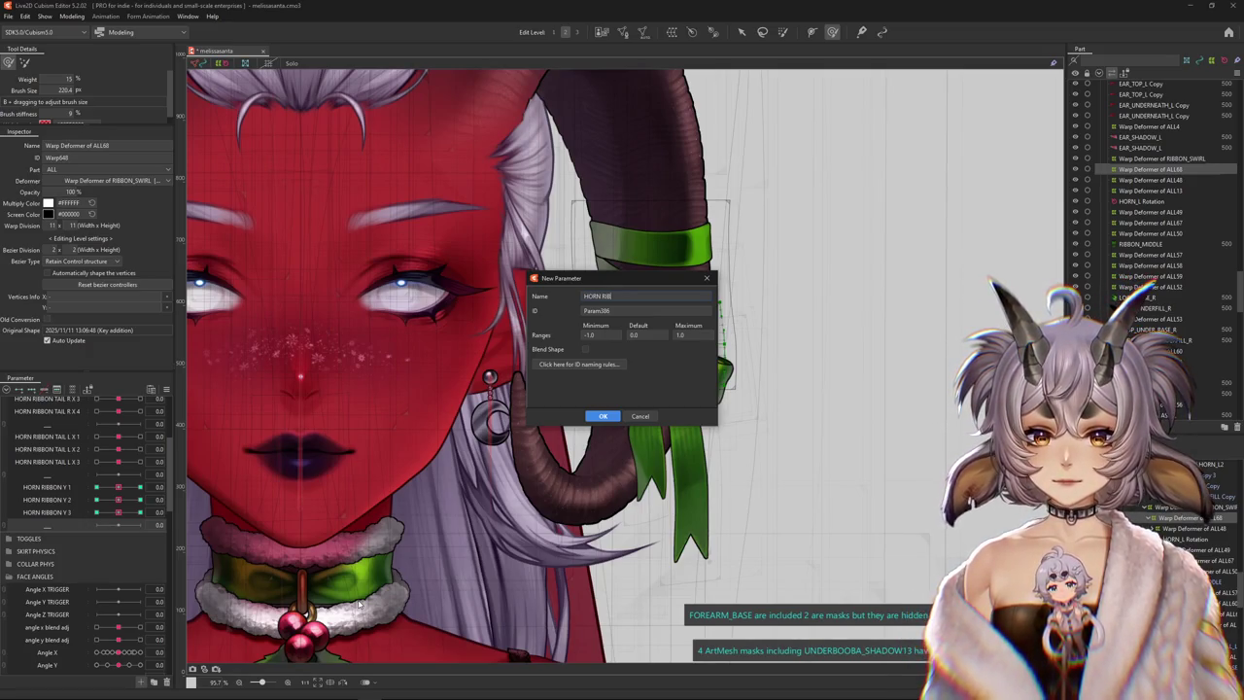
type("HORN RIBBON ALL X 1")
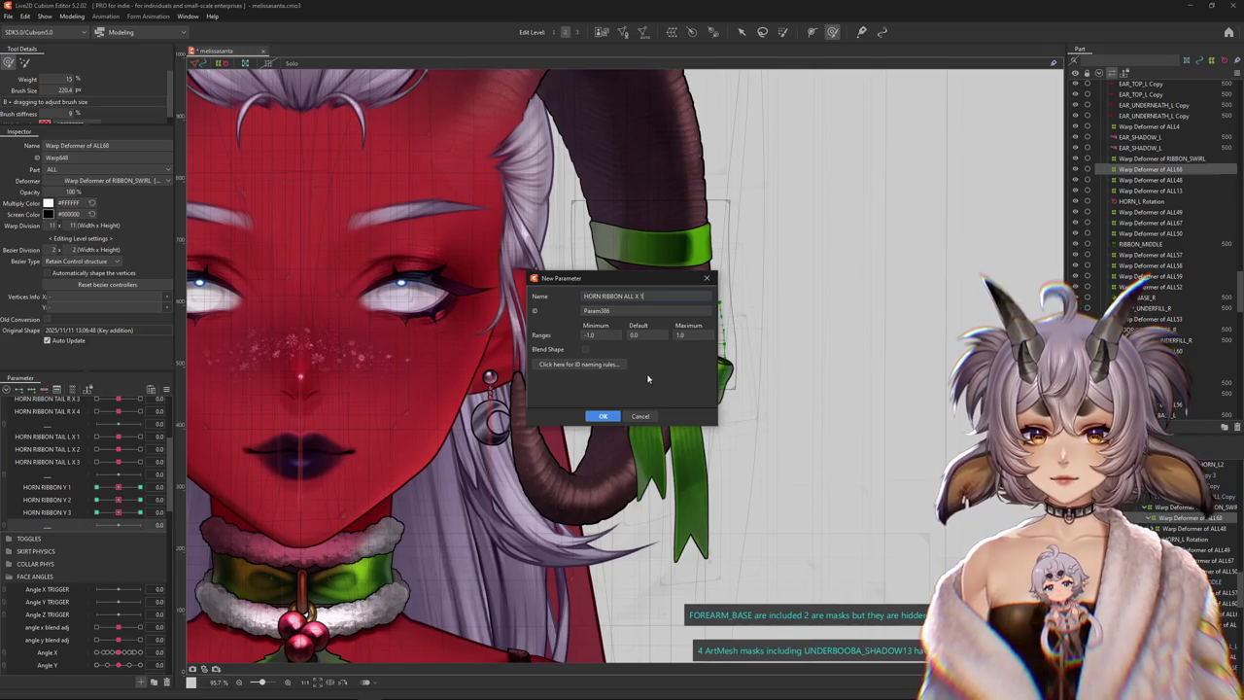
Create HORN RIBBON ALL X 1 and replicate it into HORN RIBBON ALL X 2 and X 3
left_click(599, 416)
right_click(66, 541)
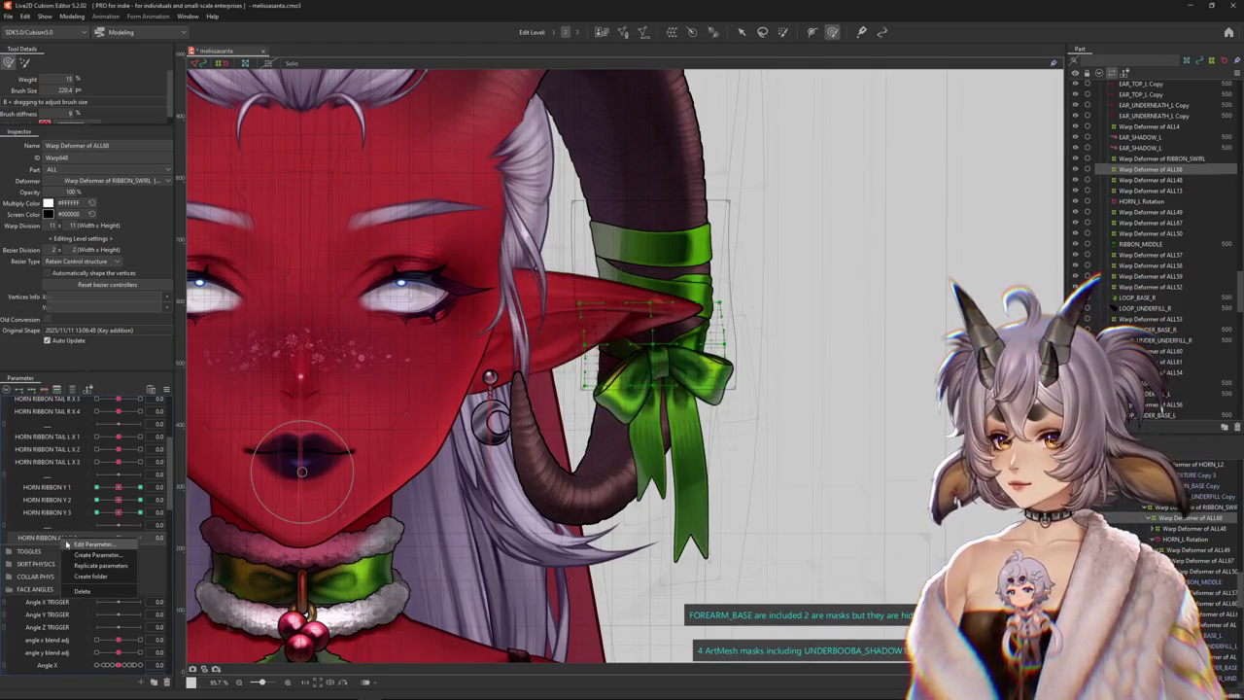
left_click(72, 553)
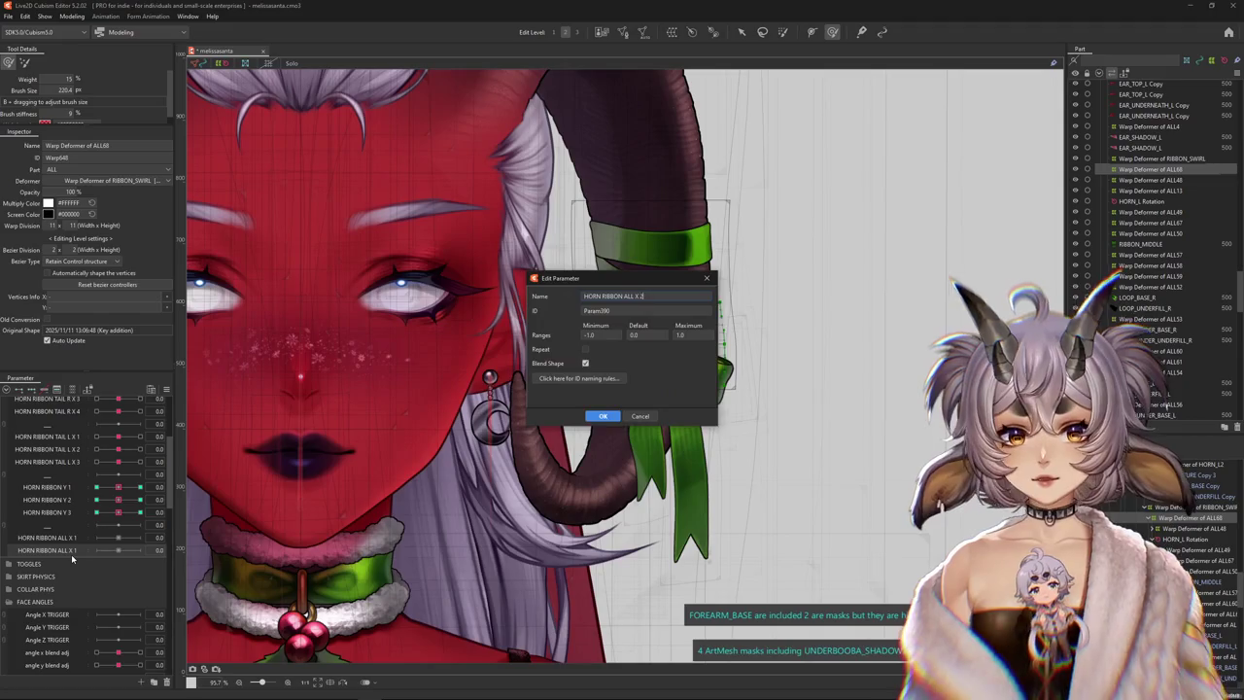
key("Return")
right_click(71, 554)
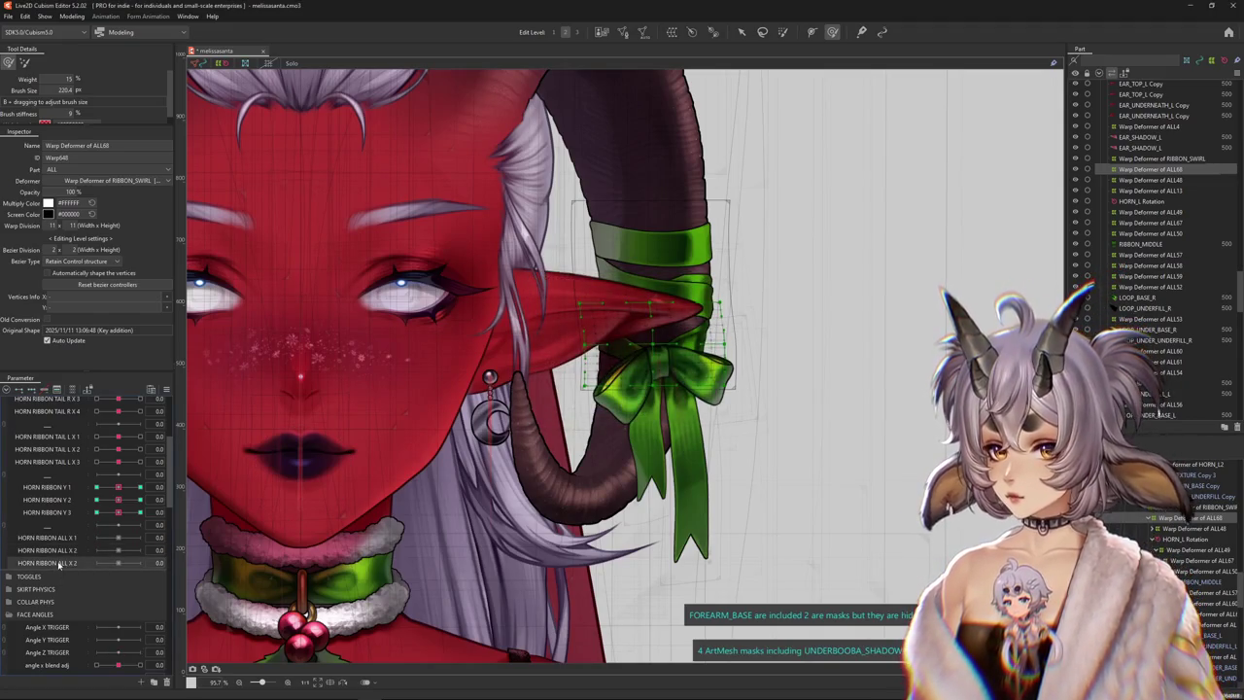
left_click(89, 567)
key("Return")
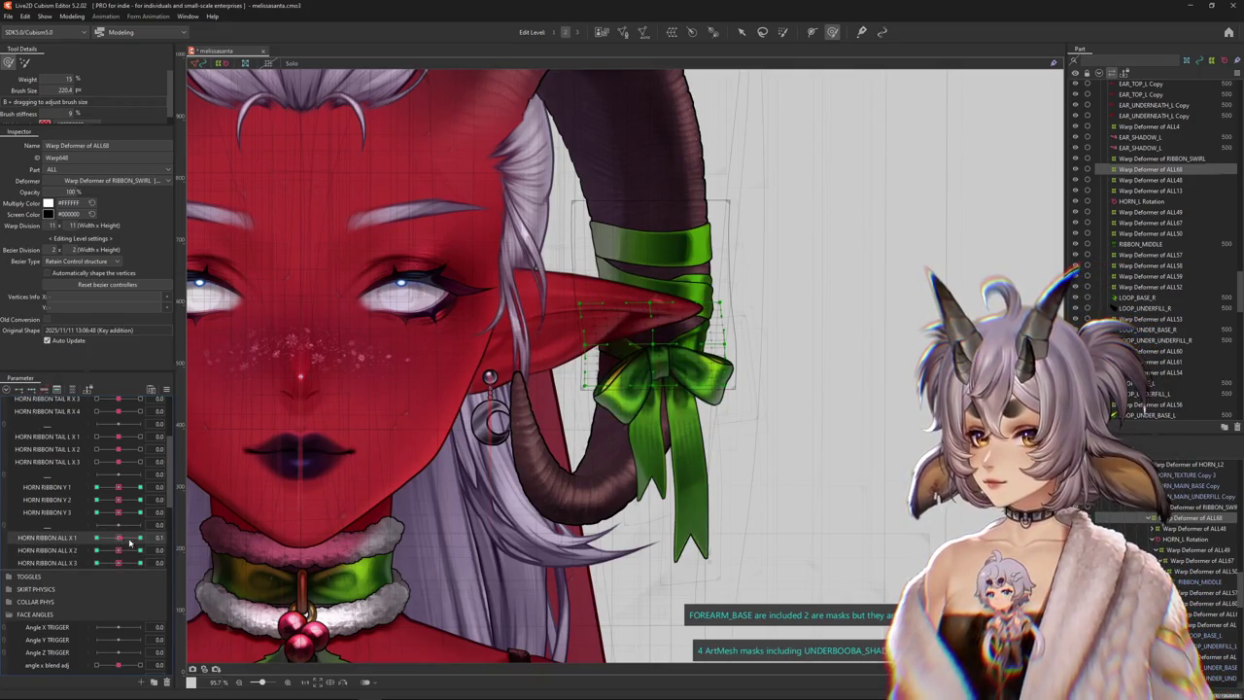
Deform the horn bow right and left, setting HORN RIBBON ALL X 1 to its maximum
scroll(675, 334, "up", 2)
left_click_drag(651, 364, 668, 363)
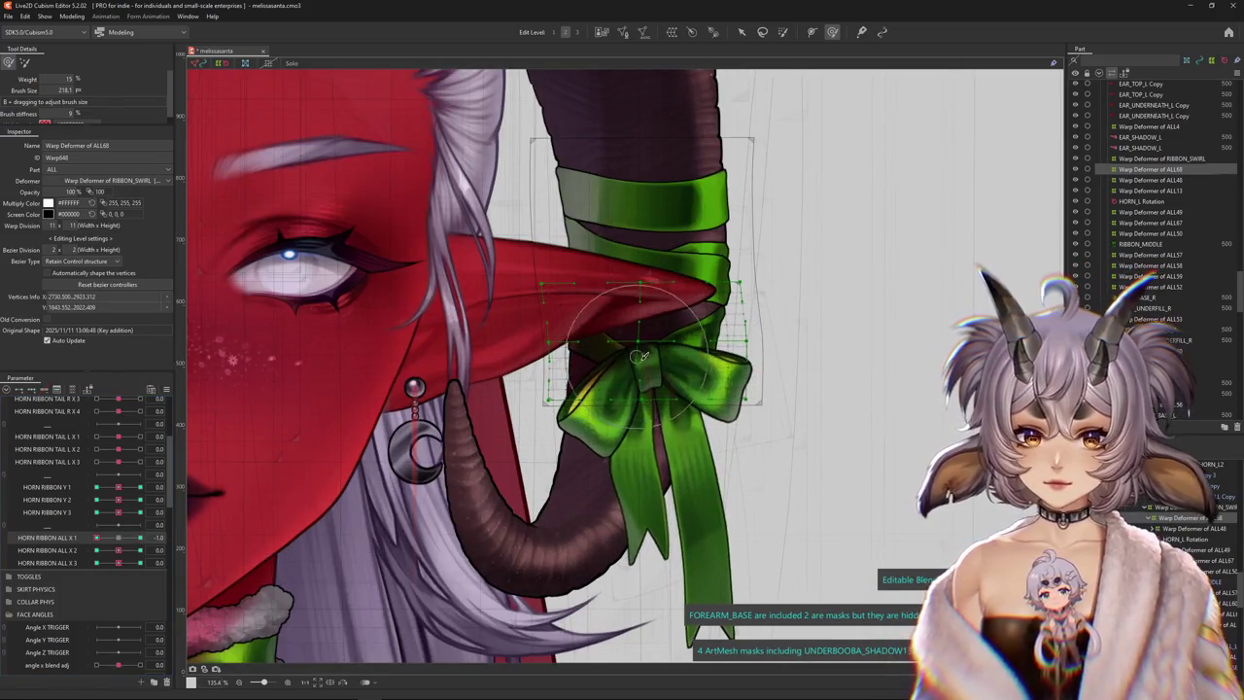
left_click_drag(659, 394, 633, 366)
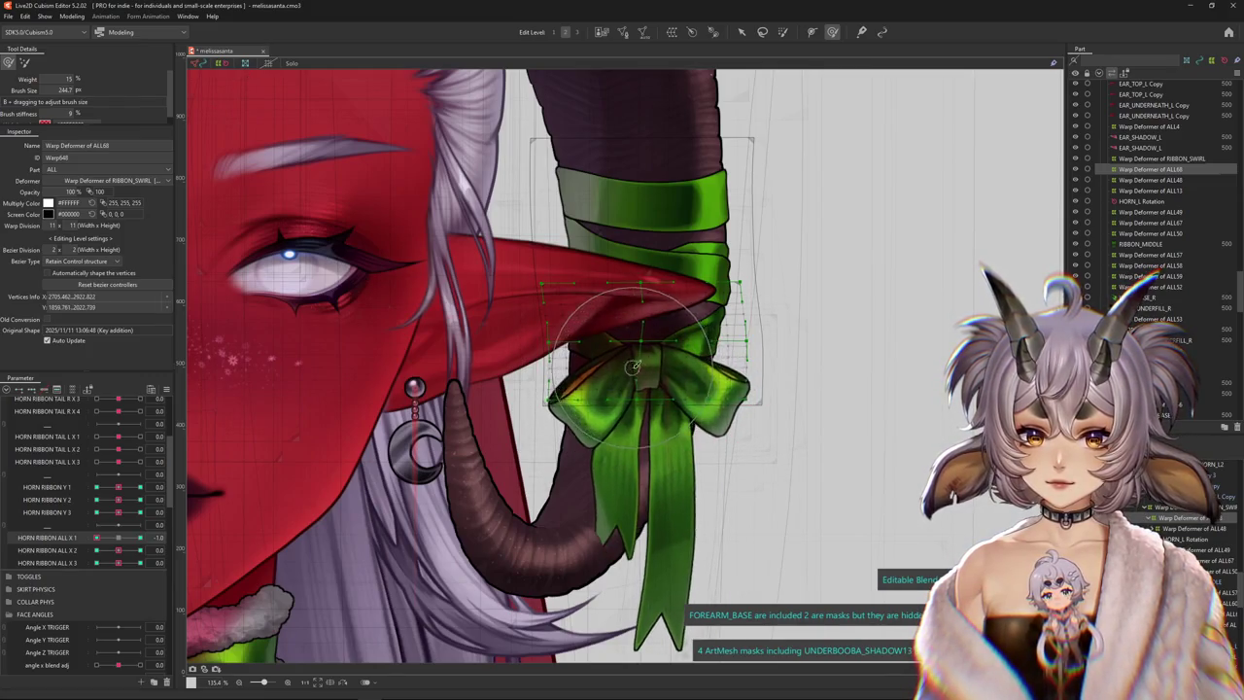
mouse_move(104, 537)
left_mouse_down()
mouse_move(139, 537)
mouse_move(96, 537)
left_mouse_up()
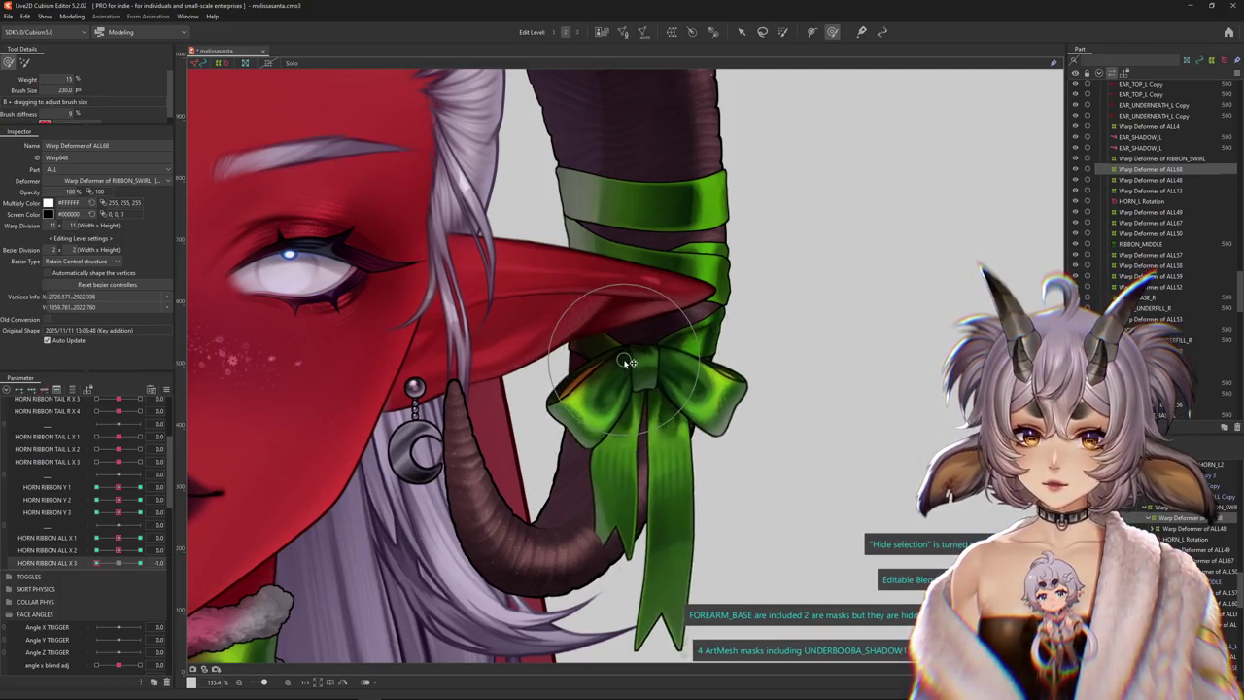
Zoom out and open the Physics Settings window
scroll(627, 361, "down", 5)
left_click(72, 16)
left_click(111, 233)
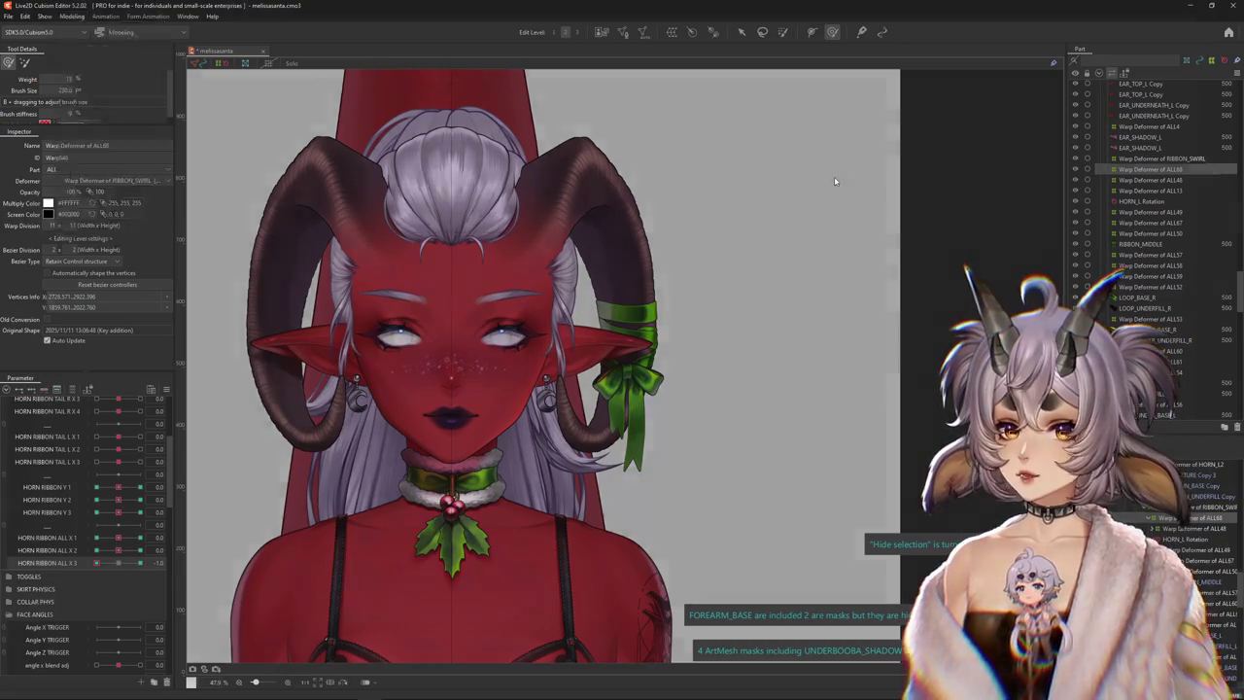
Test the head turn, then duplicate horn ribbon loop L X as HORN RIBBON ALL X
scroll(845, 151, "up", 5)
left_click_drag(832, 284, 453, 390)
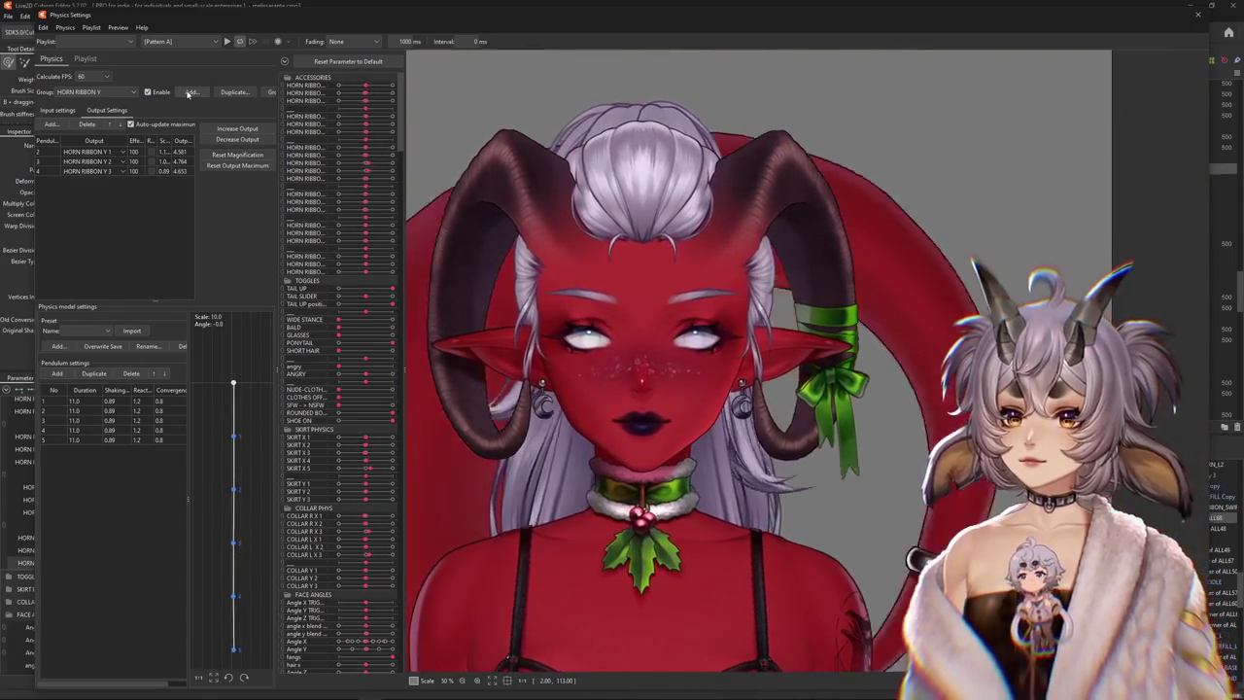
left_click(109, 91)
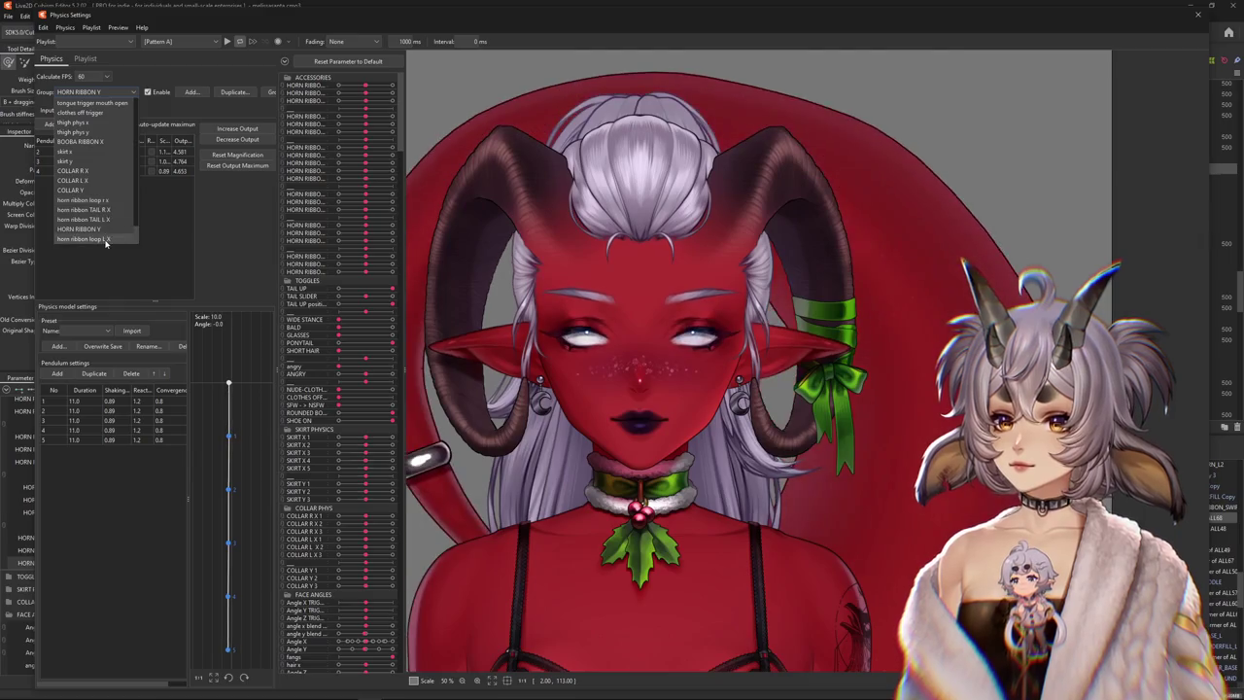
left_click(82, 238)
type("ORN RIBBON AL")
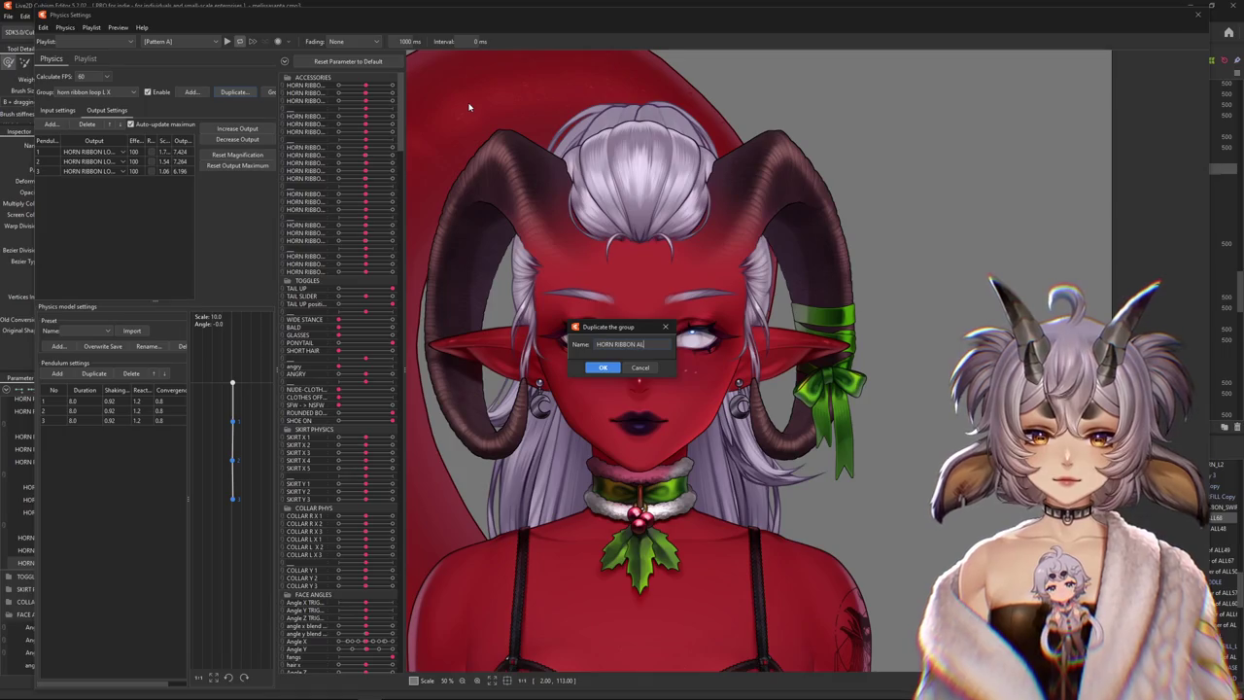
type(" X")
key("Return")
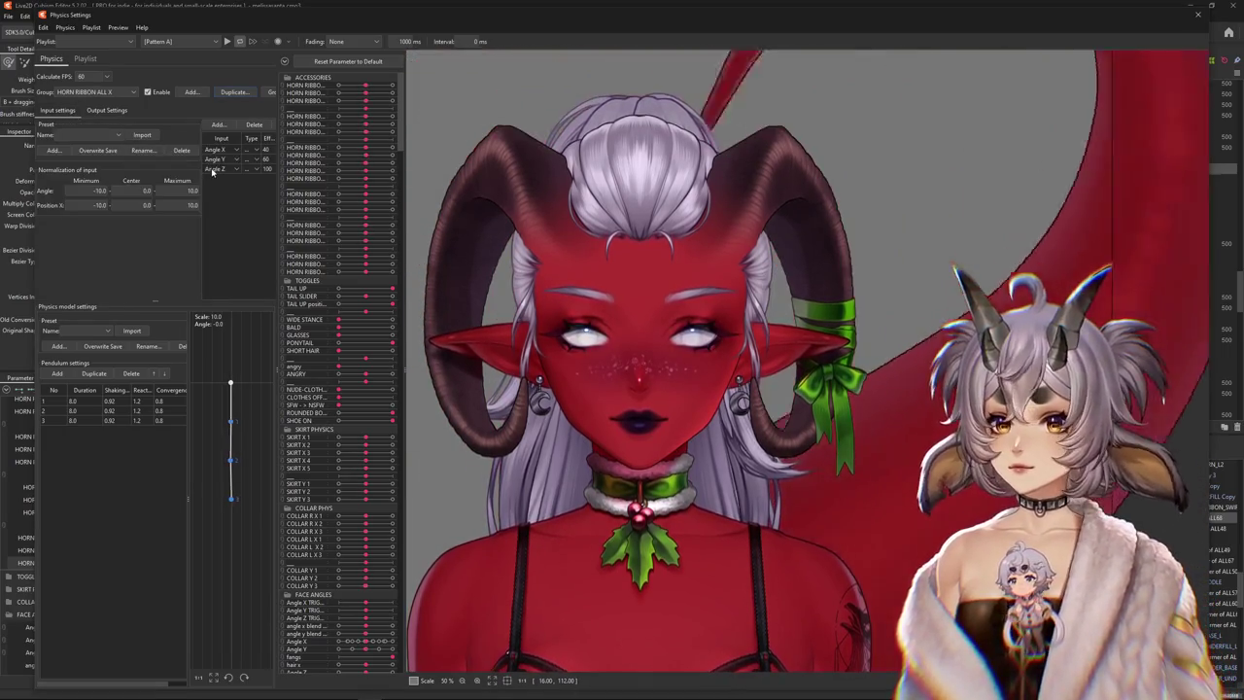
Remove the Angle Y input and begin choosing new outputs for the group
right_click(214, 160)
left_click(233, 185)
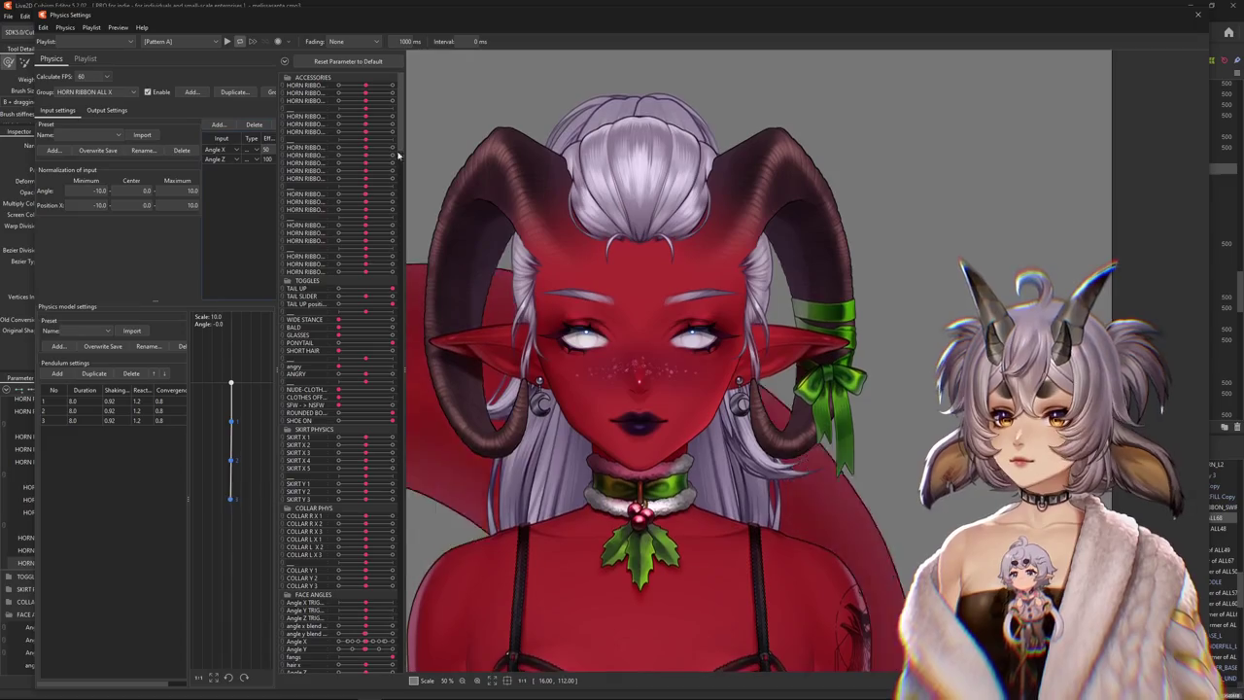
left_click(107, 109)
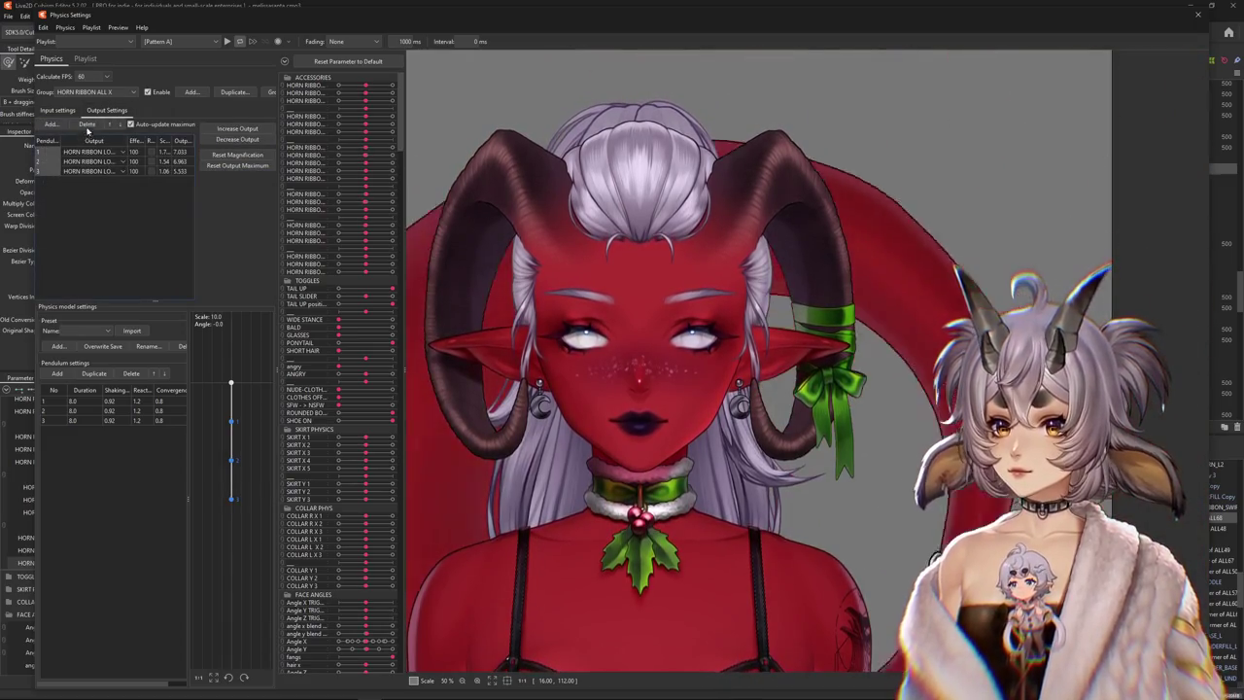
left_click(87, 124)
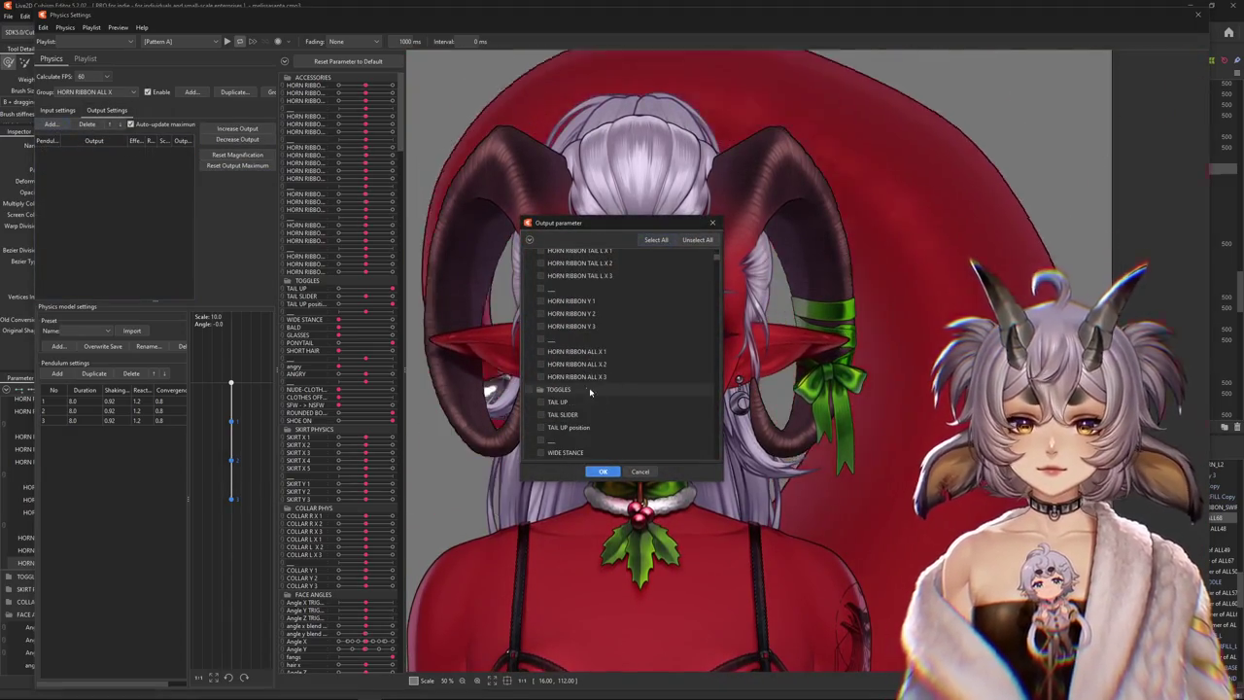
Set HORN RIBBON ALL X 1, X 2 and X 3 as the group's outputs
left_click(540, 351)
left_click(541, 364)
left_click(540, 377)
left_click(602, 472)
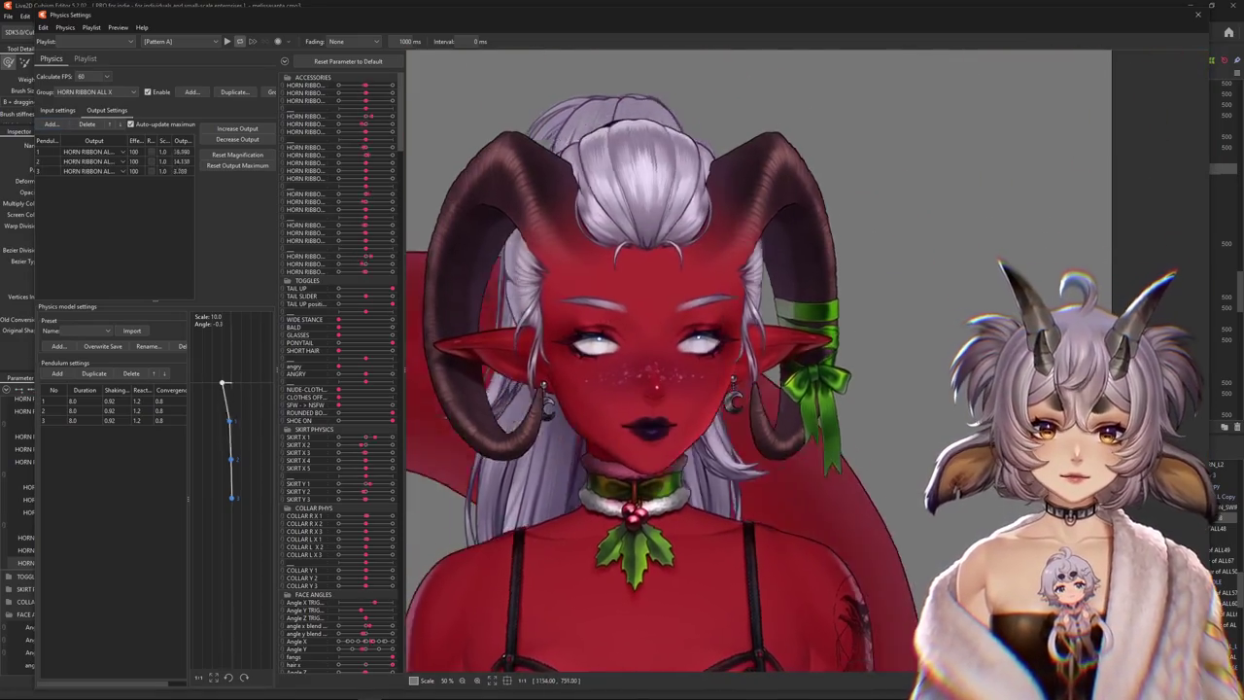
Widen the physics panel and fit the ribbon output magnifications to their parameter ranges
scroll(935, 417, "up", 3)
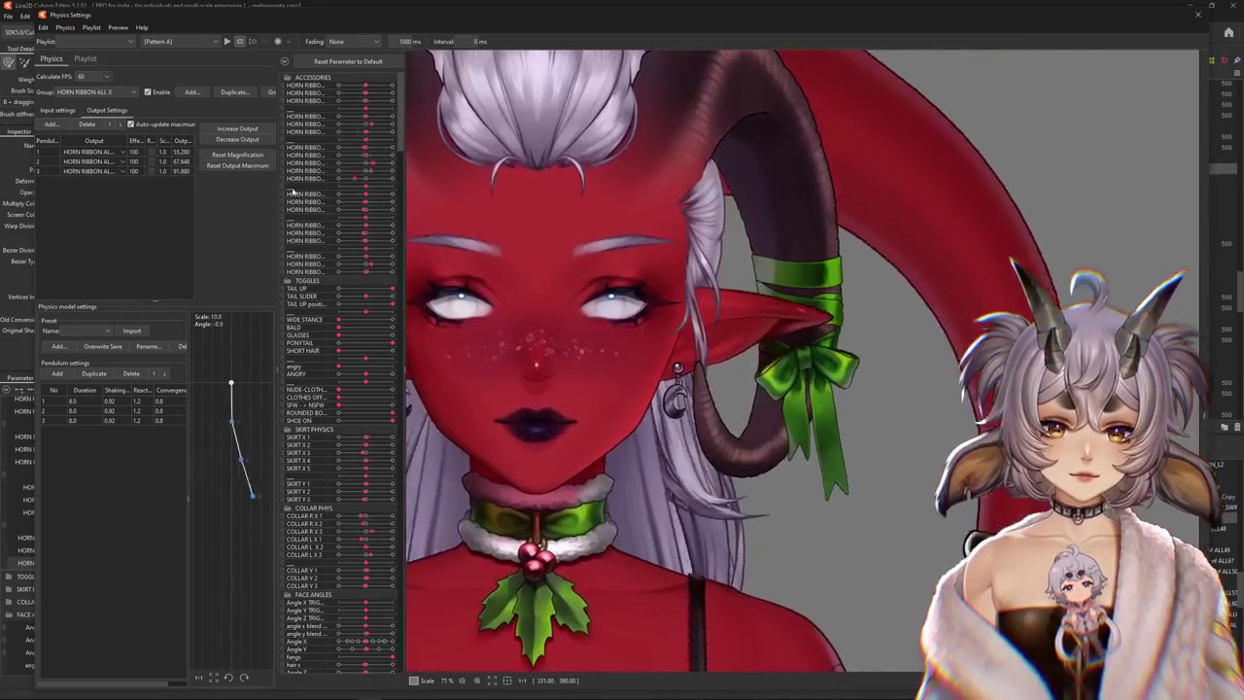
left_click(57, 109)
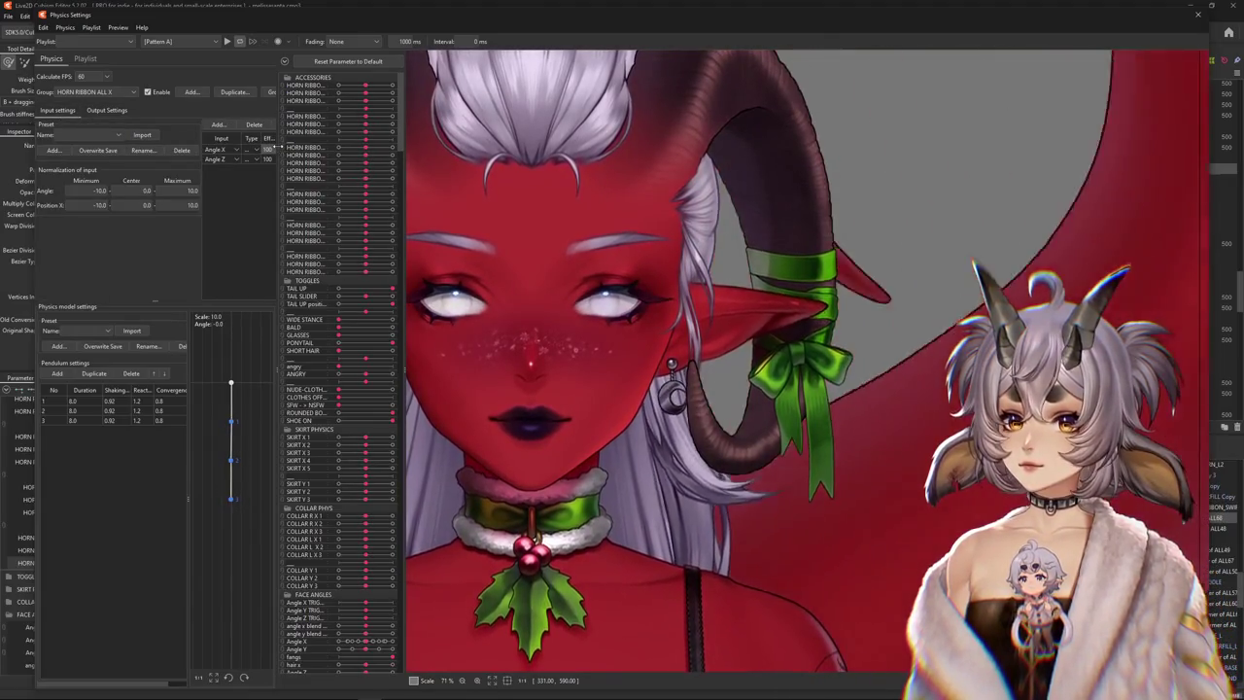
left_click_drag(282, 292, 318, 292)
mouse_move(641, 321)
left_mouse_down()
mouse_move(579, 408)
mouse_move(493, 428)
left_mouse_up()
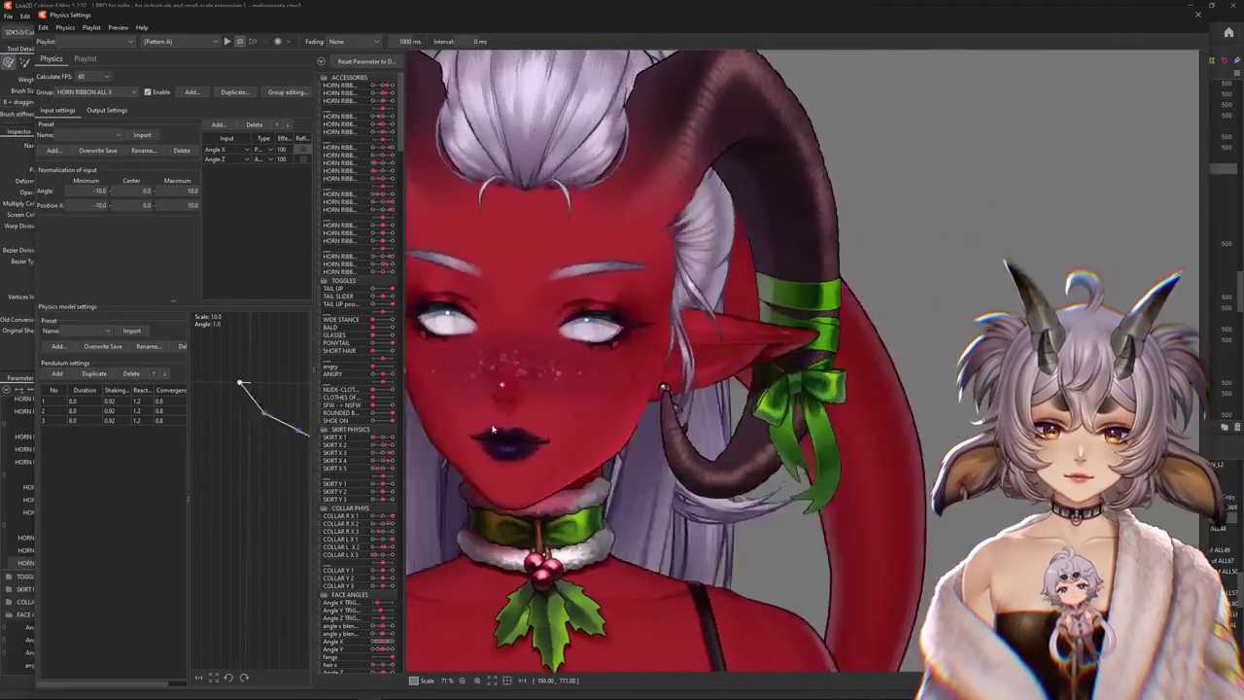
left_click(107, 110)
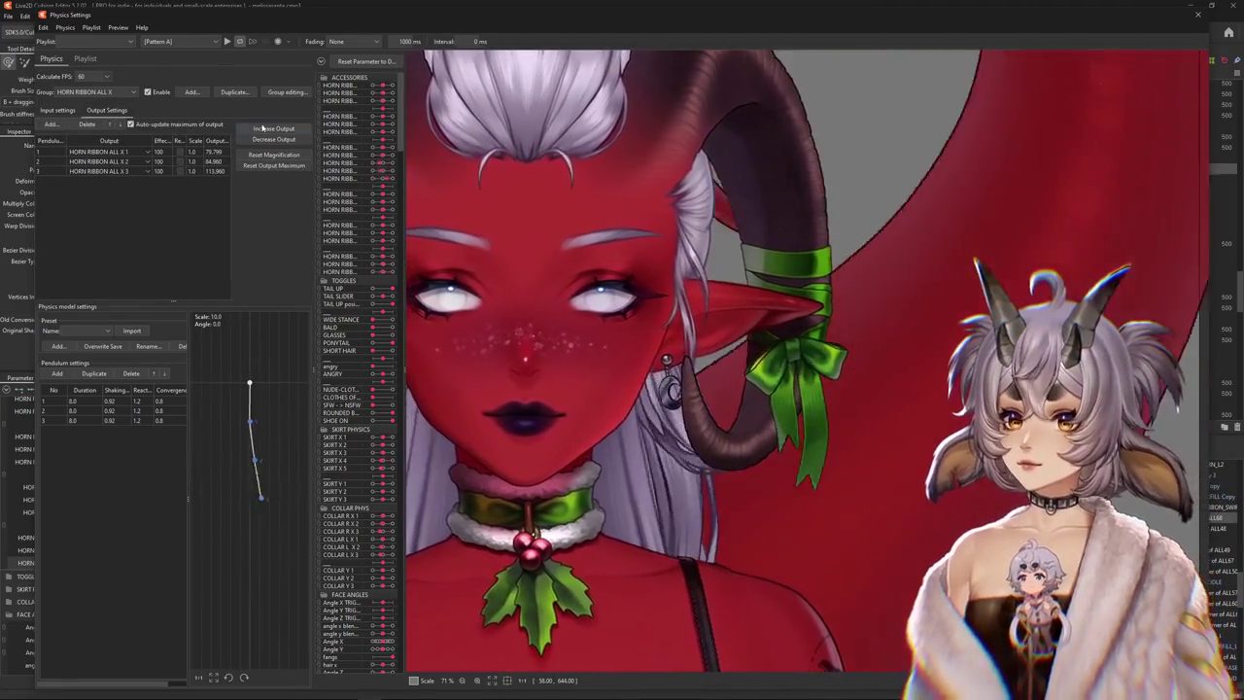
left_click(263, 127)
left_click(652, 366)
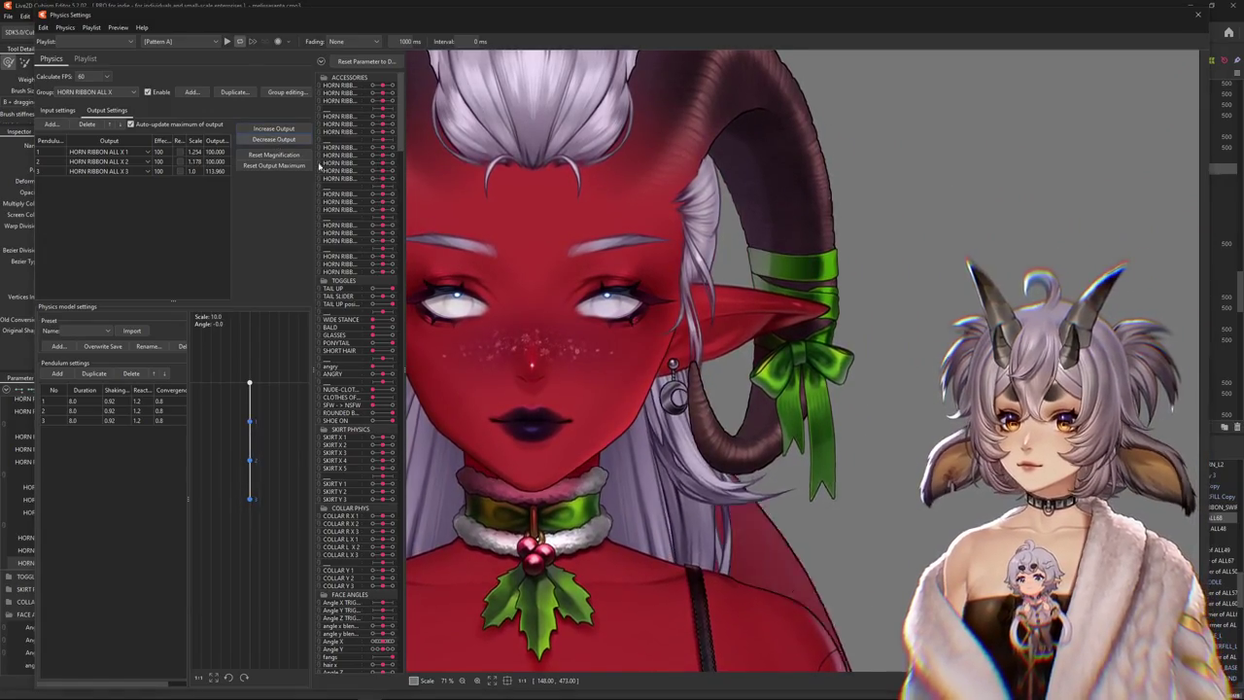
left_click(274, 165)
left_click(652, 366)
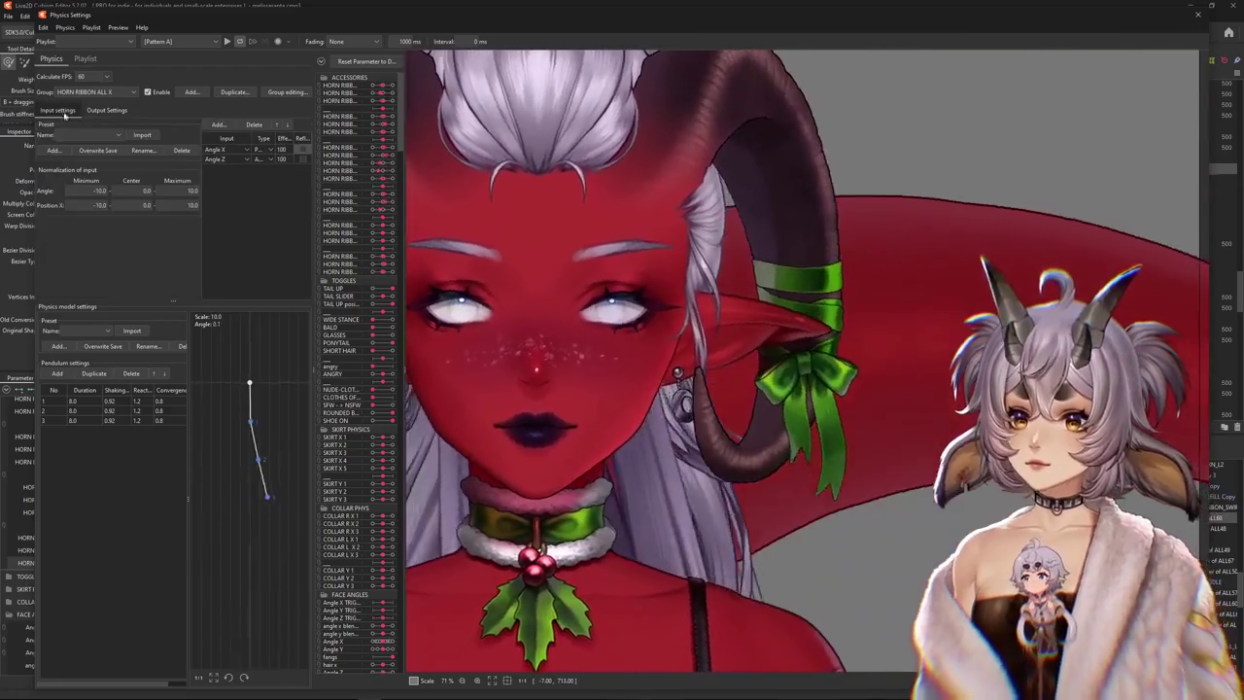
Reflect the Angle Z input and refit all output magnifications to their ranges
left_click(58, 110)
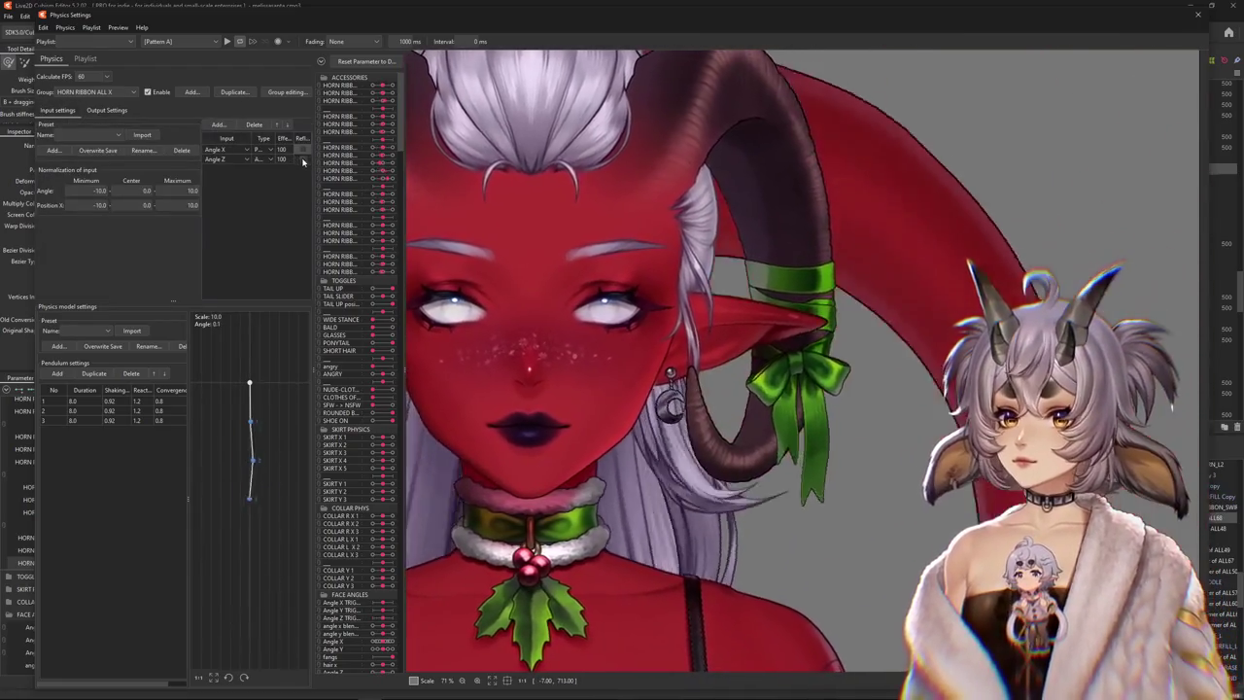
left_click(302, 160)
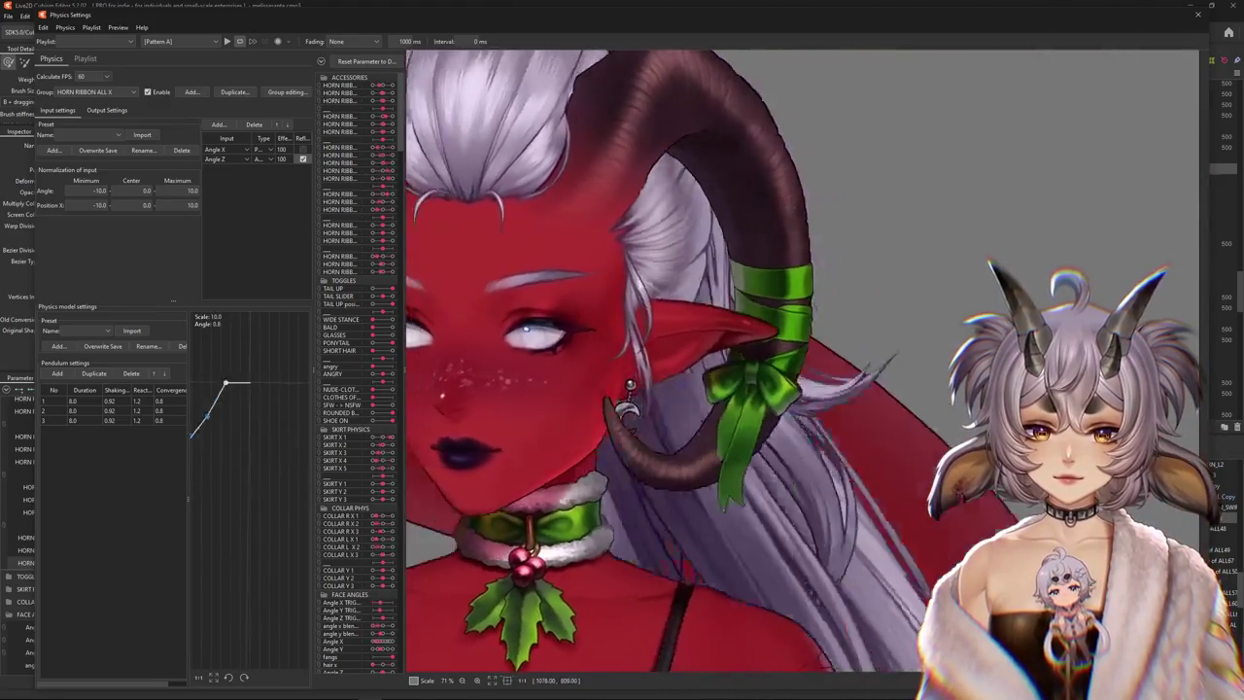
left_click(107, 111)
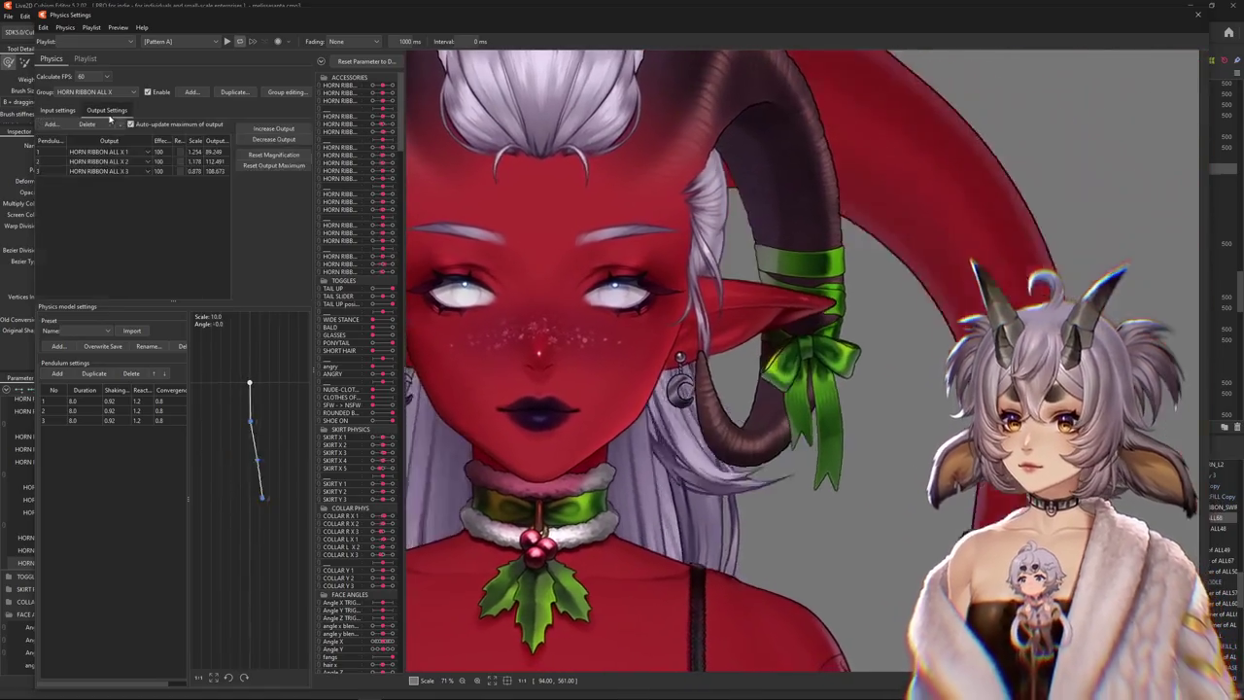
left_click(280, 154)
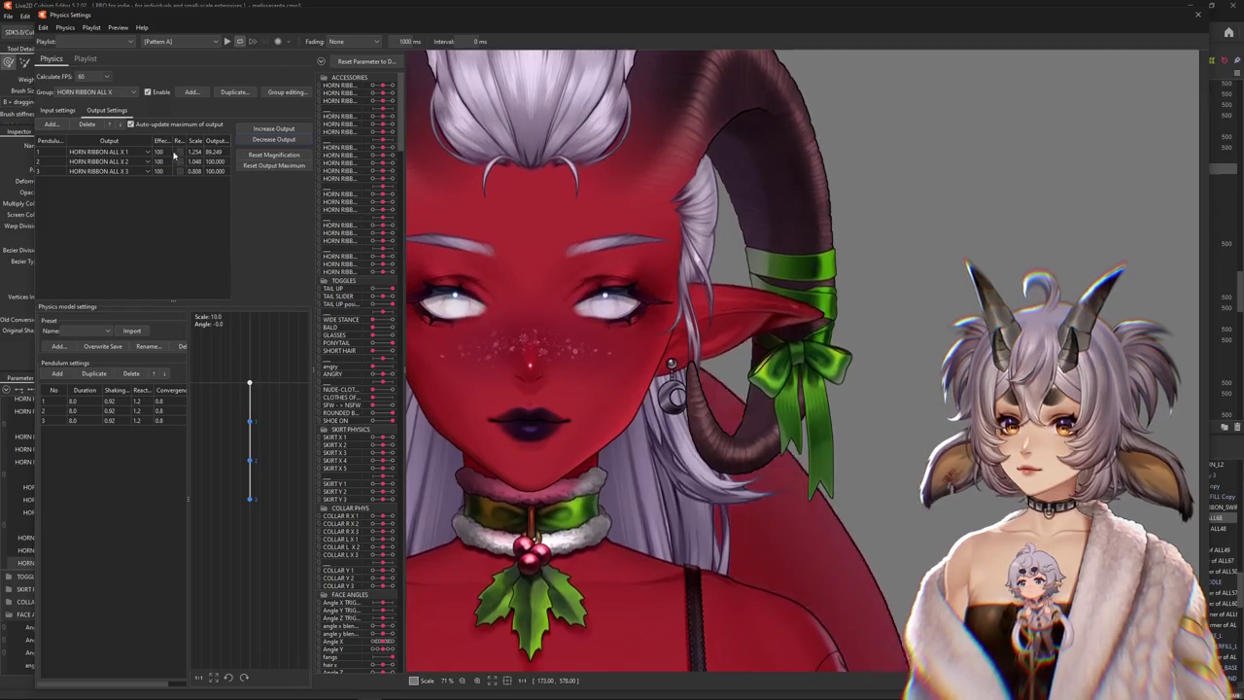
Add a fourth pendulum; set all to duration 10, shaking 0.89, reaction 1.2, convergence 0.8
left_click(57, 373)
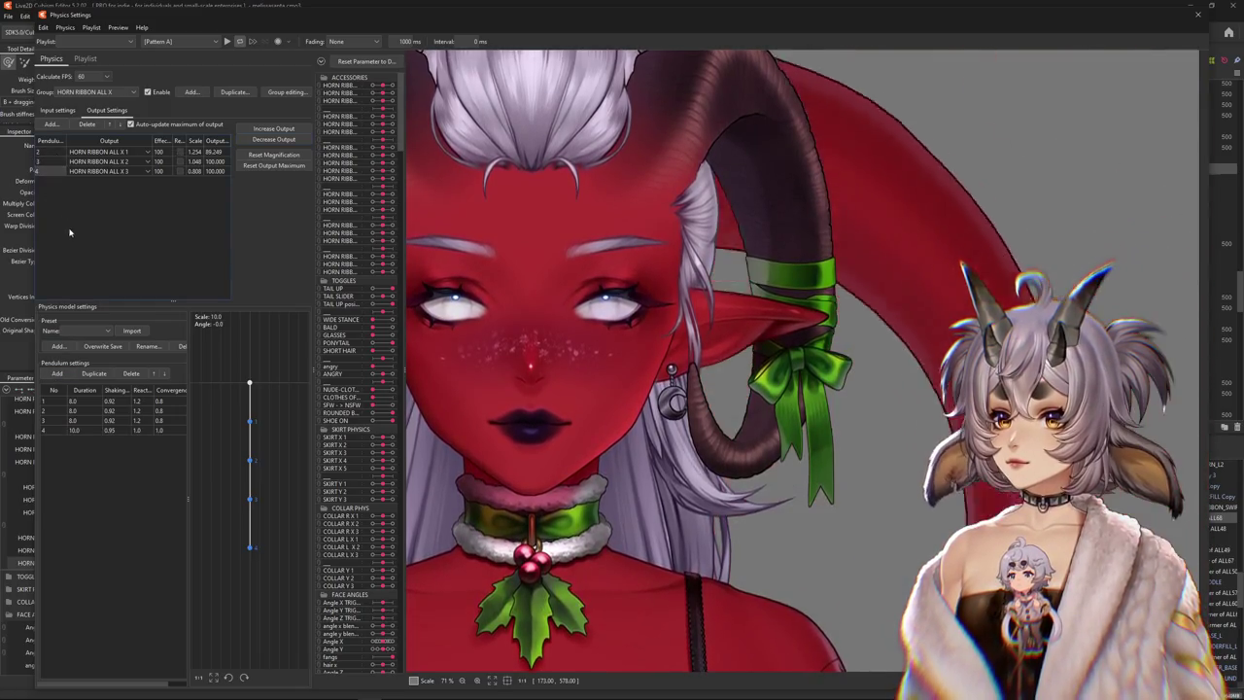
type("10")
key("Return")
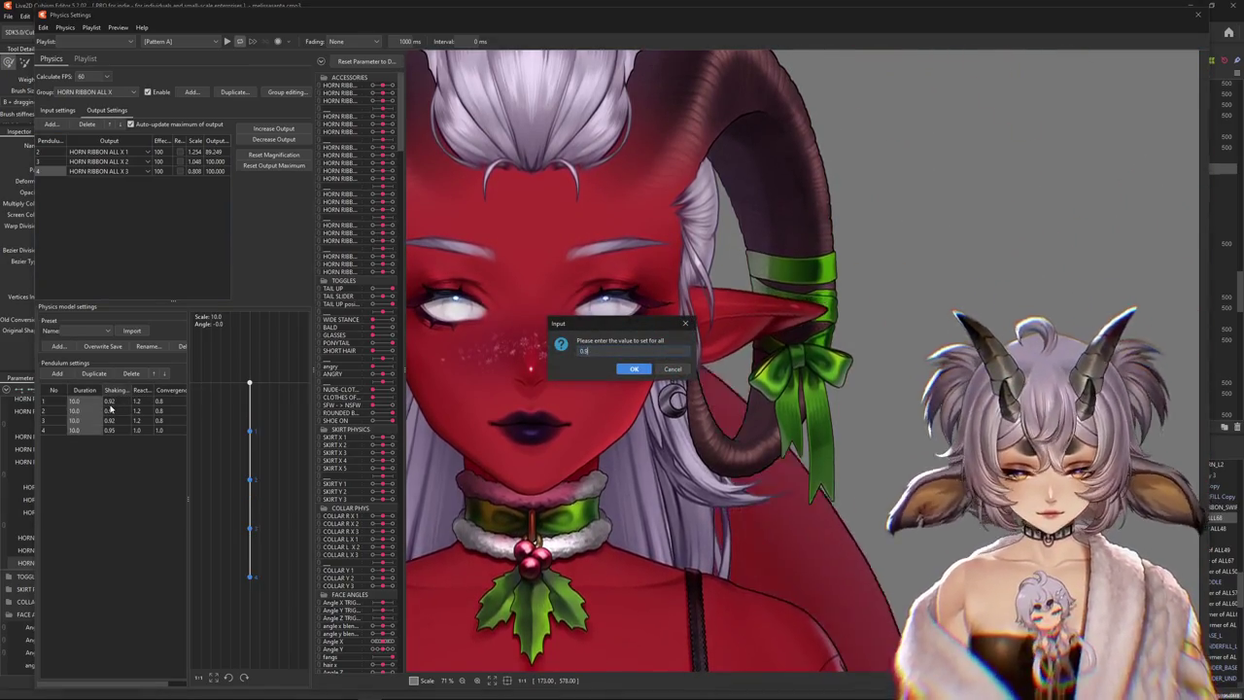
type("9")
key("Return")
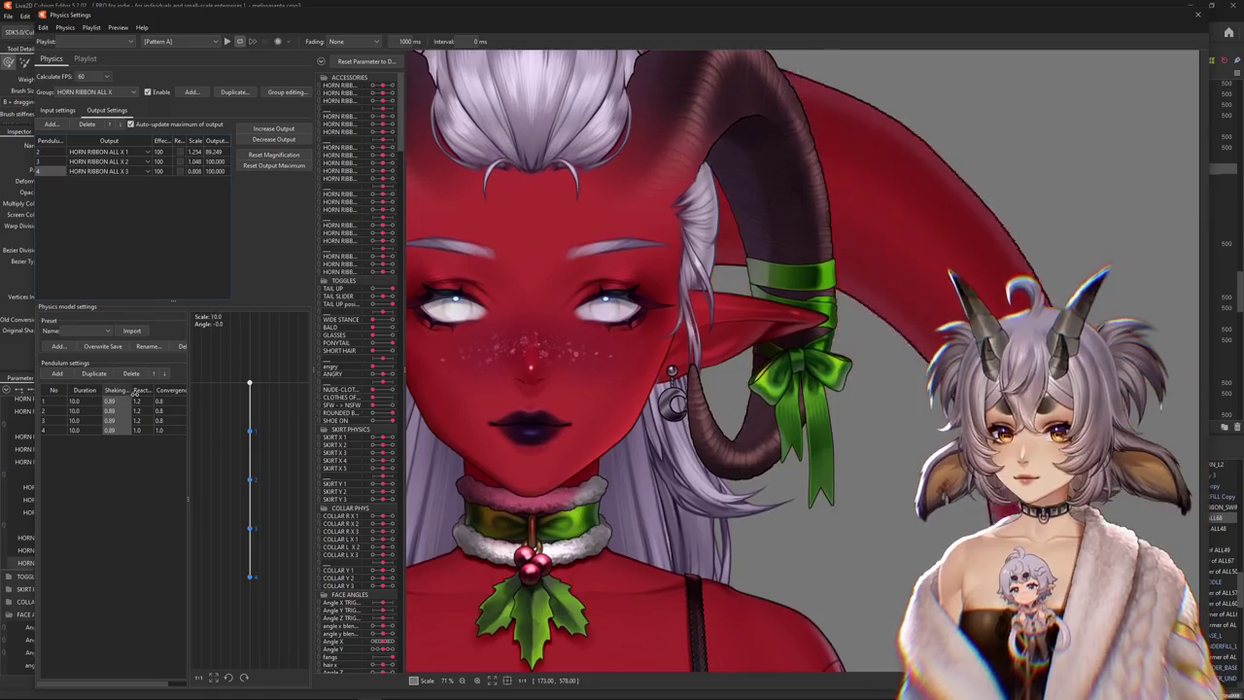
key("Return")
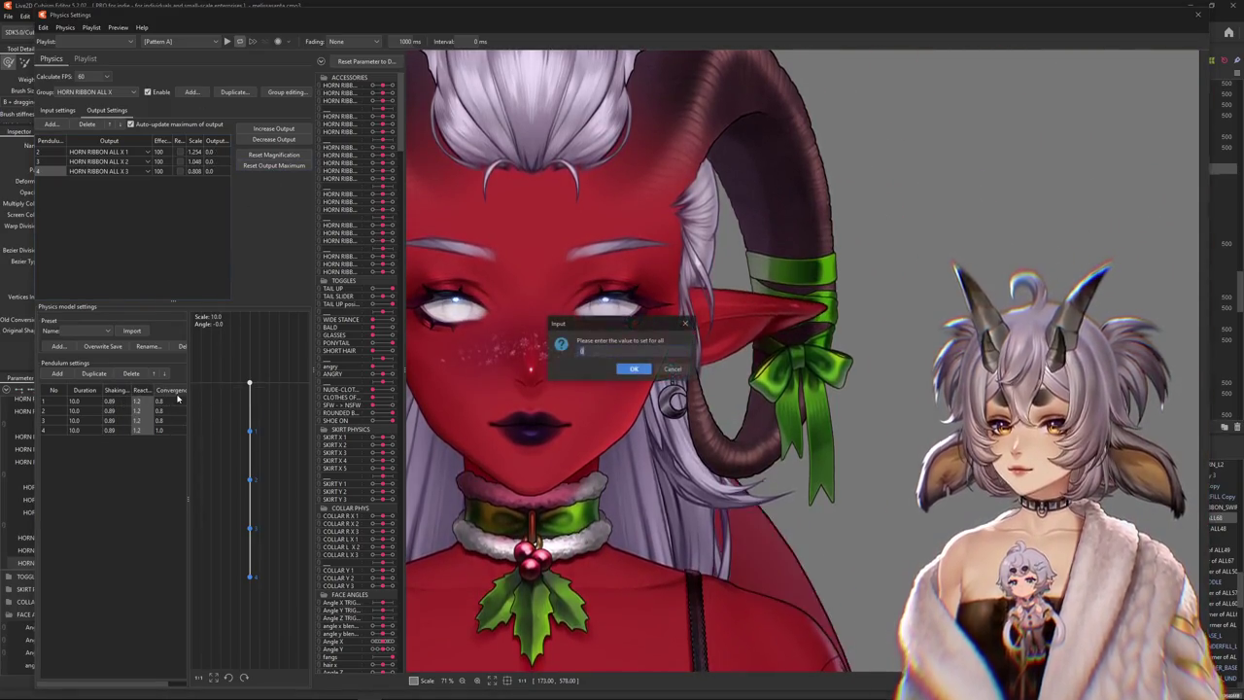
key("Return")
Swing and tilt the head in the preview to test the horn ribbon physics
mouse_move(544, 320)
left_mouse_down()
mouse_move(614, 389)
mouse_move(517, 399)
left_mouse_up()
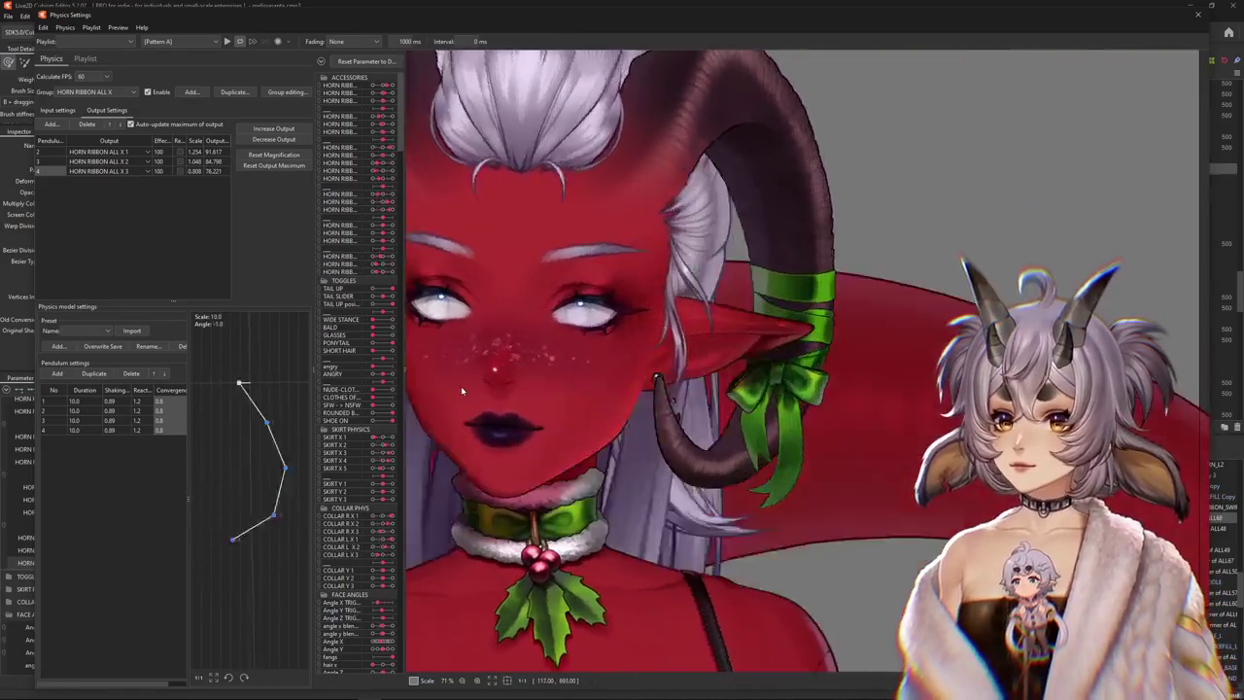
mouse_move(517, 398)
left_mouse_down()
mouse_move(828, 392)
mouse_move(366, 330)
mouse_move(330, 243)
left_mouse_up()
mouse_move(302, 165)
left_mouse_down()
mouse_move(498, 389)
mouse_move(560, 408)
left_mouse_up()
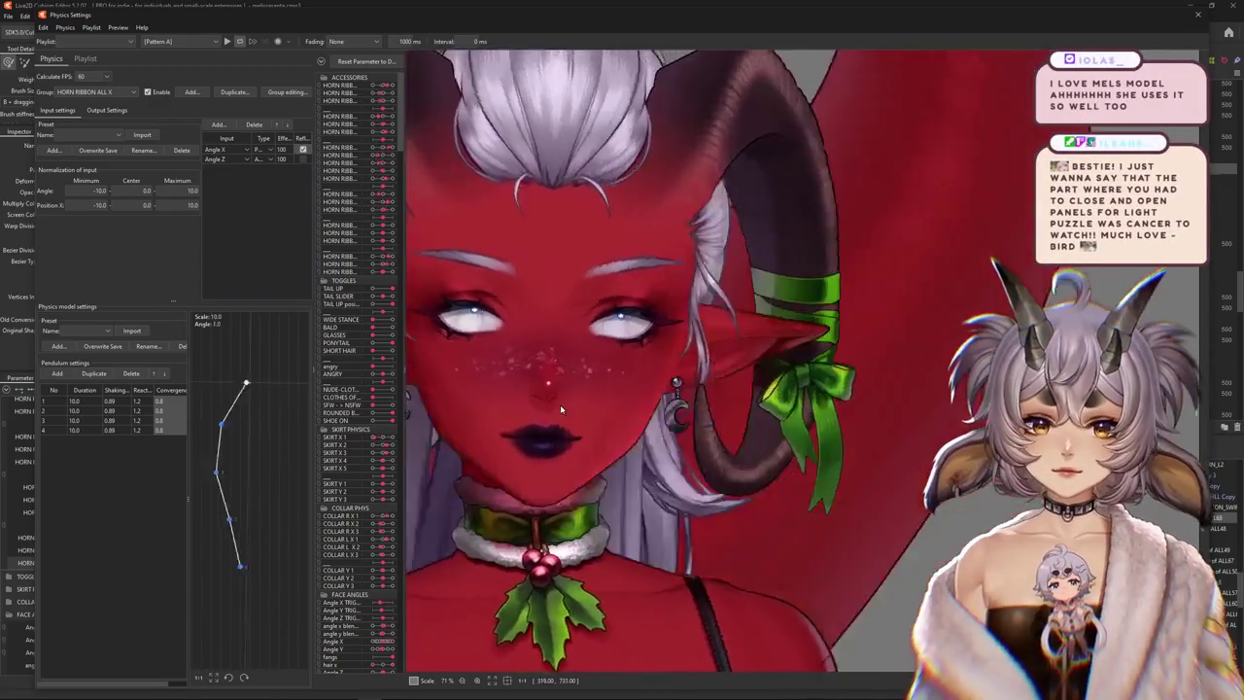
mouse_move(560, 404)
left_mouse_down()
mouse_move(1065, 423)
mouse_move(408, 252)
left_mouse_up()
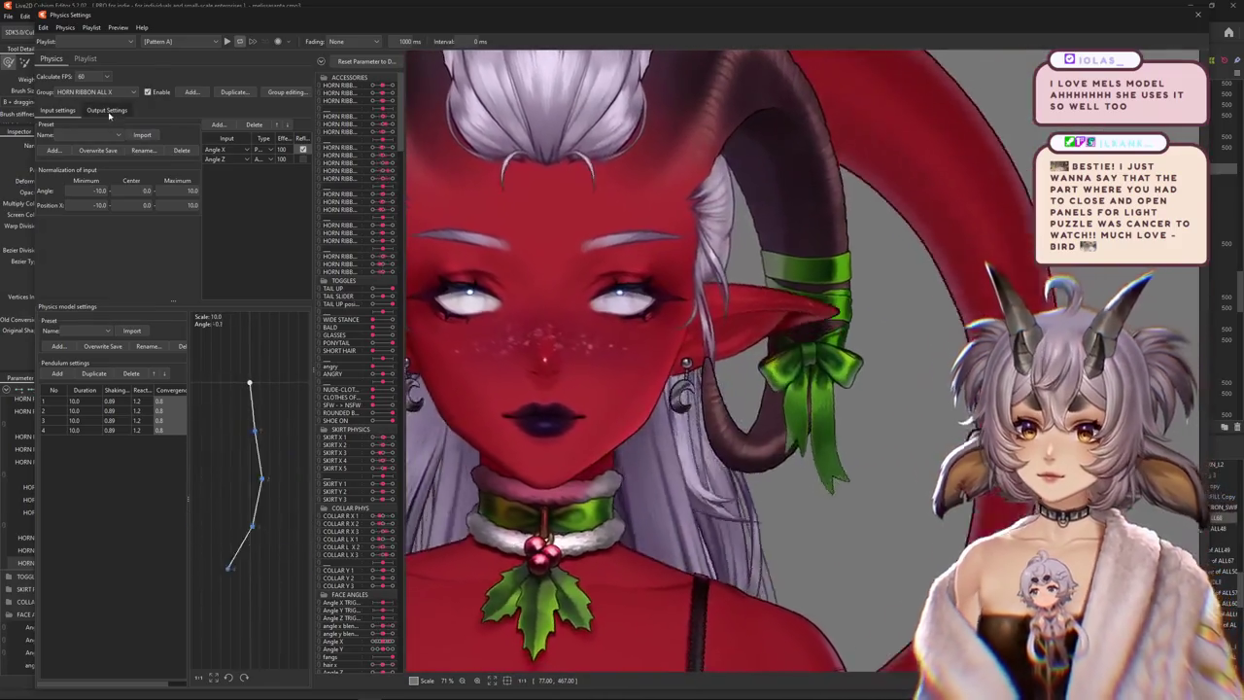
left_click(107, 110)
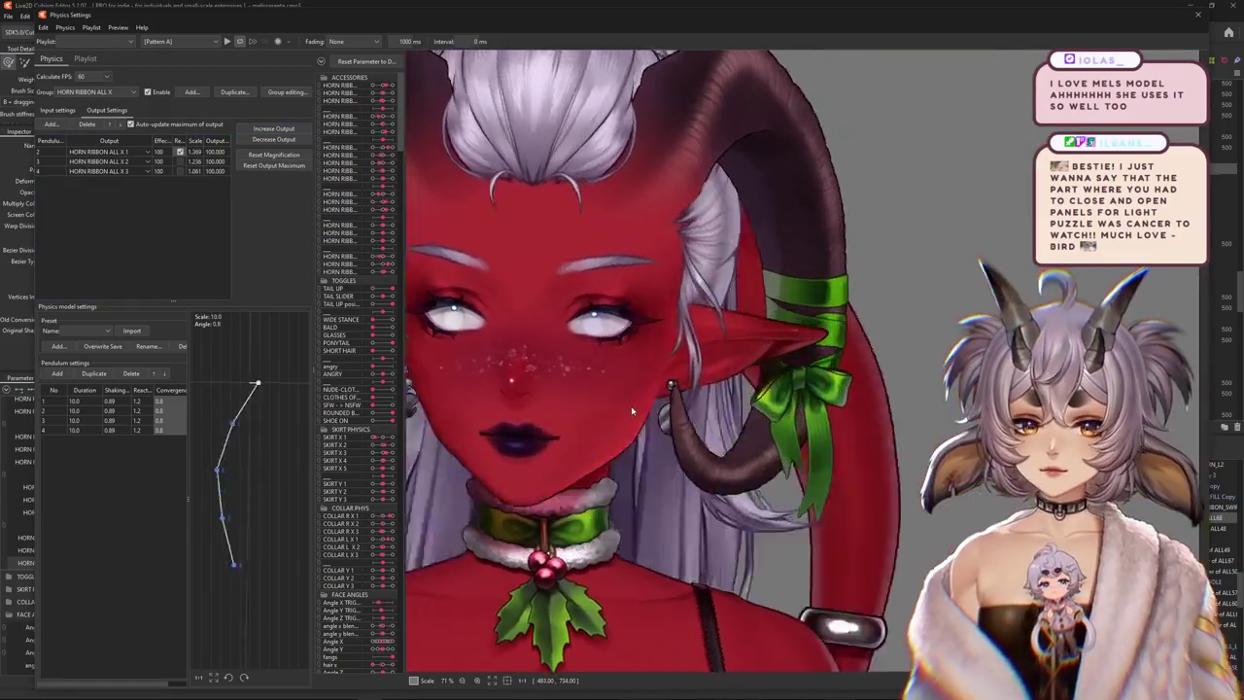
mouse_move(630, 406)
left_mouse_down()
mouse_move(580, 370)
mouse_move(831, 447)
left_mouse_up()
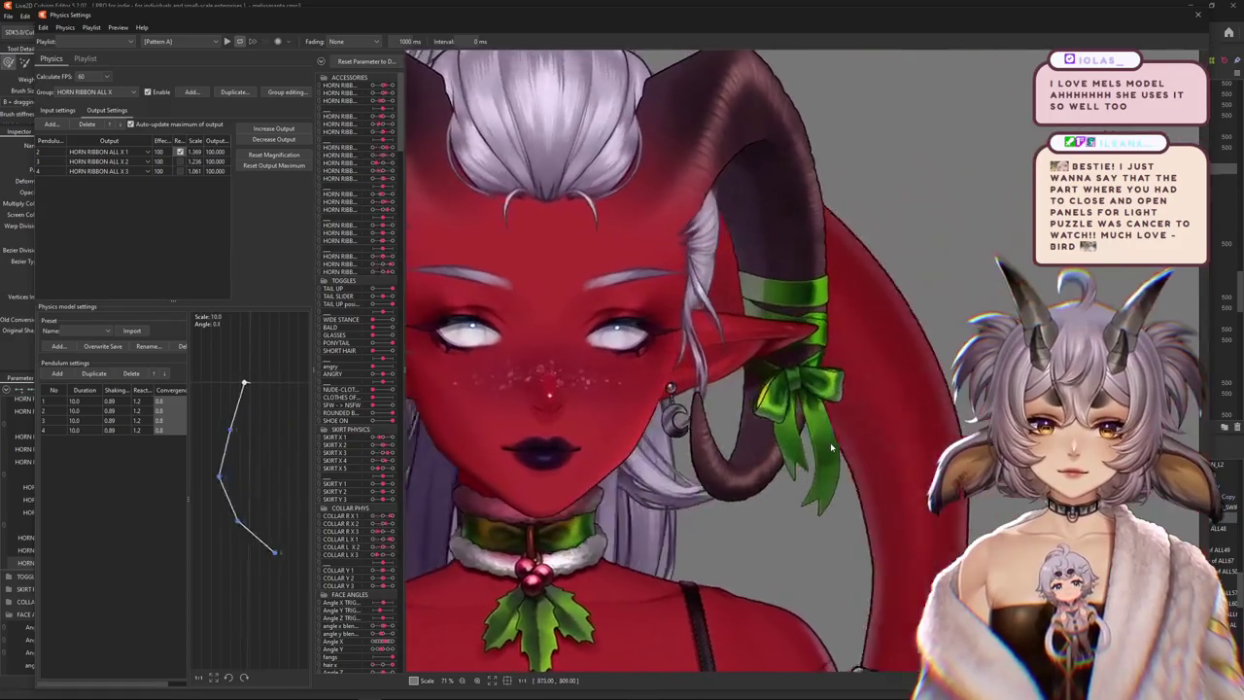
mouse_move(830, 447)
left_mouse_down()
mouse_move(771, 463)
mouse_move(657, 314)
mouse_move(450, 396)
mouse_move(69, 112)
left_mouse_up()
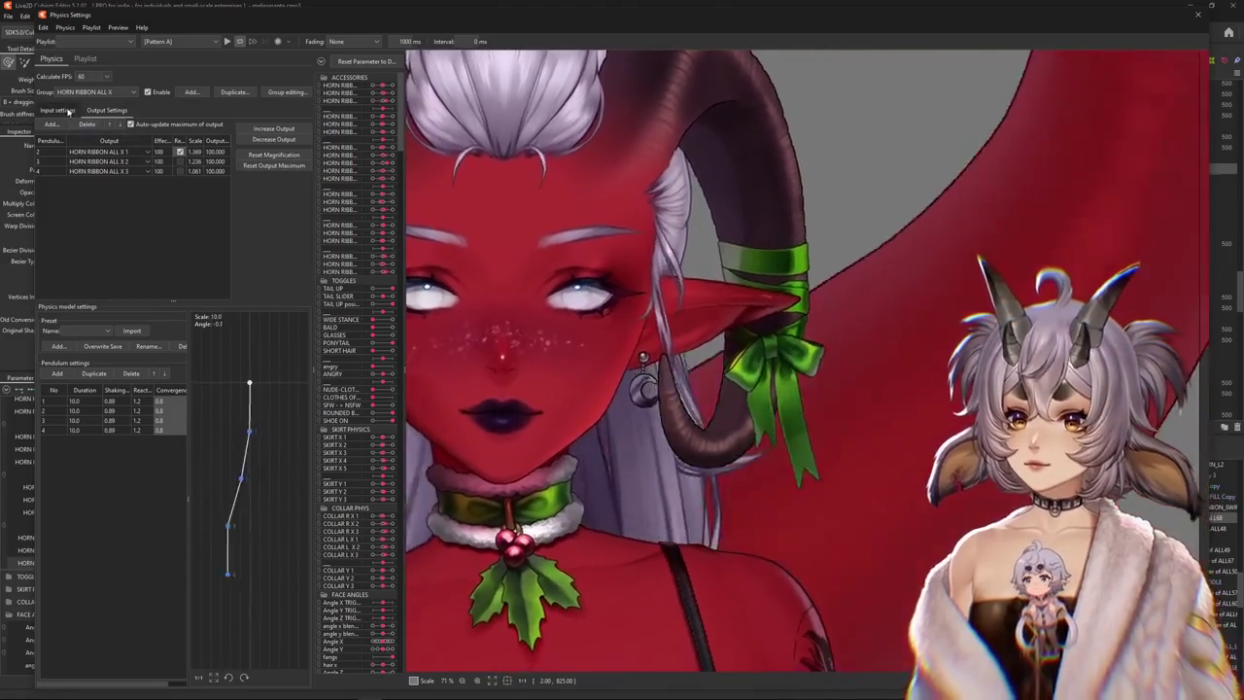
Keep swinging the head left and right to check the ribbon sway
left_click(69, 112)
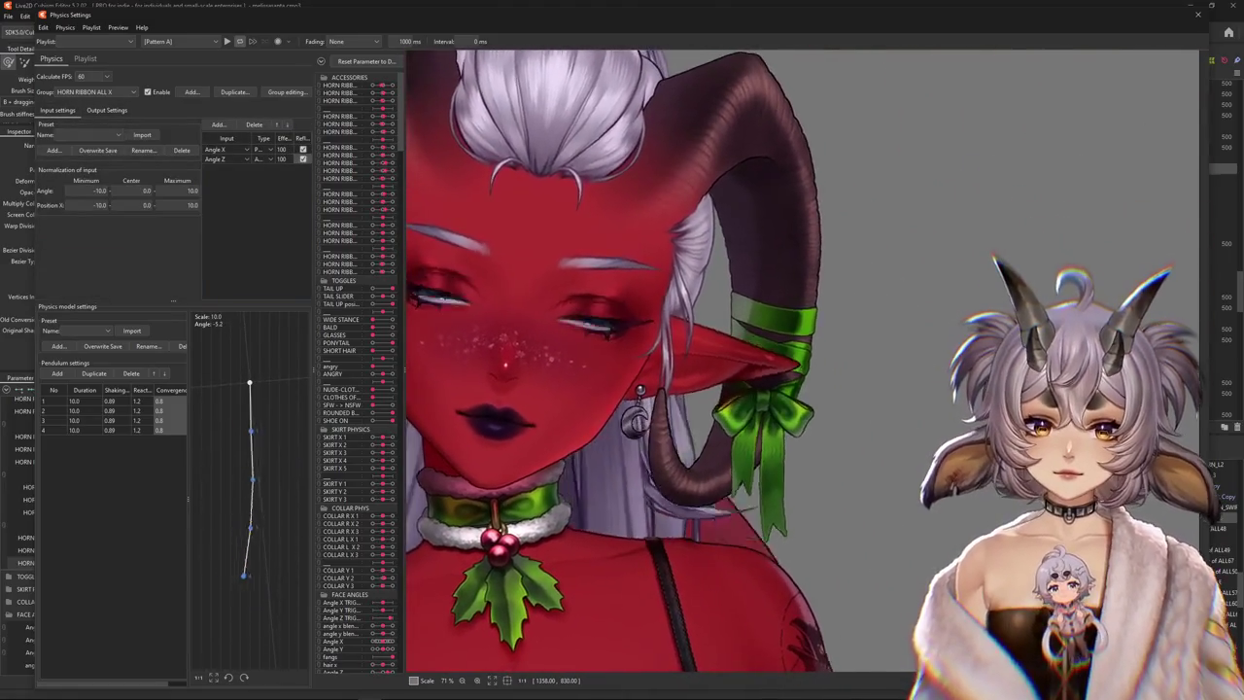
left_click_drag(1049, 458, 749, 472)
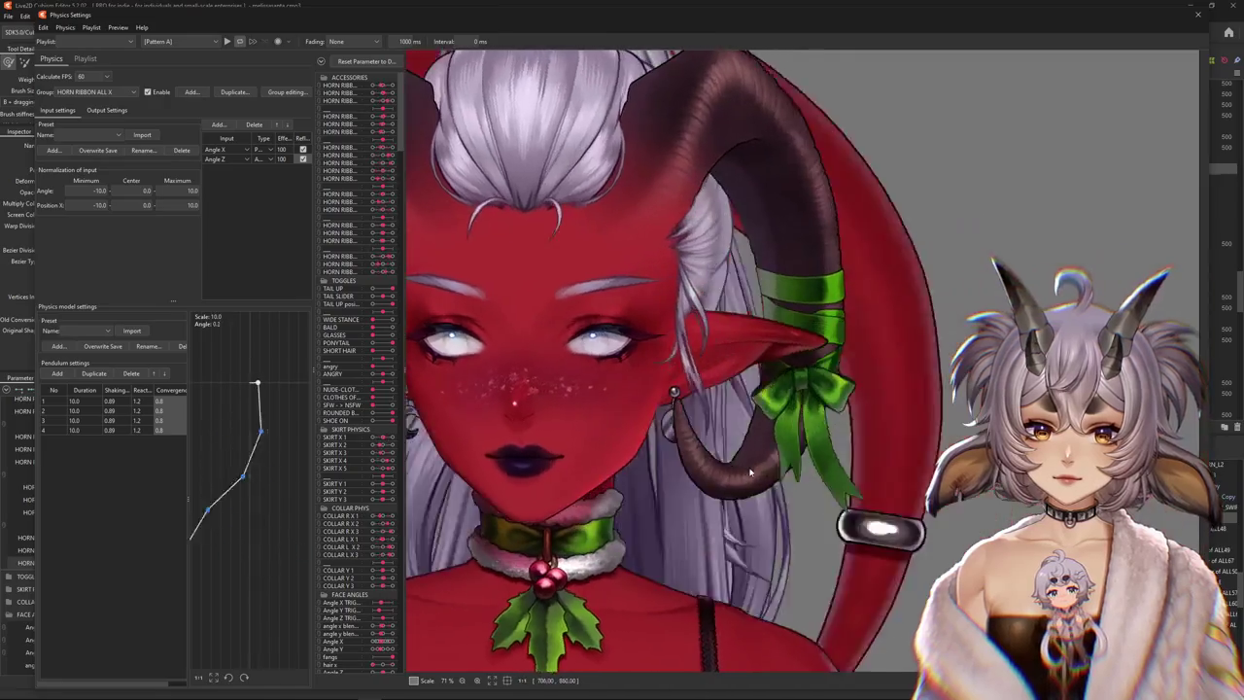
left_click(106, 110)
mouse_move(991, 486)
left_mouse_down()
mouse_move(982, 521)
mouse_move(571, 400)
left_mouse_up()
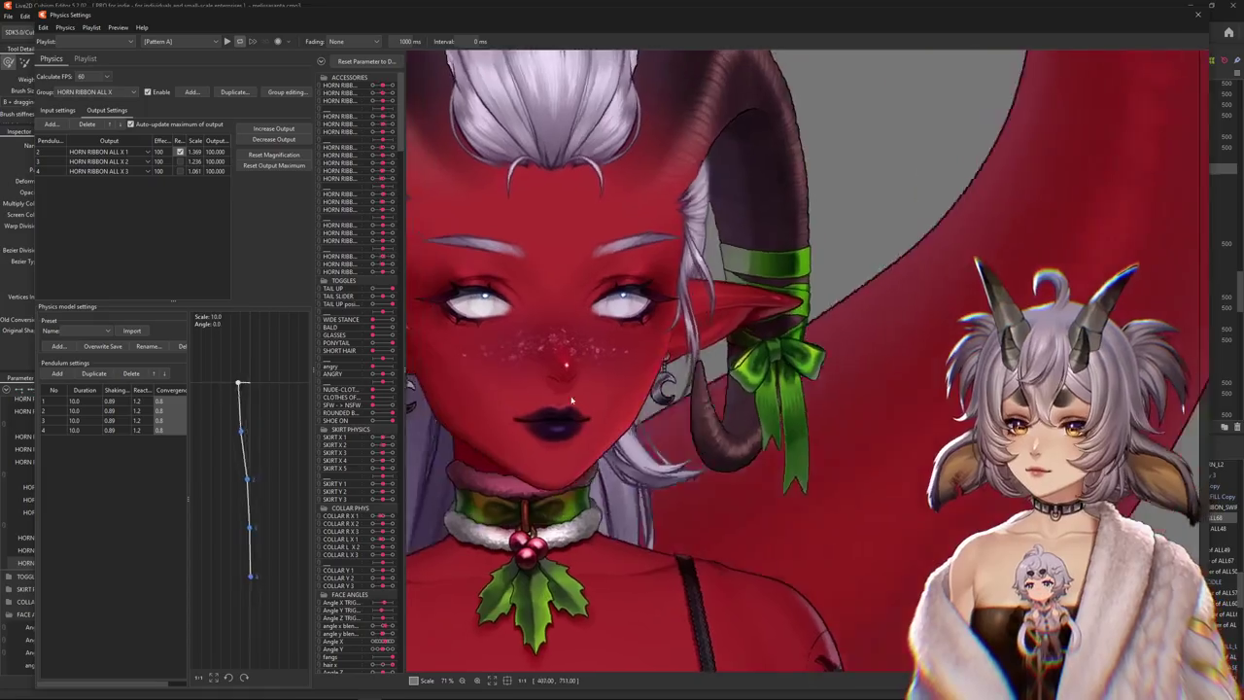
mouse_move(572, 400)
left_mouse_down()
mouse_move(1090, 432)
mouse_move(786, 434)
mouse_move(316, 155)
mouse_move(925, 389)
mouse_move(80, 119)
mouse_move(866, 416)
mouse_move(1144, 413)
mouse_move(1073, 472)
left_mouse_up()
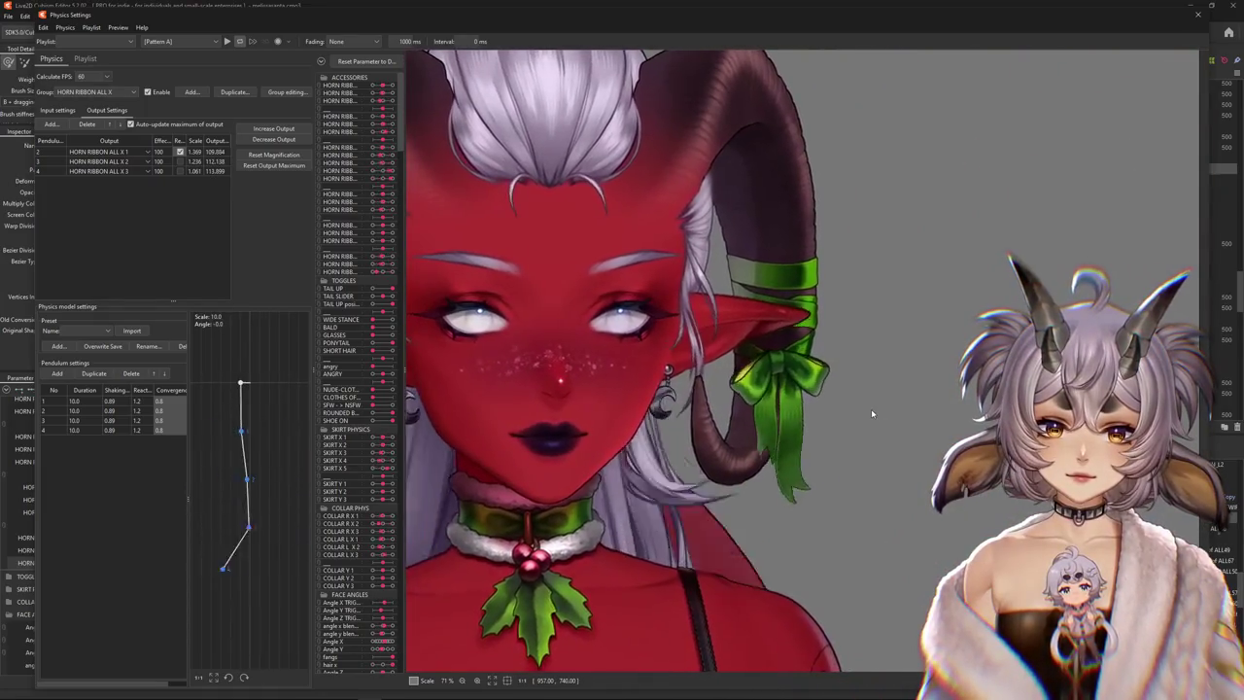
left_click_drag(475, 467, 1153, 472)
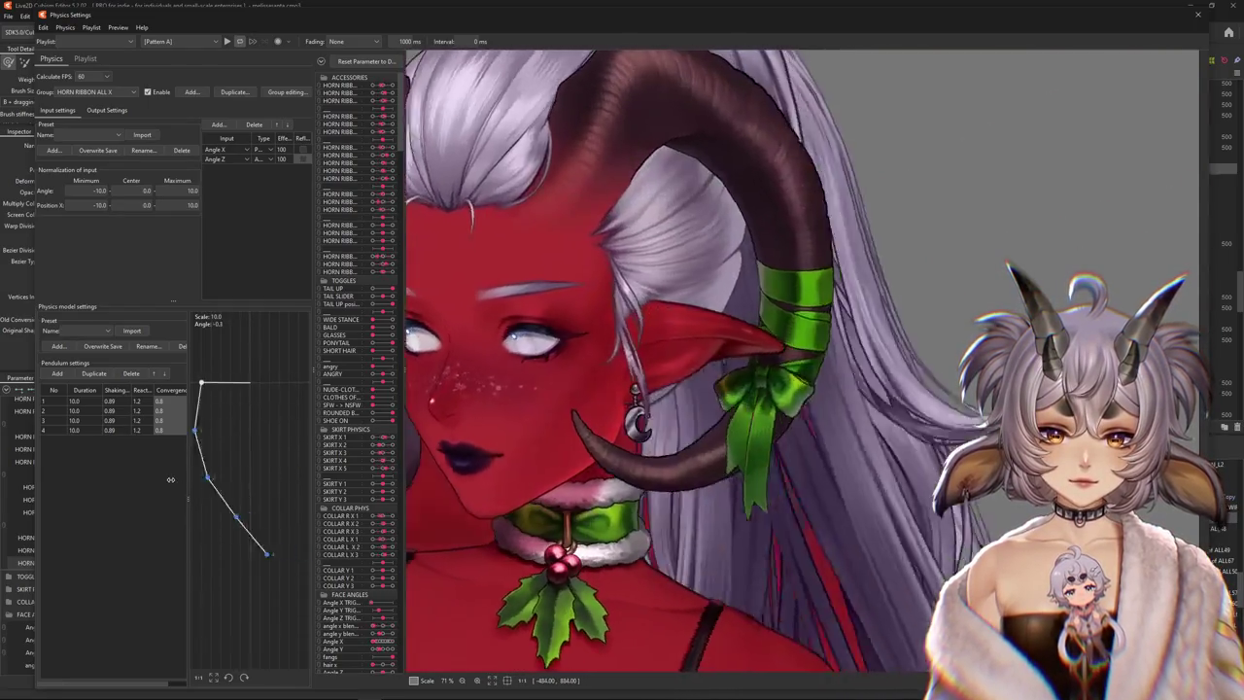
left_click_drag(170, 479, 716, 399)
Run a final head sway test, then apply one pendulum value to all rows
scroll(715, 399, "down", 3)
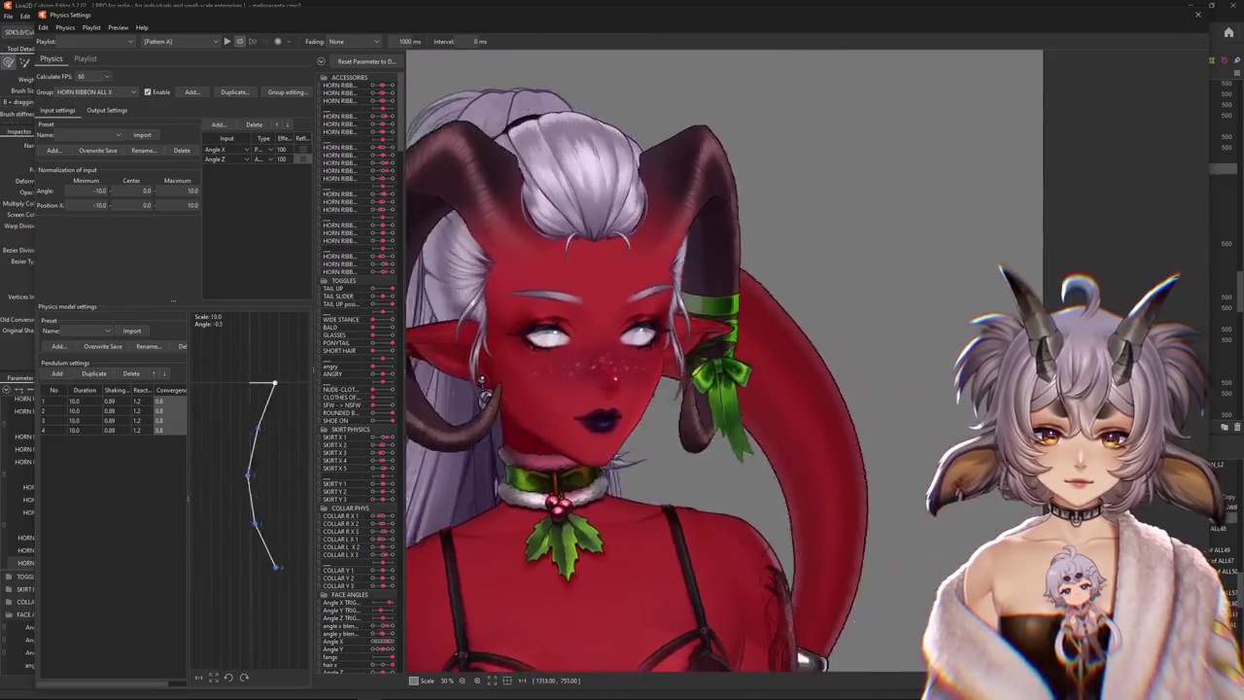
left_click(106, 110)
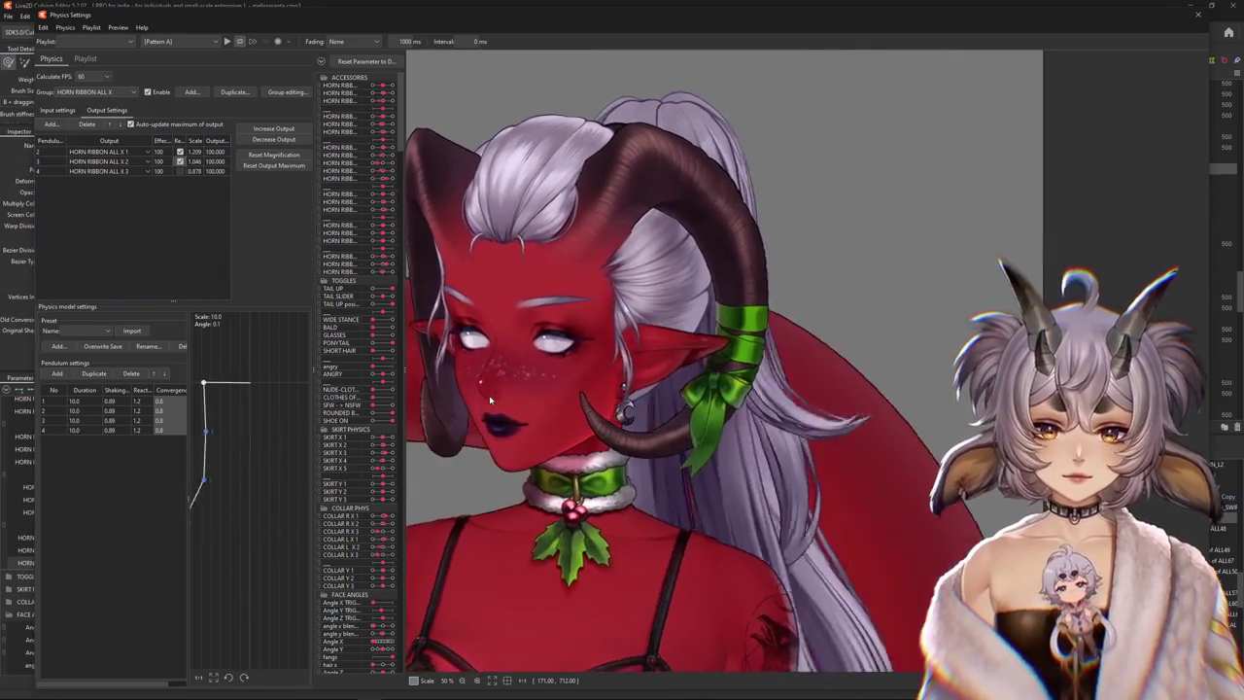
left_click_drag(489, 395, 345, 438)
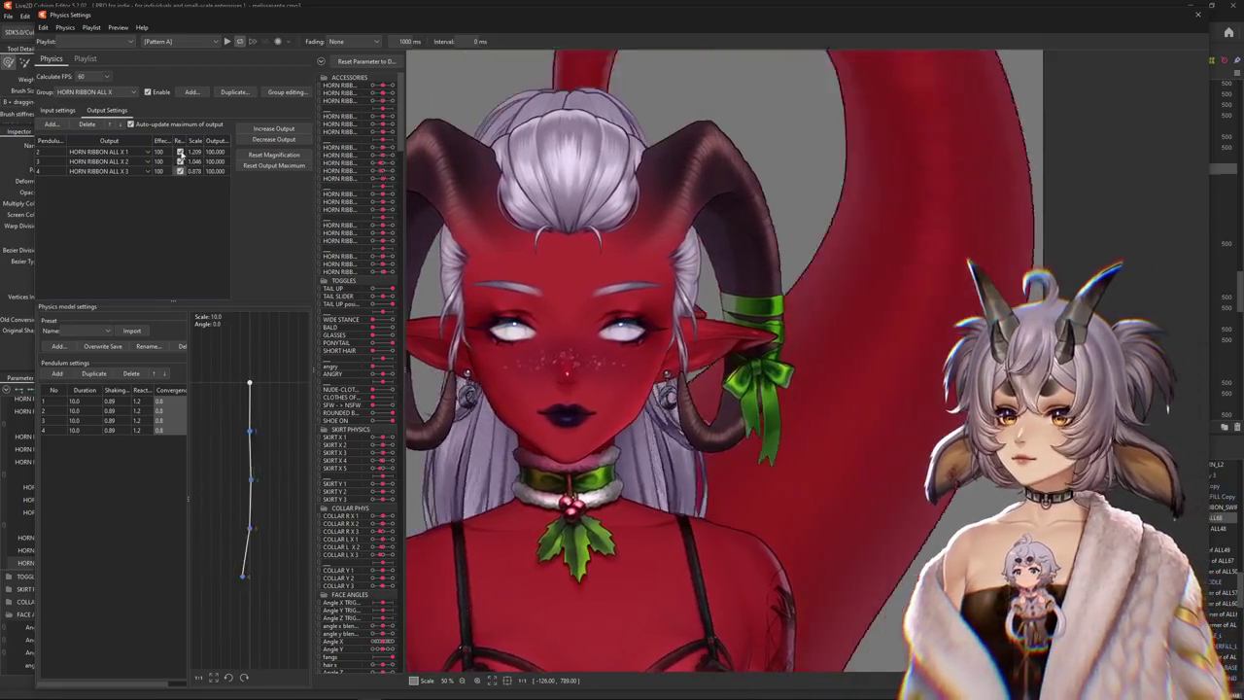
mouse_move(457, 408)
left_mouse_down()
mouse_move(539, 378)
mouse_move(911, 419)
mouse_move(925, 409)
left_mouse_up()
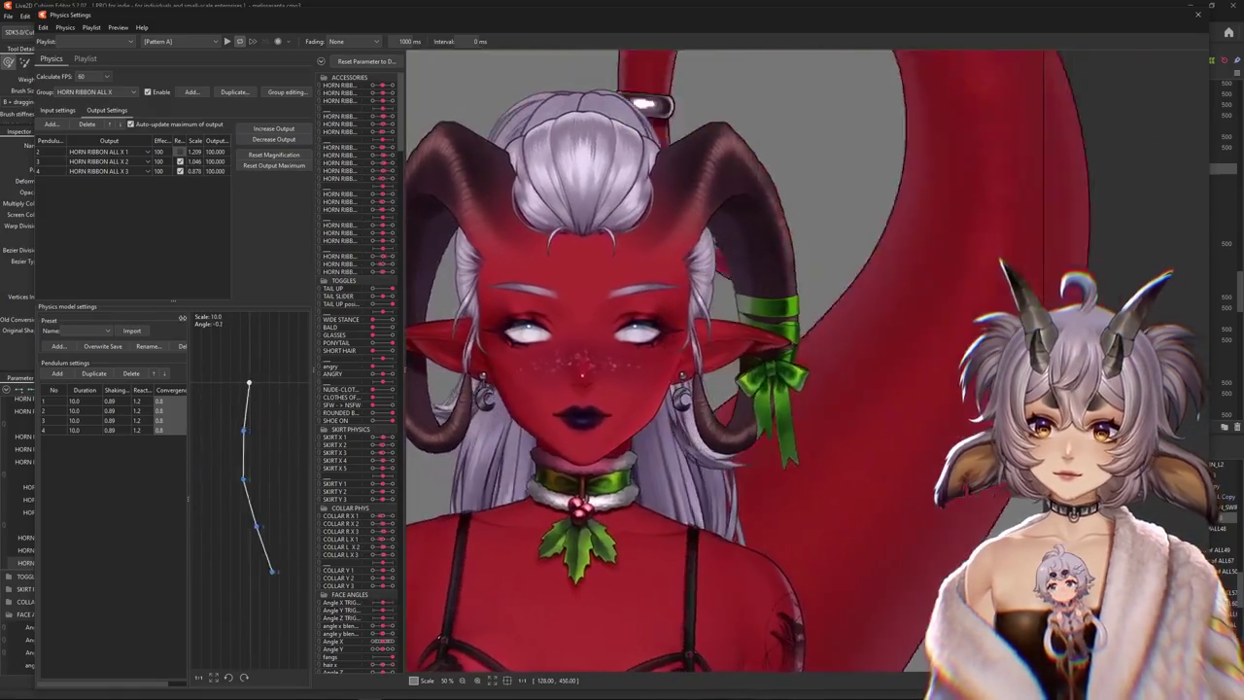
double_click(120, 392)
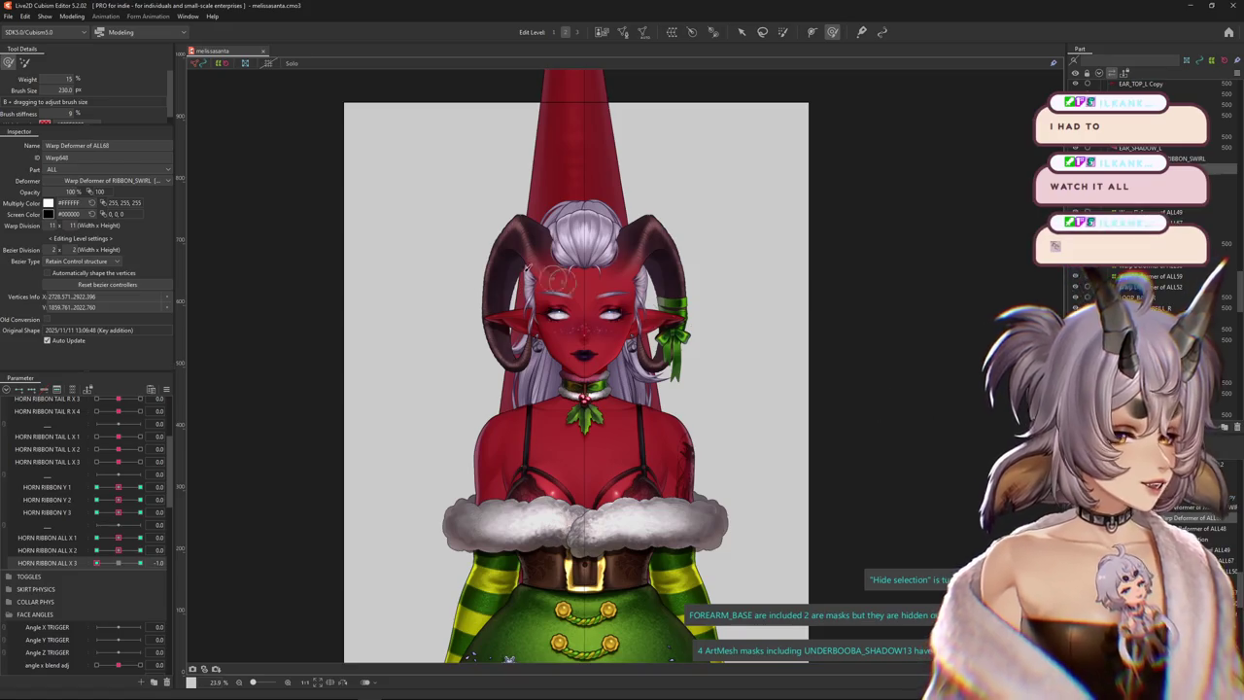
Zoom out on the canvas to view the whole character
scroll(526, 267, "down", 3)
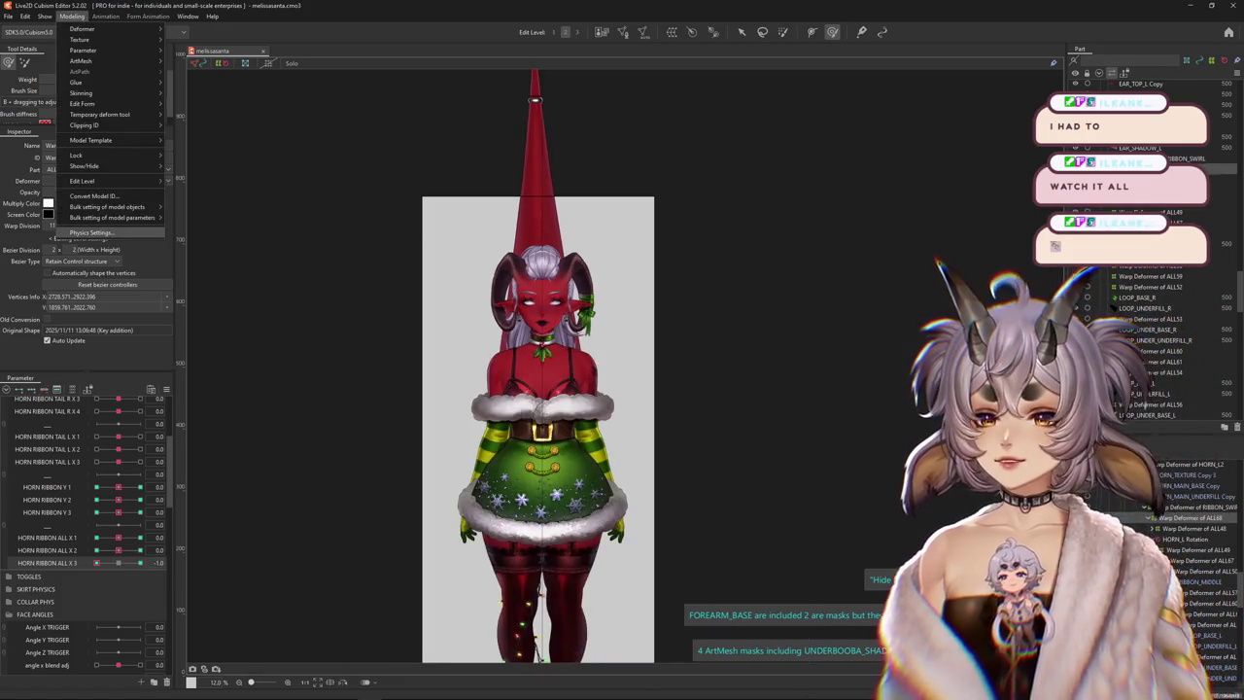
Run another physics sway test of the tail and ribbons, then zoom in on the collar
left_click(91, 232)
scroll(875, 229, "up", 3)
scroll(849, 218, "up", 2)
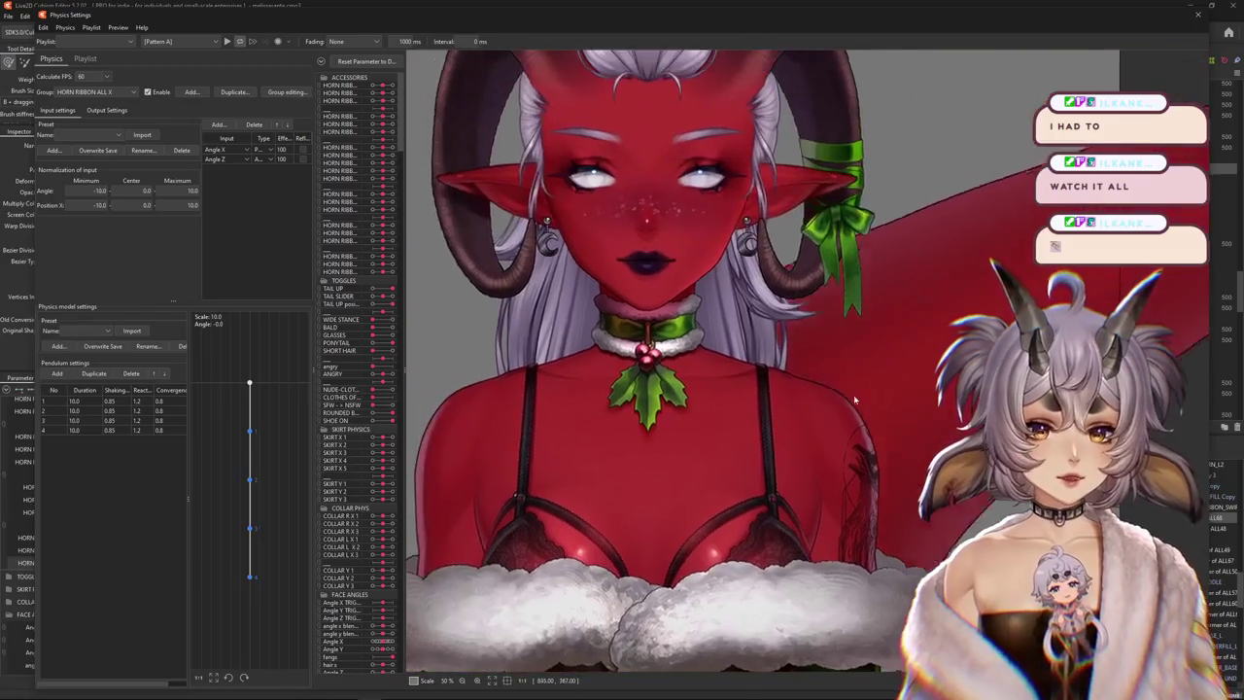
scroll(589, 410, "up", 1)
mouse_move(589, 410)
left_mouse_down()
mouse_move(968, 405)
mouse_move(549, 415)
left_mouse_up()
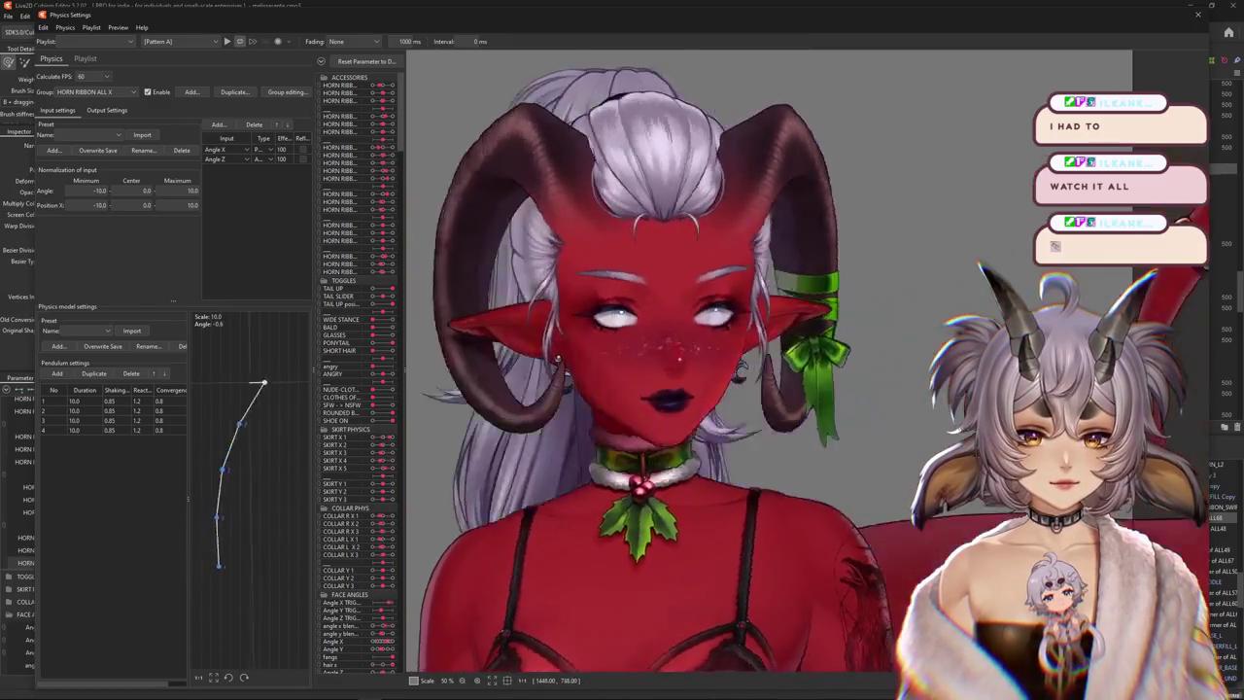
scroll(785, 499, "down", 3)
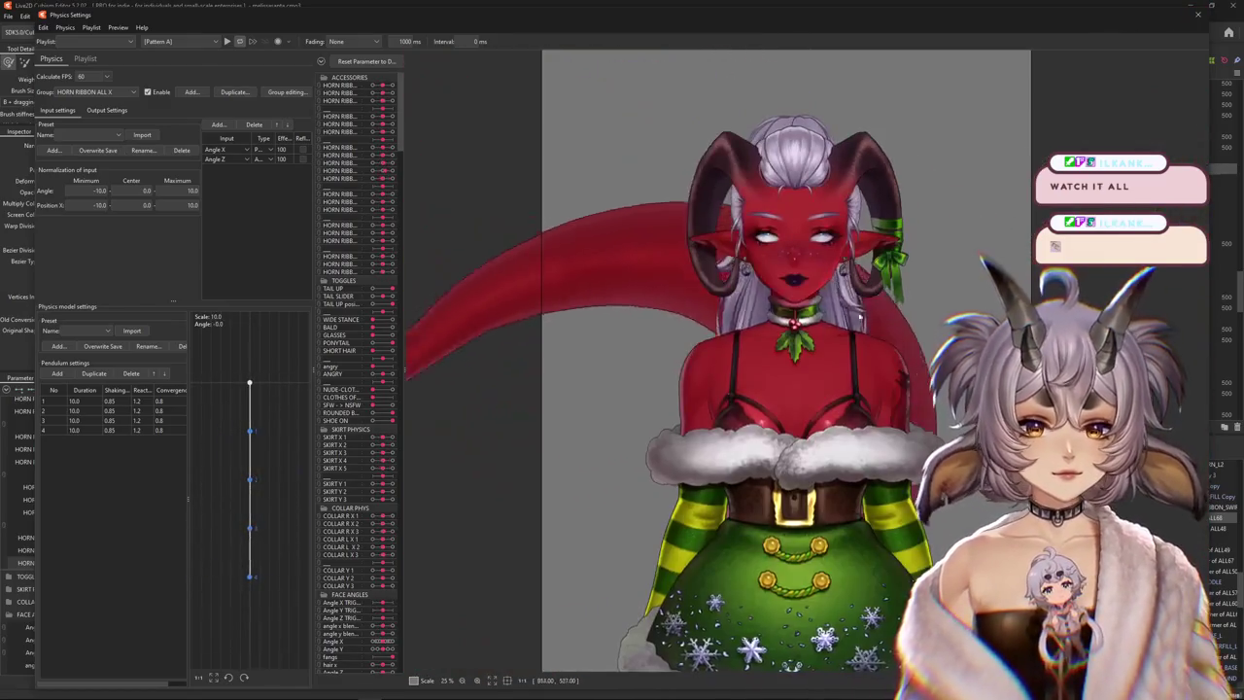
mouse_move(786, 507)
left_mouse_down()
mouse_move(830, 5)
mouse_move(945, 355)
mouse_move(554, 453)
left_mouse_up()
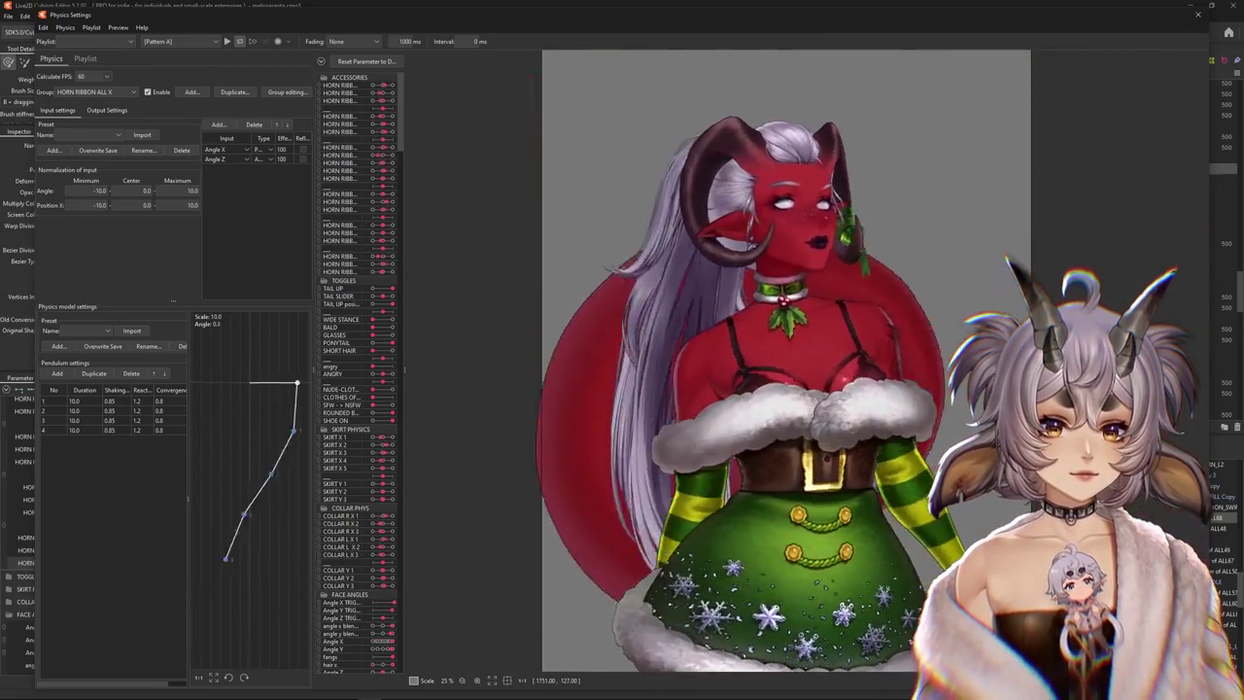
mouse_move(787, 545)
left_mouse_down()
mouse_move(657, 466)
mouse_move(748, 382)
left_mouse_up()
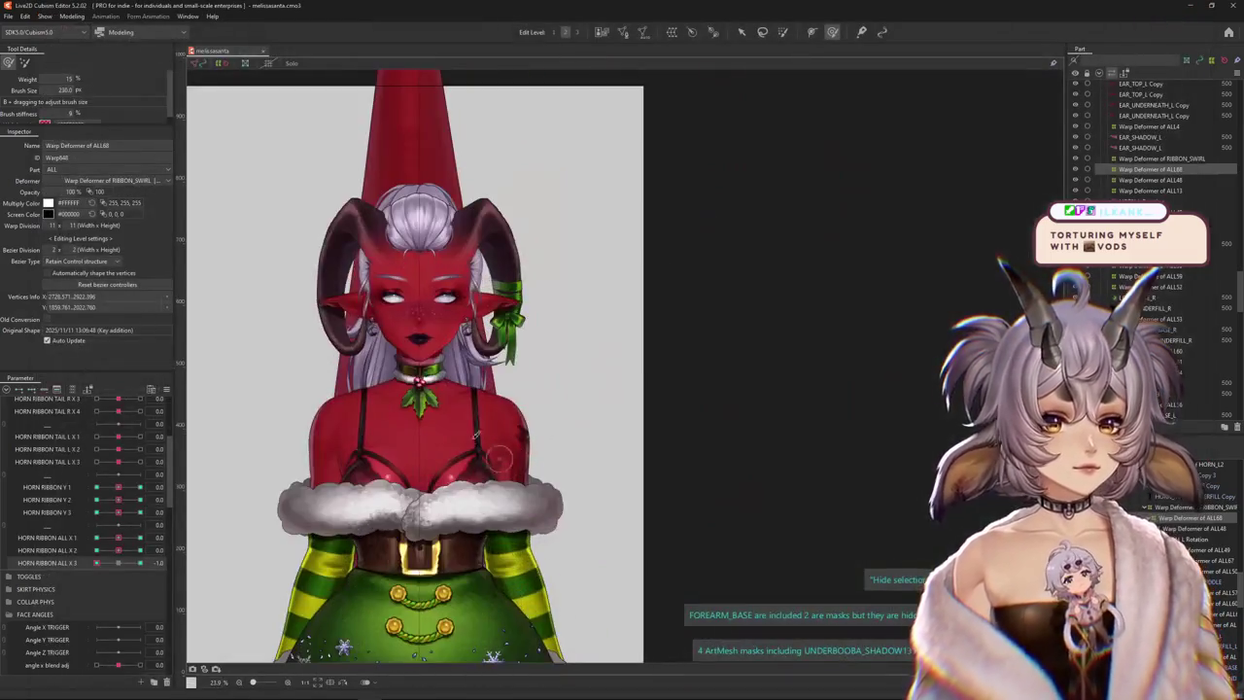
scroll(477, 445, "up", 3)
scroll(477, 445, "up", 3)
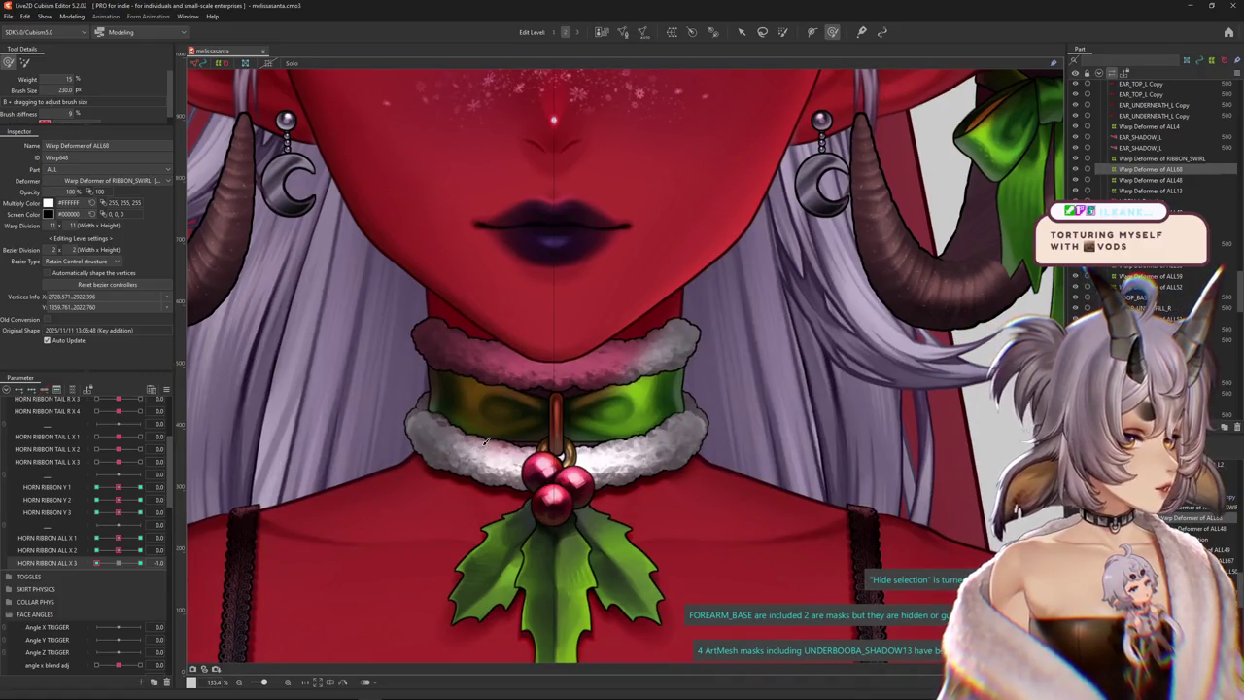
Collapse all parameter groups, expand BODY and turn Body X fully to one side
left_click_drag(526, 436, 583, 427)
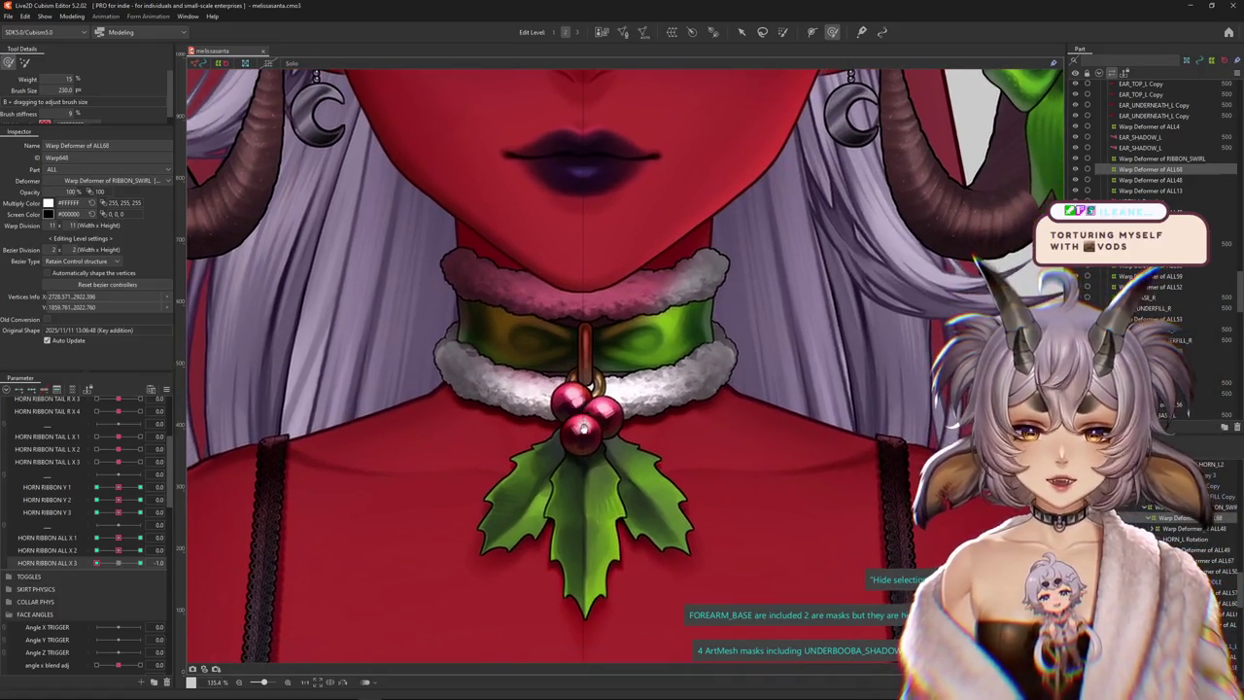
right_click(167, 388)
left_click(224, 505)
scroll(563, 357, "up", 2)
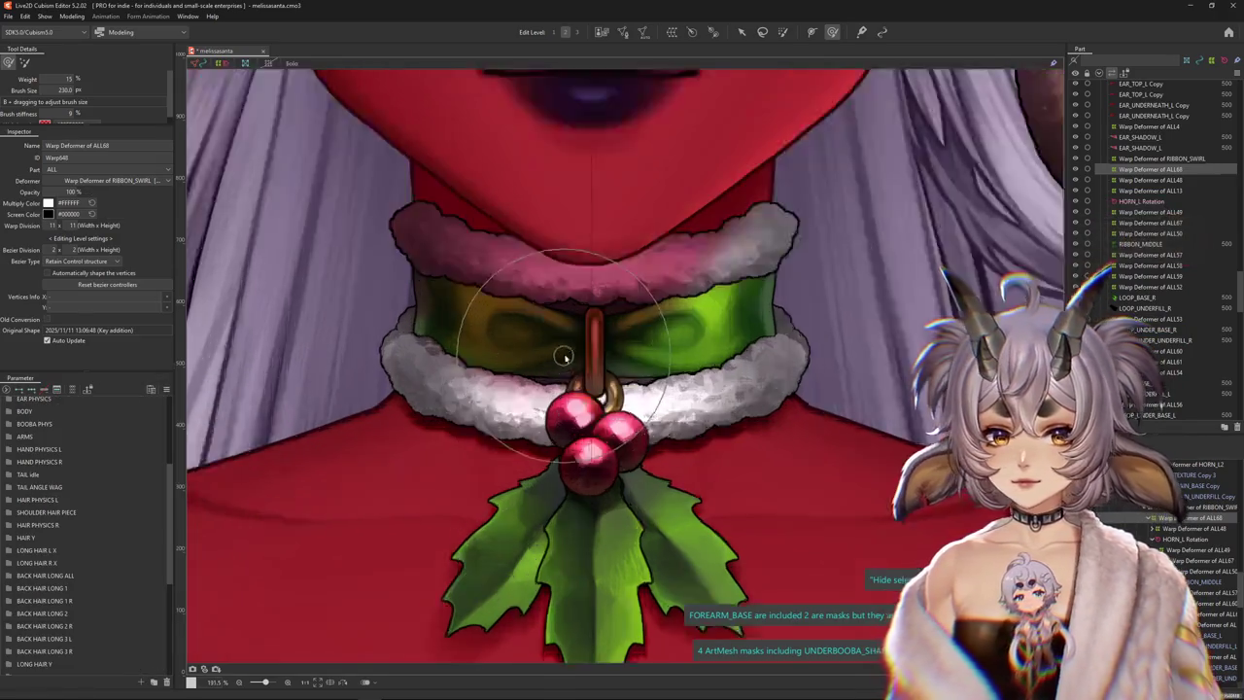
scroll(578, 389, "up", 2)
scroll(550, 374, "down", 6)
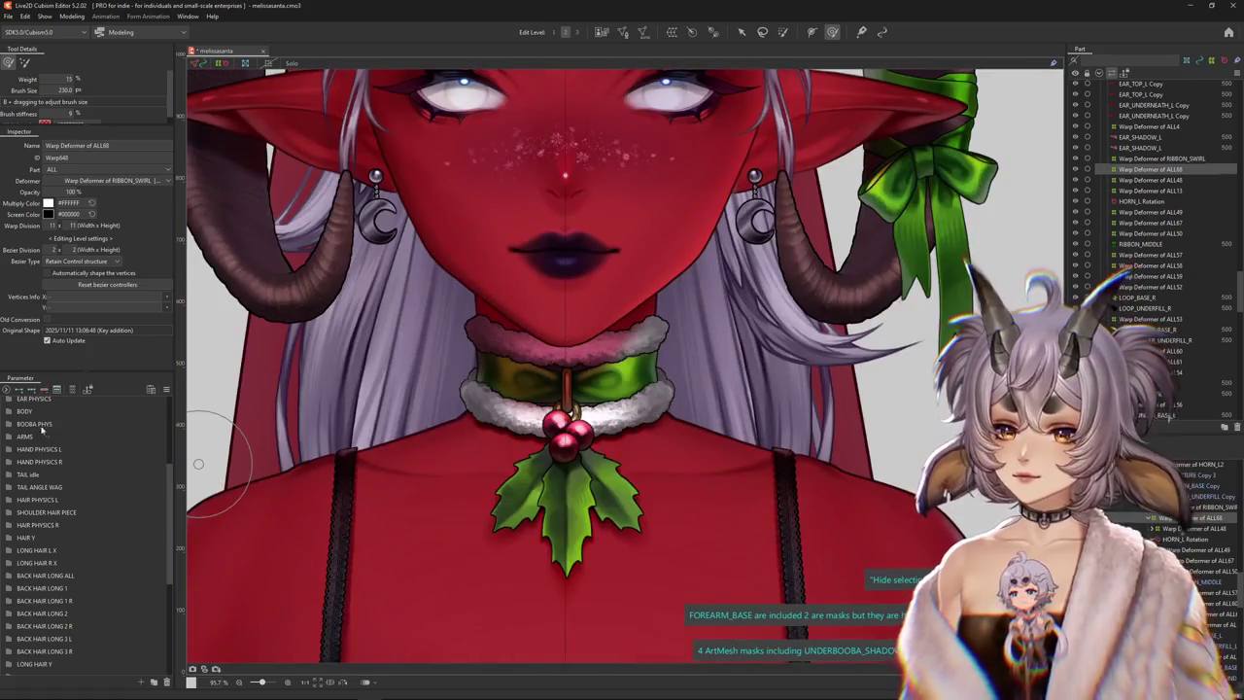
left_click(25, 412)
left_click_drag(120, 424, 140, 424)
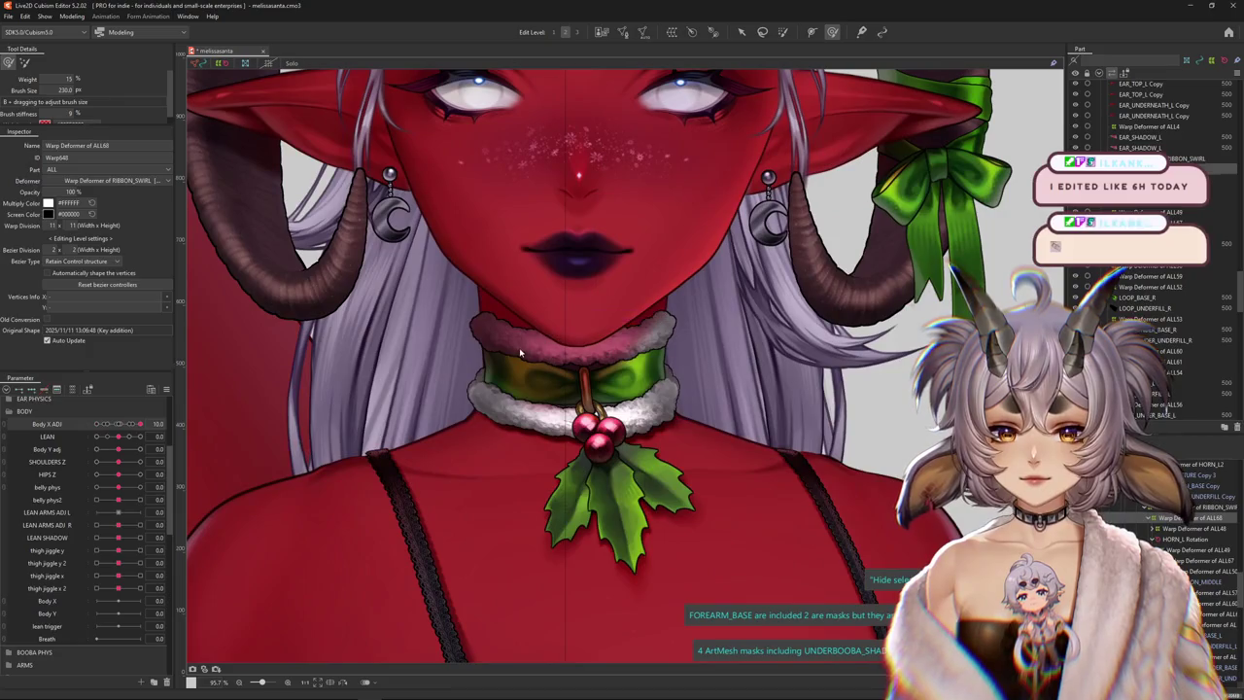
Select the choker ribbon base mesh and reset all parameters to default
right_click(521, 355)
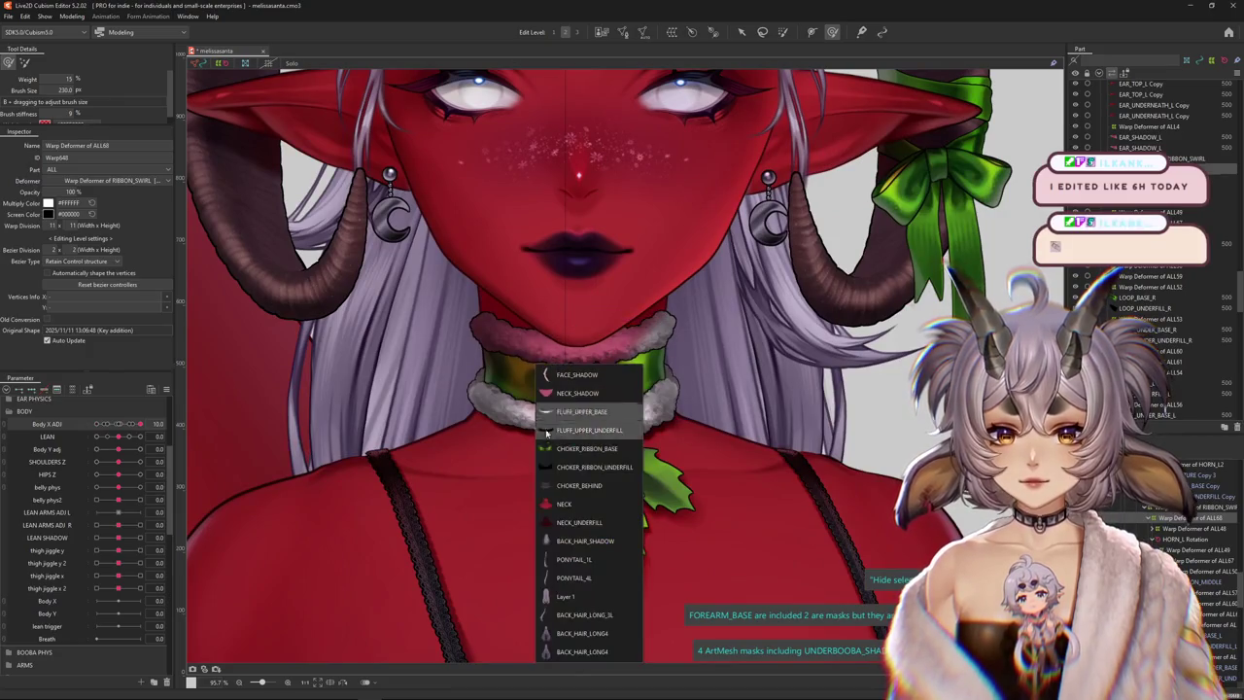
left_click(563, 448)
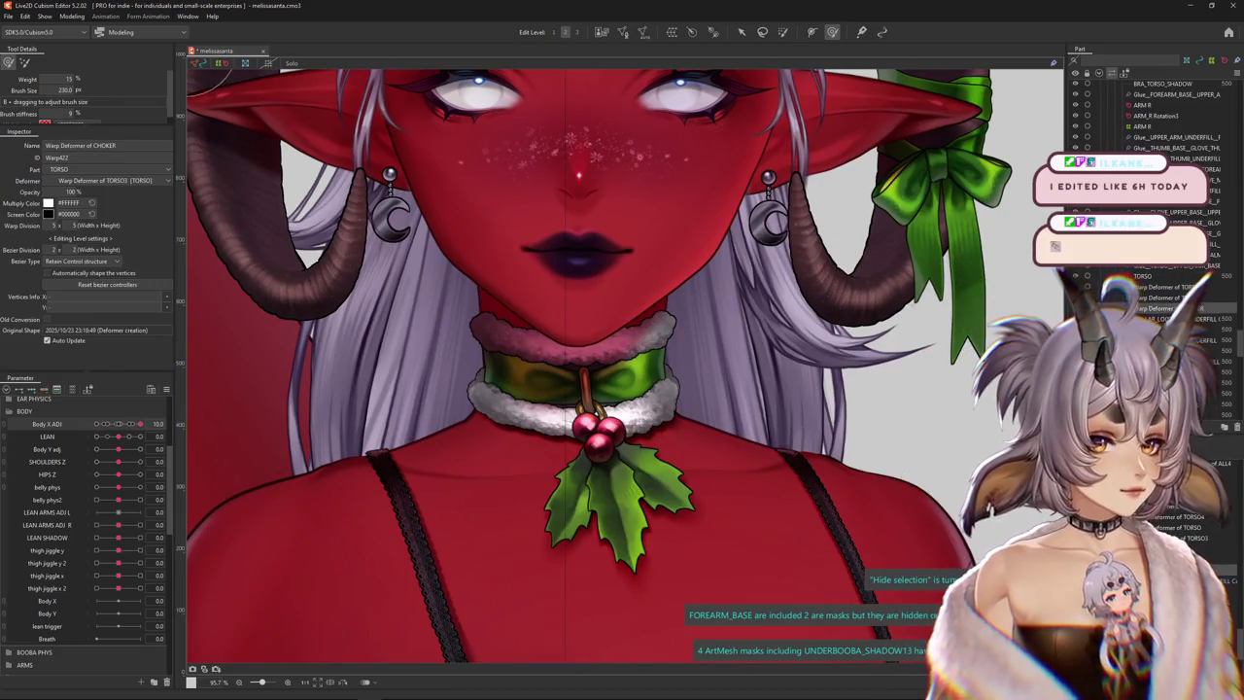
scroll(821, 454, "down", 3)
scroll(729, 418, "down", 3)
scroll(637, 378, "down", 3)
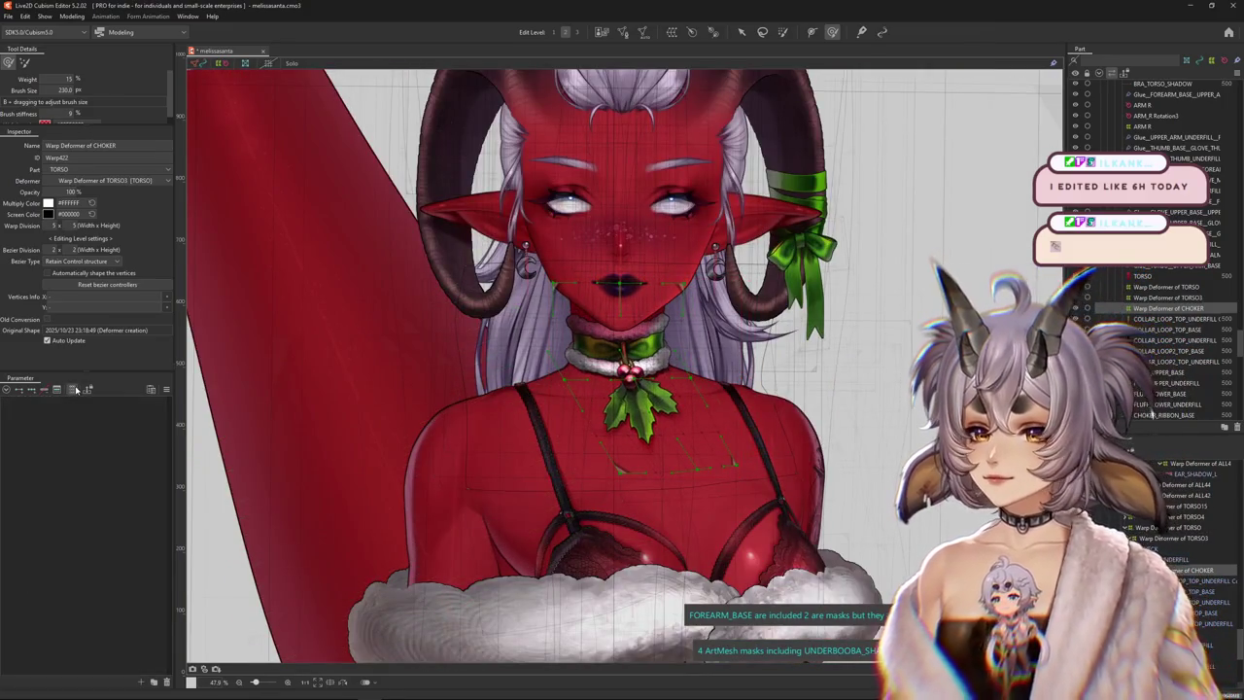
left_click(166, 390)
scroll(607, 371, "up", 2)
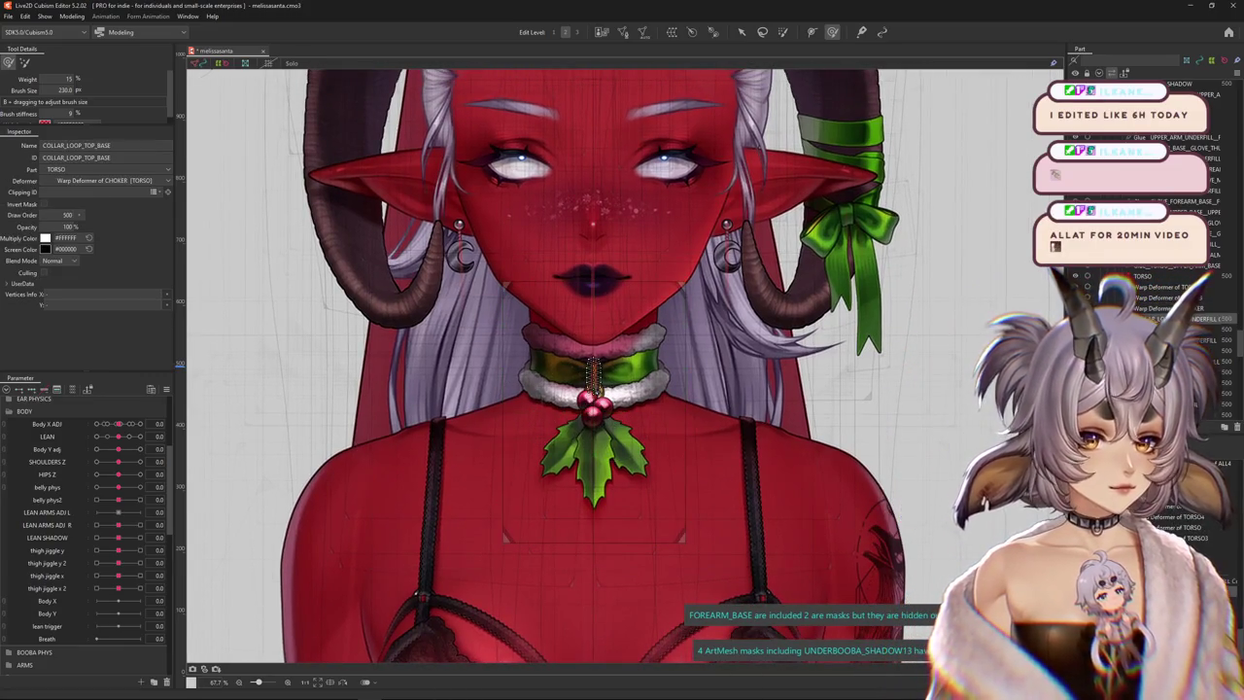
scroll(613, 388, "up", 2)
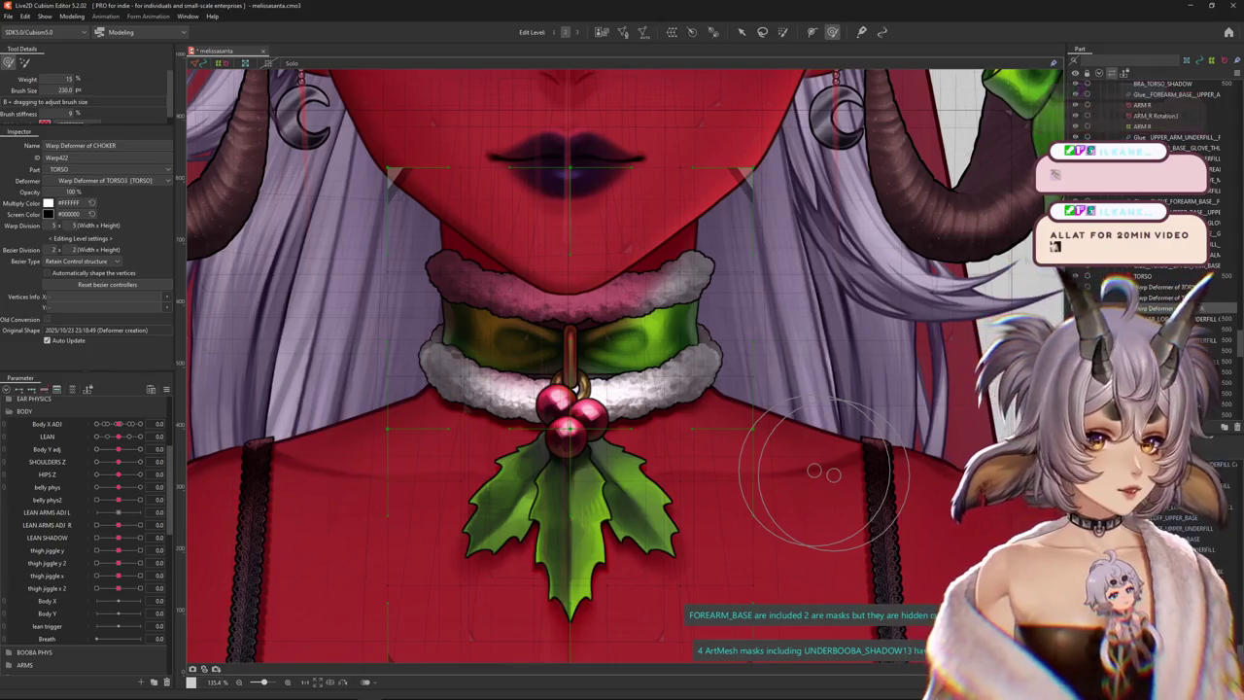
Select the Warp Deformer of TORSO6 and set its horizontal warp division to 15
left_click(685, 483)
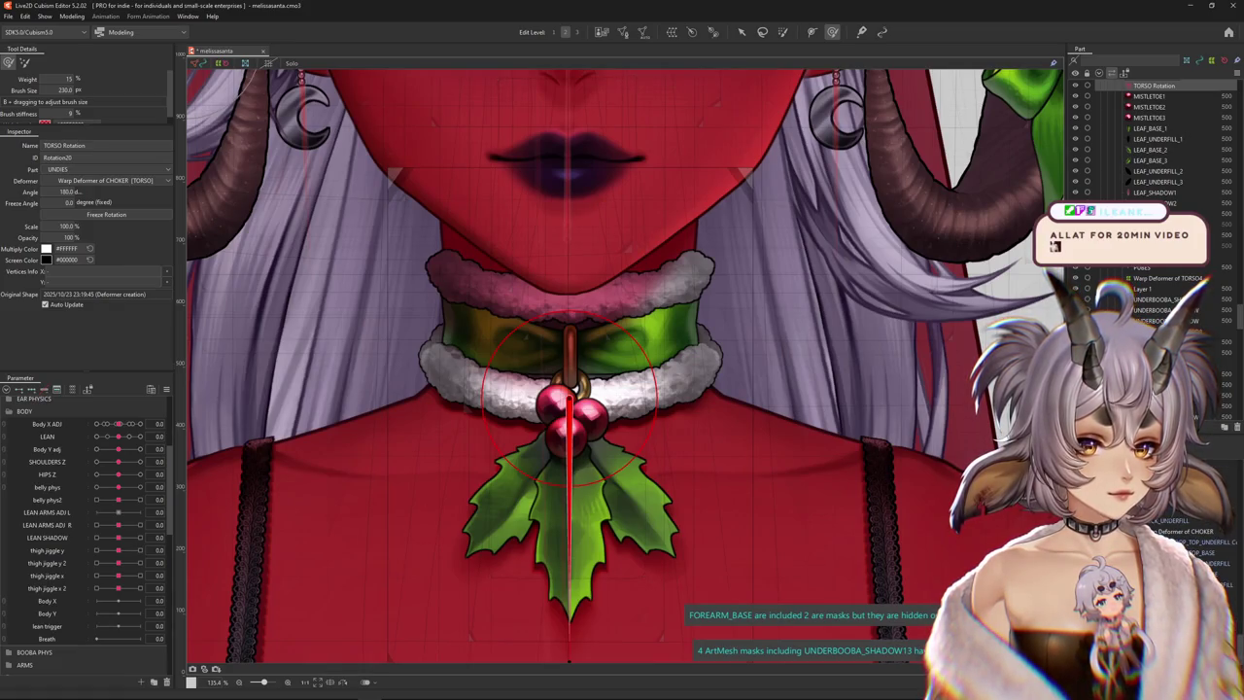
left_click(583, 340)
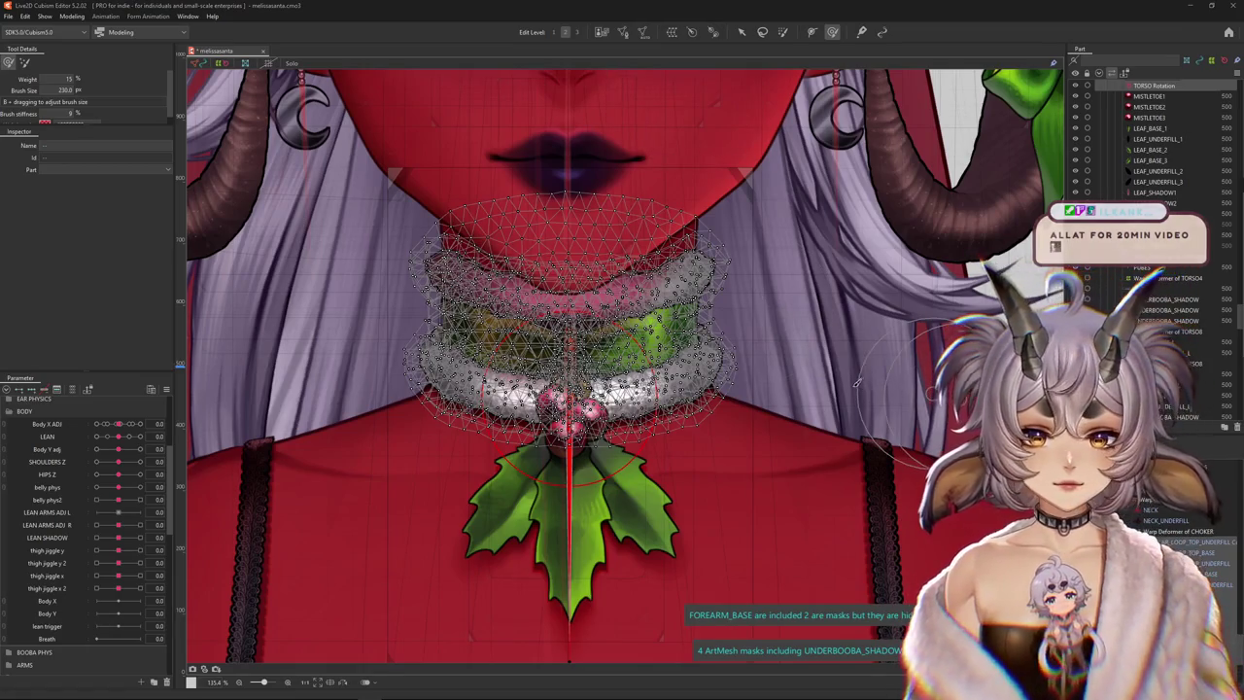
left_click(948, 389)
left_click(1180, 531)
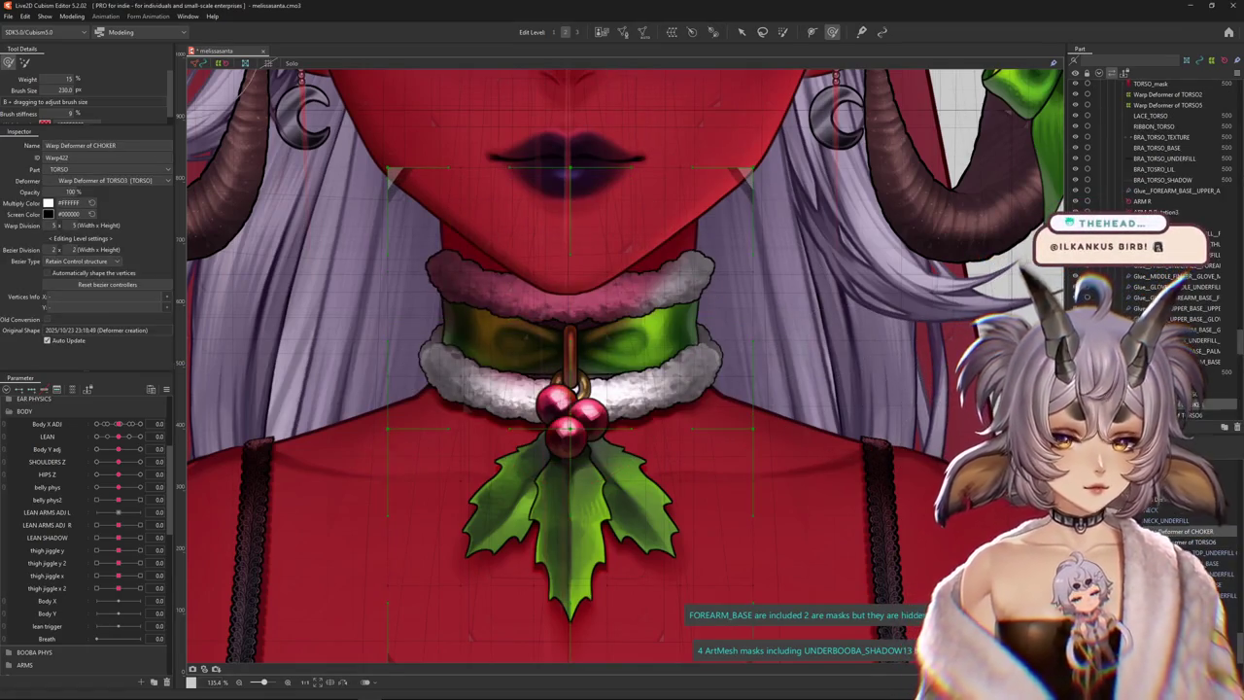
left_click(851, 390)
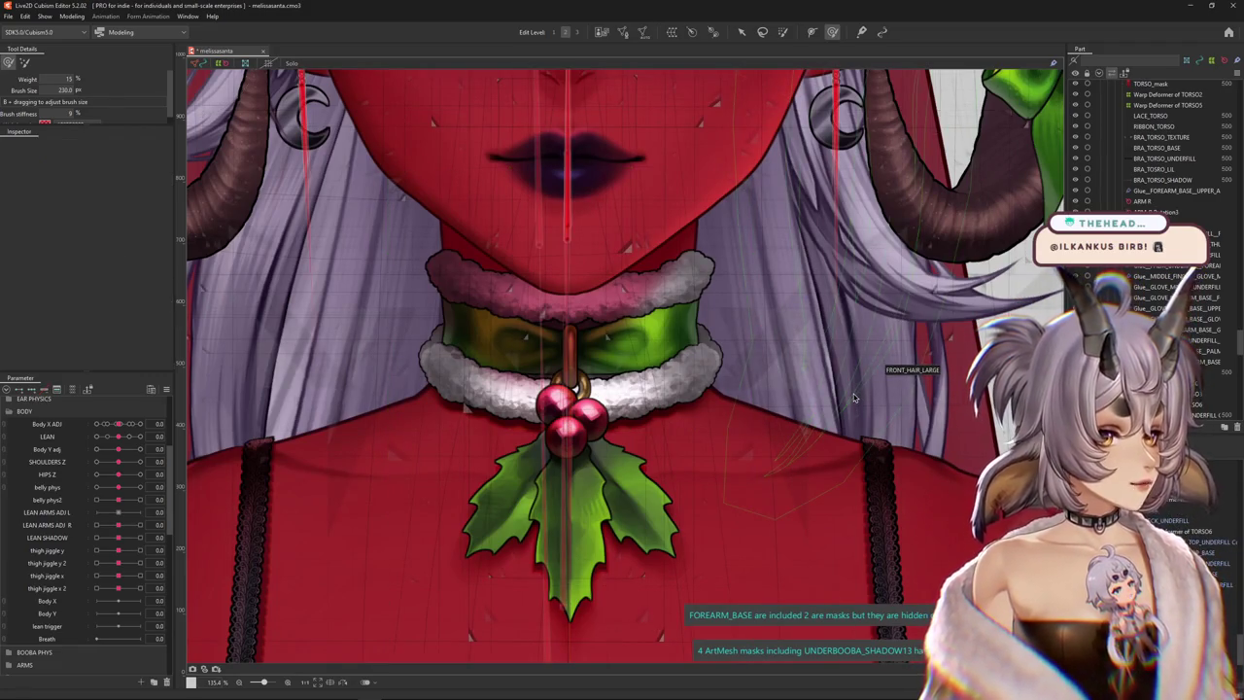
left_click(952, 389)
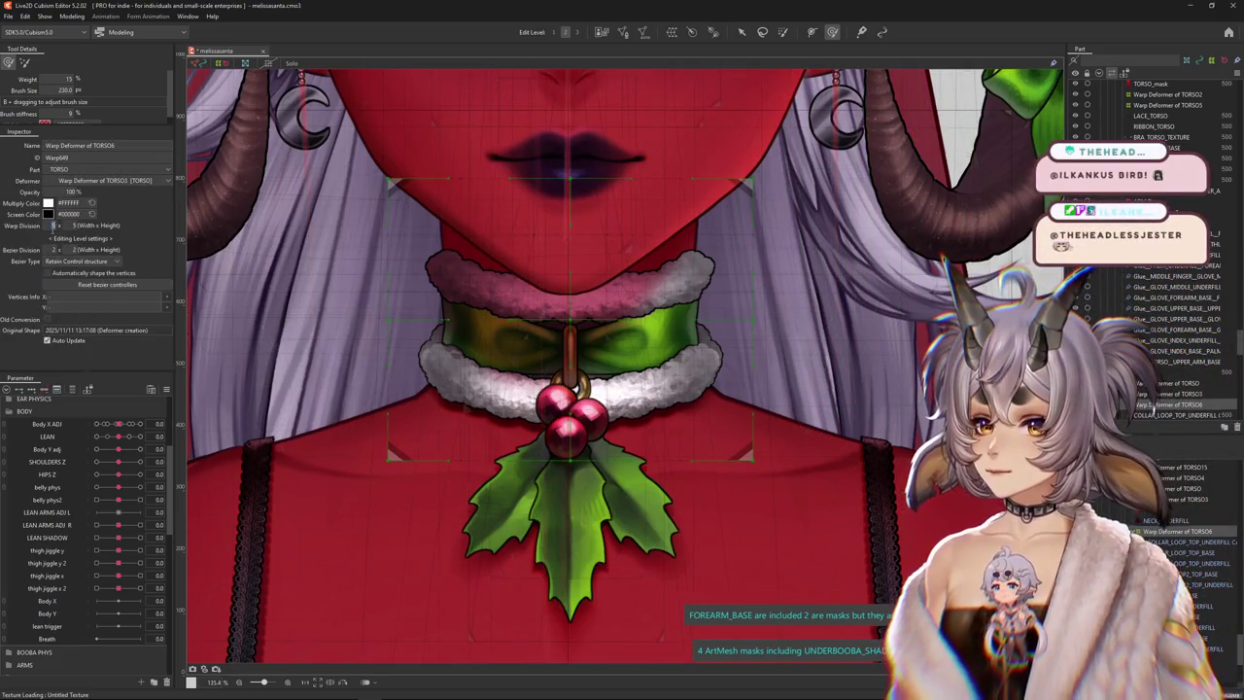
type("15")
key("Tab")
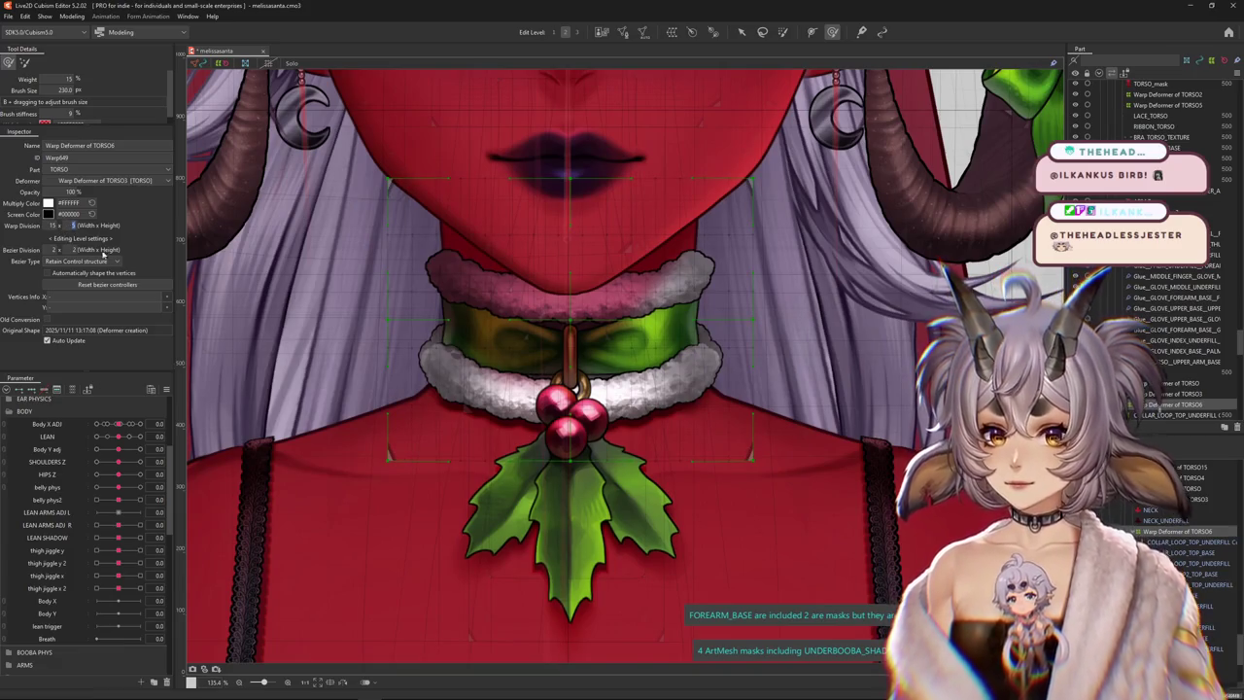
Set the TORSO6 warp's vertical division to 10 and jump Body X ADJ to 10.0
type("8")
key("Return")
double_click(73, 224)
type("12")
key("Return")
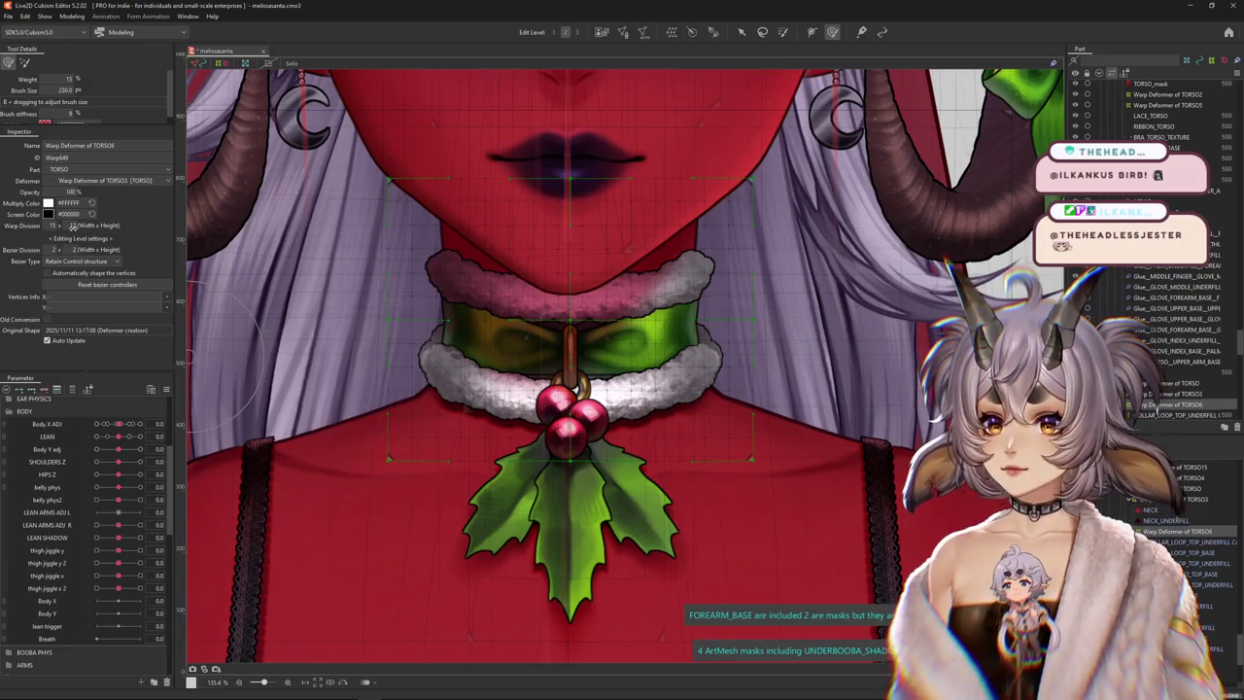
type("10")
key("Return")
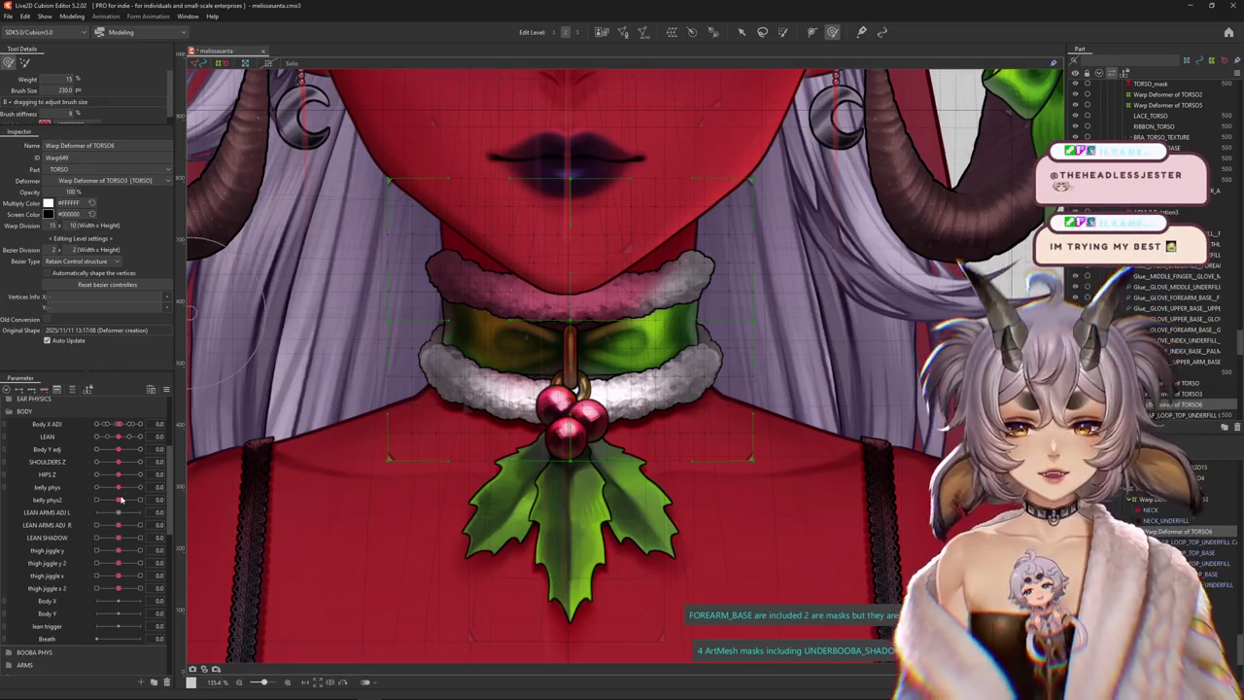
left_click(138, 424)
scroll(475, 342, "down", 3)
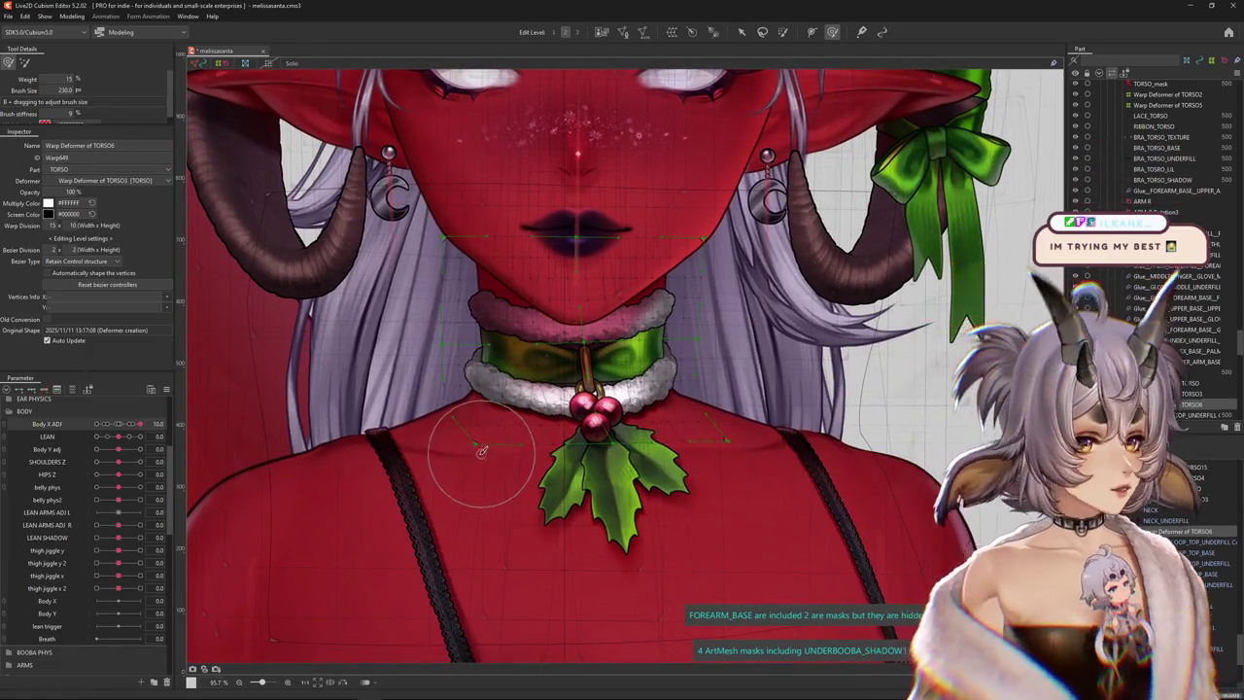
At Body X ADJ 10, resize the deform brush and nudge the holly leaves down-left
left_click(30, 389)
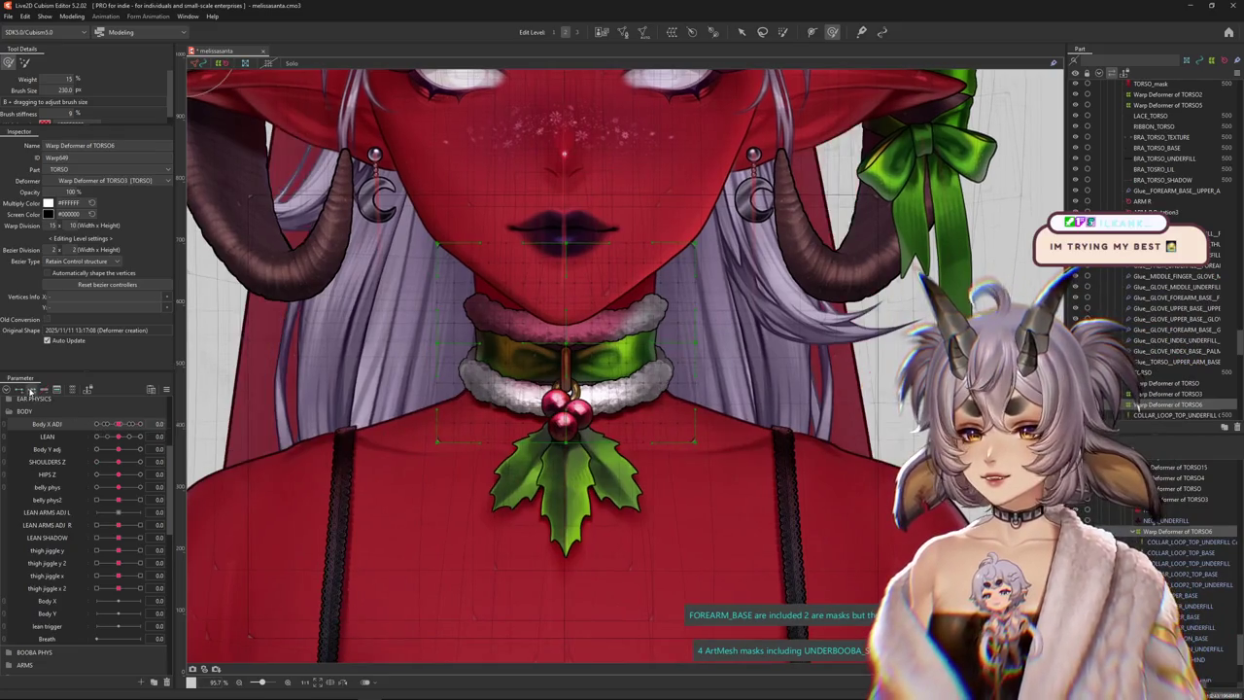
left_click_drag(114, 425, 139, 424)
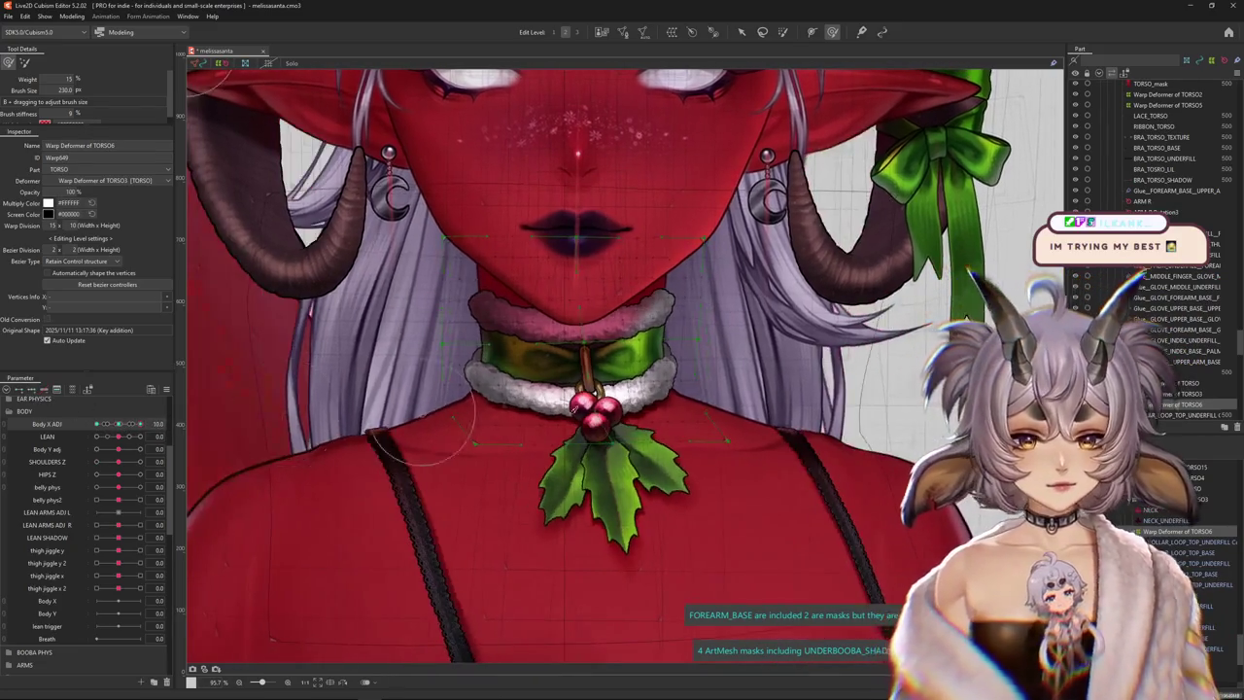
scroll(719, 501, "up", 3)
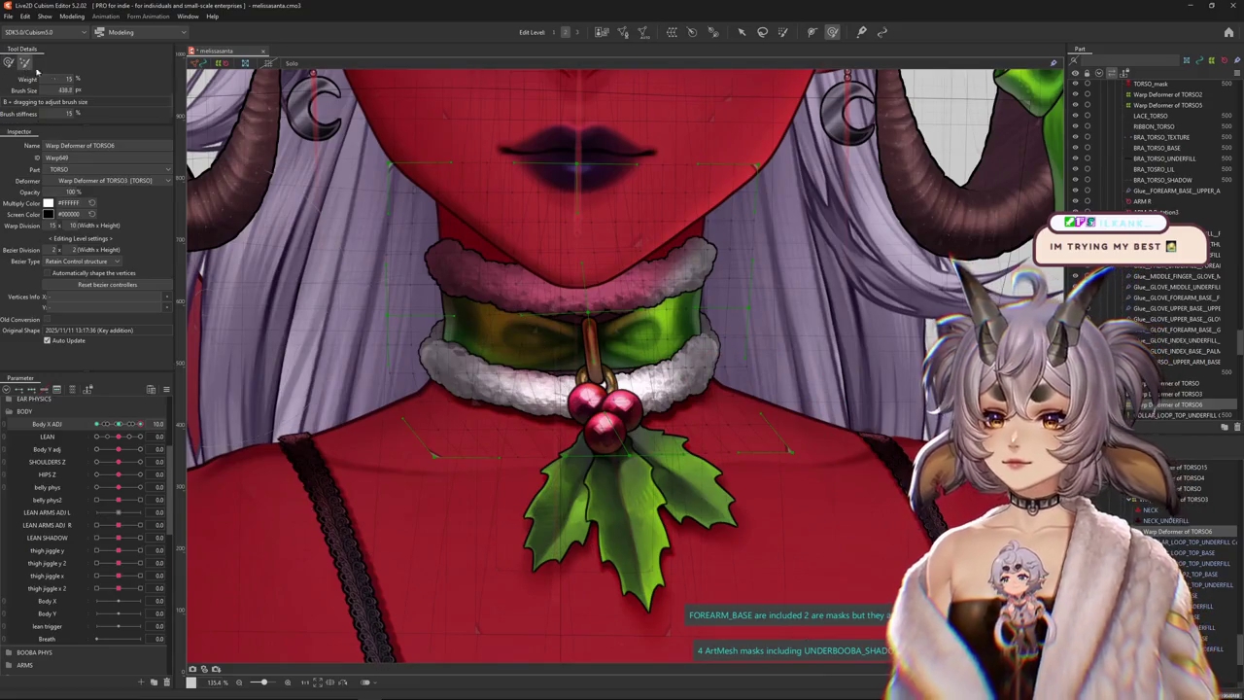
mouse_move(494, 254)
left_mouse_down()
mouse_move(641, 437)
mouse_move(668, 399)
left_mouse_up()
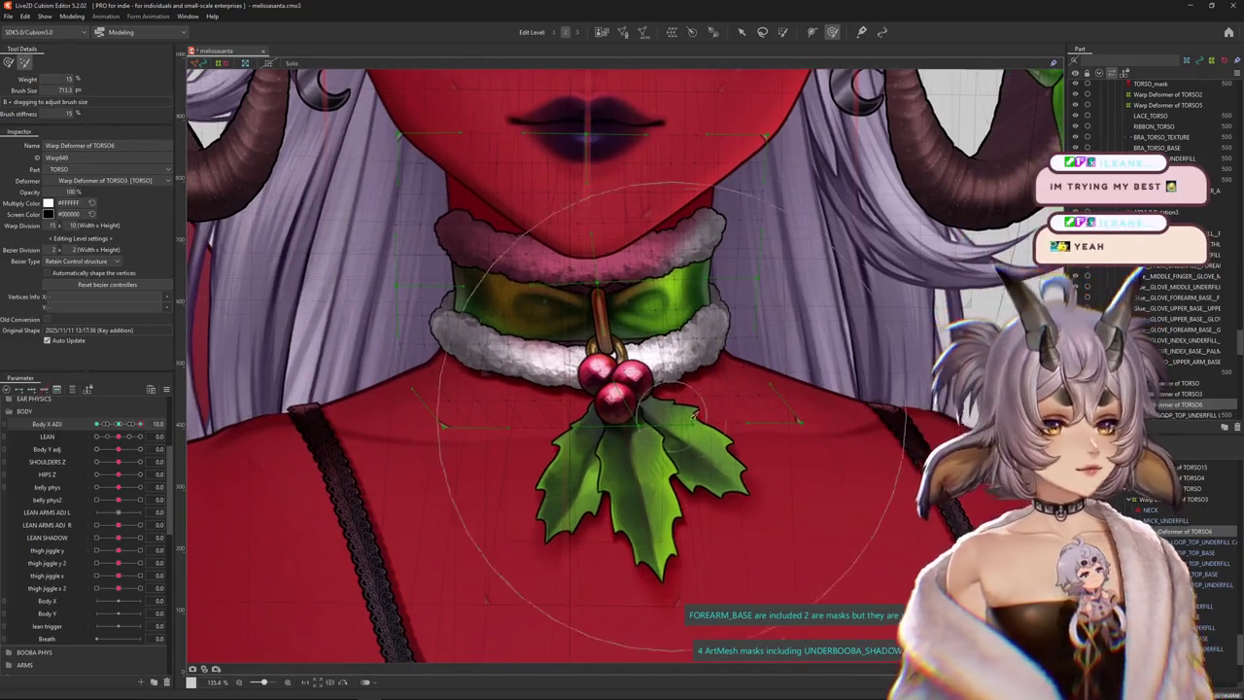
left_click_drag(285, 255, 292, 301)
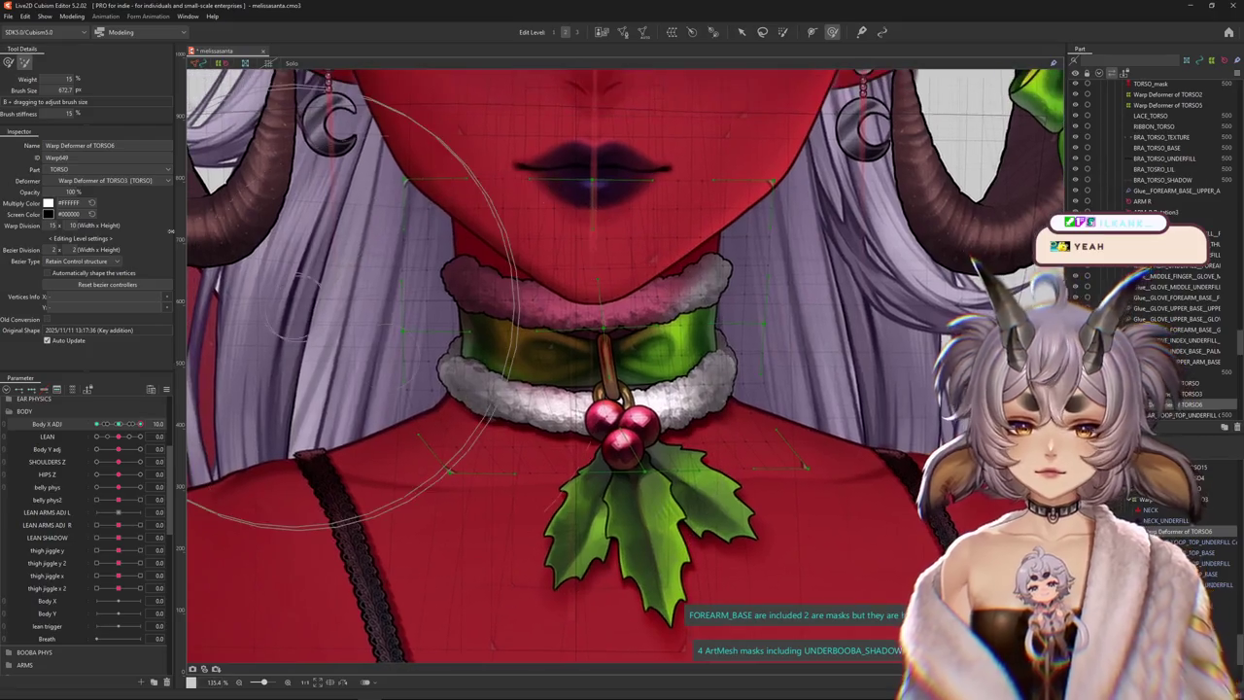
mouse_move(525, 238)
left_mouse_down()
mouse_move(597, 240)
mouse_move(578, 240)
left_mouse_up()
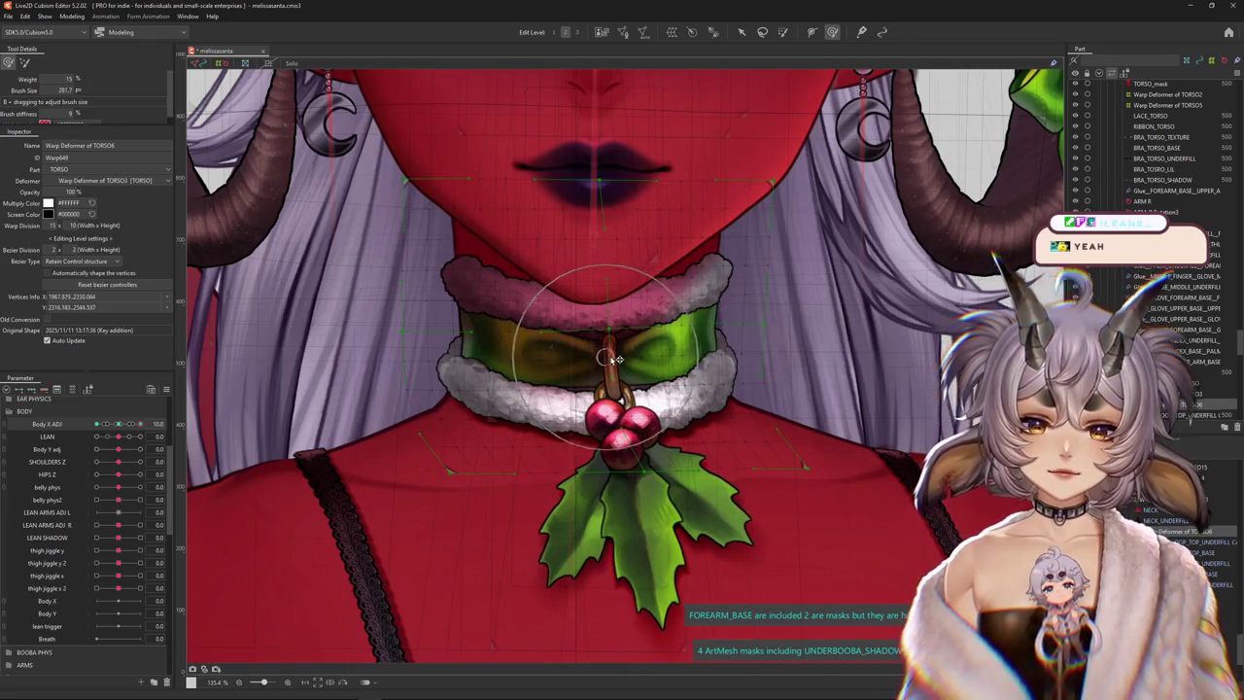
scroll(579, 345, "down", 1)
left_click_drag(579, 345, 751, 444)
left_click_drag(641, 510, 570, 514)
Shift the holly leaves left and reshape the neck and mouth area in the turned pose
scroll(399, 497, "down", 4)
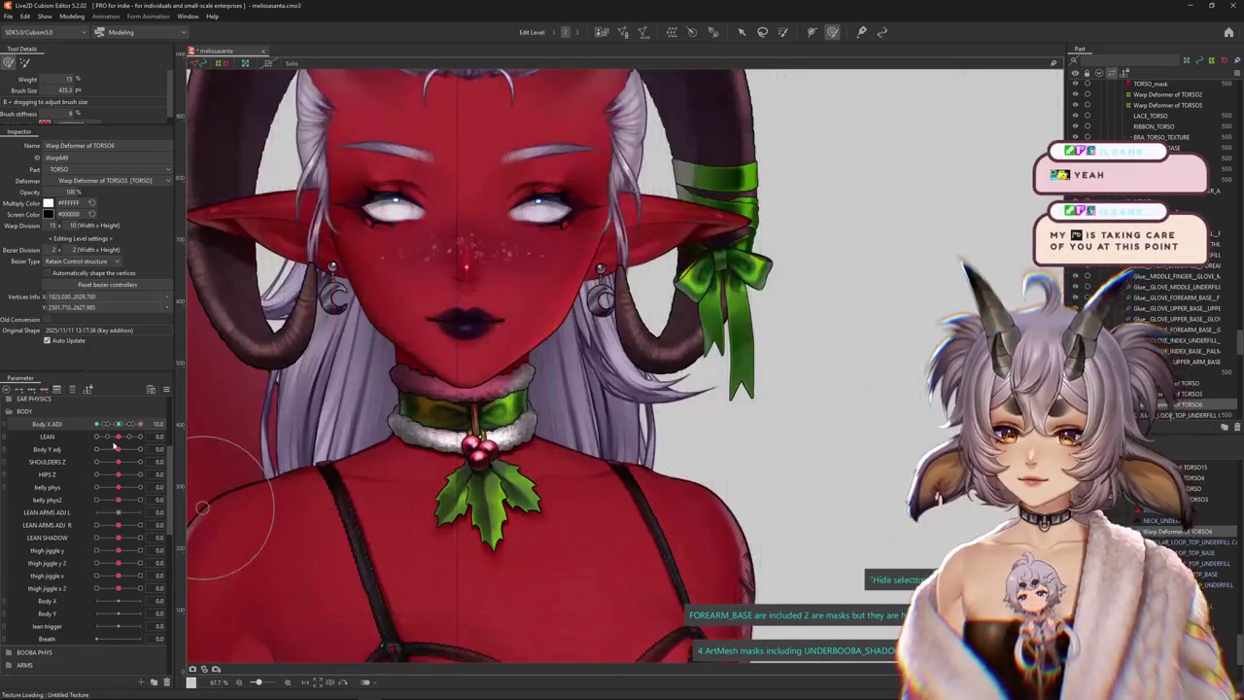
scroll(442, 311, "up", 2)
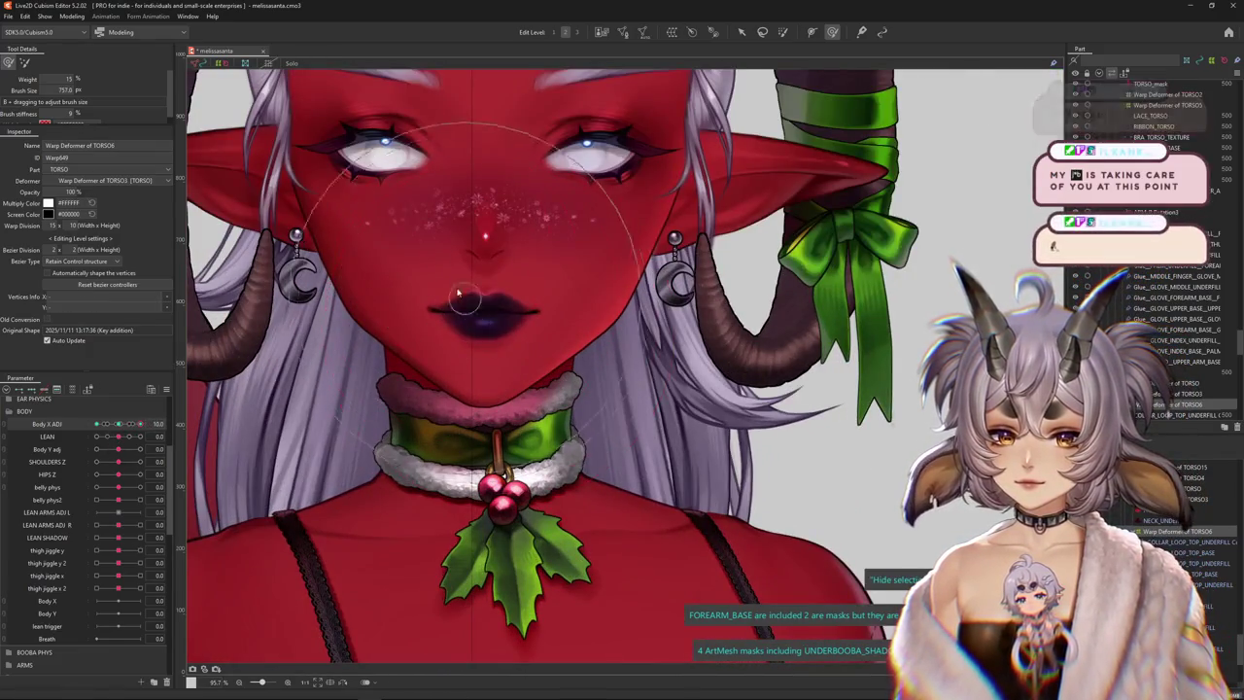
left_click_drag(442, 311, 512, 461)
left_click_drag(551, 531, 417, 509)
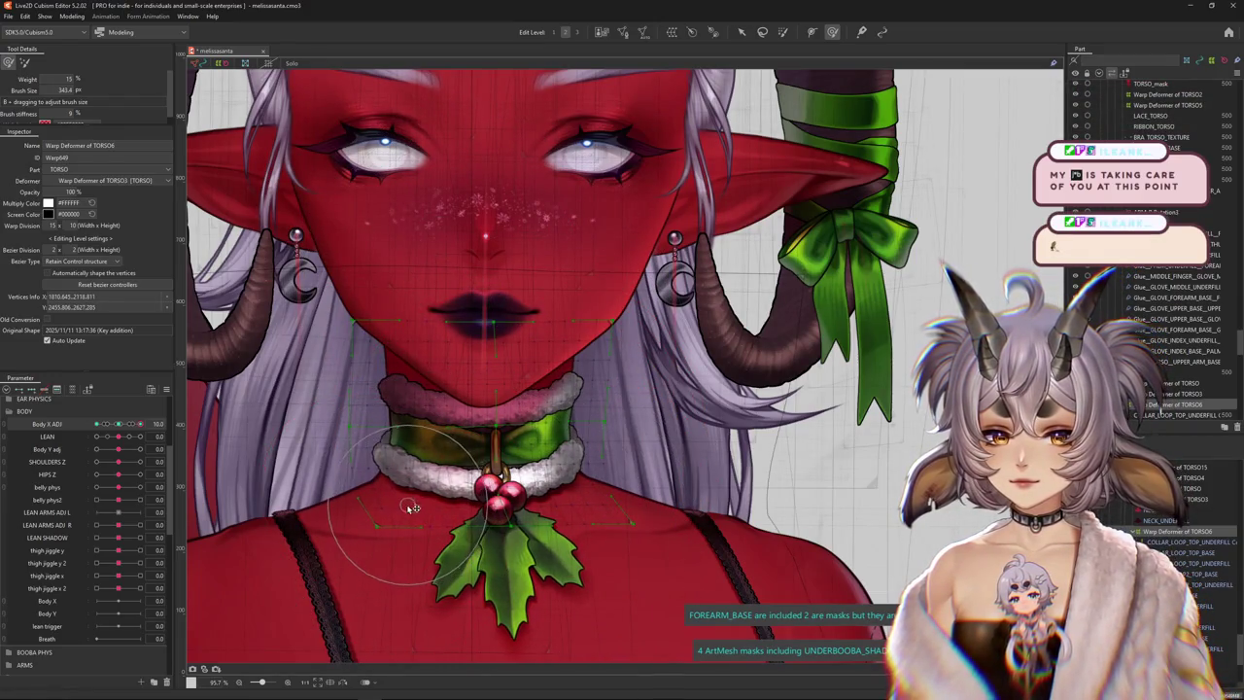
left_click(150, 436)
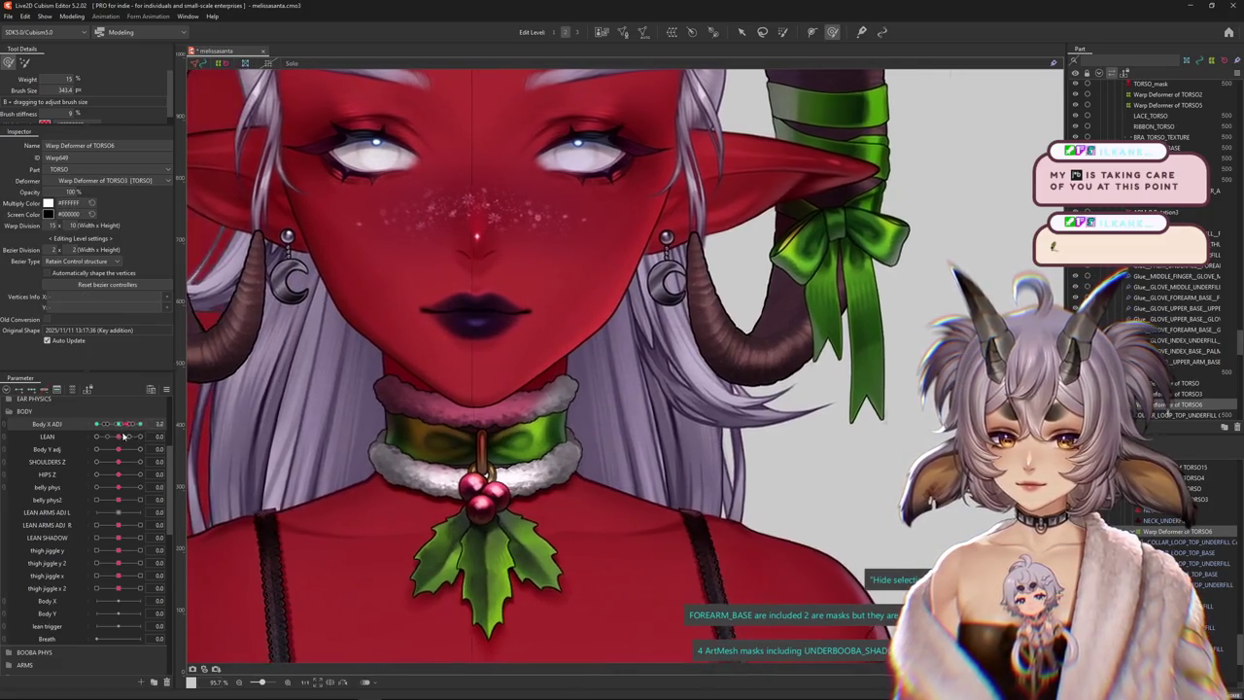
left_click(385, 321)
left_click_drag(384, 321, 542, 316)
Scrub Body X ADJ between -10 and 10 to check the collar warp
mouse_move(140, 424)
left_mouse_down()
mouse_move(115, 436)
mouse_move(140, 424)
left_mouse_up()
left_click(499, 297)
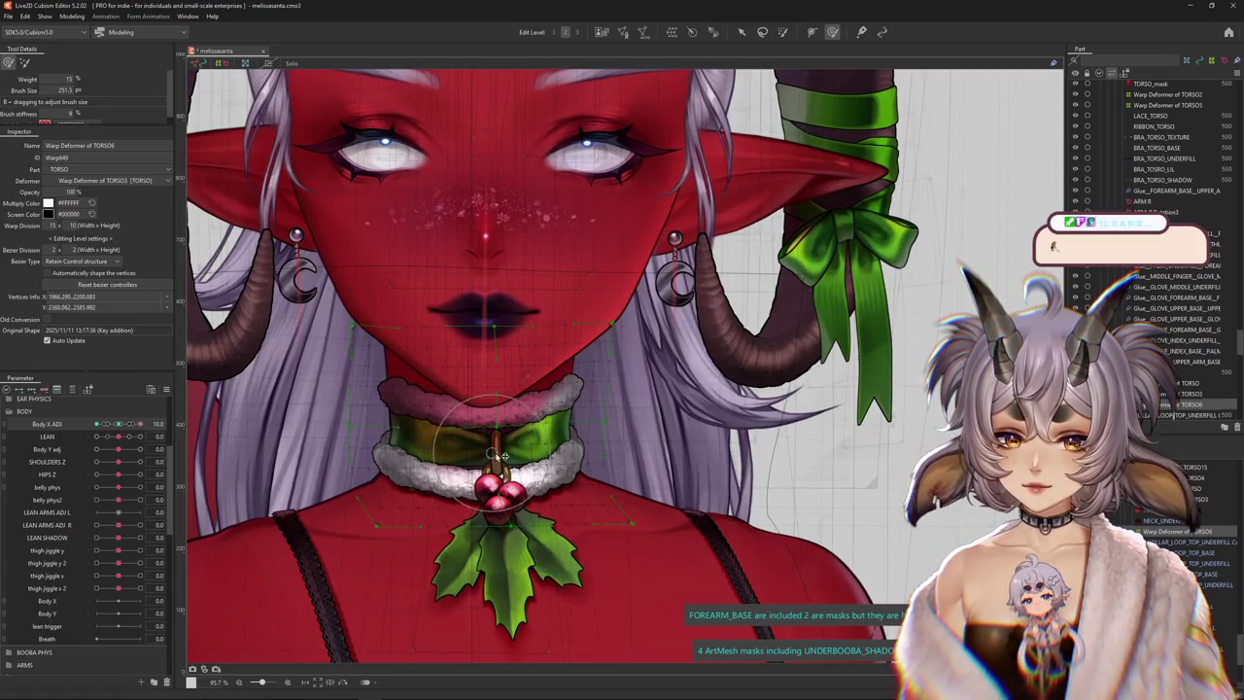
mouse_move(139, 424)
left_mouse_down()
mouse_move(118, 425)
mouse_move(175, 432)
left_mouse_up()
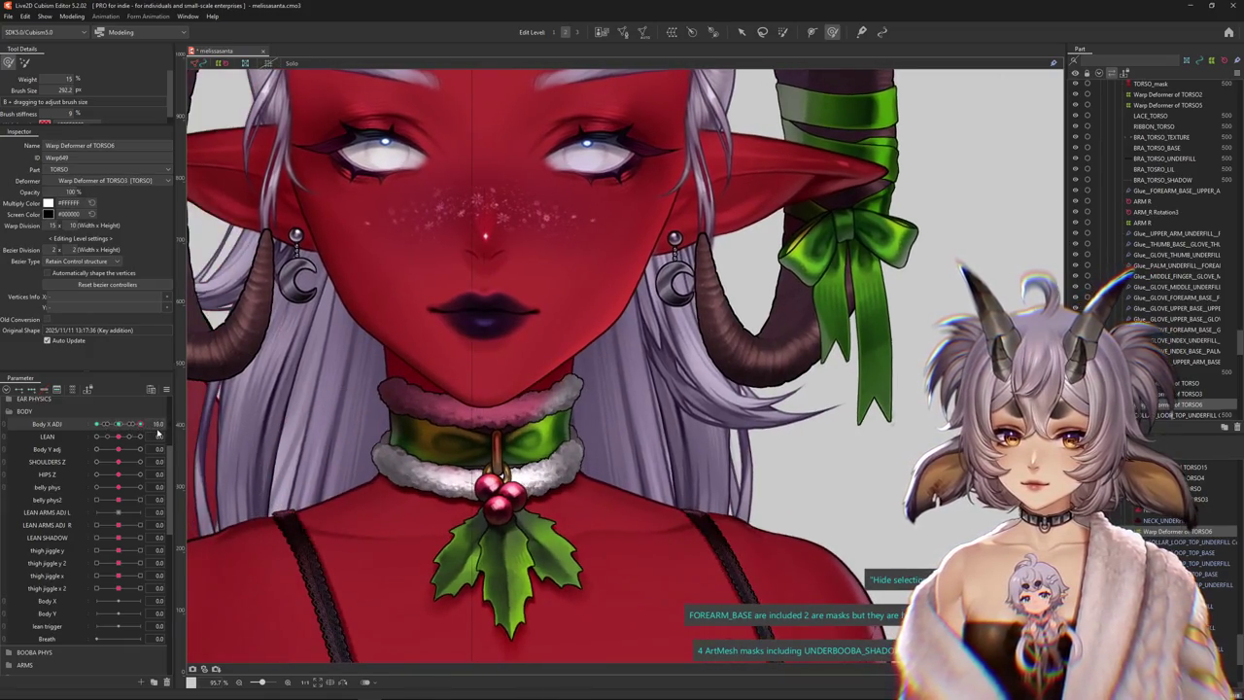
left_click(595, 411)
mouse_move(139, 423)
left_mouse_down()
mouse_move(77, 428)
mouse_move(192, 425)
left_mouse_up()
left_click_drag(118, 428, 88, 428)
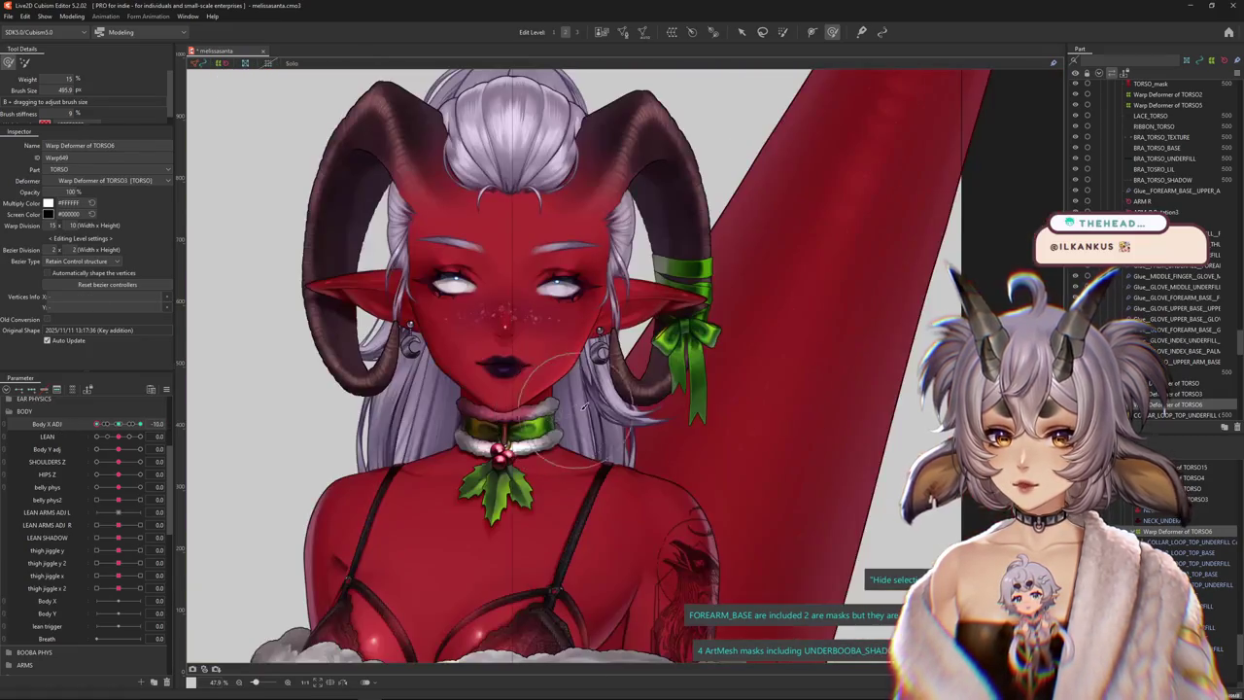
scroll(321, 457, "down", 3)
scroll(263, 452, "up", 2)
mouse_move(124, 430)
left_mouse_down()
mouse_move(153, 425)
mouse_move(119, 424)
left_mouse_up()
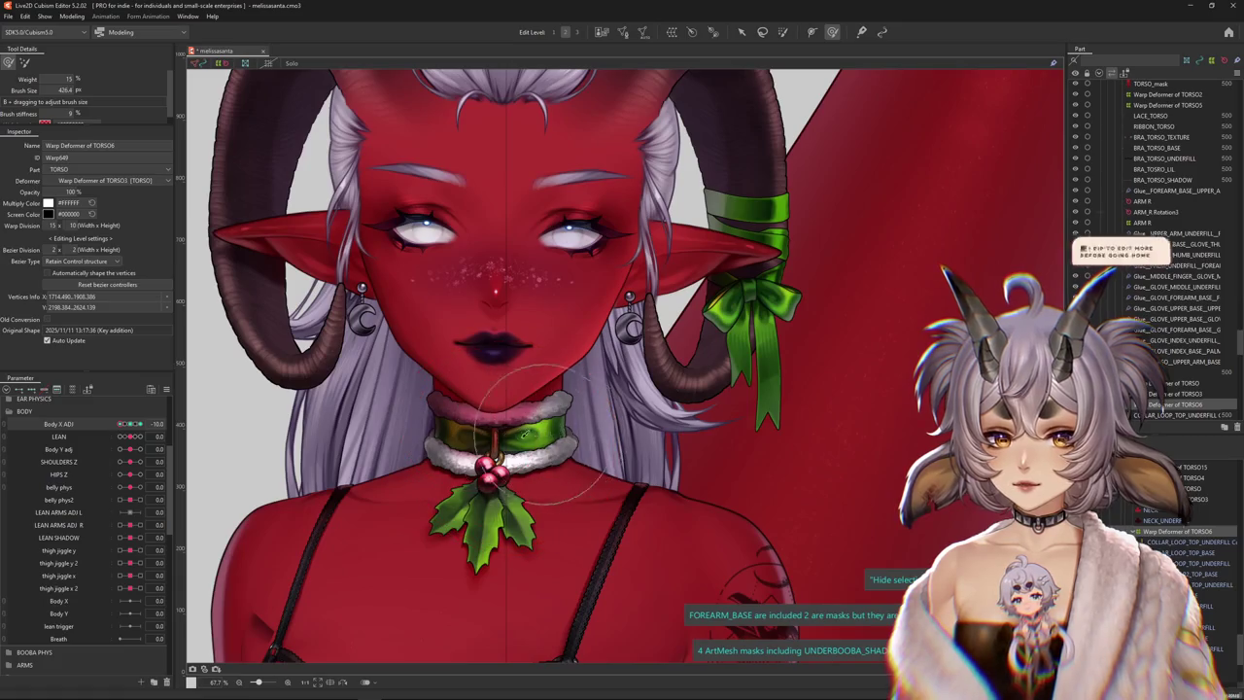
scroll(525, 435, "up", 3)
left_click_drag(121, 424, 141, 425)
left_click(166, 388)
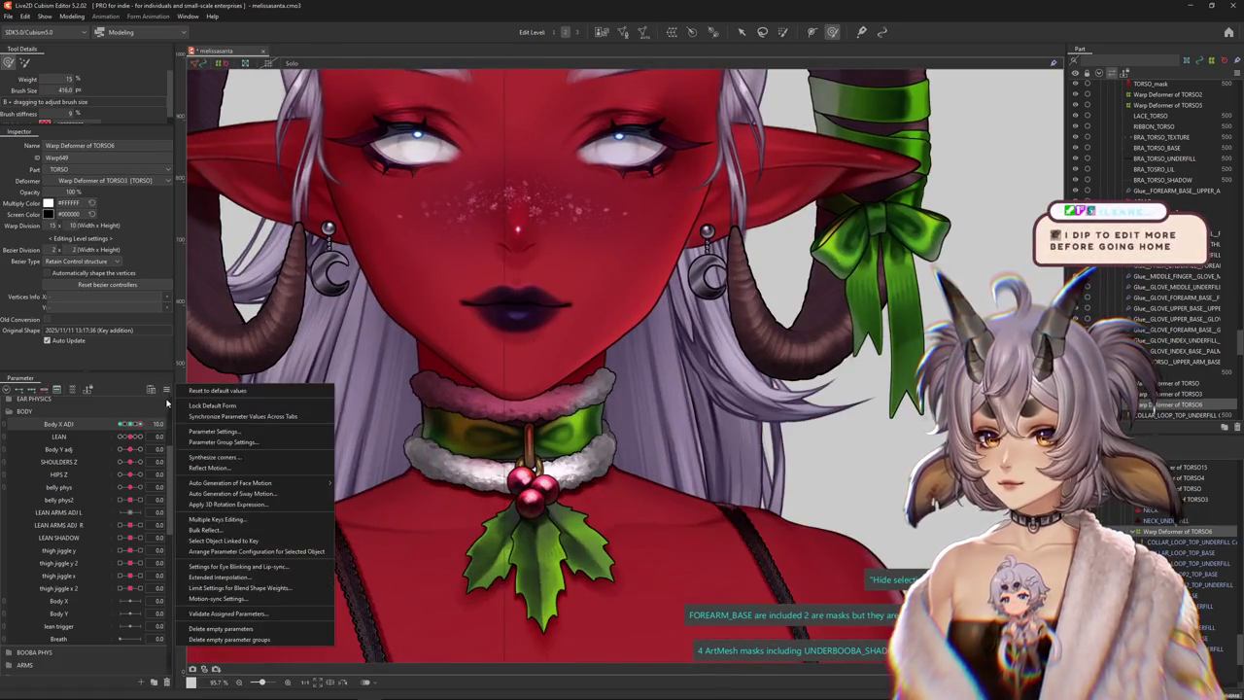
Reflect the Body X ADJ torso warp onto the opposite sway side and preview the sway
left_click(110, 429)
left_click(171, 424)
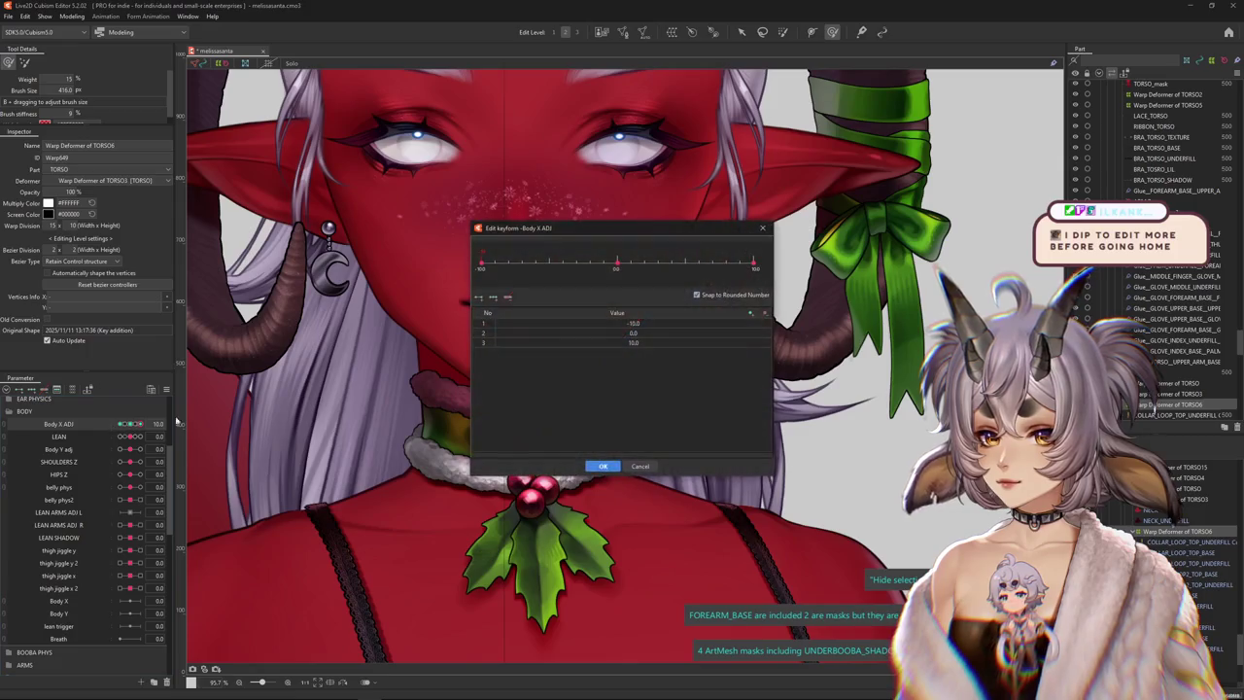
left_click(639, 466)
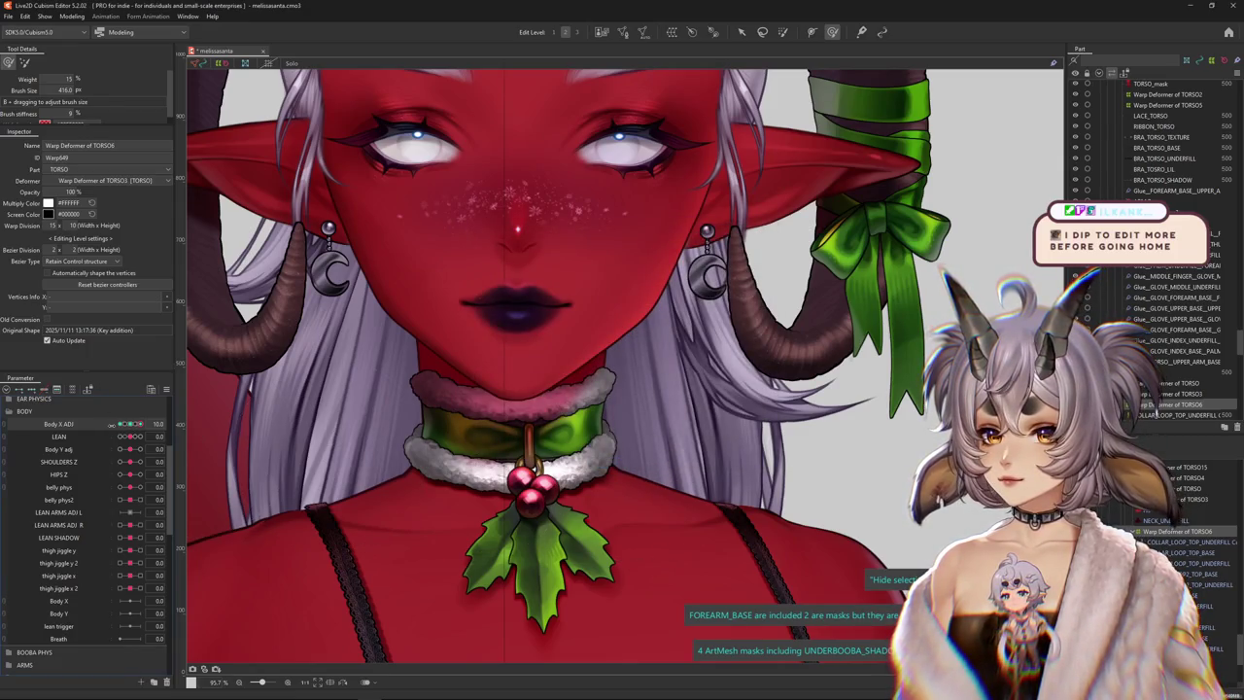
left_click(167, 389)
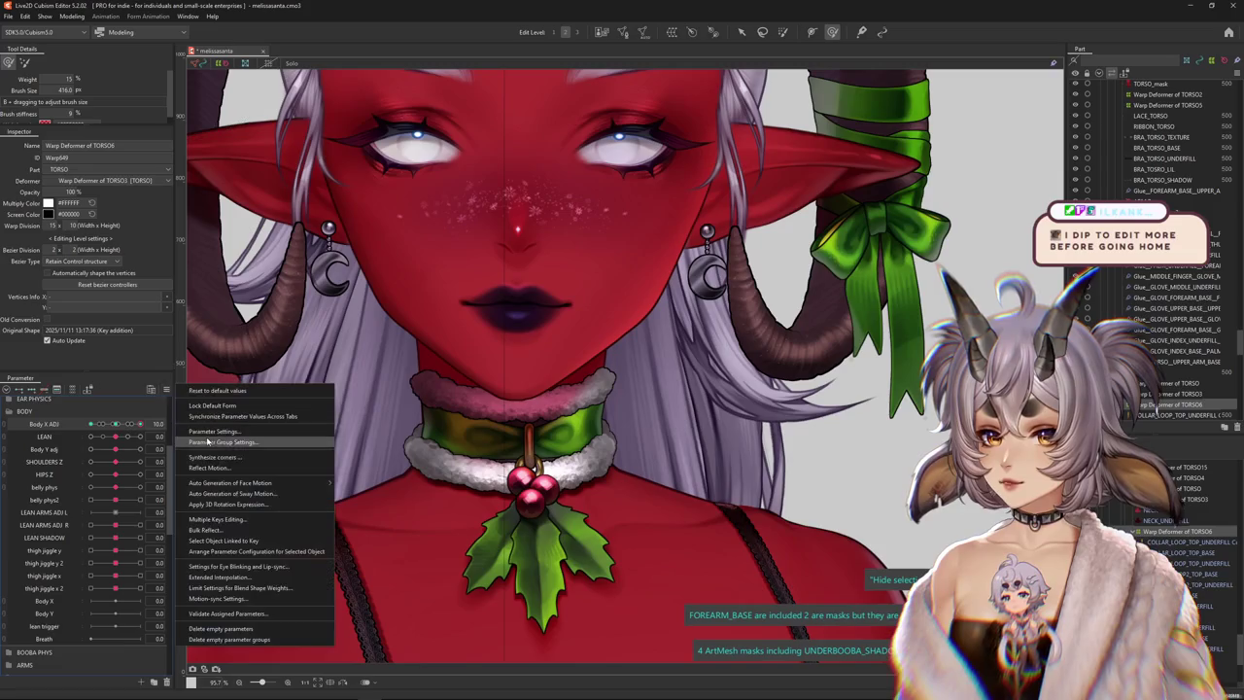
left_click(233, 466)
left_click(603, 447)
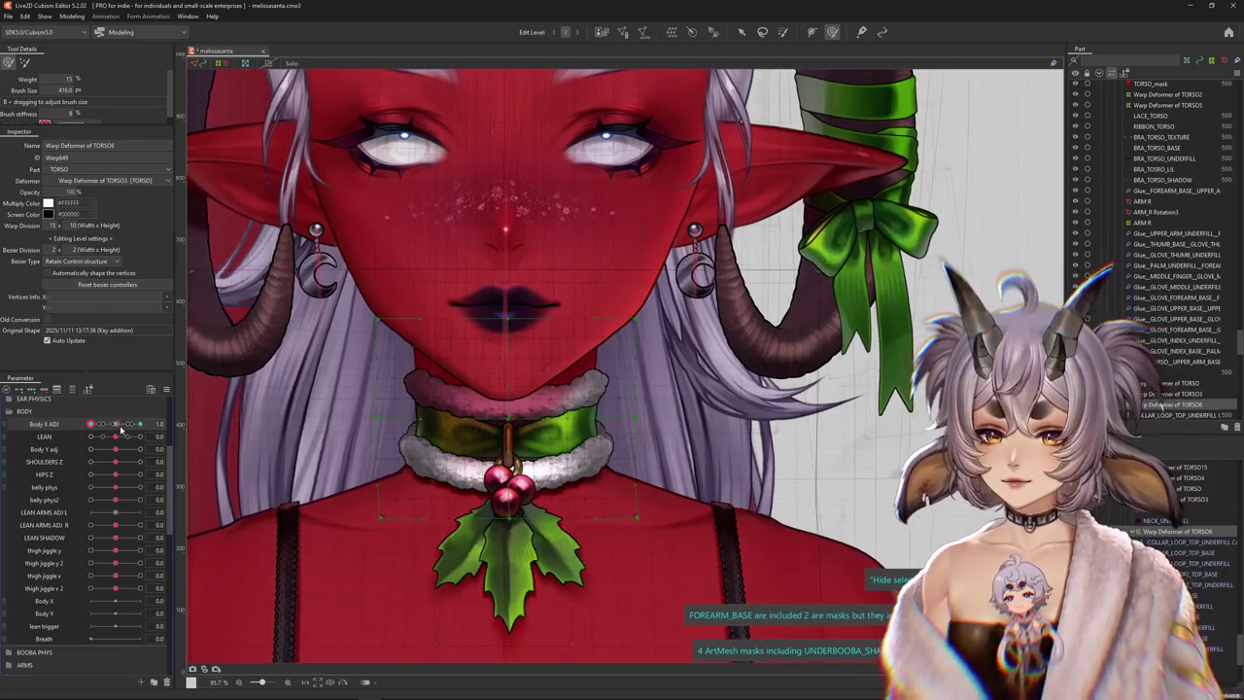
left_click_drag(114, 424, 139, 423)
Brush-adjust the TORSO6 warp points at the collar, comparing them at different Body X sway positions
left_click(522, 416)
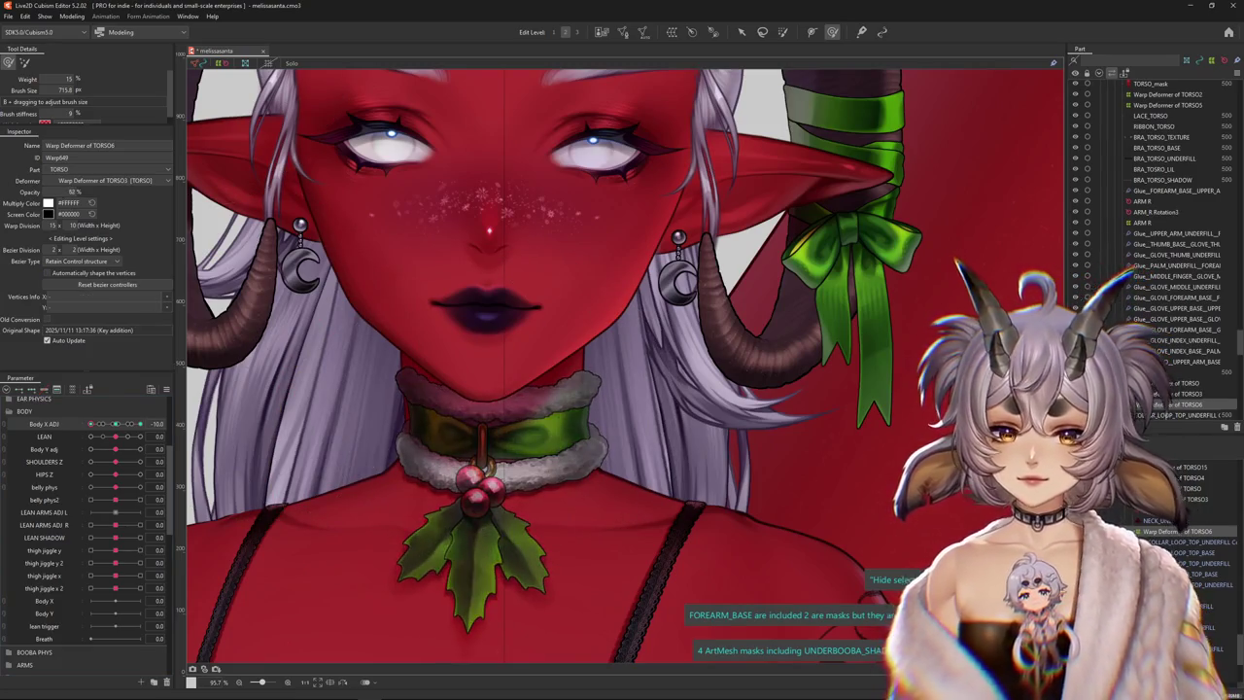
left_click(739, 33)
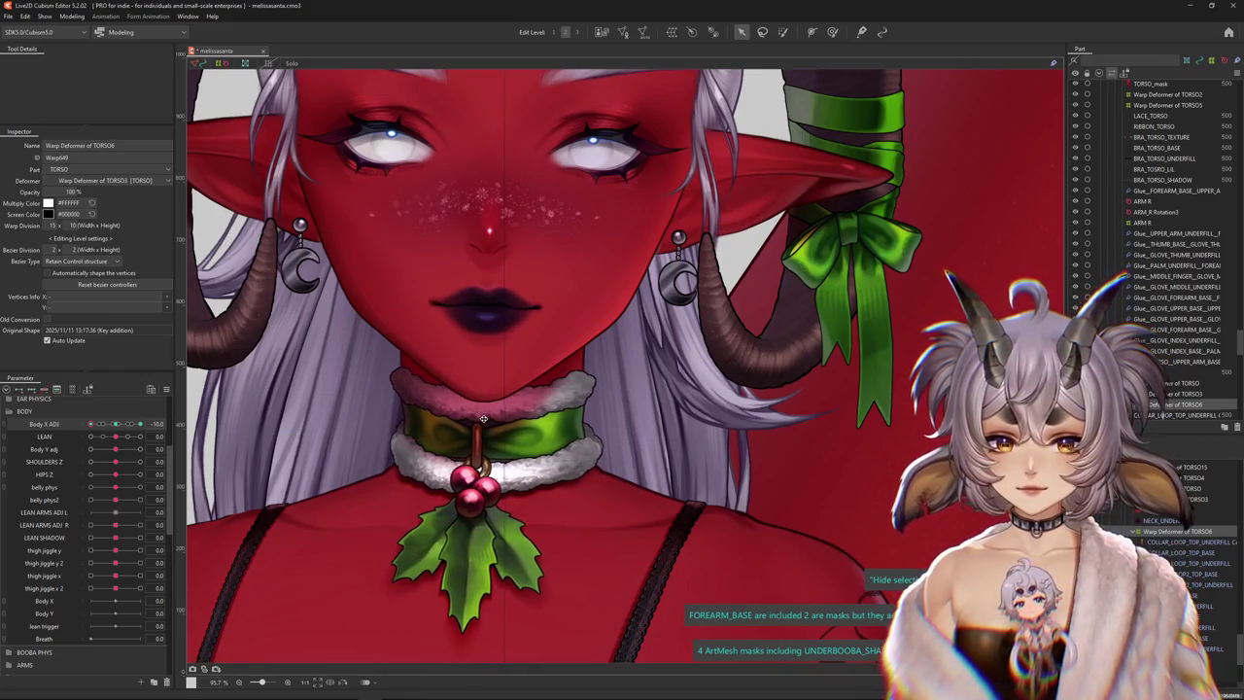
left_click(831, 33)
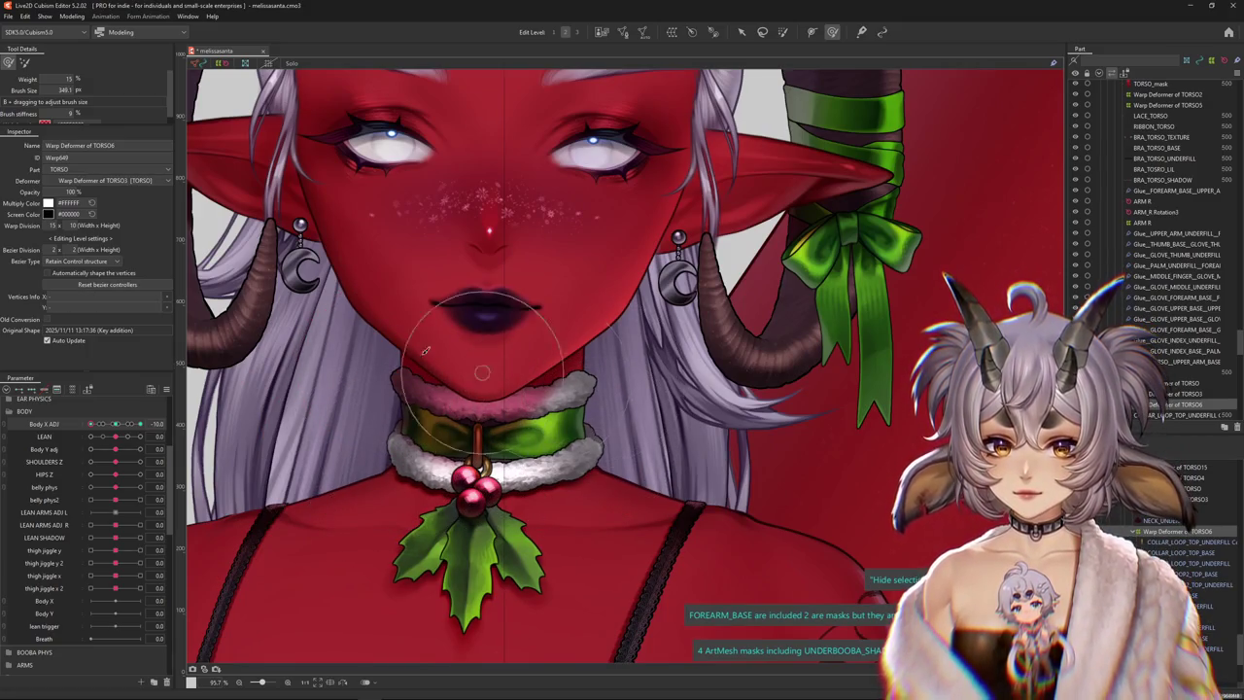
left_click_drag(114, 425, 114, 425)
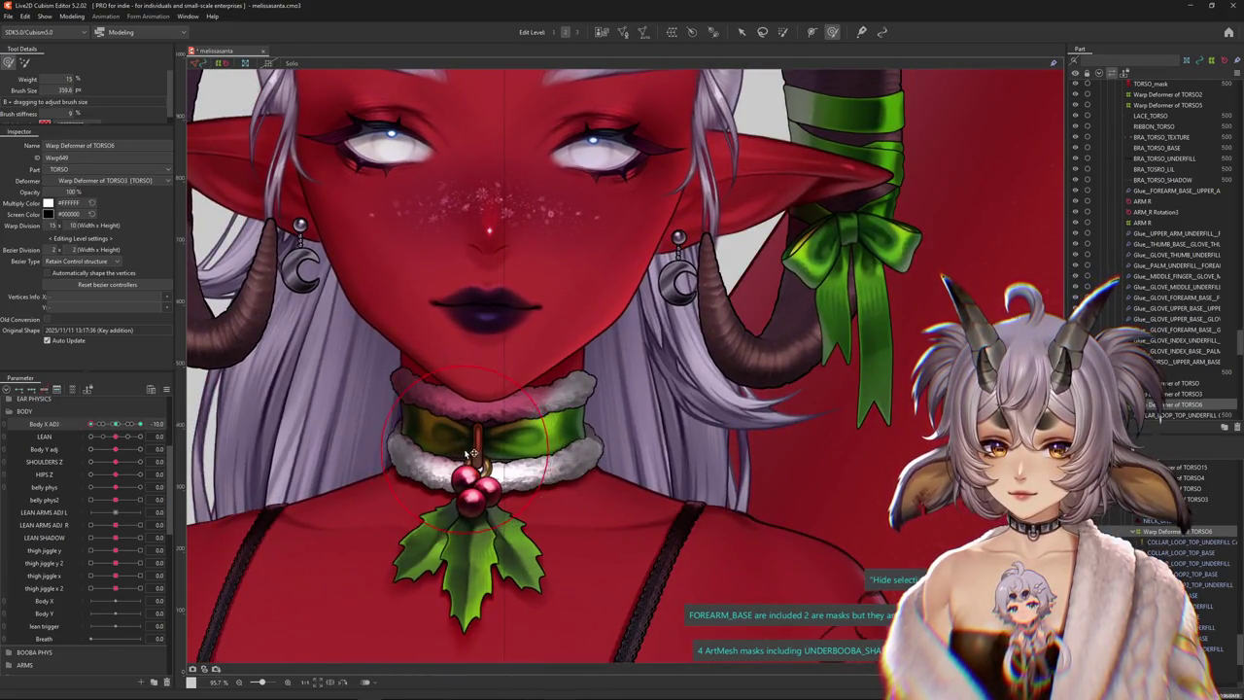
left_click(470, 454)
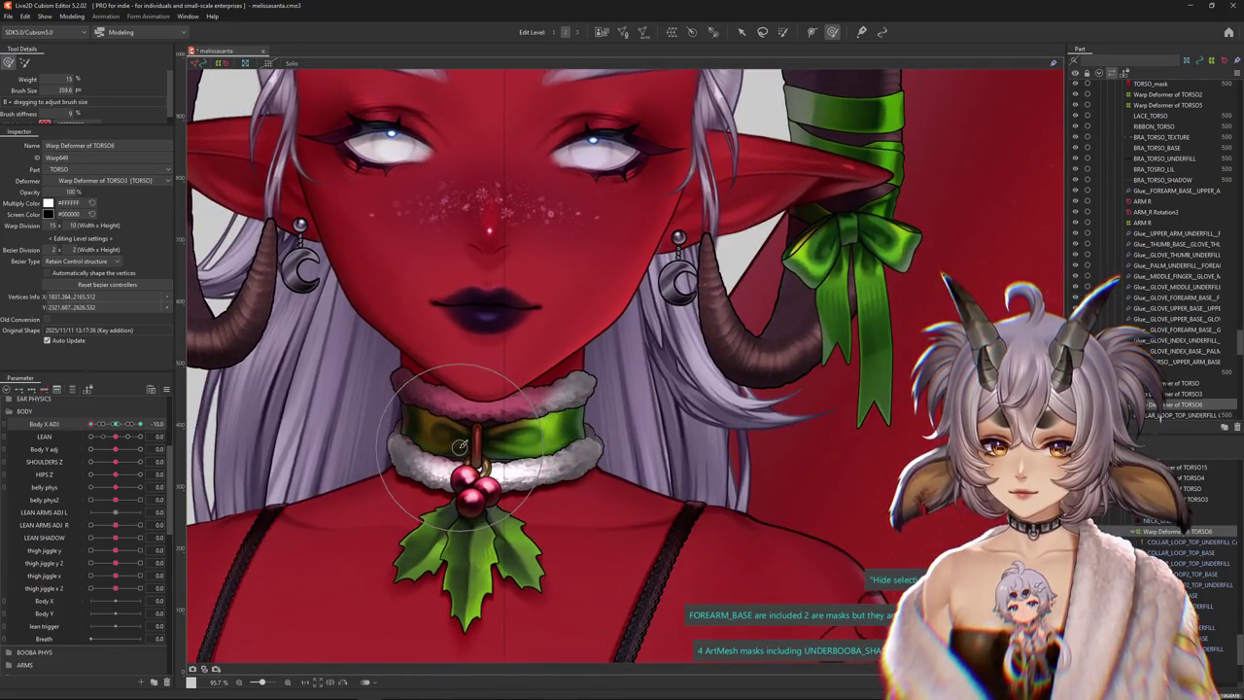
left_click_drag(113, 426, 221, 429)
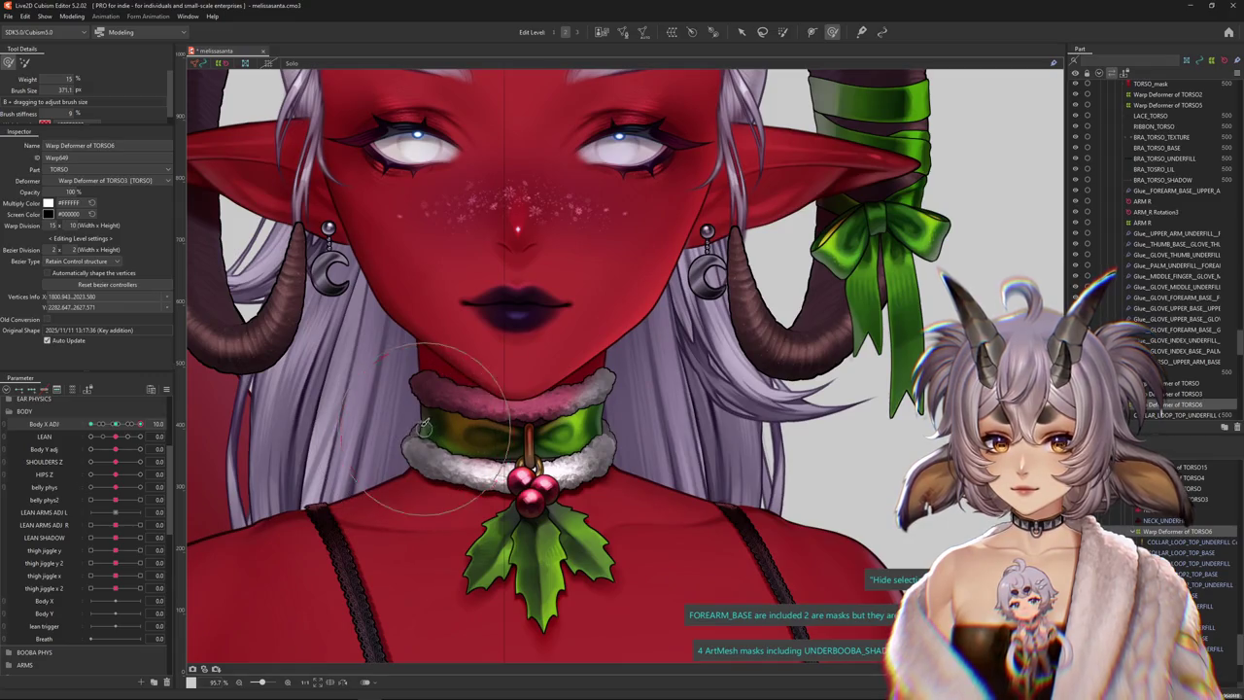
key("Escape")
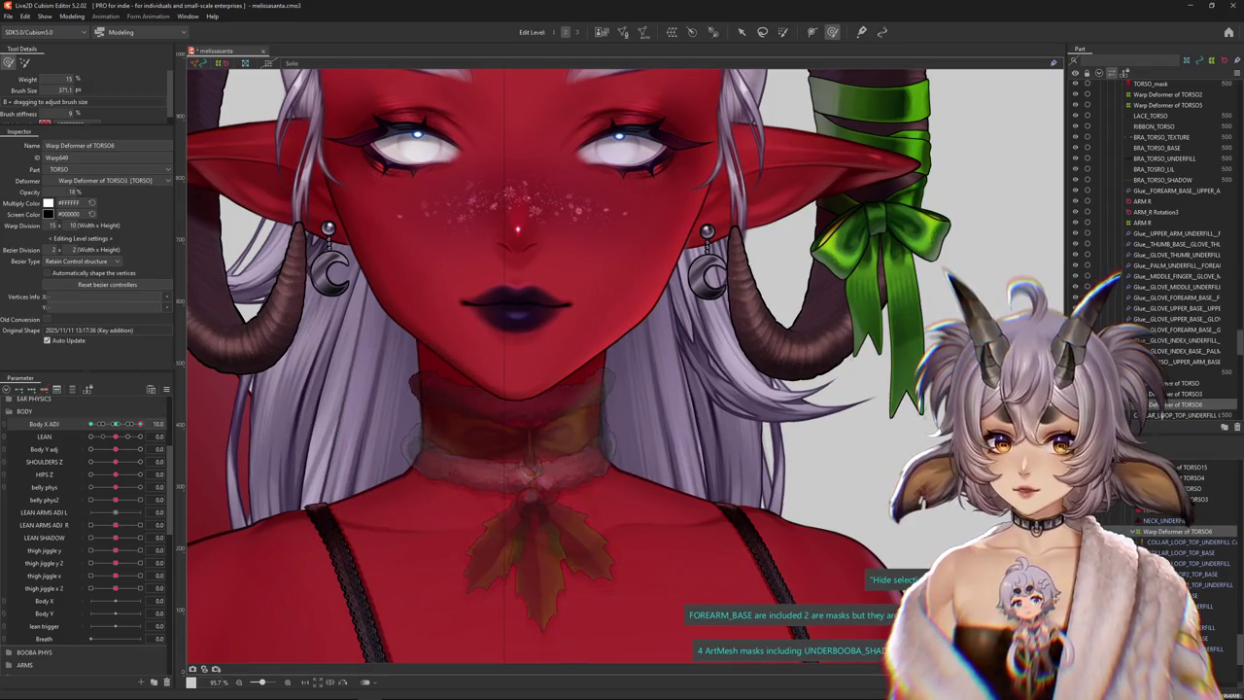
scroll(625, 380, "down", 5)
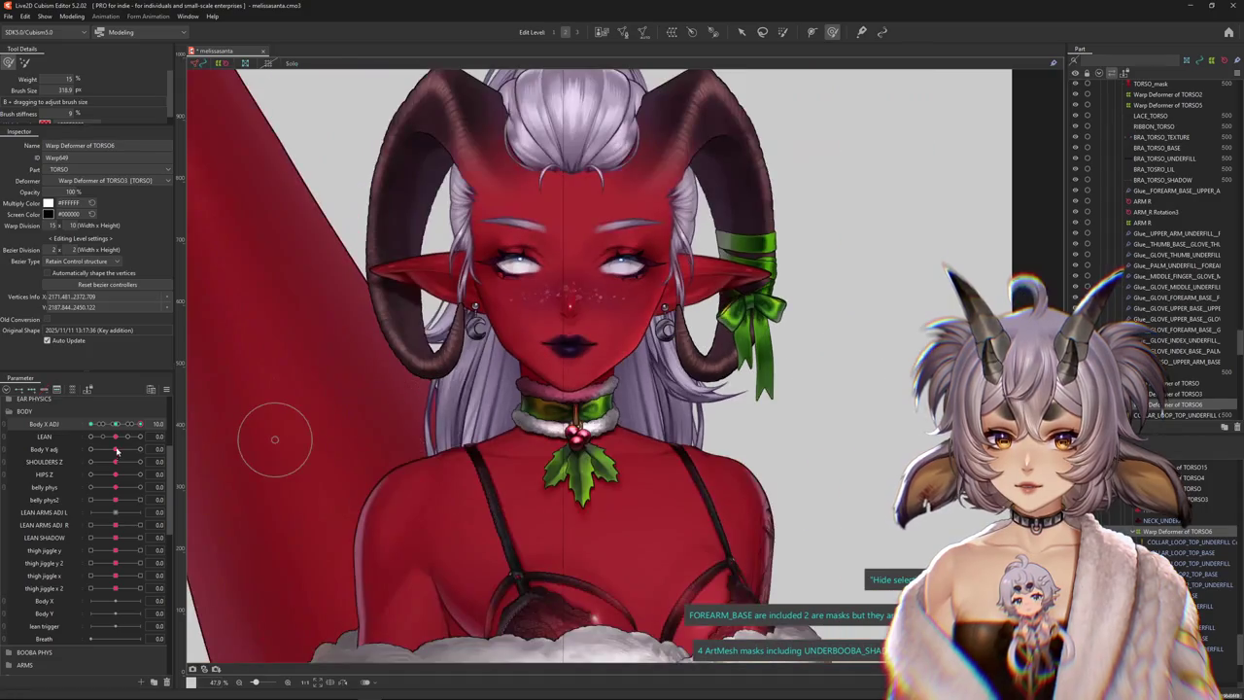
left_click_drag(136, 425, 107, 436)
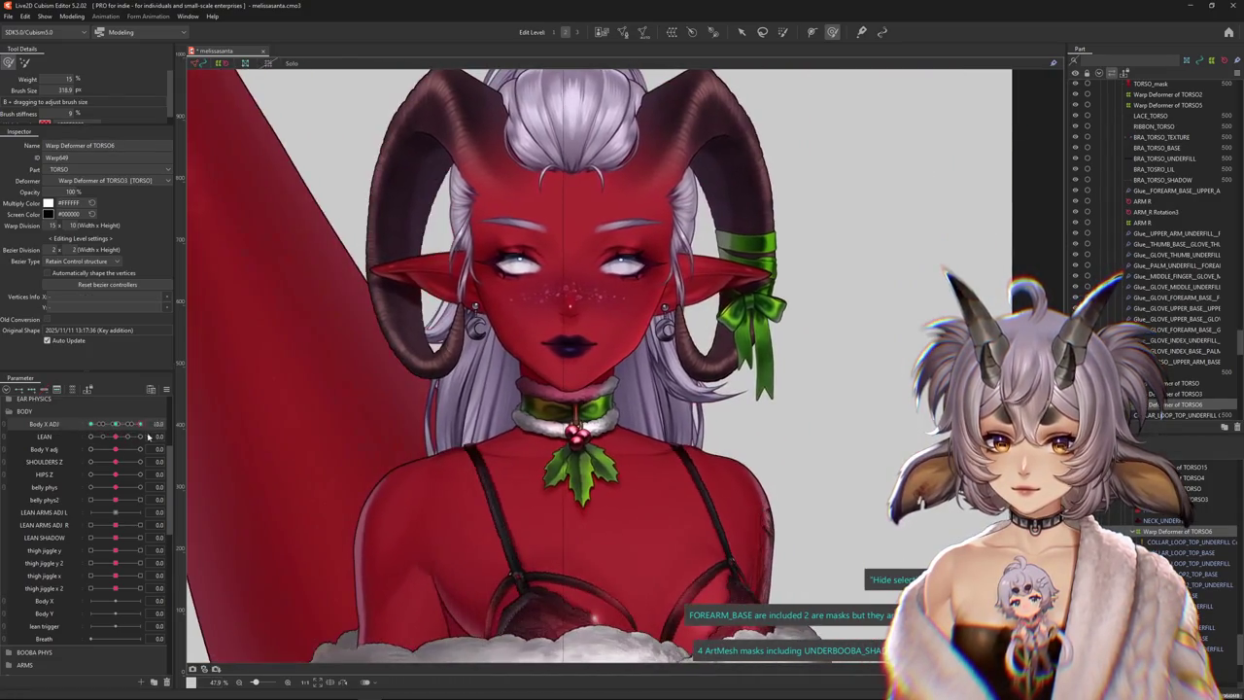
left_click(114, 425)
scroll(550, 421, "up", 5)
Drop the torso warp to 30% opacity, undo it, and recheck the collar at both sway extremes
left_click(73, 191)
type("30")
key("Return")
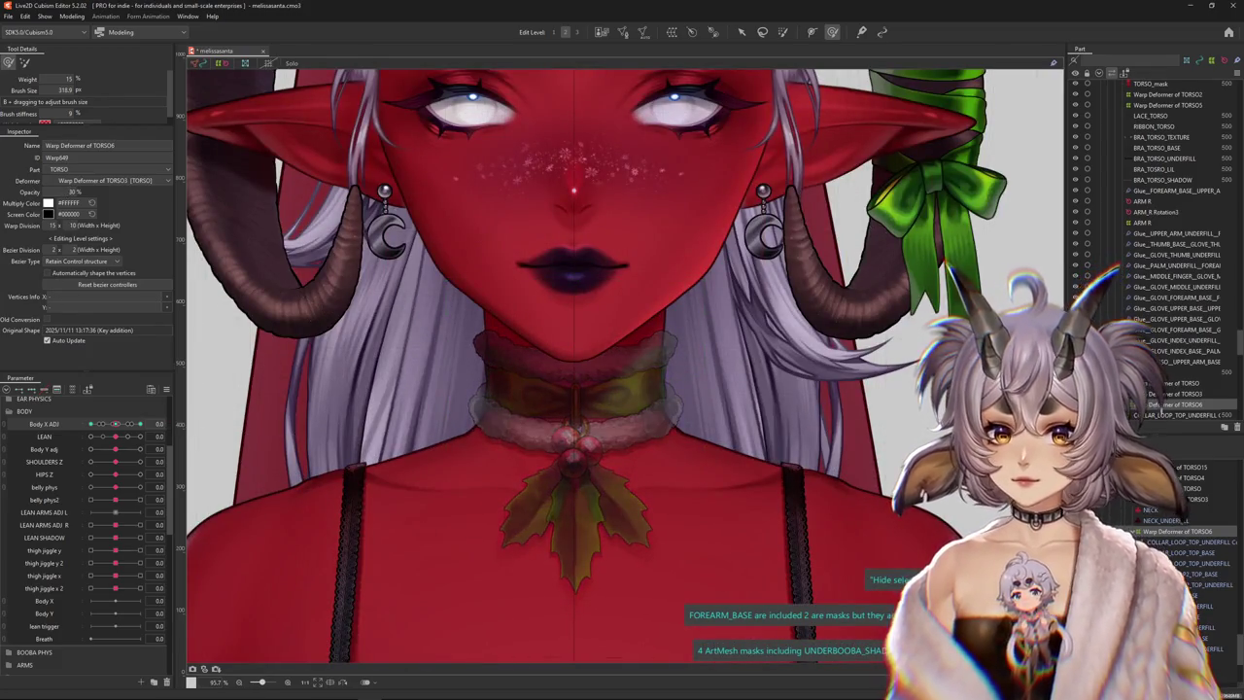
key("ctrl+z")
key("v")
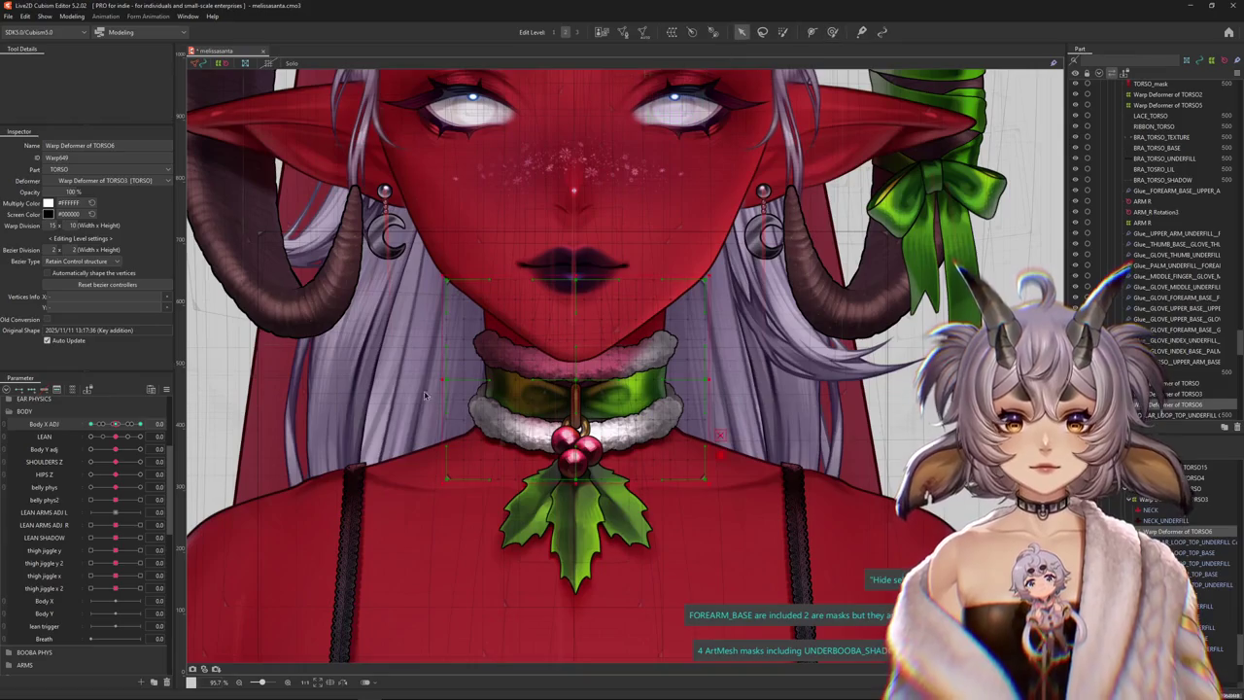
scroll(431, 386, "down", 5)
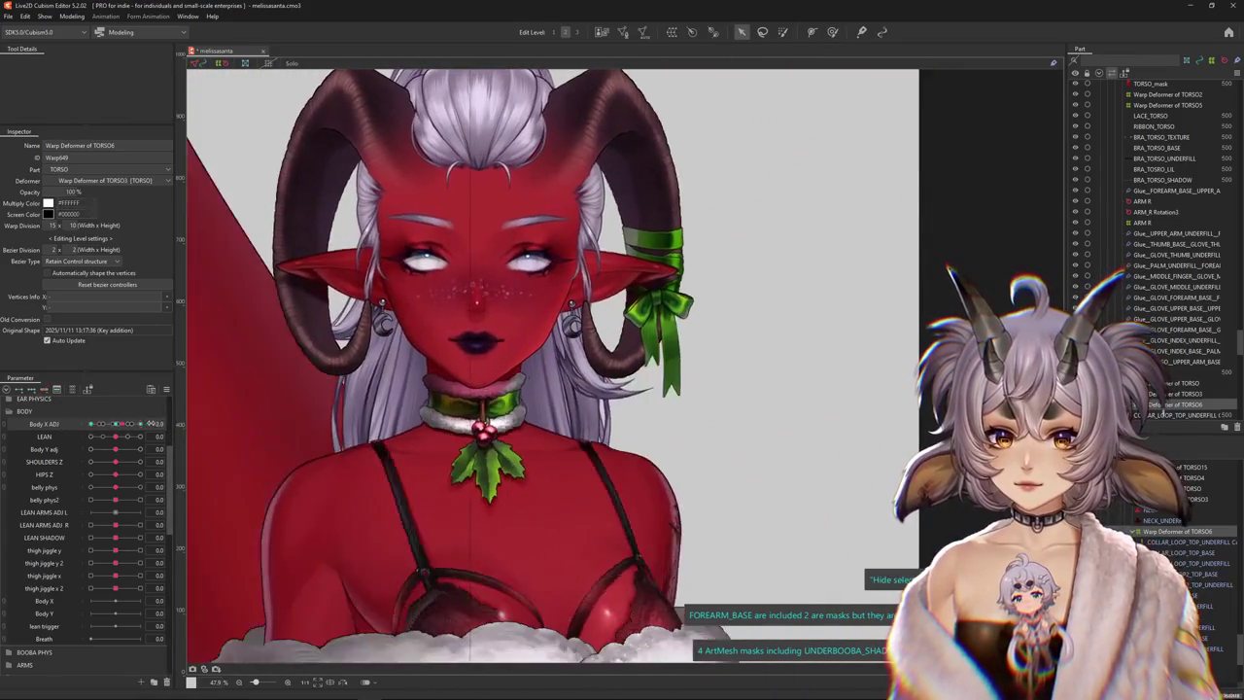
left_click_drag(150, 424, 9, 428)
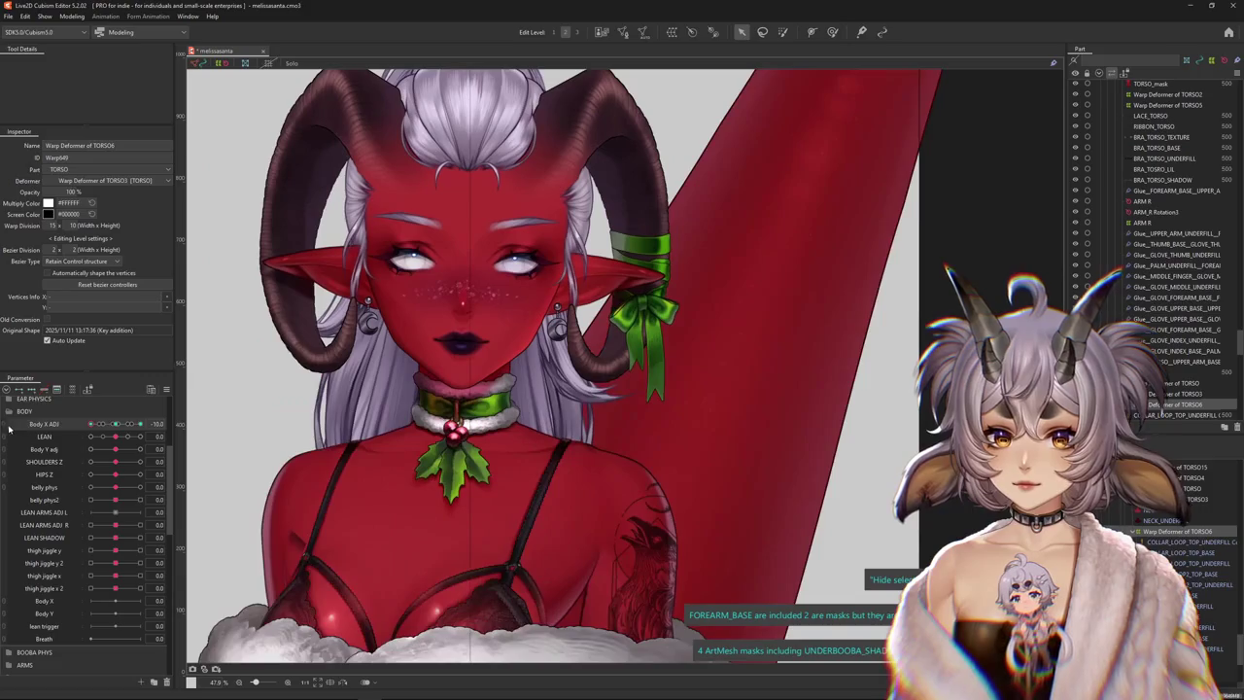
left_click_drag(116, 424, 131, 428)
scroll(380, 381, "up", 5)
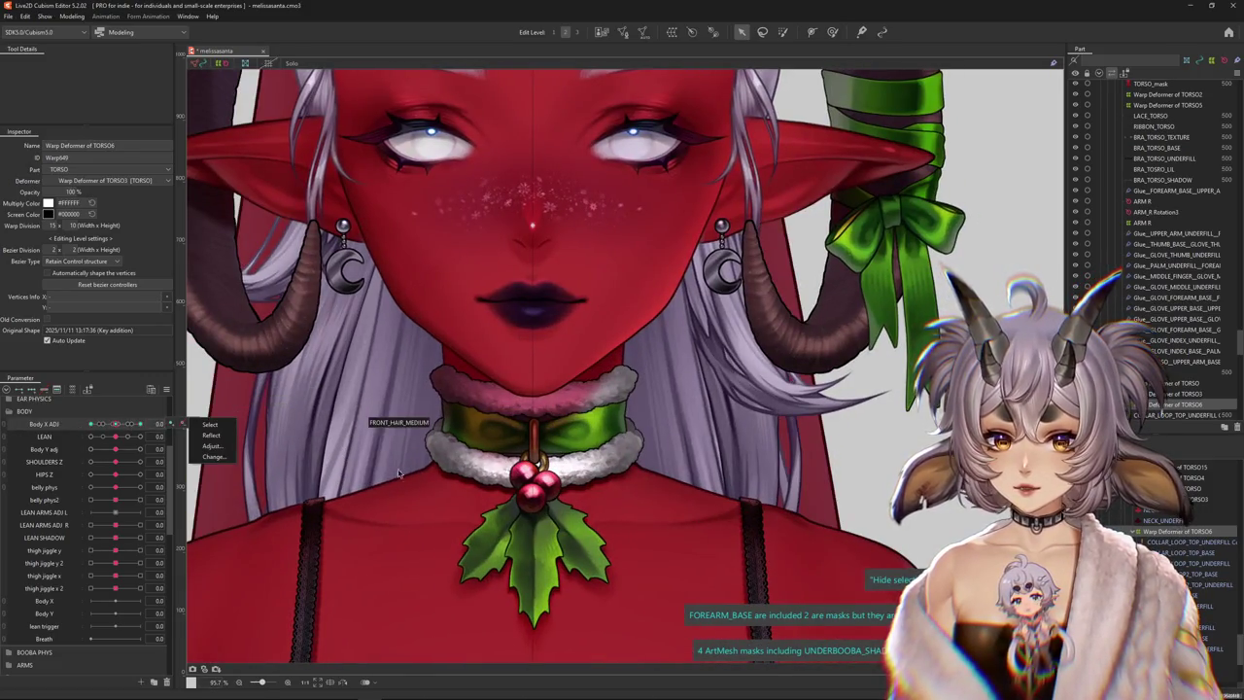
scroll(536, 363, "up", 2)
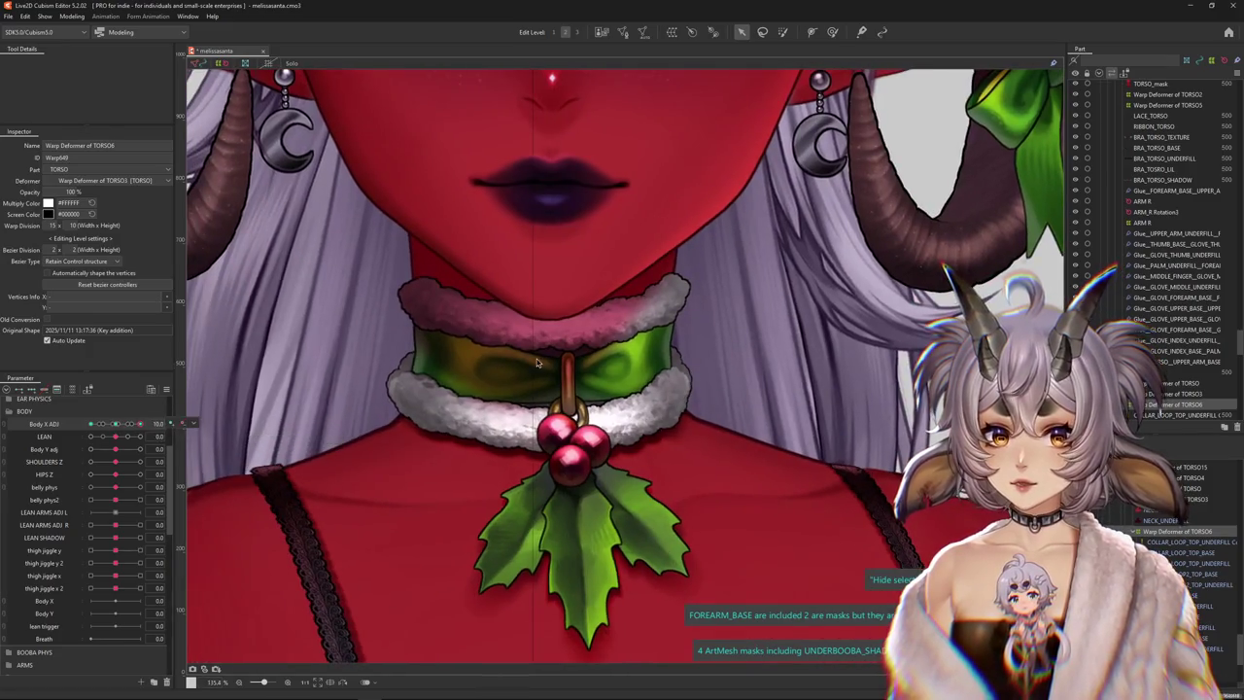
Select COLLAR_LOOP_TOP_UNDERFILL Copy and the other loop mesh, and pull the loop vertices inward
scroll(537, 363, "up", 2)
right_click(605, 384)
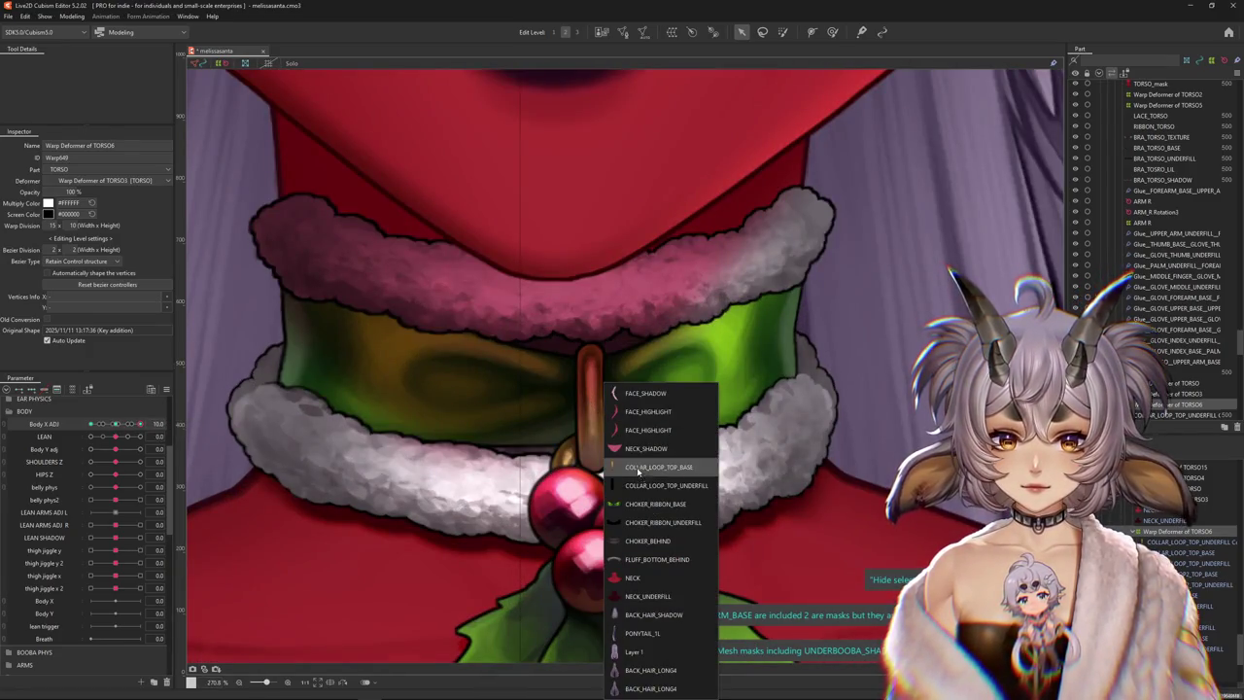
left_click(637, 472)
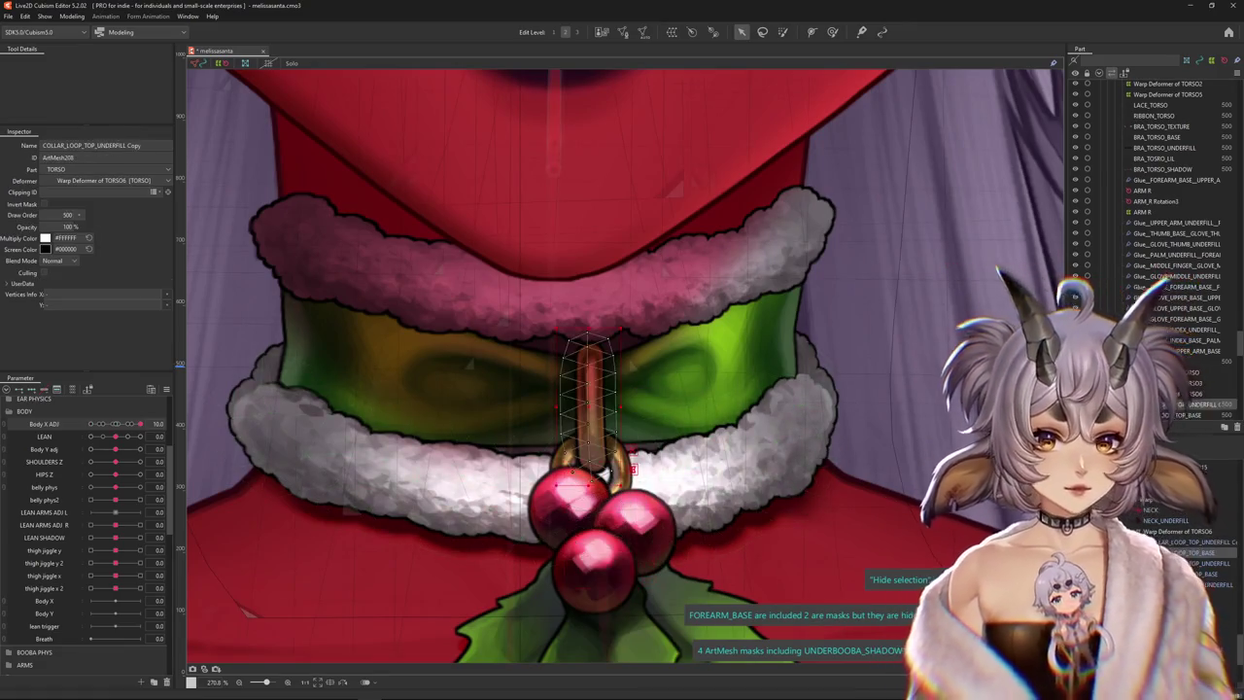
left_click(593, 409, "ctrl")
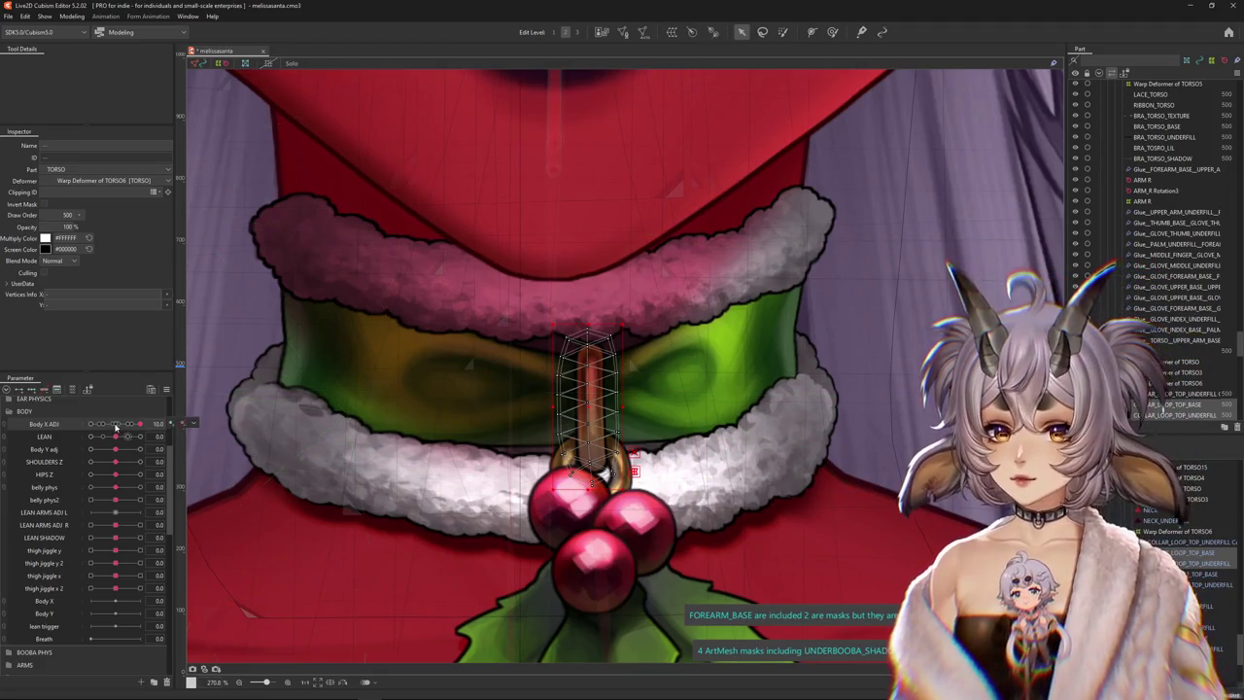
left_click(623, 33)
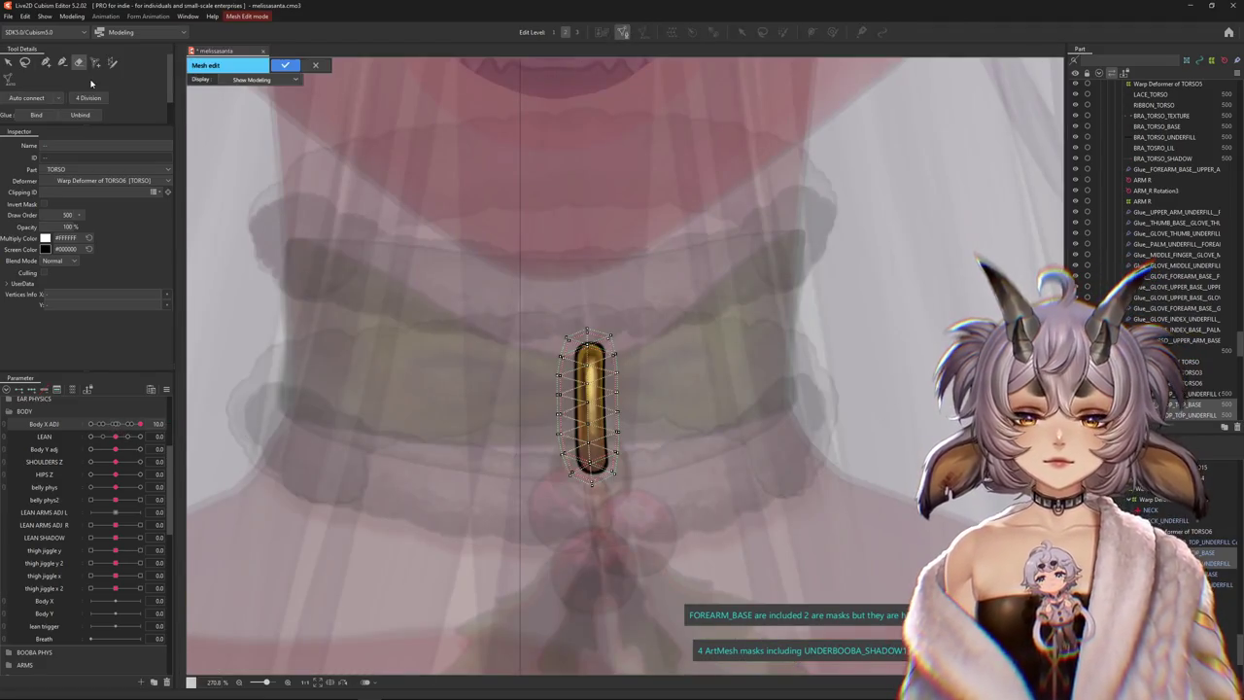
scroll(547, 398, "up", 3)
left_click_drag(563, 421, 571, 415)
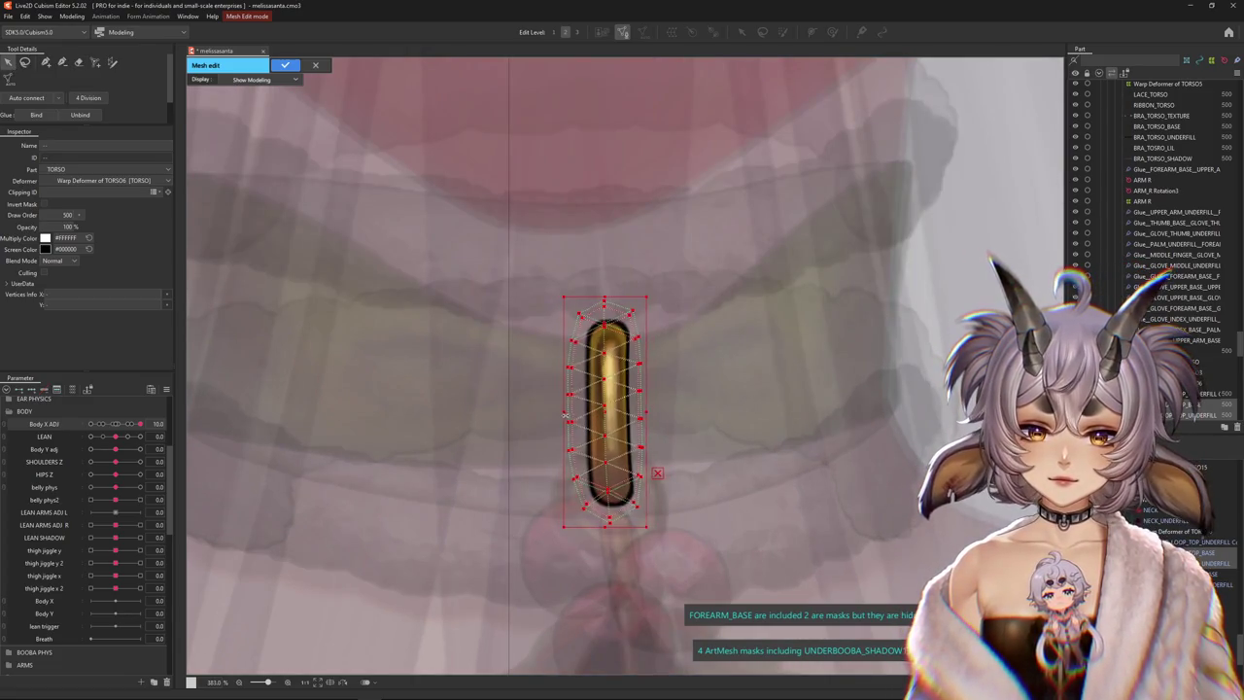
left_click(683, 424)
right_click(696, 439)
left_click(716, 453)
scroll(603, 401, "down", 1)
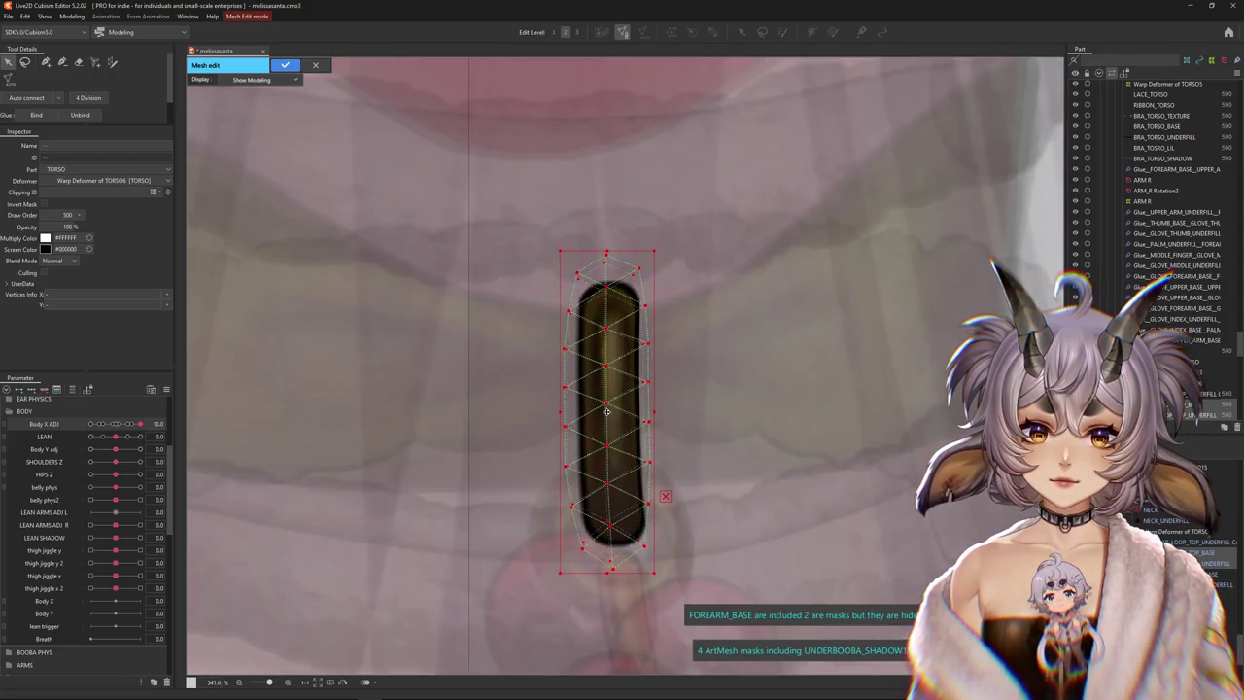
left_click(728, 404)
Shift the COLLAR_LOOP_TOP_BASE mesh slightly right, finish mesh editing, and select the TORSO7 warp deformer
right_click(714, 408)
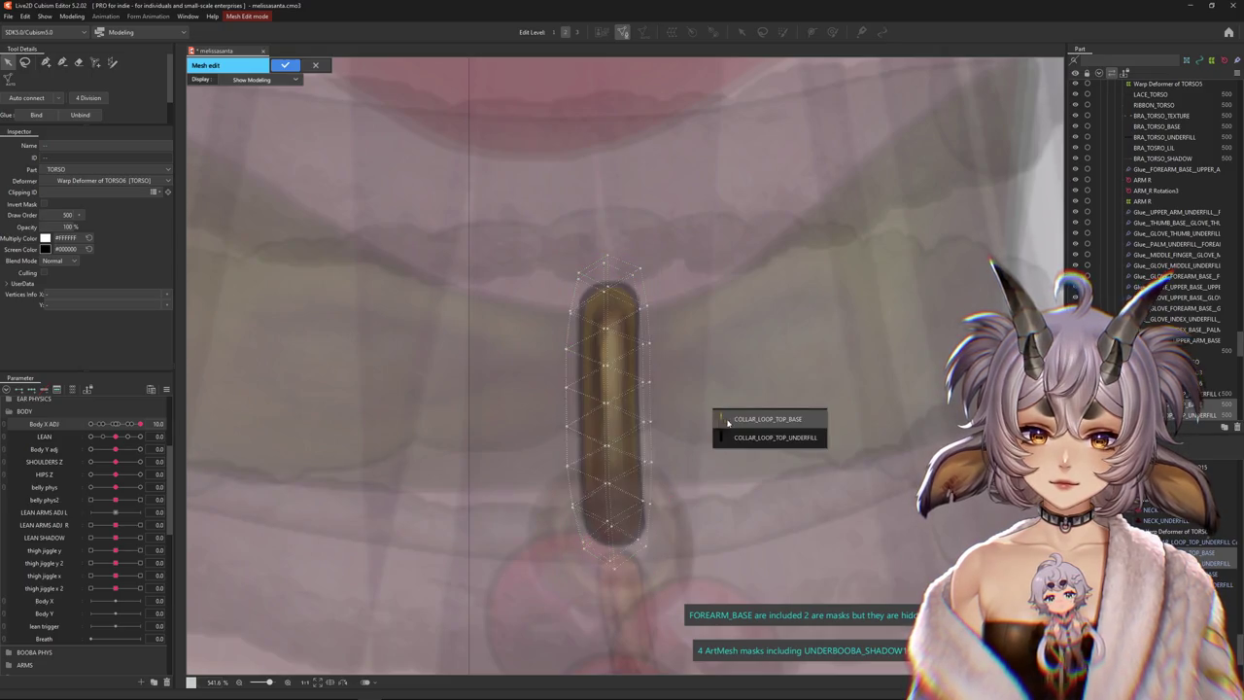
left_click(738, 436)
left_click_drag(606, 409, 610, 410)
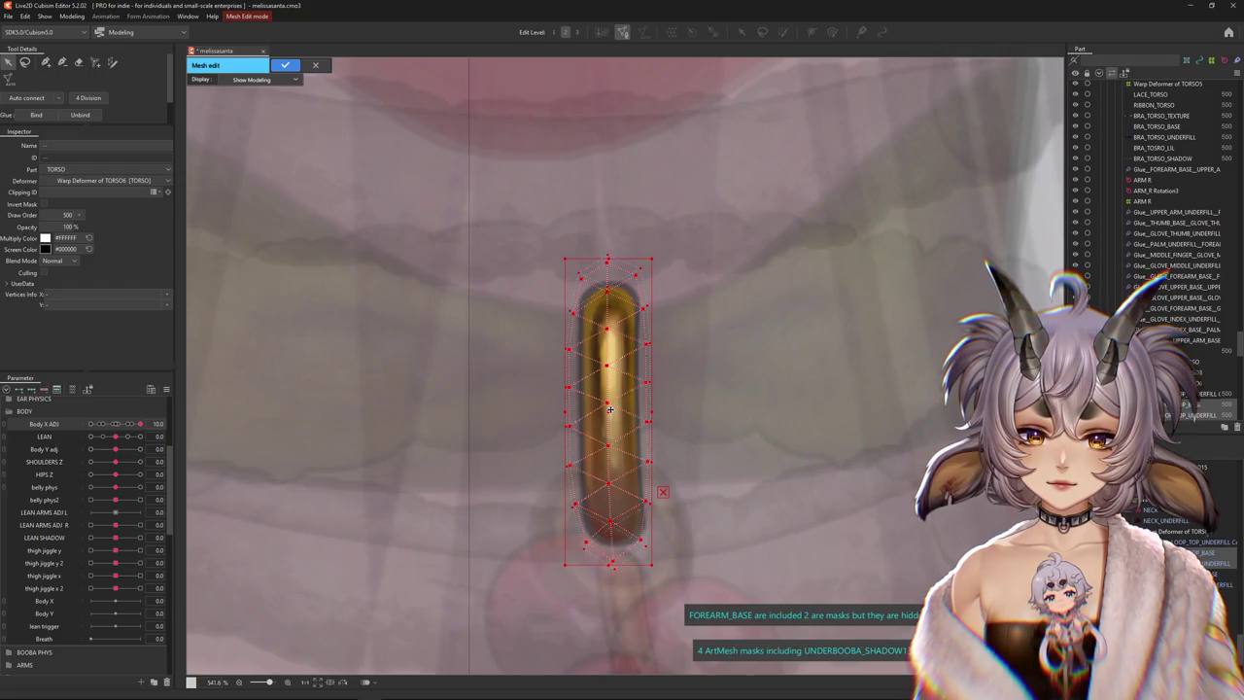
left_click(283, 65)
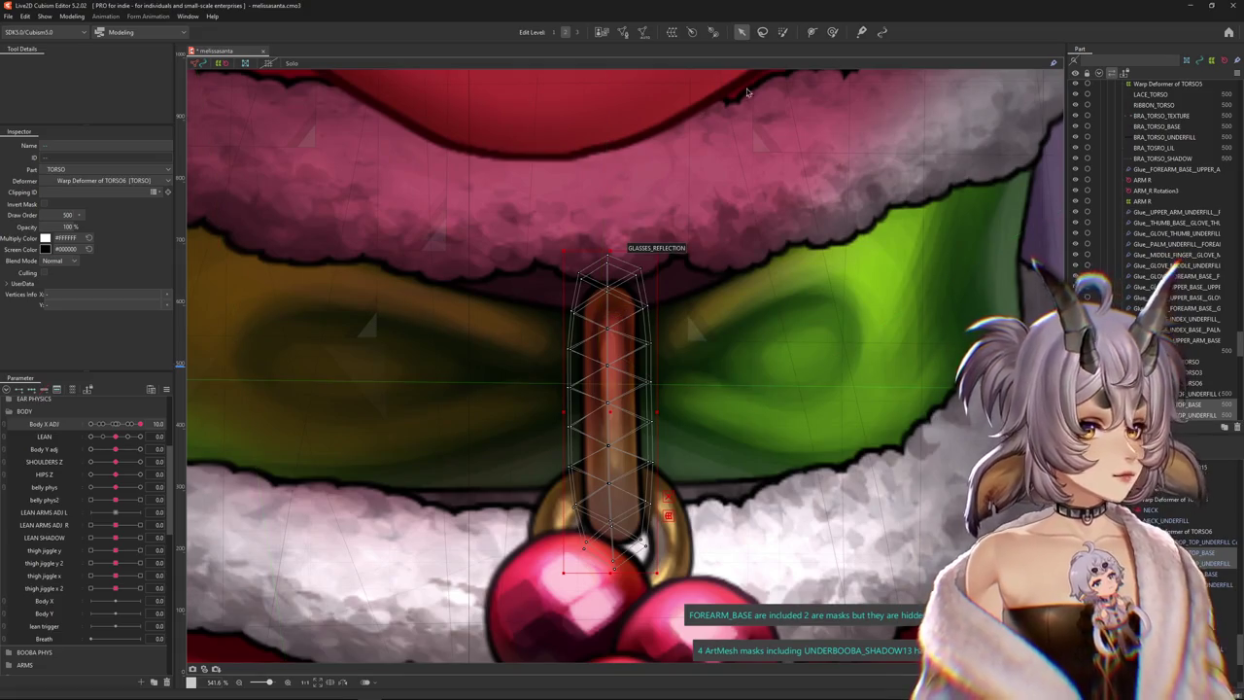
left_click(832, 30)
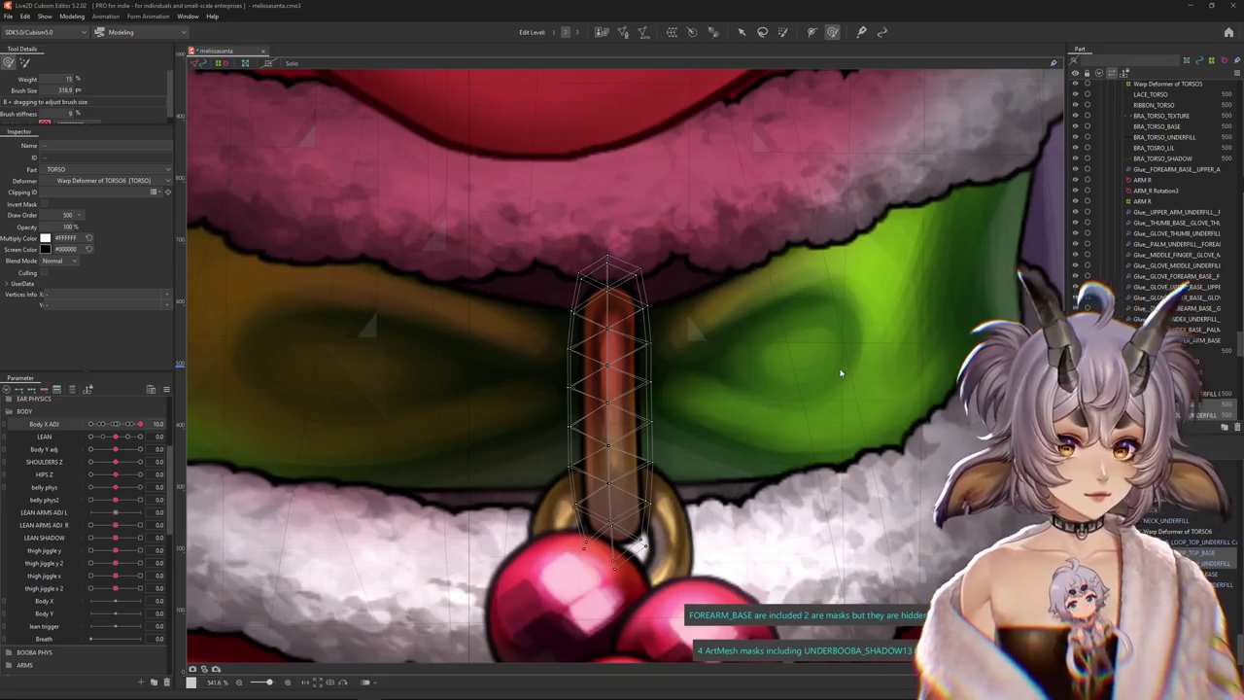
left_click(758, 361)
Shrink the Deform Brush to about 164 and warp the collar loop downward at Body X ADJ 10
scroll(757, 355, "down", 2)
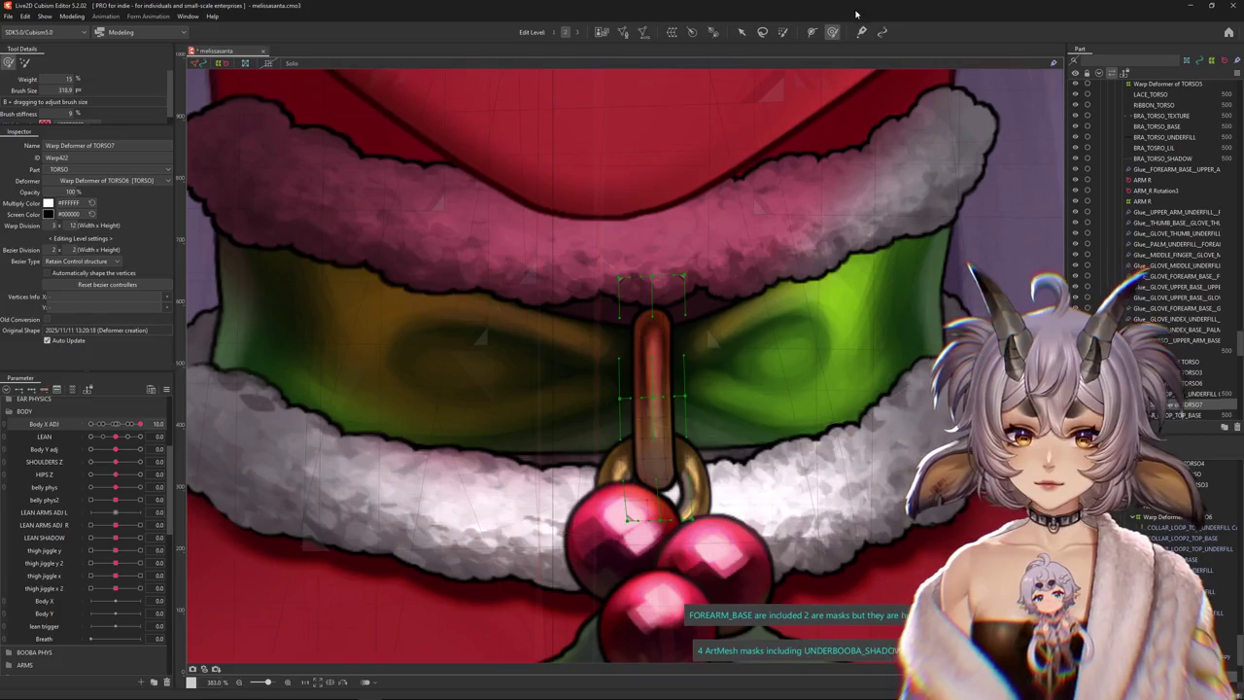
left_click_drag(408, 347, 194, 335)
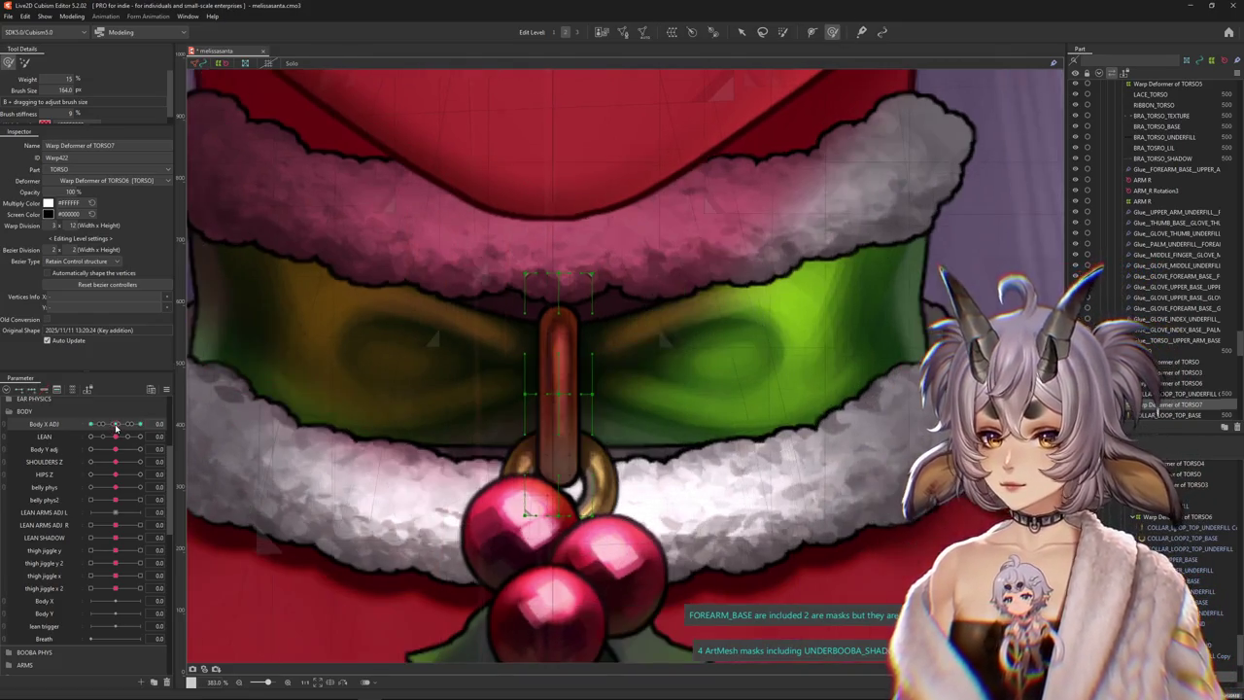
mouse_move(535, 414)
left_mouse_down()
mouse_move(656, 398)
mouse_move(651, 355)
mouse_move(653, 380)
mouse_move(652, 369)
left_mouse_up()
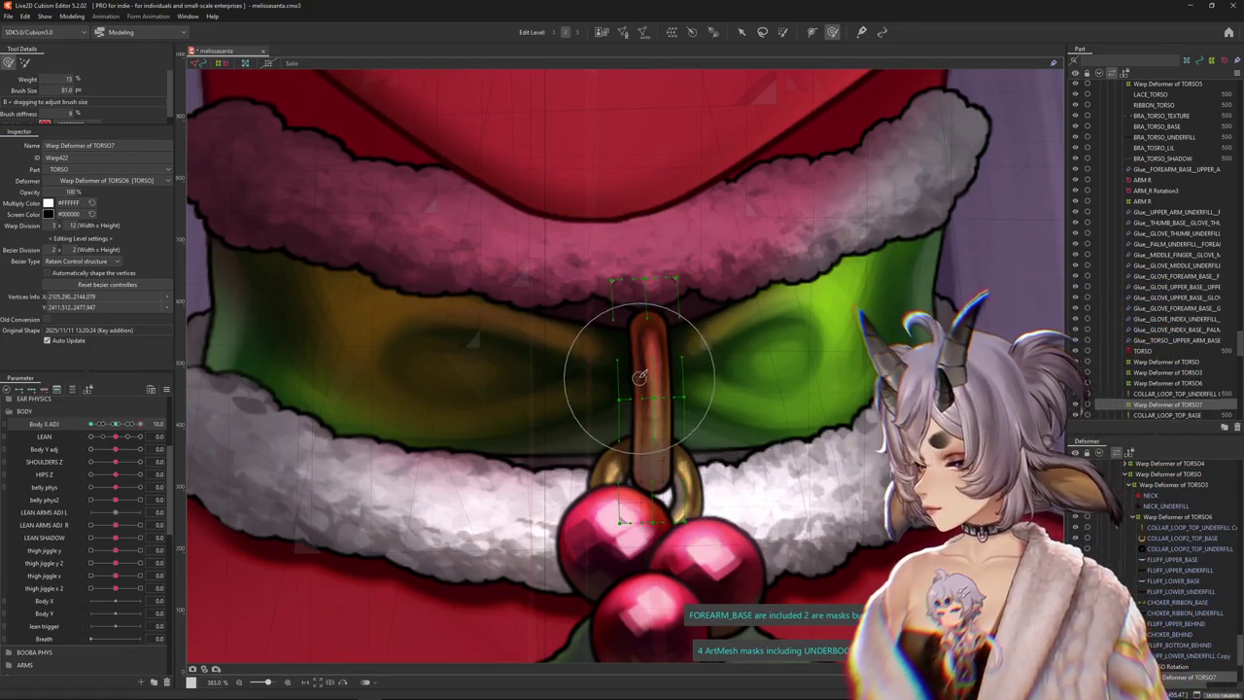
mouse_move(660, 358)
left_mouse_down()
mouse_move(660, 455)
mouse_move(660, 365)
mouse_move(715, 513)
left_mouse_up()
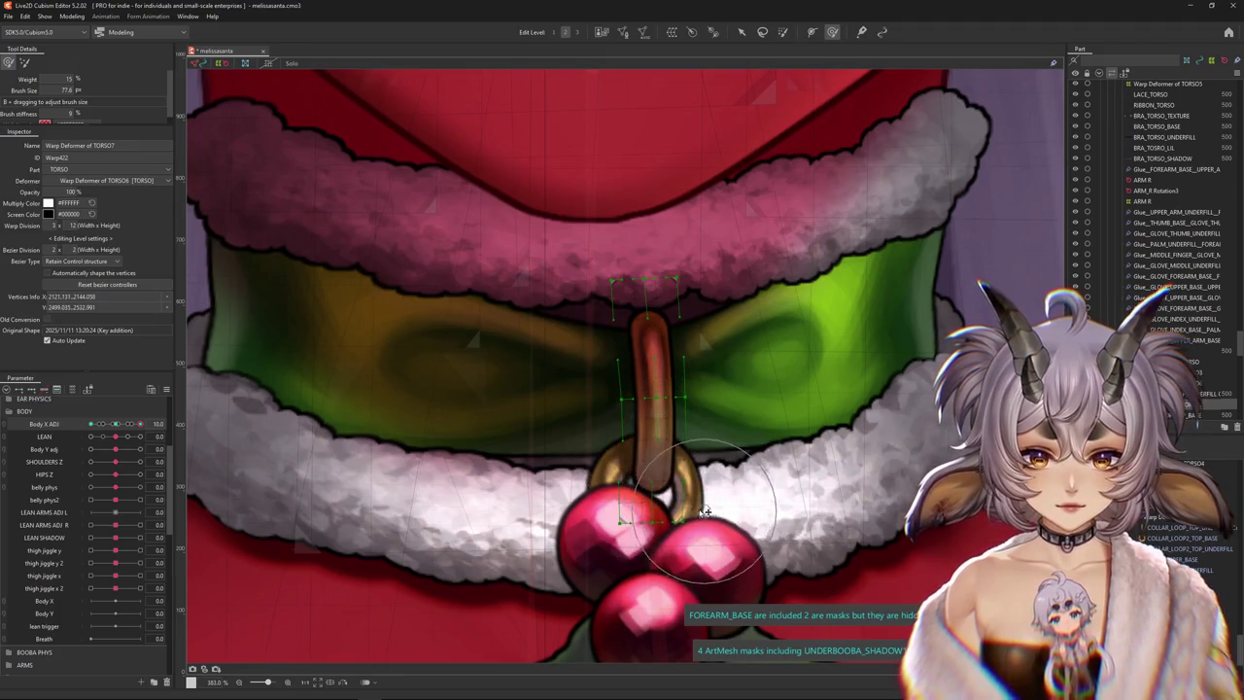
mouse_move(715, 514)
left_mouse_down()
mouse_move(669, 365)
mouse_move(702, 444)
mouse_move(712, 390)
mouse_move(685, 406)
left_mouse_up()
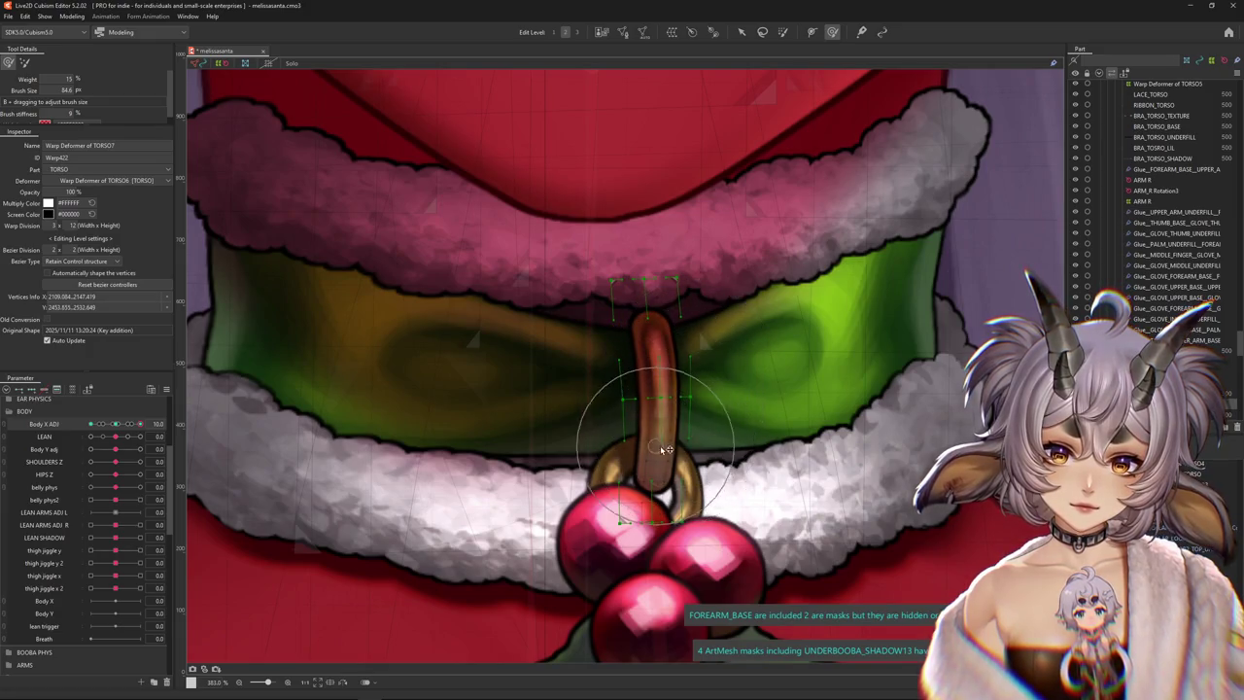
left_click_drag(685, 406, 661, 549)
scroll(783, 463, "down", 10)
scroll(783, 463, "up", 5)
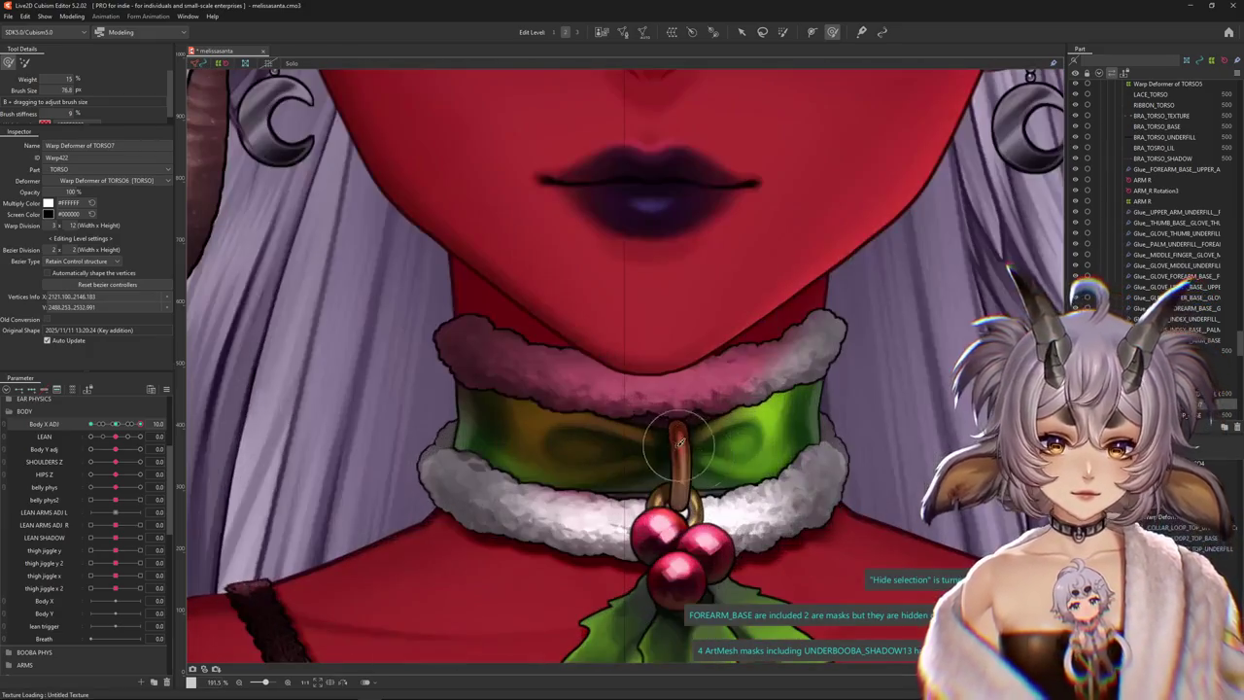
mouse_move(689, 491)
left_mouse_down()
mouse_move(670, 491)
mouse_move(697, 465)
mouse_move(678, 496)
mouse_move(681, 443)
mouse_move(690, 466)
left_mouse_up()
Pull the collar loop toward the berries, adjusting brush size, stiffness and weight between 5% and 15%
scroll(688, 474, "down", 3)
scroll(680, 481, "down", 2)
scroll(671, 492, "up", 2)
scroll(561, 473, "down", 3)
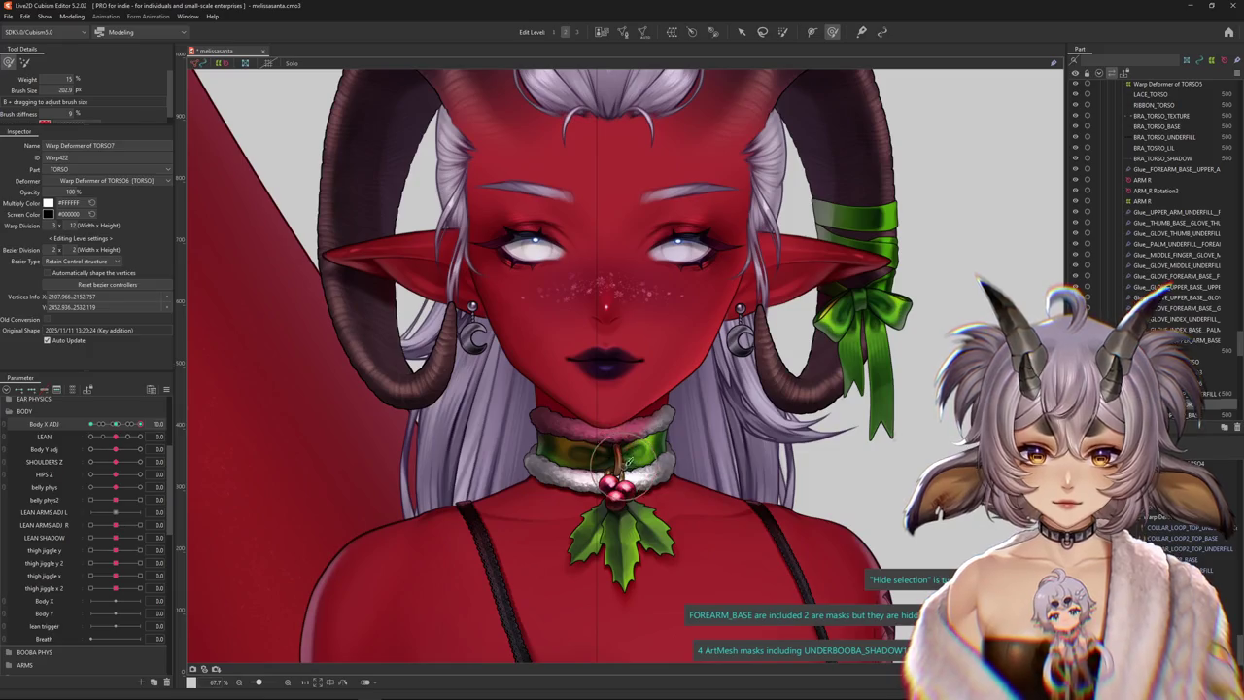
scroll(627, 462, "up", 5)
mouse_move(590, 444)
left_mouse_down()
mouse_move(601, 528)
mouse_move(601, 437)
mouse_move(583, 449)
mouse_move(589, 519)
mouse_move(589, 458)
left_mouse_up()
left_click_drag(423, 369, 238, 233)
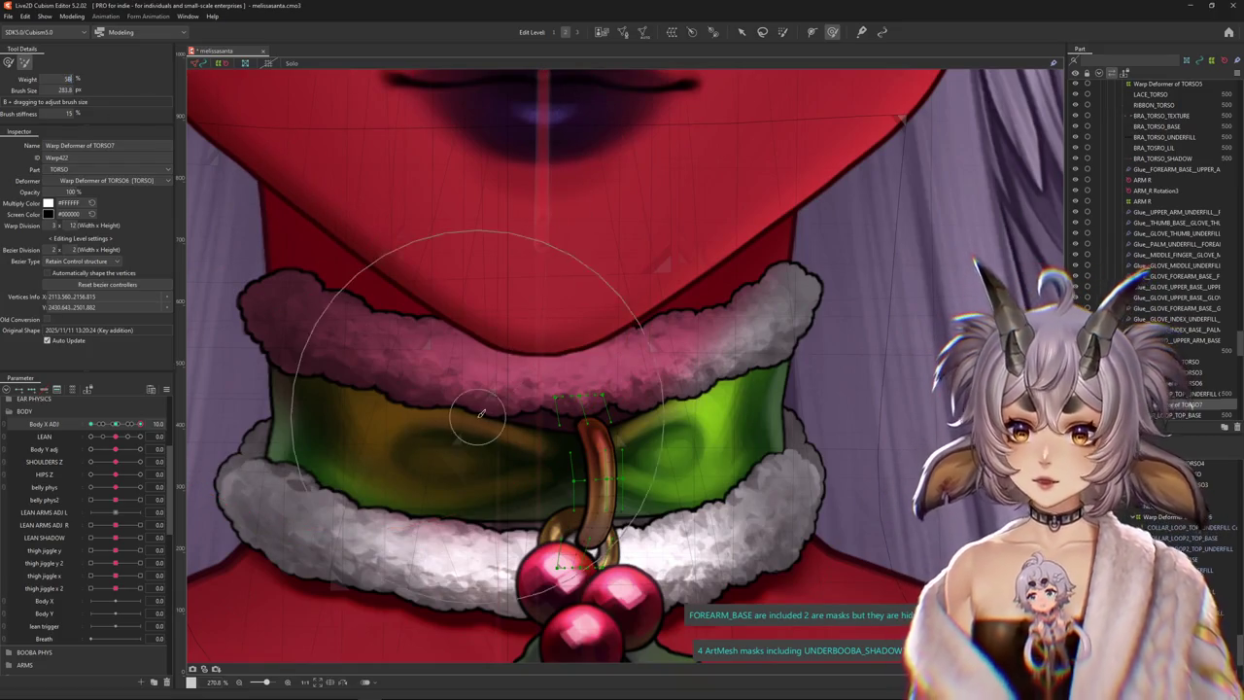
left_click_drag(60, 76, 49, 76)
left_click_drag(513, 430, 499, 444)
scroll(569, 431, "down", 2)
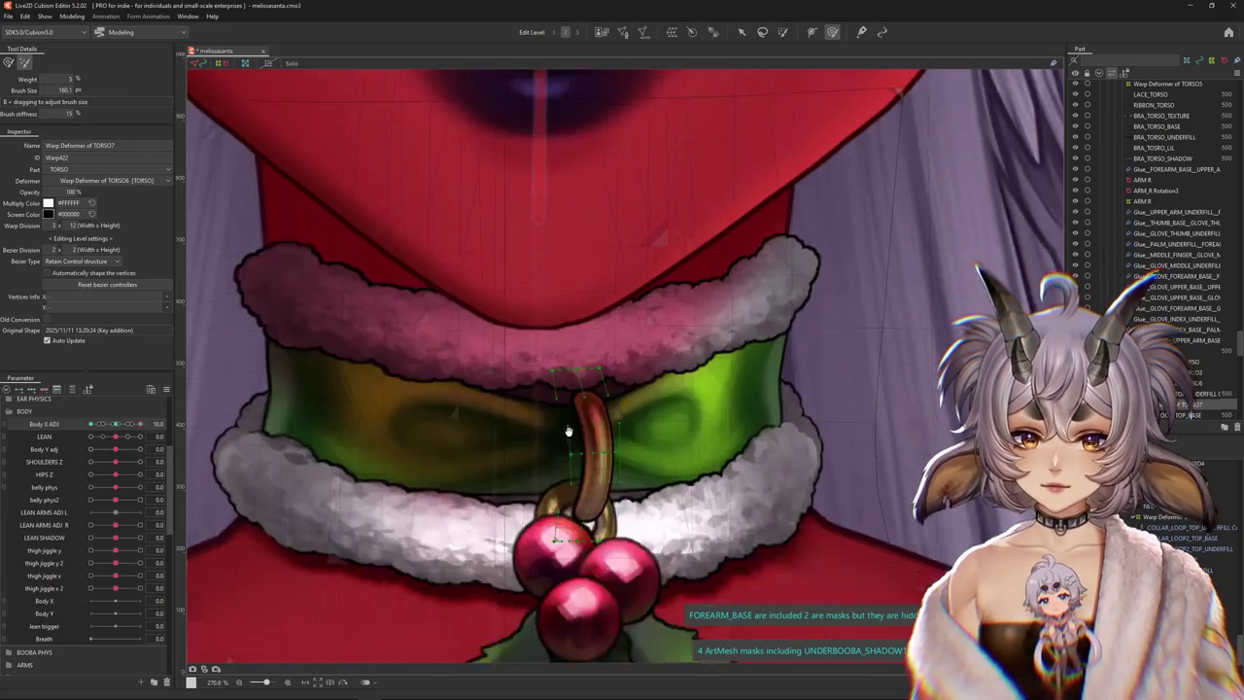
left_click(9, 63)
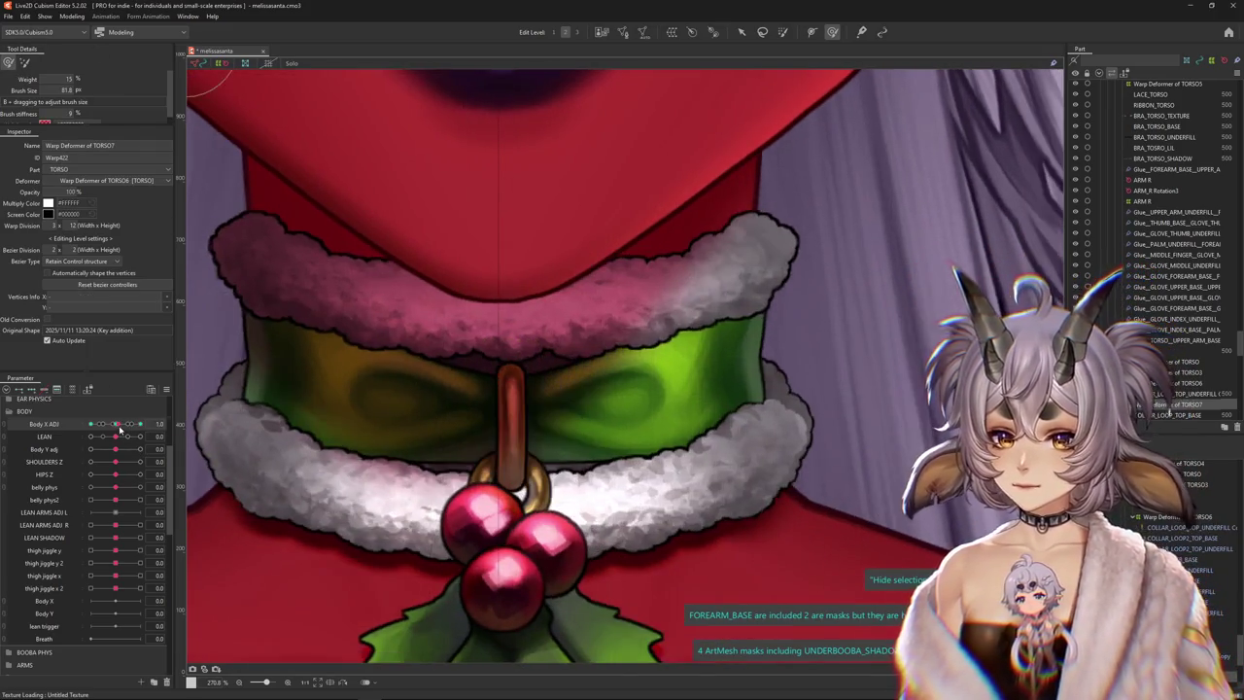
scroll(457, 369, "down", 3)
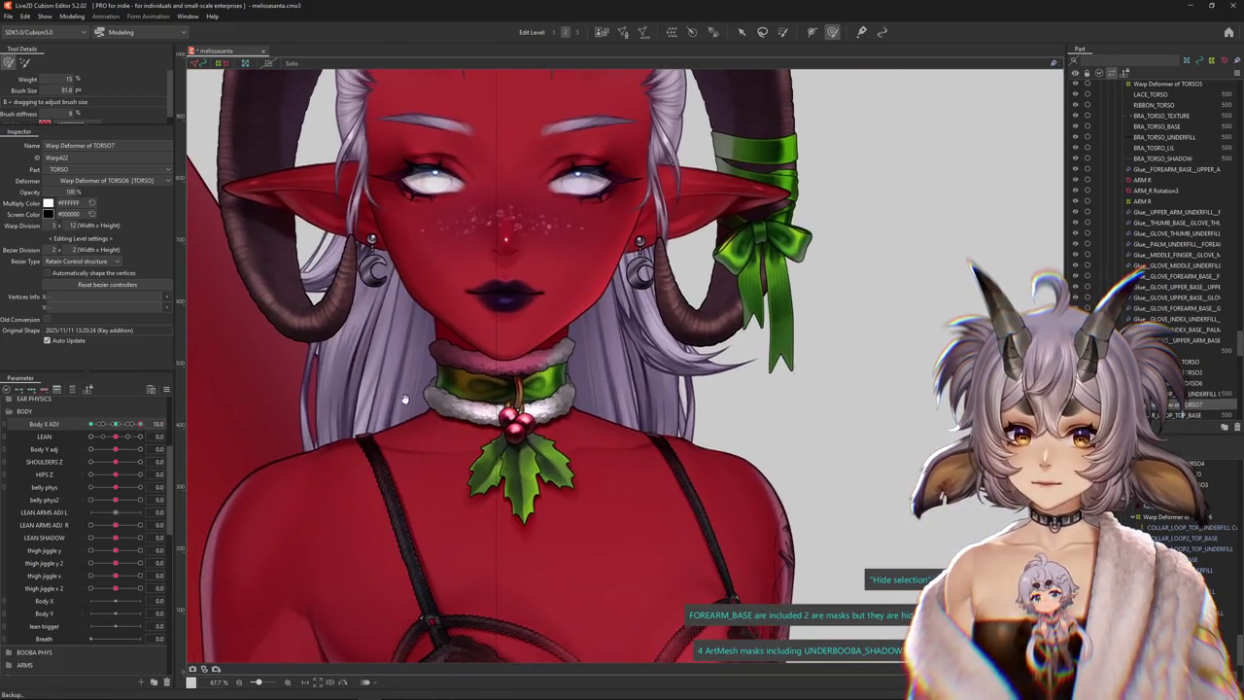
scroll(515, 398, "up", 2)
left_click_drag(514, 437, 532, 458)
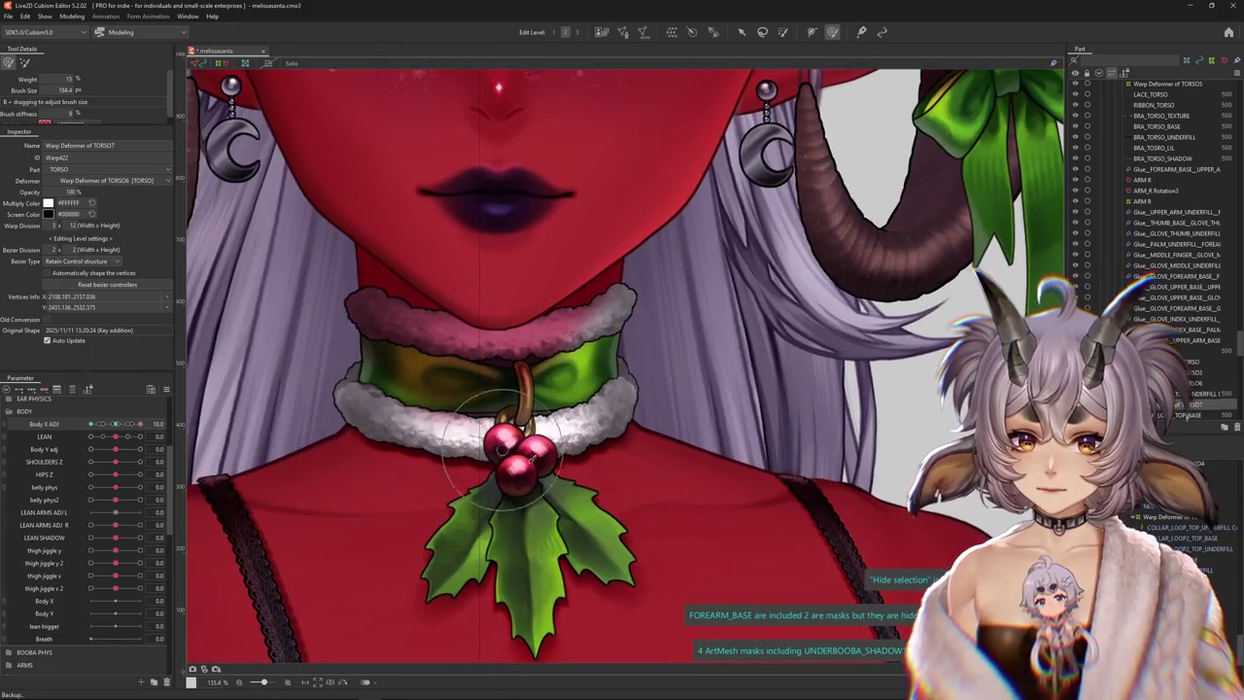
scroll(535, 381, "up", 2)
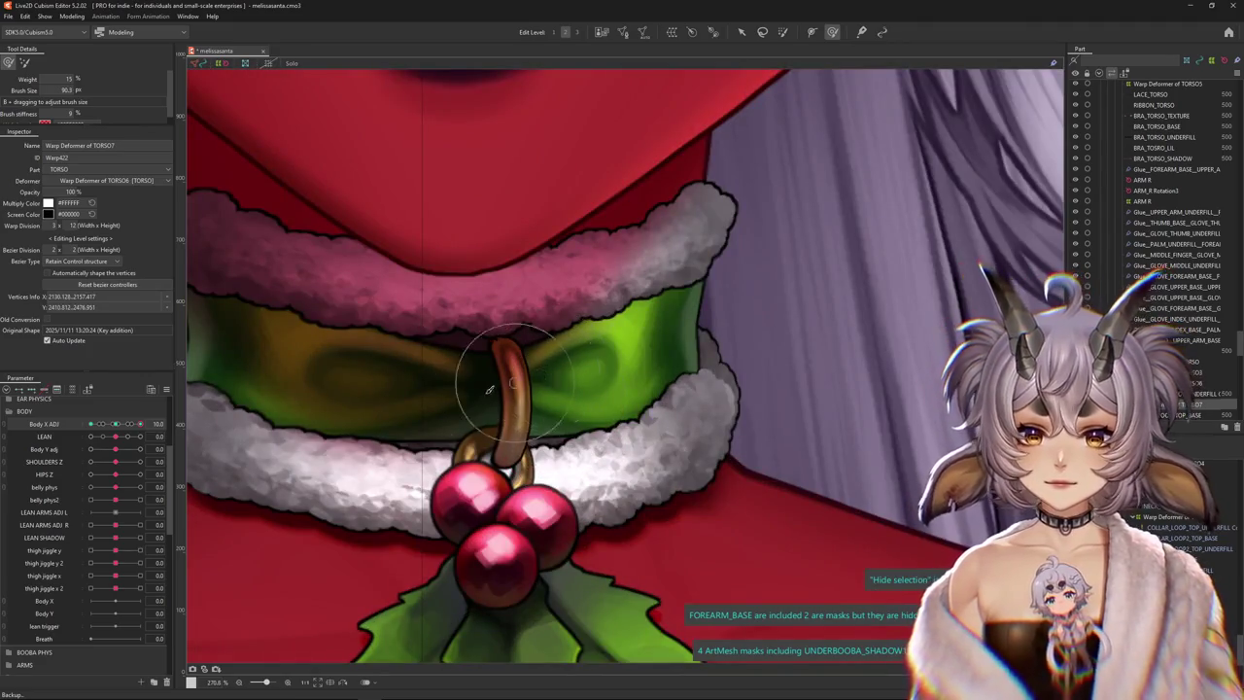
scroll(494, 399, "down", 2)
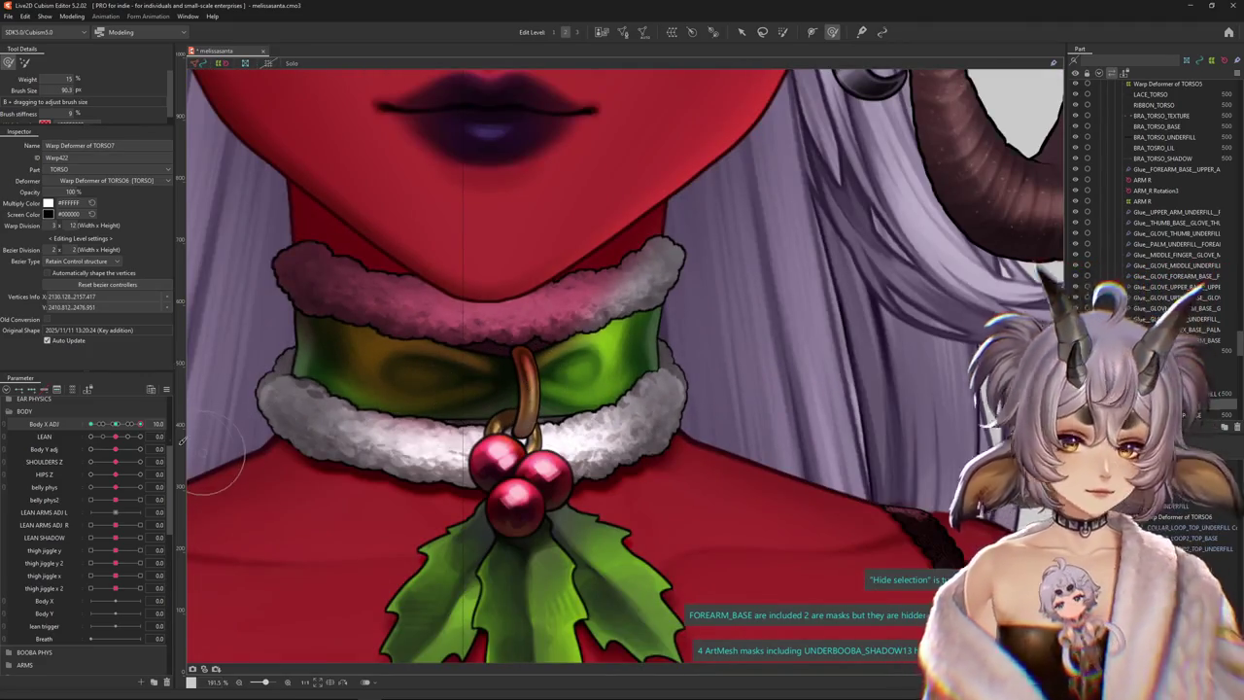
Reflect the Body X ADJ motion, accepting the parent deformer warning and the reflect settings
left_click(167, 390)
left_click(223, 471)
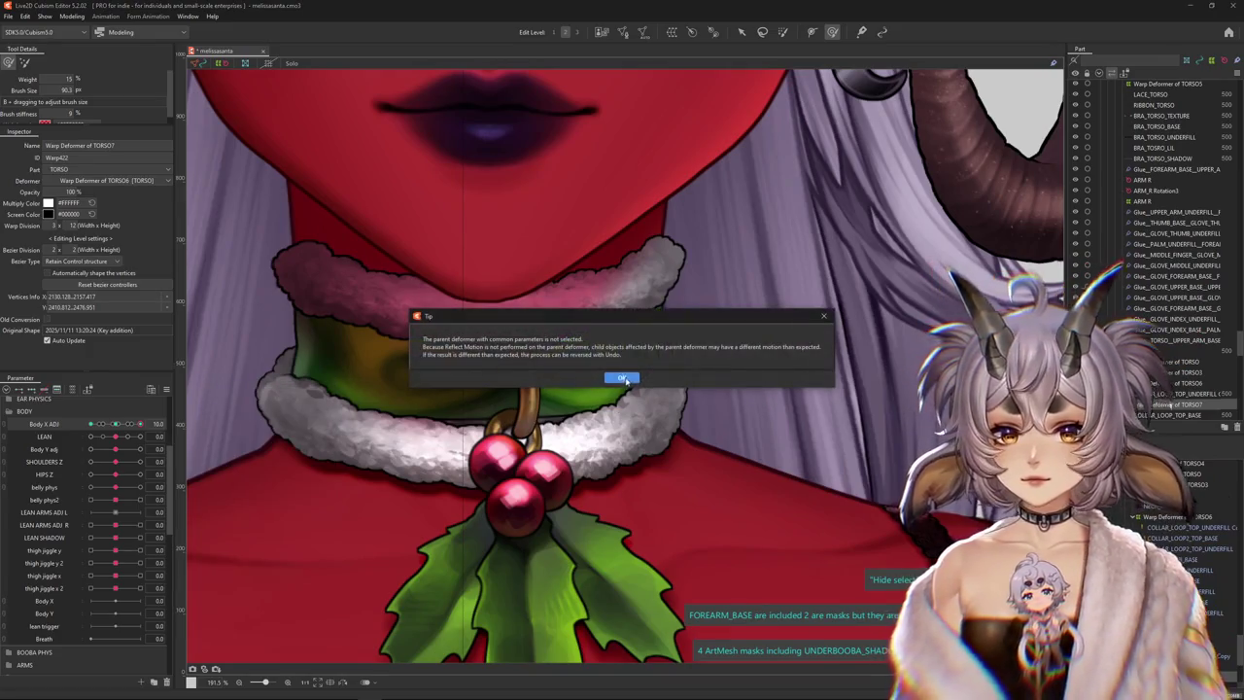
left_click(622, 379)
left_click(603, 448)
Compare the mirrored loop at Body X ADJ −10 and 10, refining its curve at 10
left_click_drag(141, 423, 83, 428)
scroll(408, 355, "up", 2)
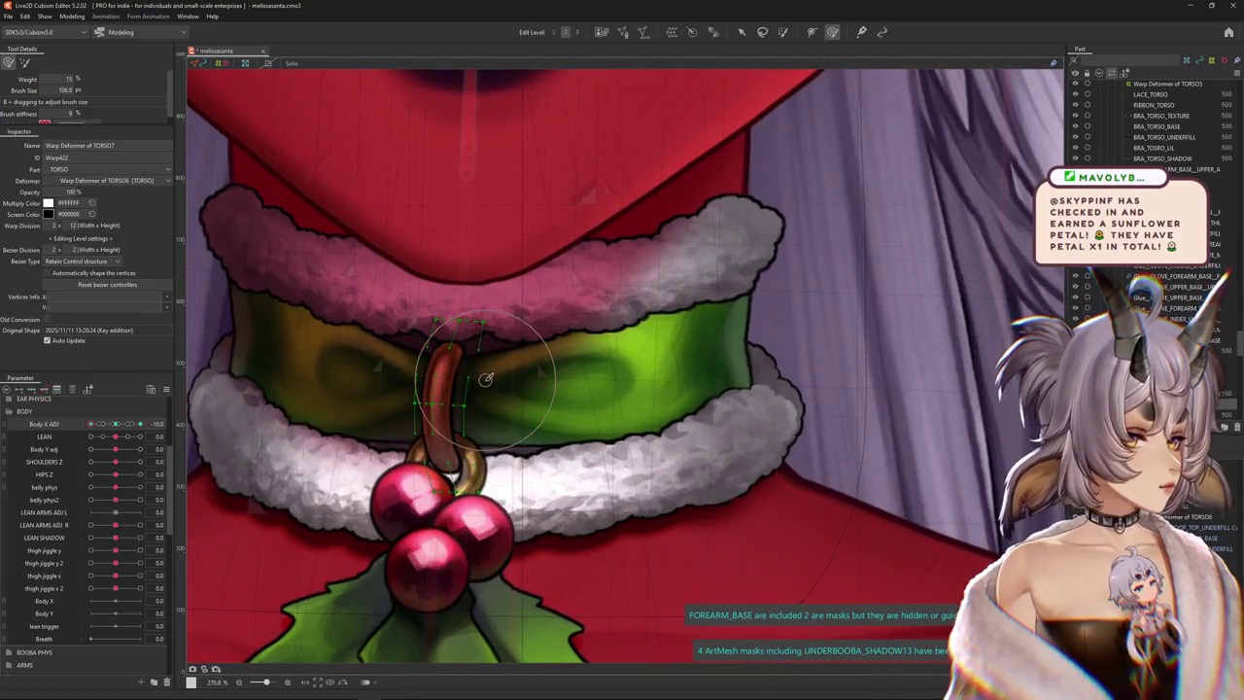
left_click(141, 424)
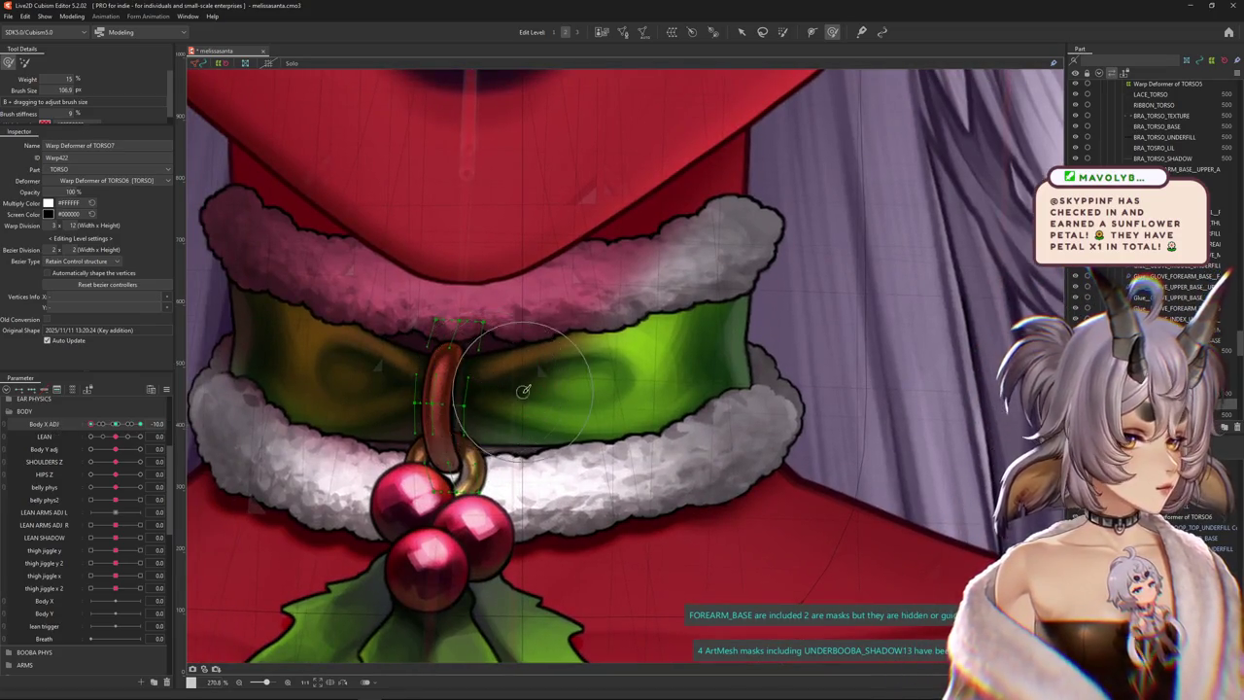
mouse_move(146, 424)
left_mouse_down()
mouse_move(121, 428)
mouse_move(137, 431)
left_mouse_up()
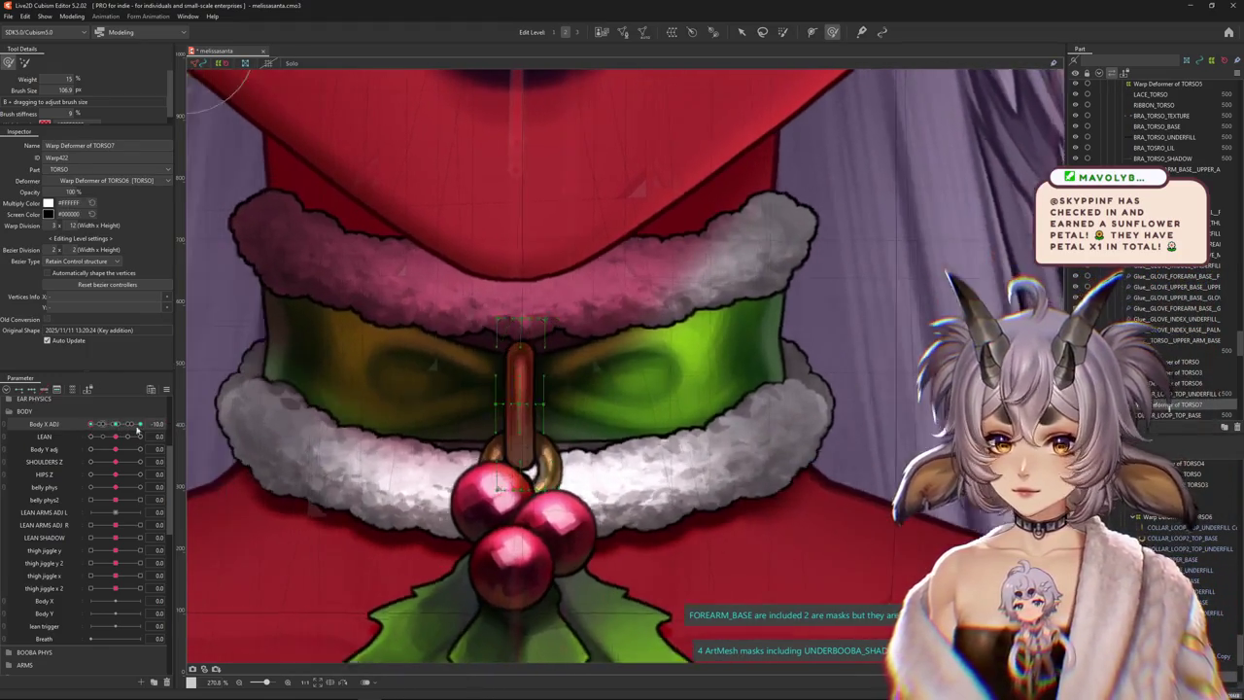
left_click(137, 431)
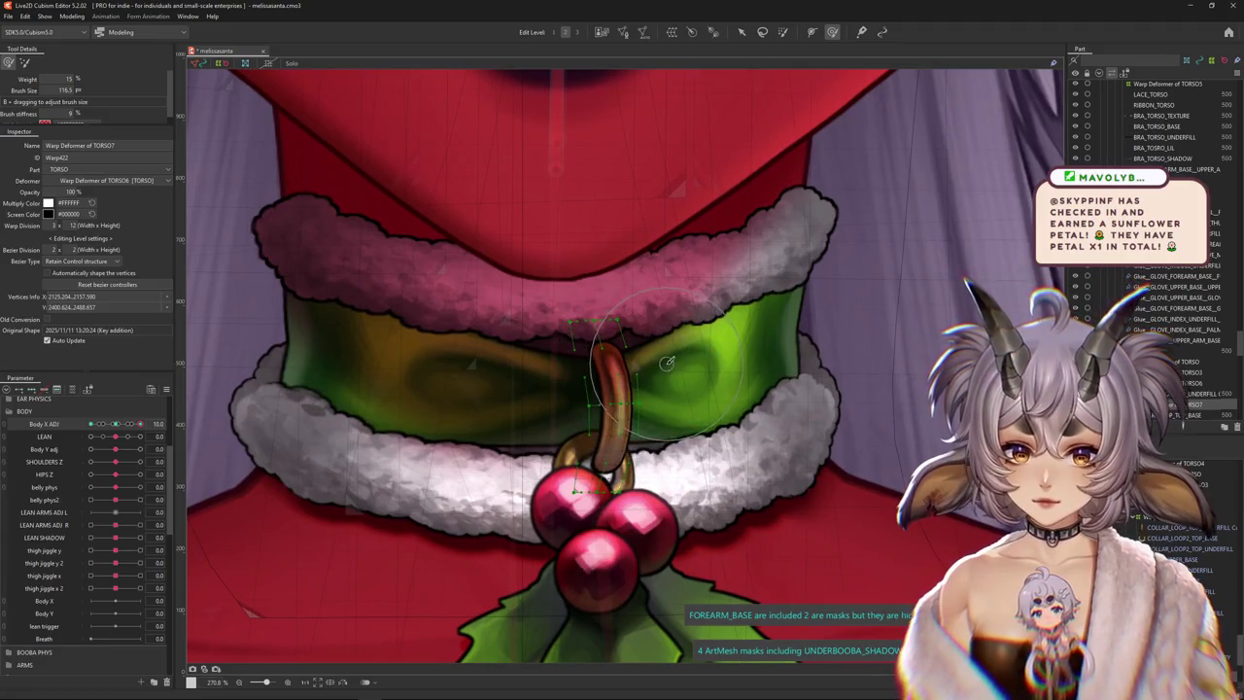
left_click_drag(573, 391, 665, 360)
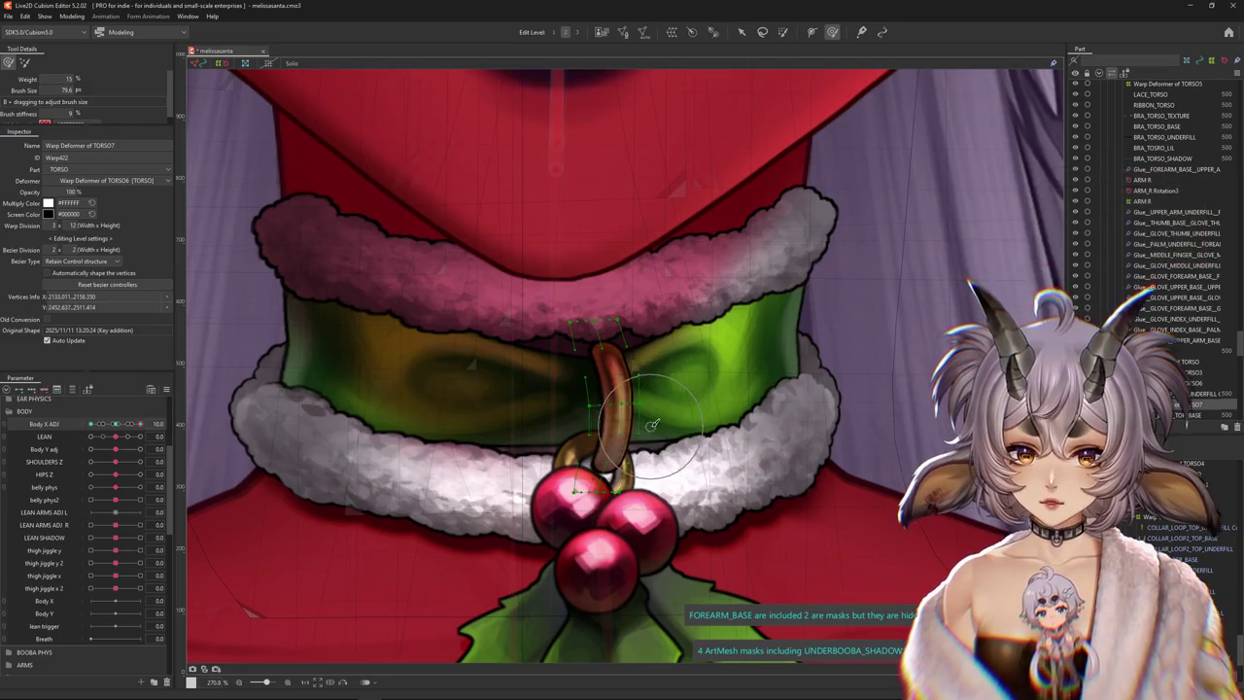
scroll(612, 427, "down", 3)
scroll(607, 452, "up", 2)
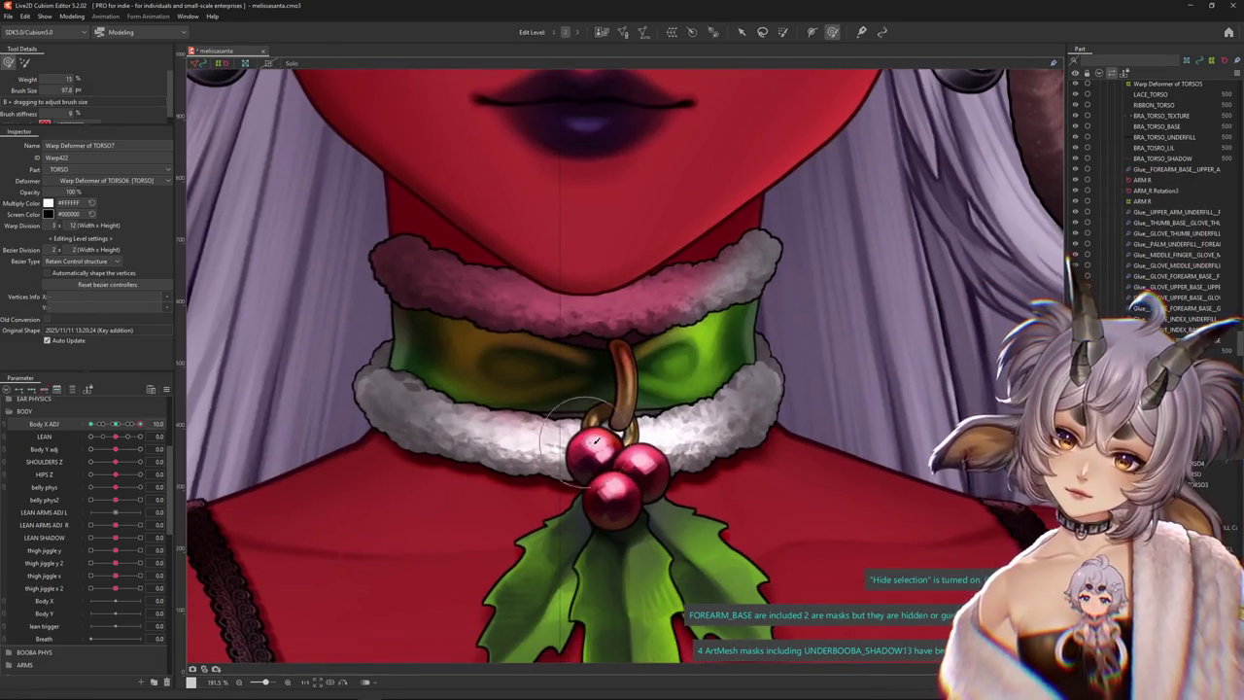
mouse_move(646, 464)
left_mouse_down()
mouse_move(632, 438)
mouse_move(623, 446)
mouse_move(587, 412)
mouse_move(503, 387)
left_mouse_up()
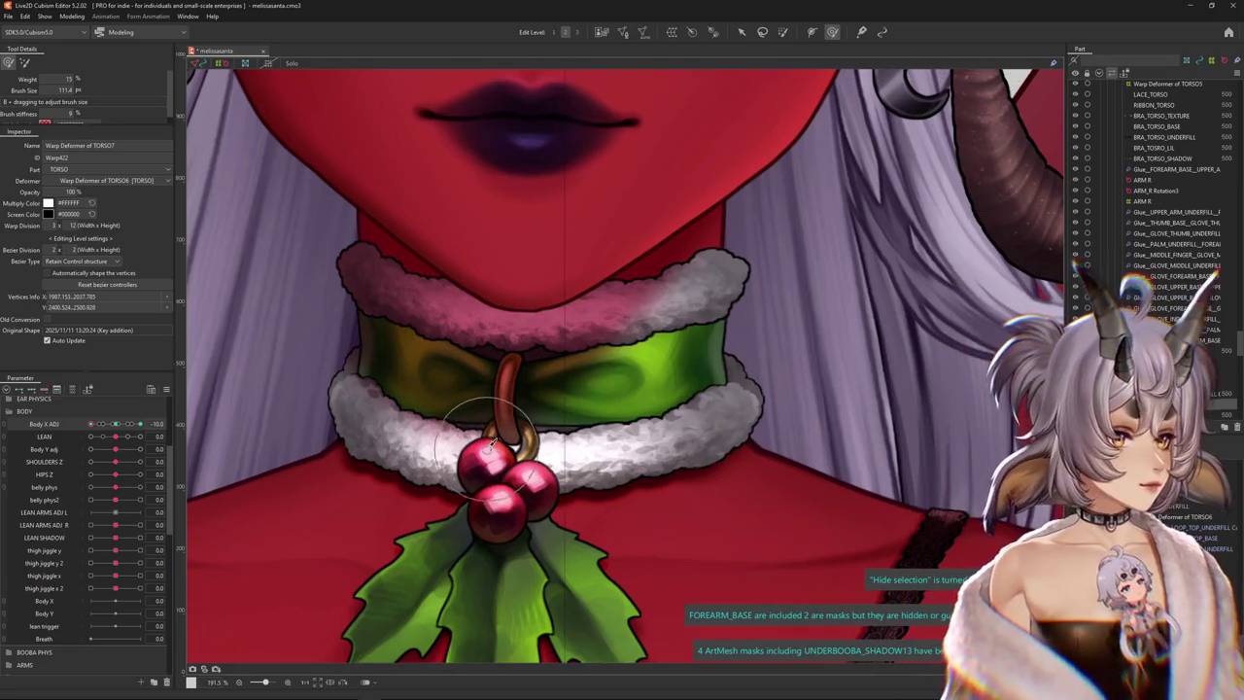
Reset Body X ADJ to 0 and select the MISTLETOE1 berry mesh
left_click(115, 425)
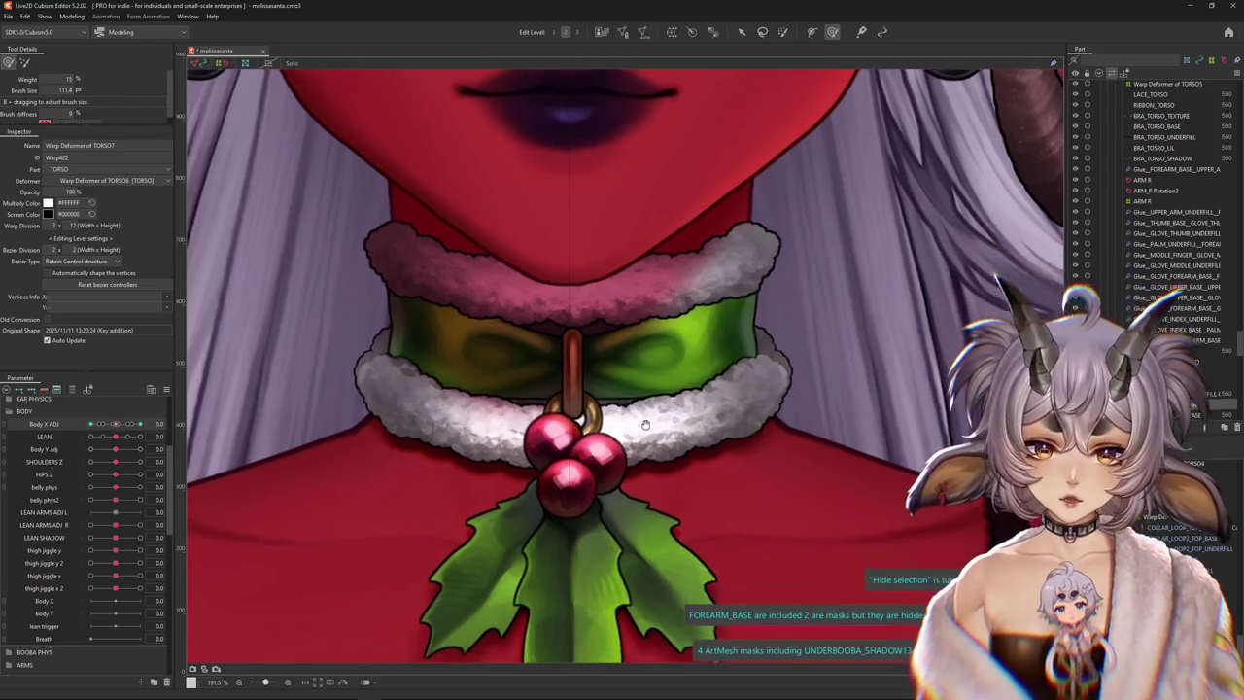
right_click(597, 297)
left_click(632, 347)
left_click(564, 471)
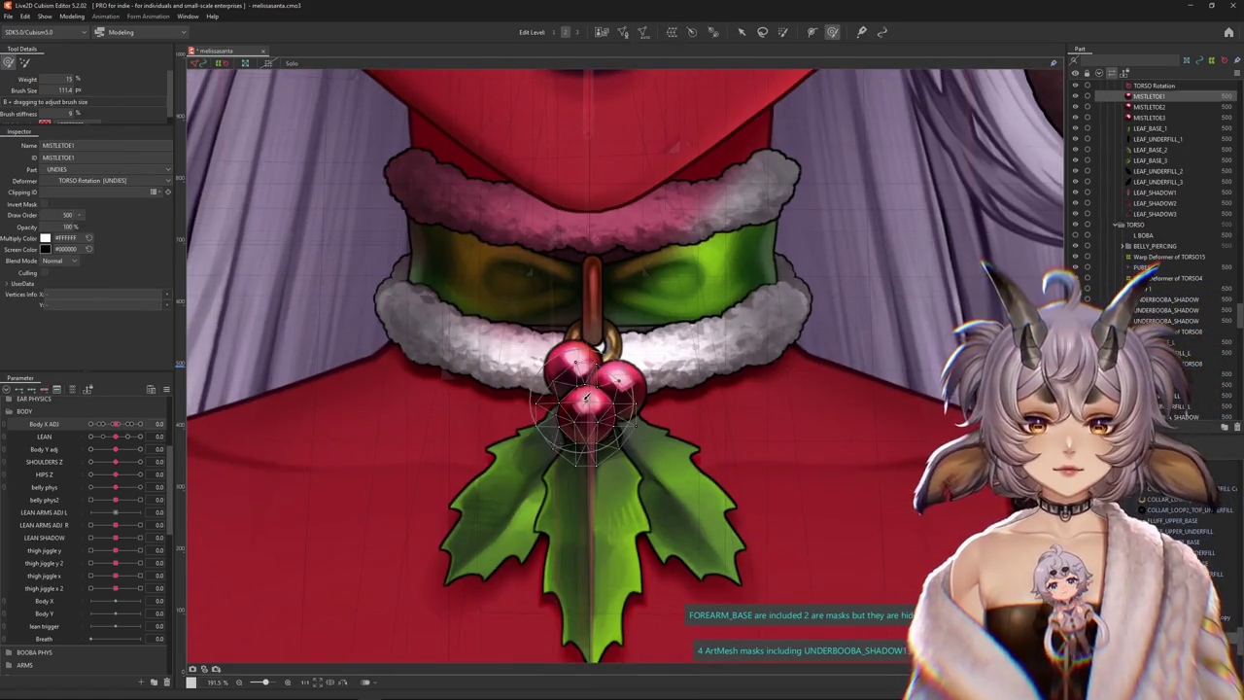
Hand-place six vertices on the MISTLETOE1 berry at its centre, lower half and lower edges
left_click(625, 32)
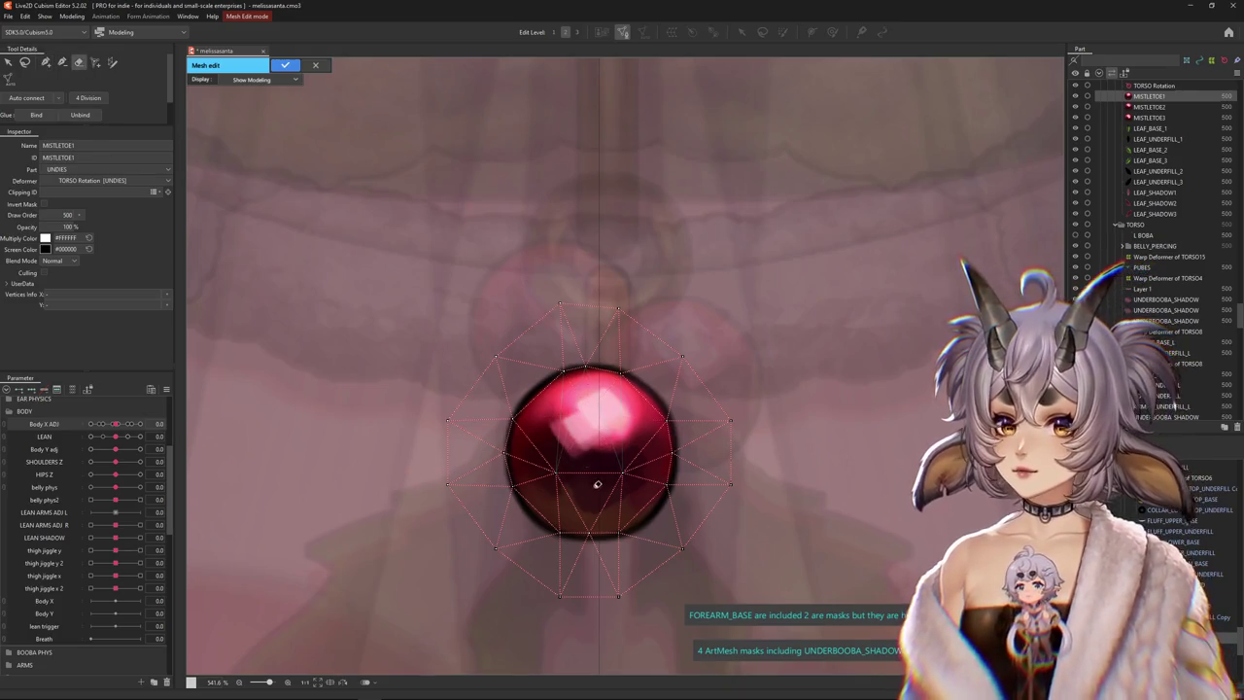
scroll(598, 484, "down", 2)
scroll(589, 437, "down", 2)
scroll(572, 410, "up", 3)
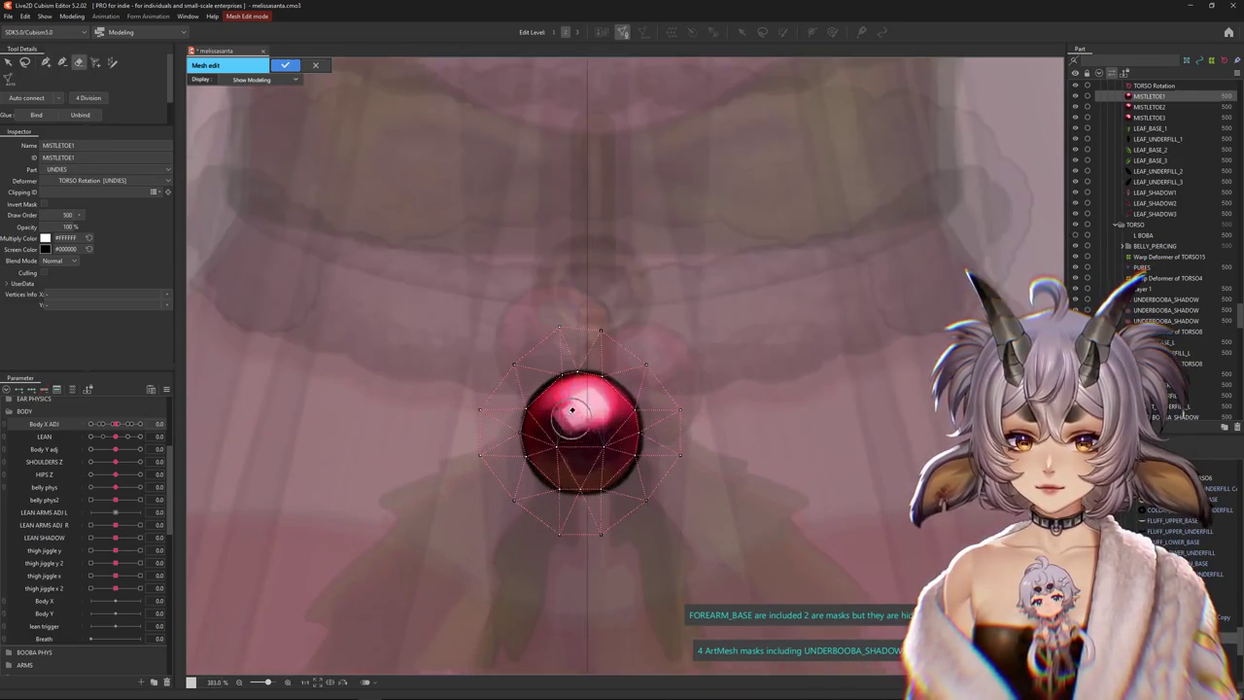
key("p")
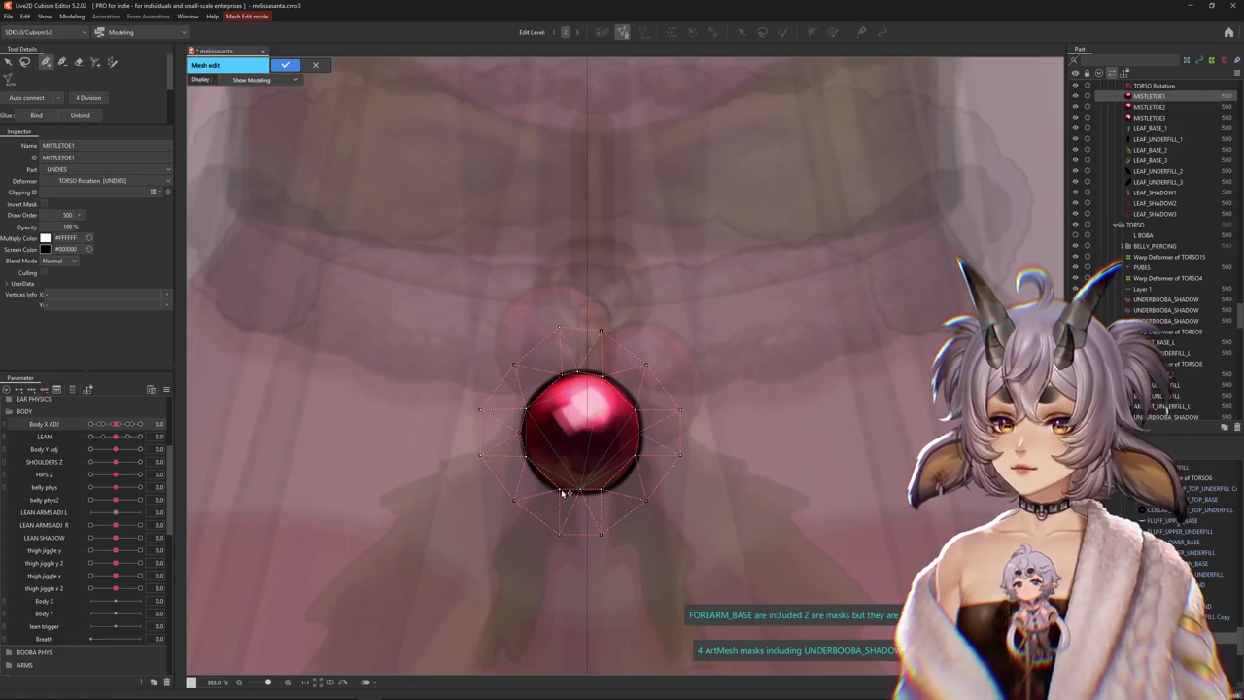
scroll(535, 479, "up", 4)
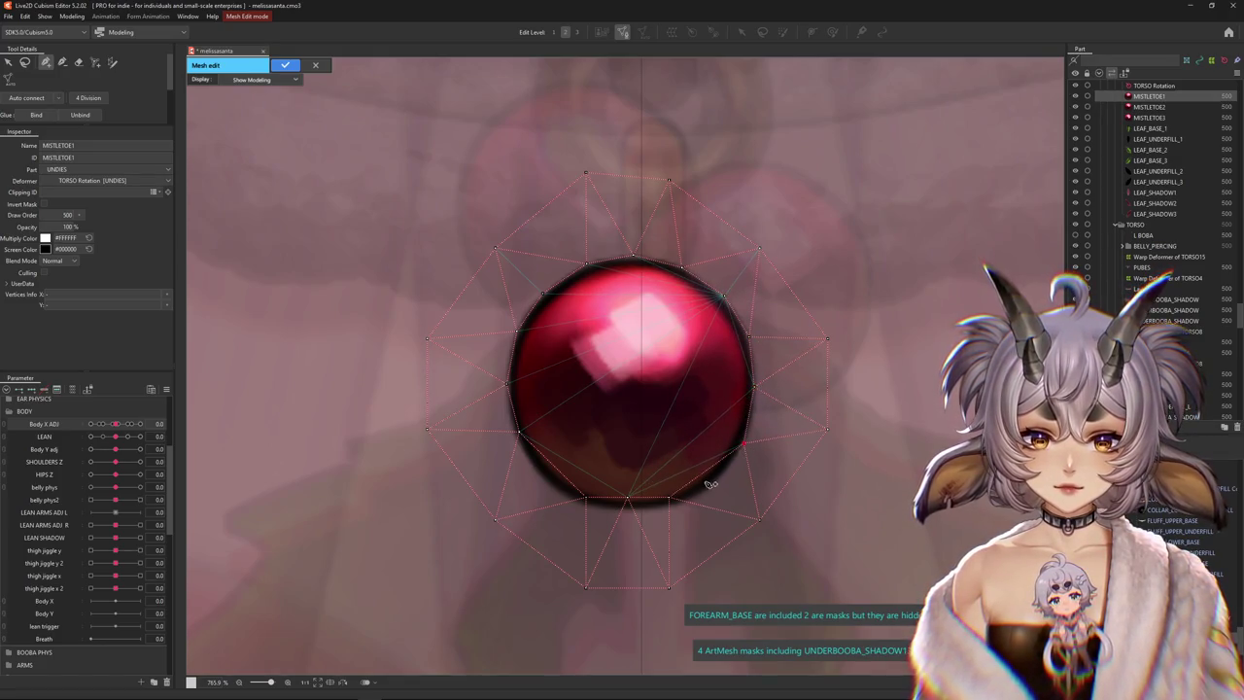
left_click(672, 507)
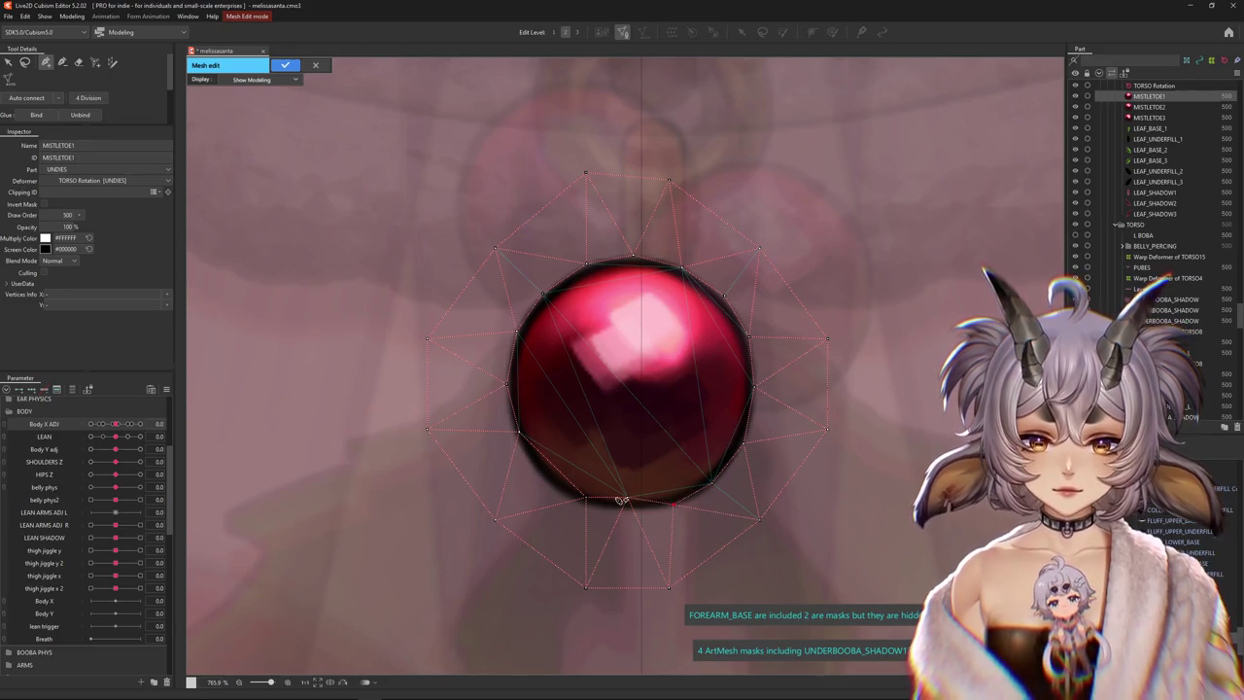
left_click(627, 507)
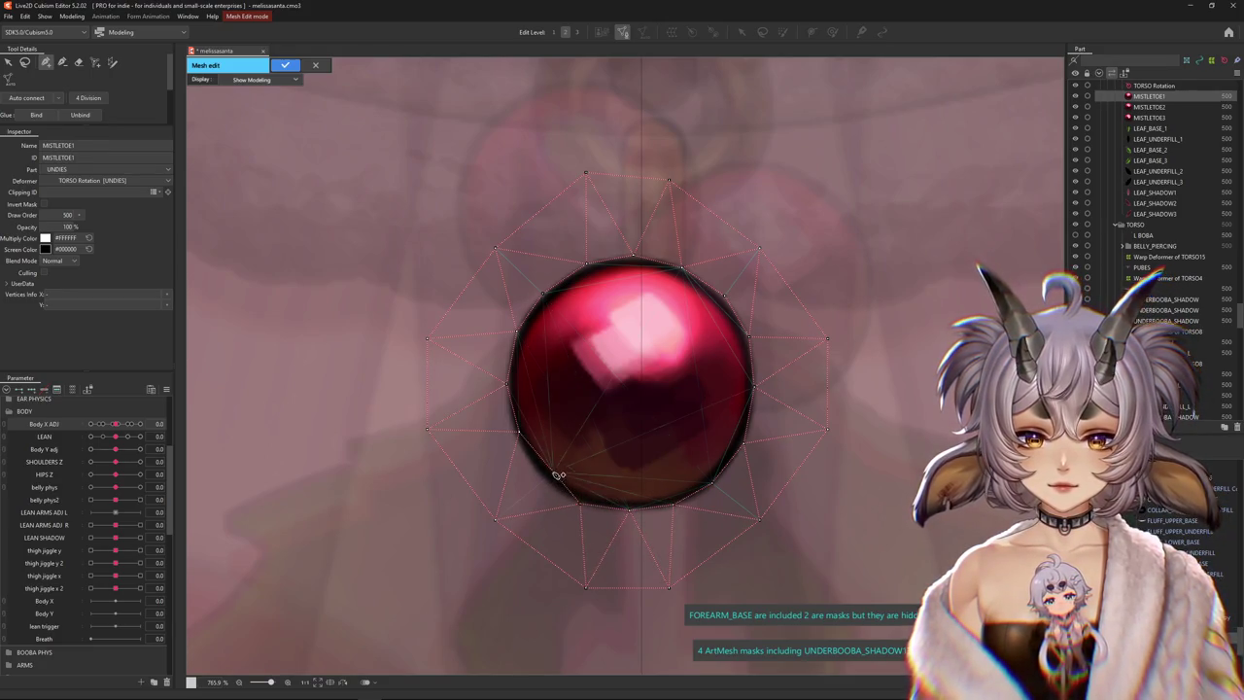
left_click(546, 480)
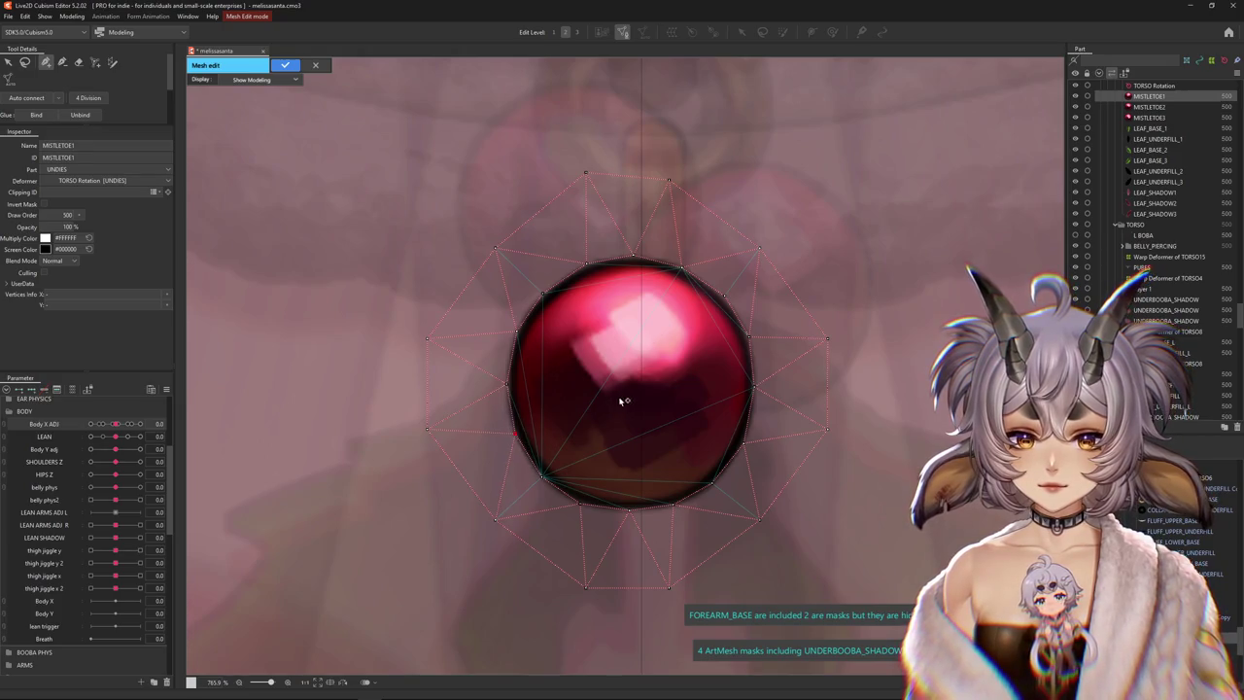
left_click(640, 327)
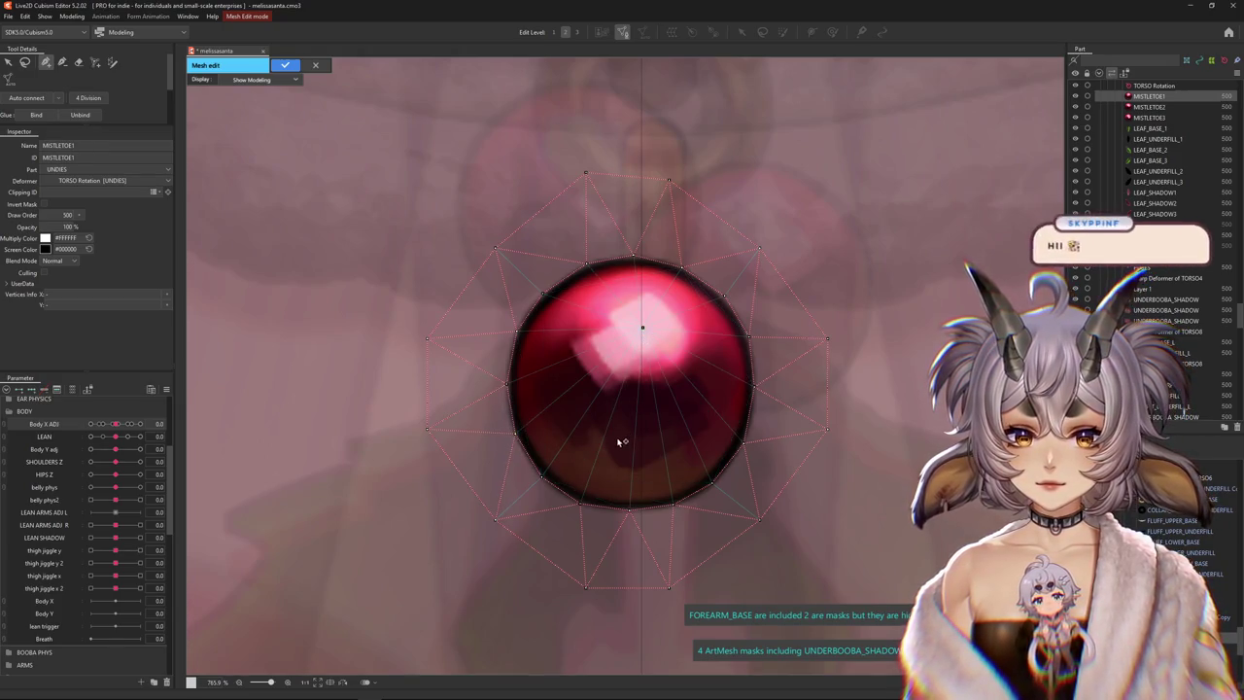
left_click(628, 411)
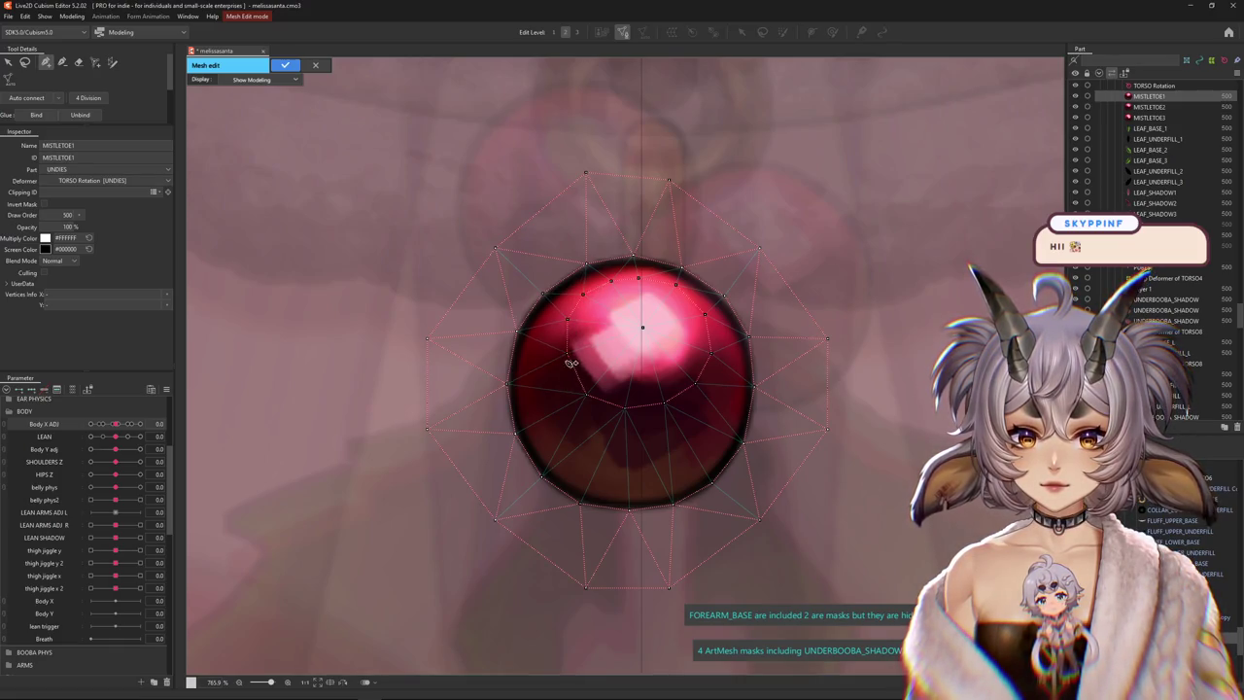
left_click_drag(613, 398, 558, 449)
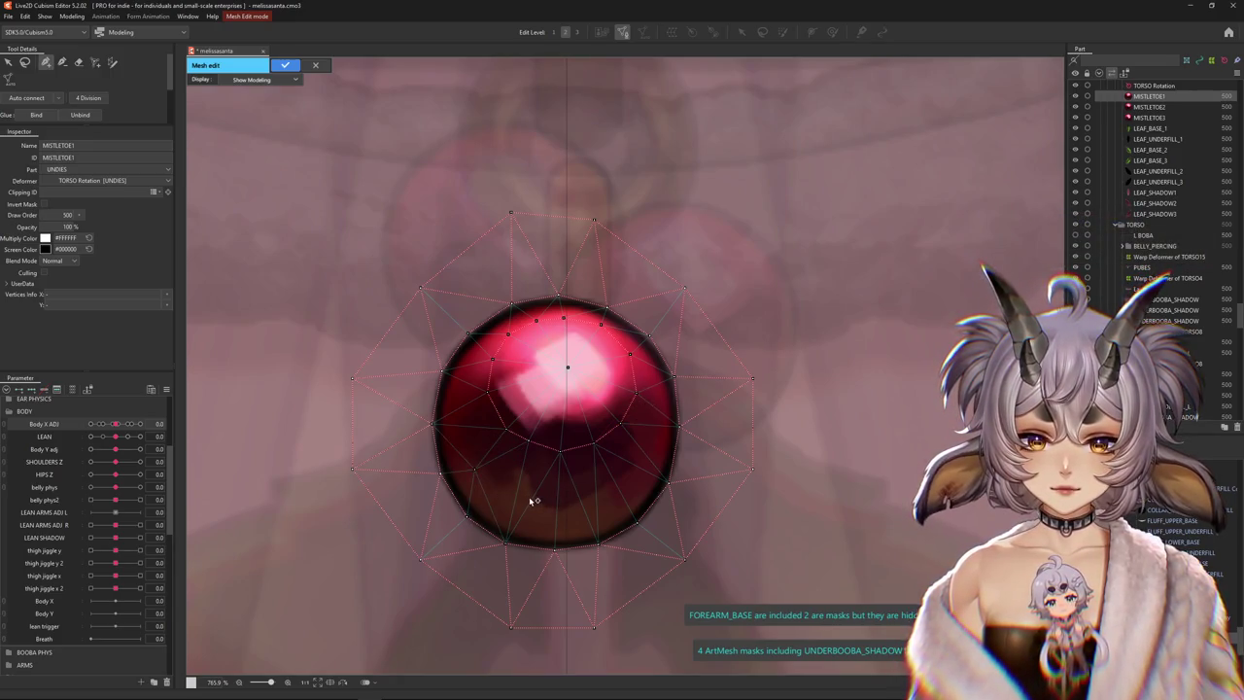
left_click(584, 496)
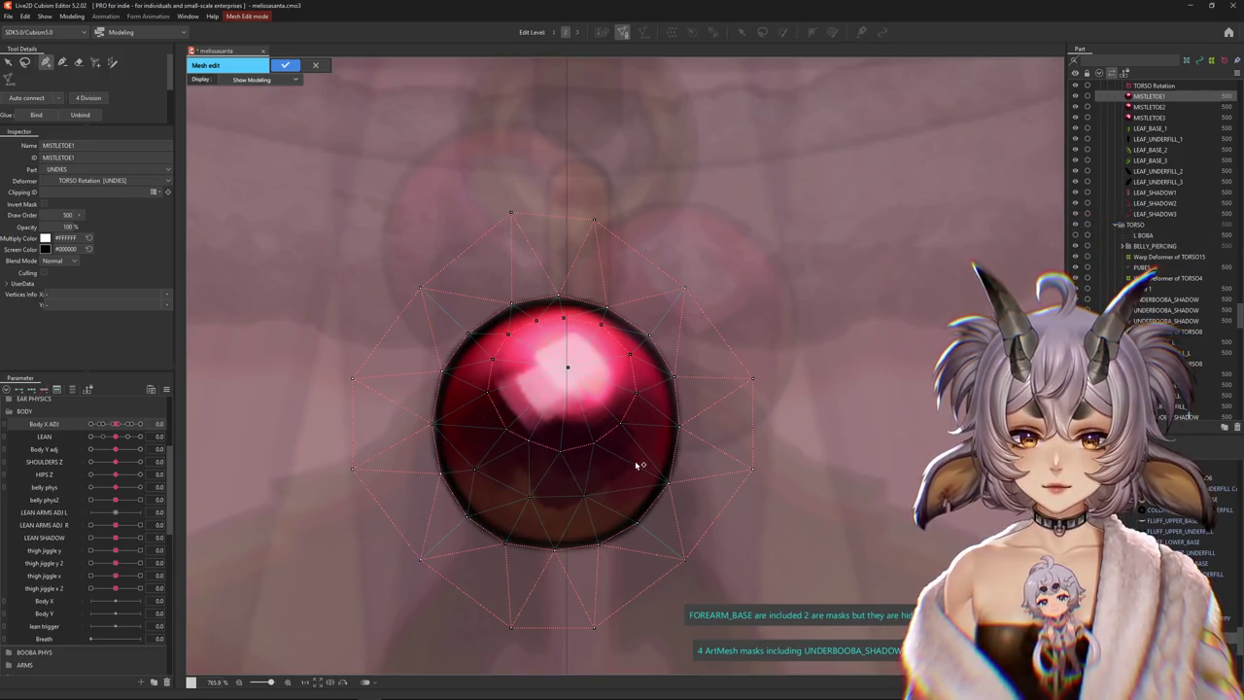
scroll(601, 490, "down", 3)
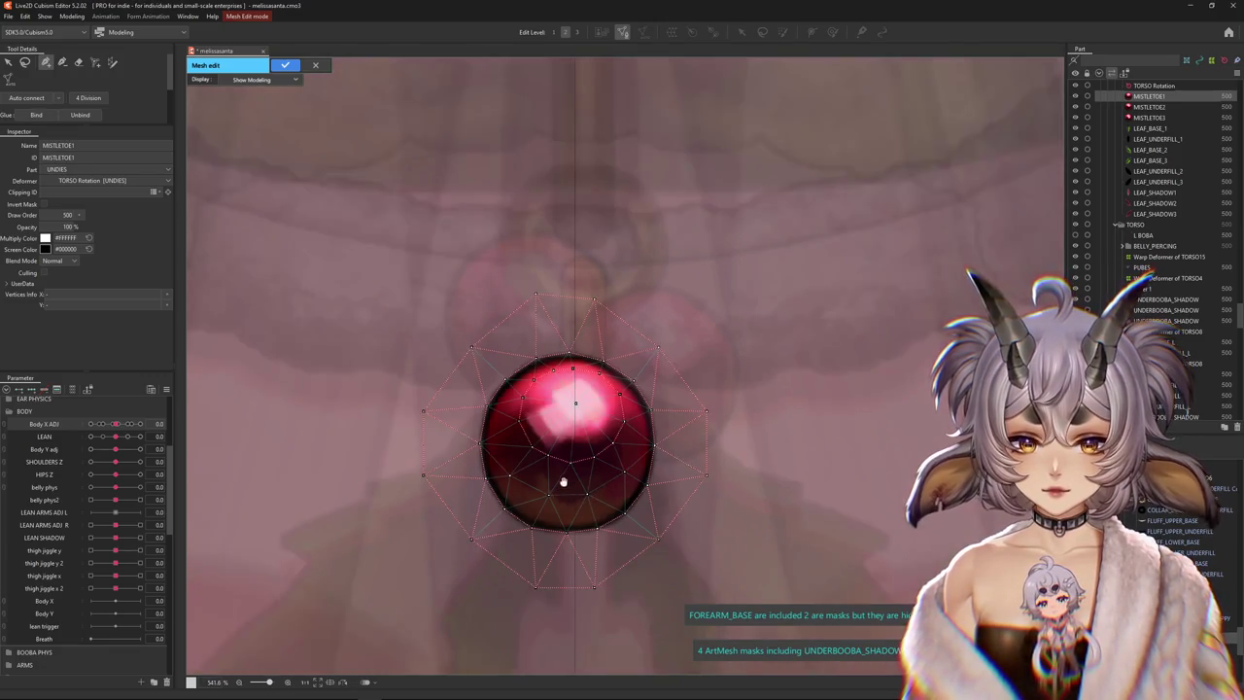
Nudge the berry's lower-left outer vertex up-left and apply the MISTLETOE1 mesh edit
scroll(563, 483, "up", 3)
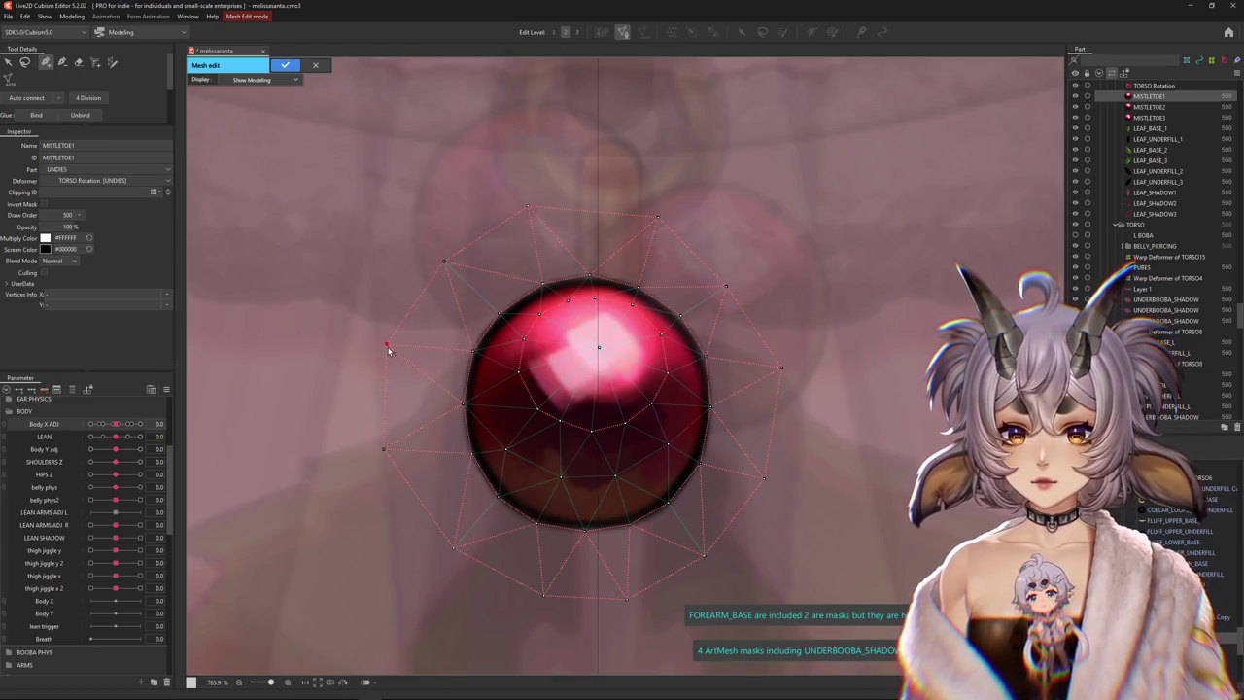
left_click_drag(383, 451, 381, 443)
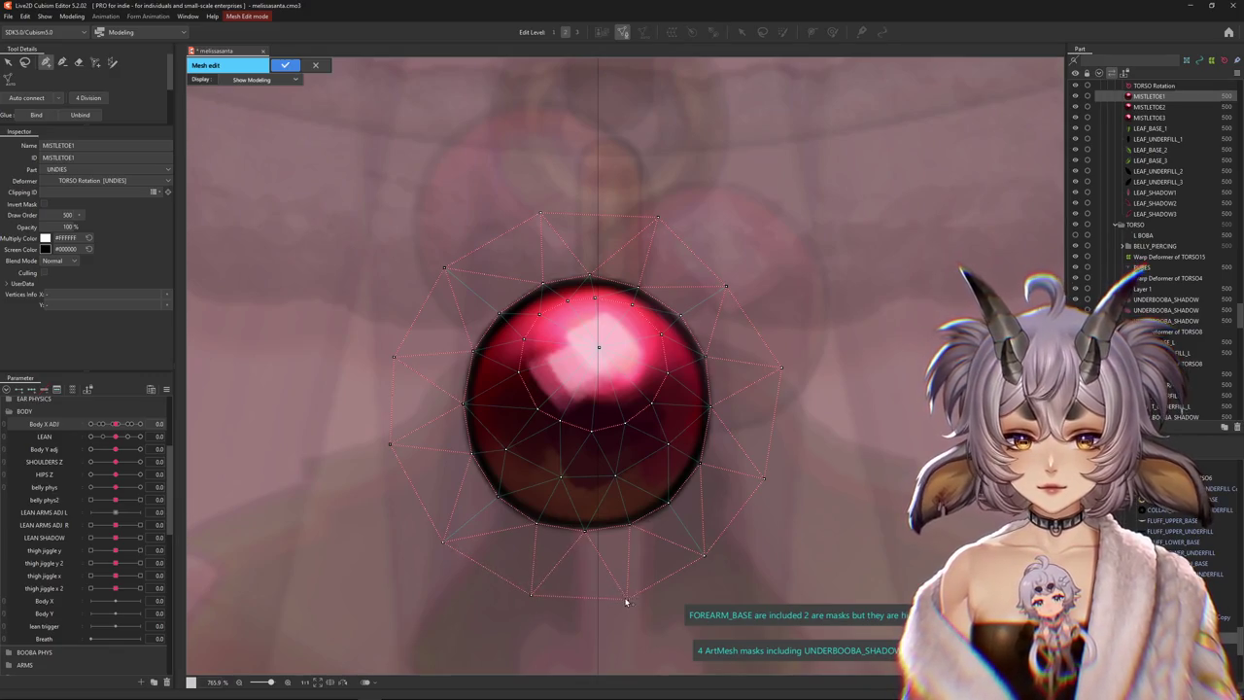
scroll(670, 534, "up", 2)
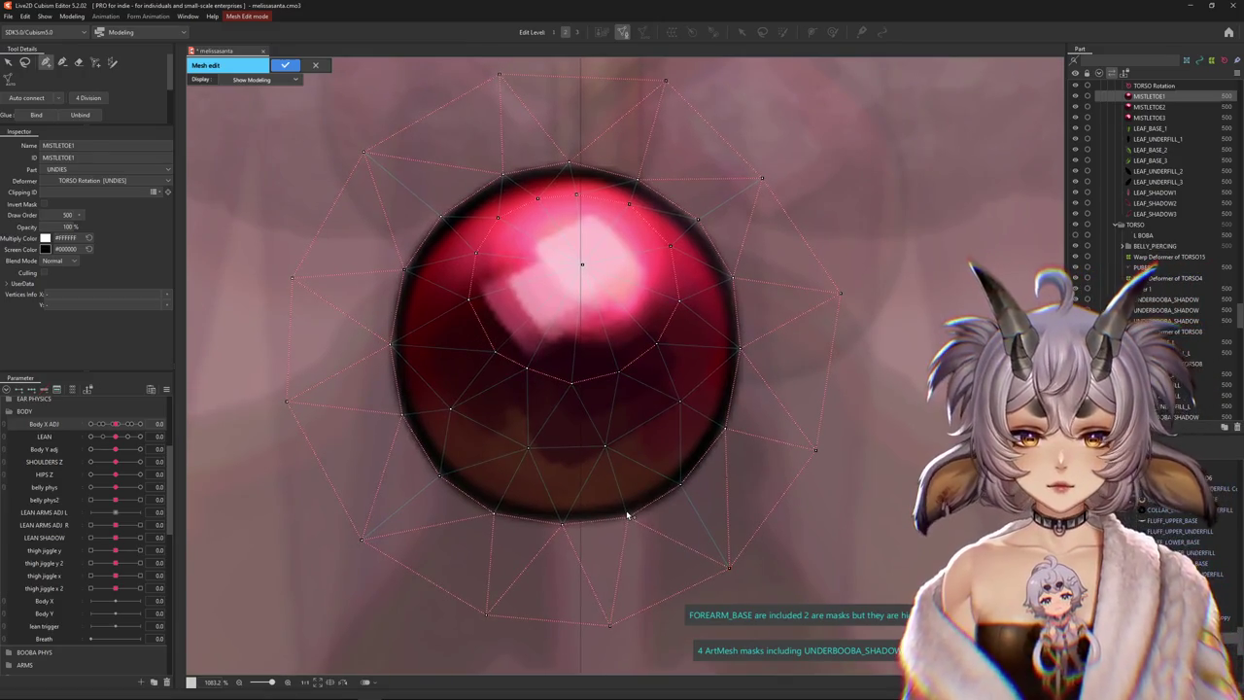
scroll(625, 513, "down", 5)
scroll(549, 447, "up", 2)
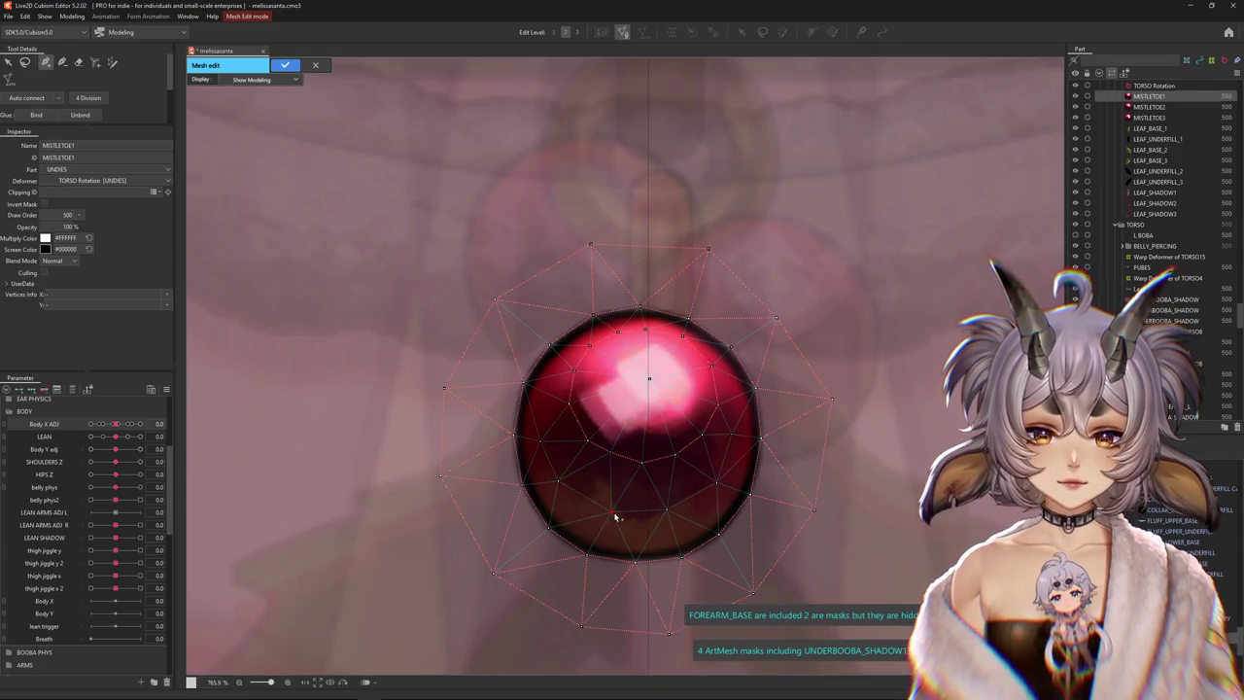
left_click_drag(638, 457, 602, 439)
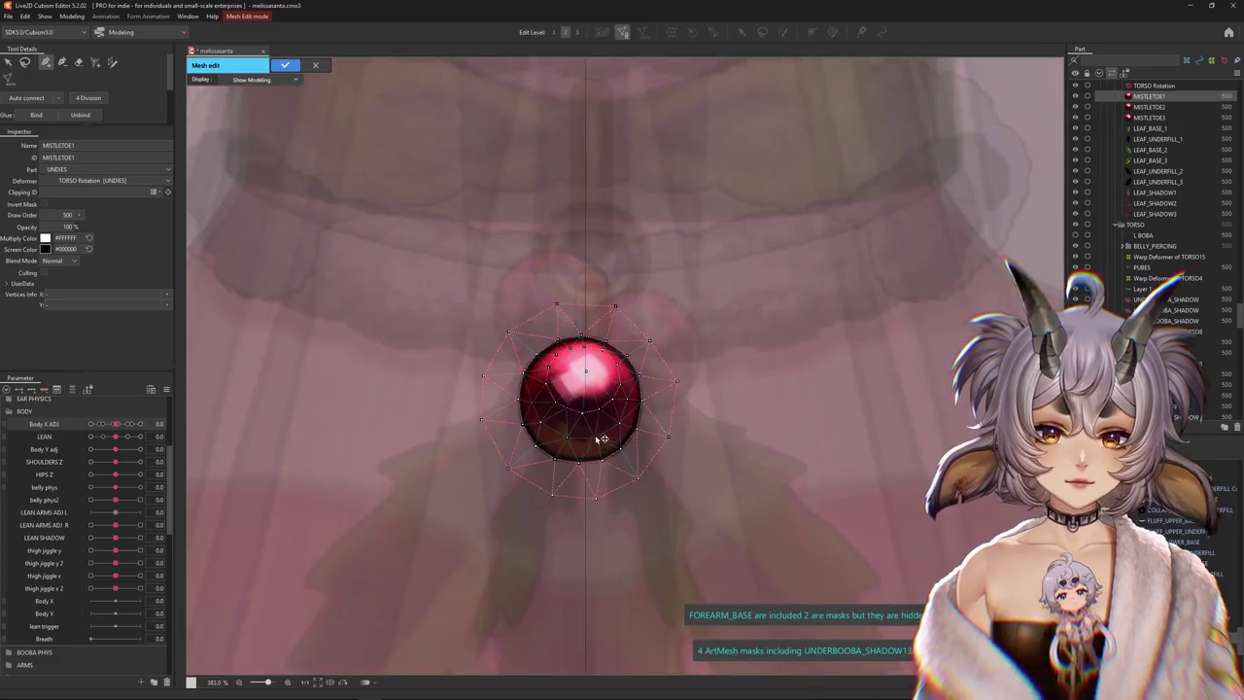
left_click(286, 66)
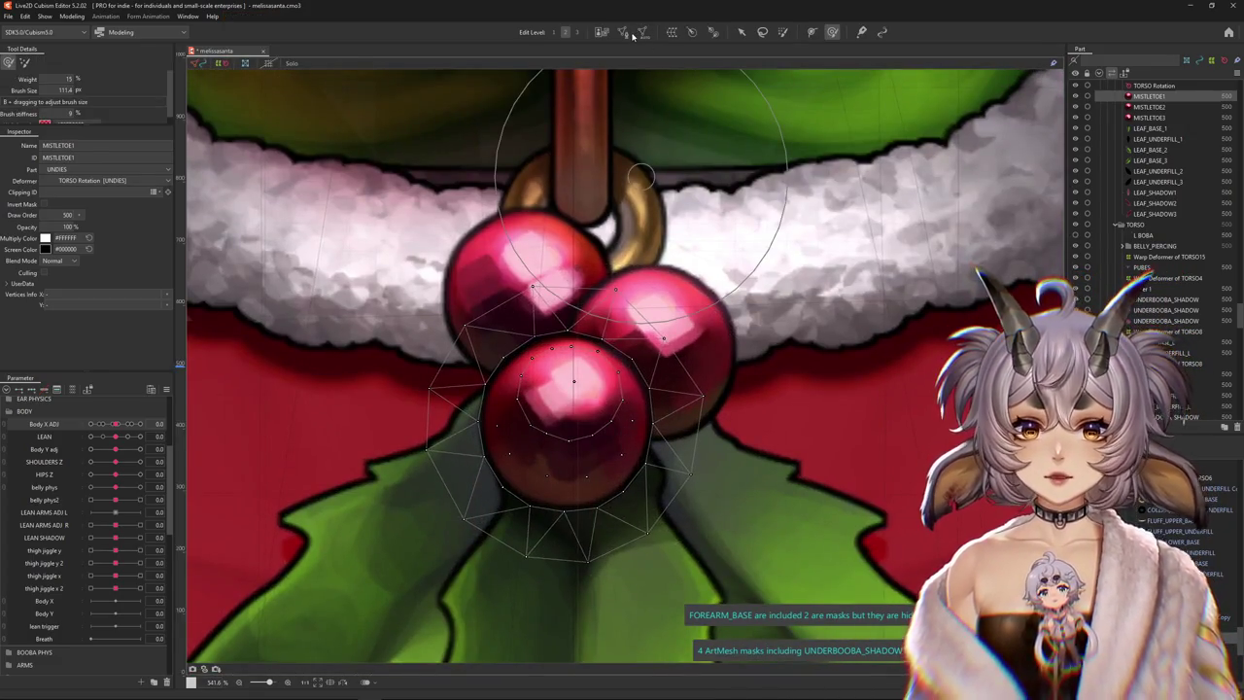
Reopen and close mesh editing on the berry, then select the MISTLETOE2 berry
left_click(623, 33)
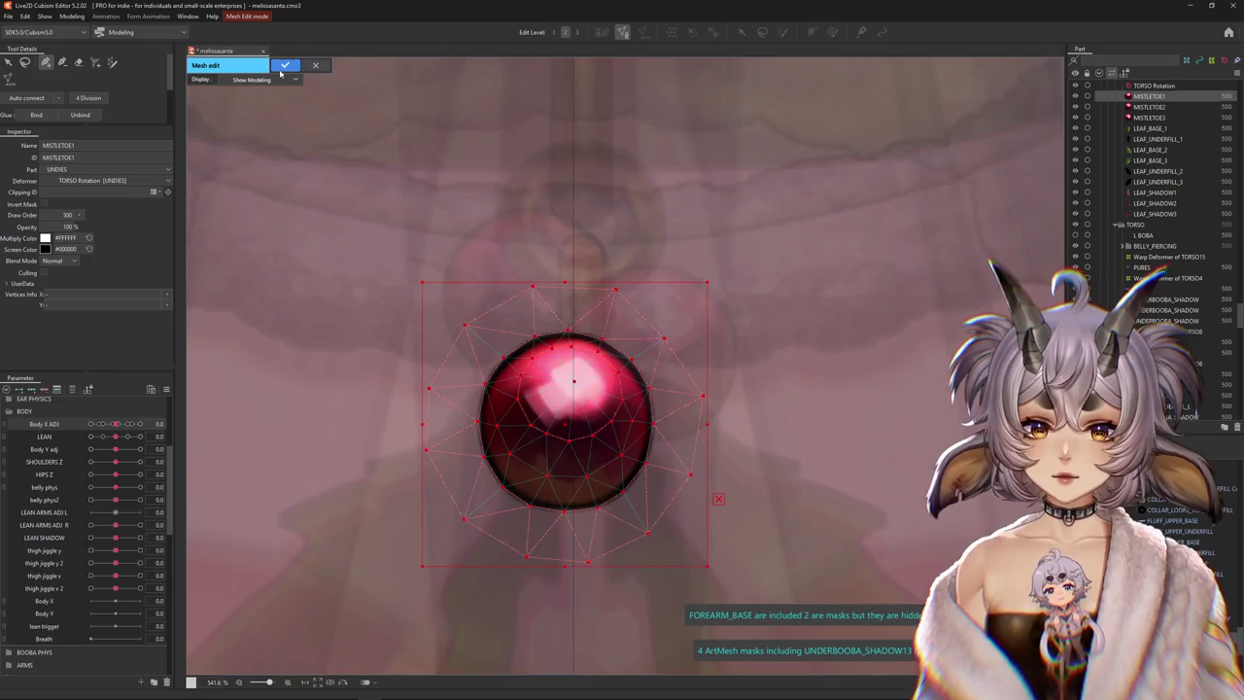
left_click(285, 65)
right_click(680, 305)
left_click(719, 366)
Erase the old MISTLETOE2 mesh vertices over the berry
left_click(622, 33)
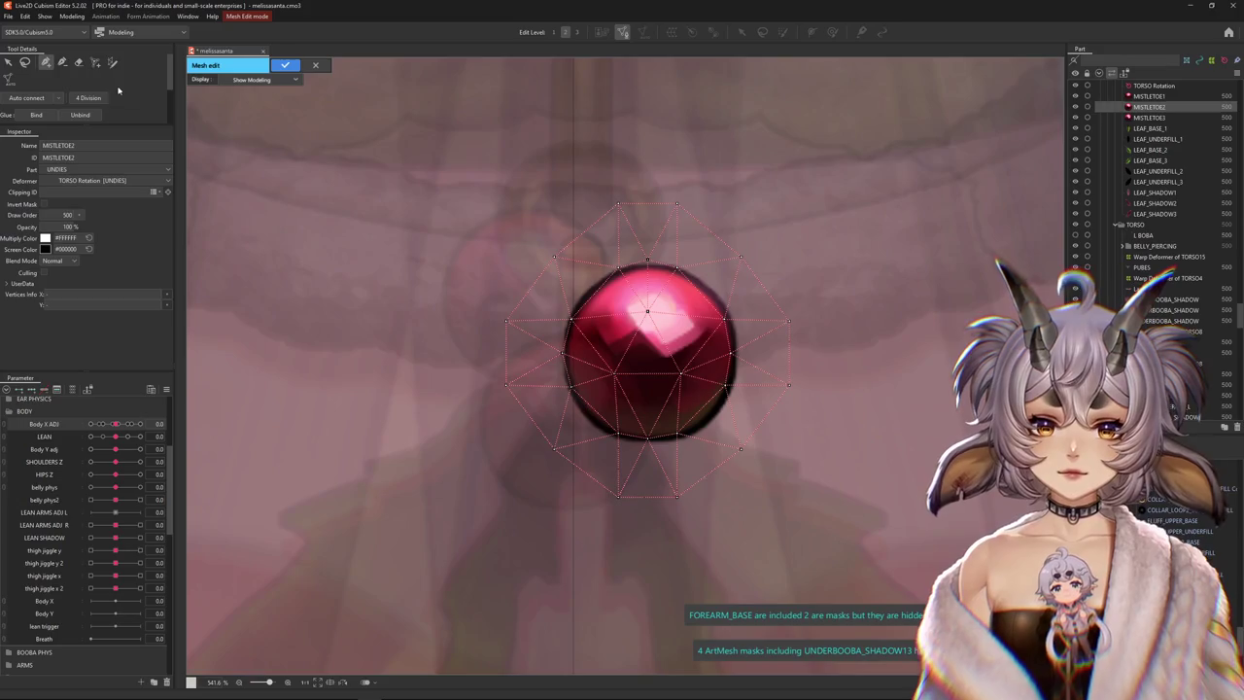
left_click(79, 62)
left_click_drag(738, 292, 642, 427)
mouse_move(716, 236)
left_mouse_down()
mouse_move(543, 369)
mouse_move(506, 320)
left_mouse_up()
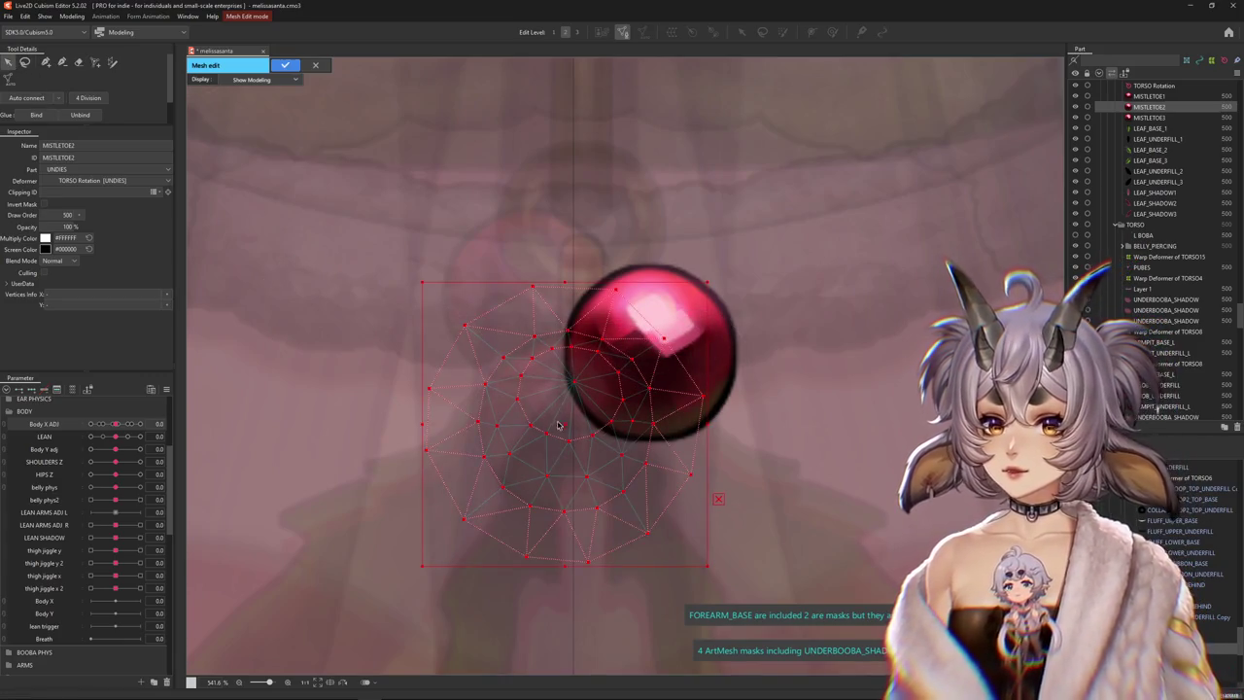
Centre the new mesh on the MISTLETOE2 berry, rotate it clockwise to fit, and confirm
left_click_drag(558, 425, 647, 352)
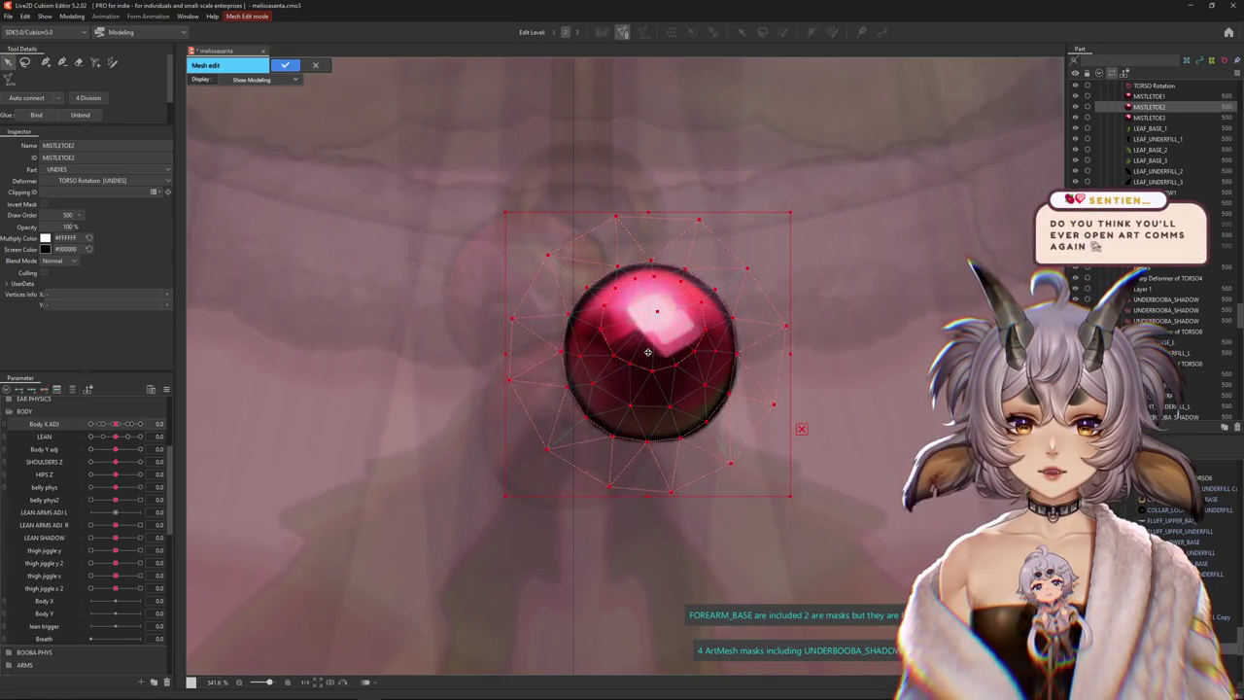
scroll(648, 353, "up", 2)
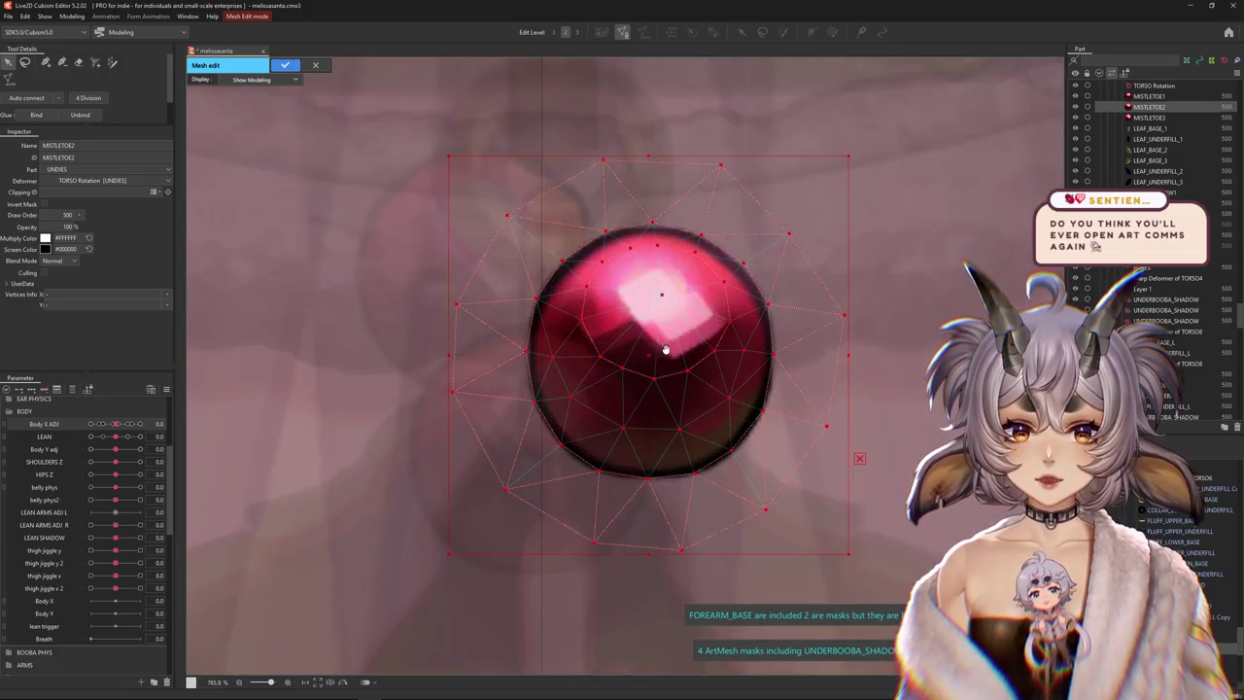
left_click_drag(817, 394, 824, 439)
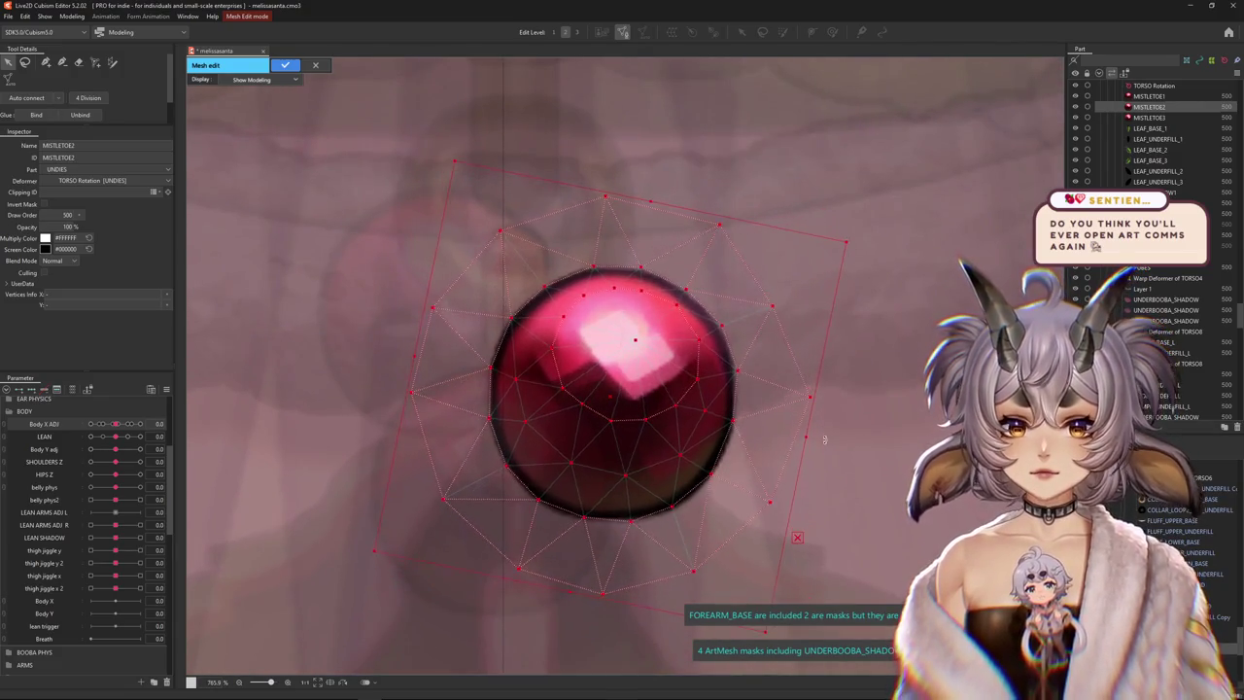
left_click(675, 363)
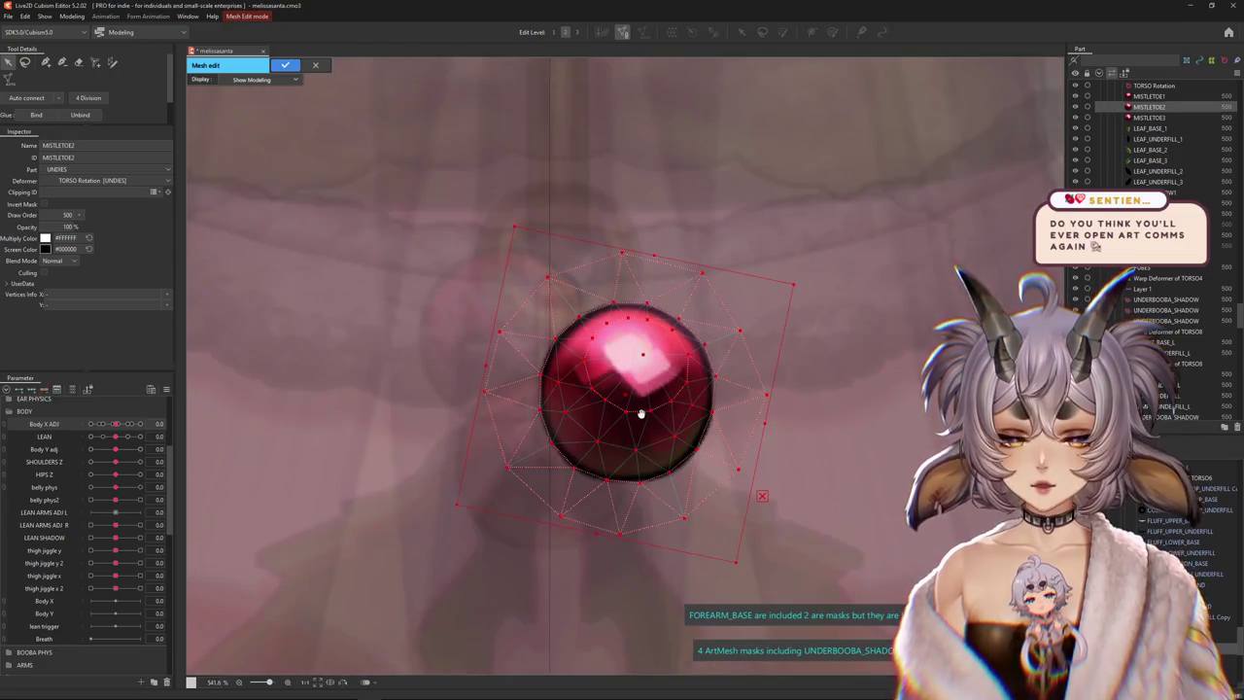
scroll(819, 395, "down", 2)
left_click(844, 406)
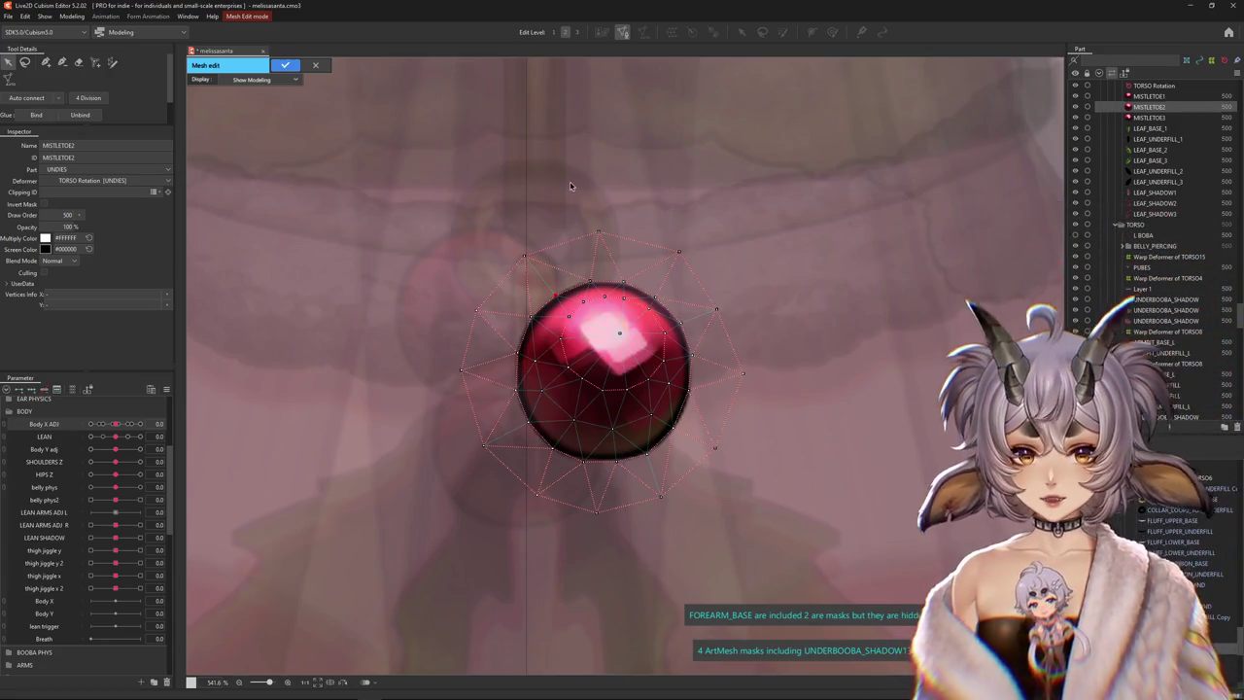
scroll(678, 413, "up", 2)
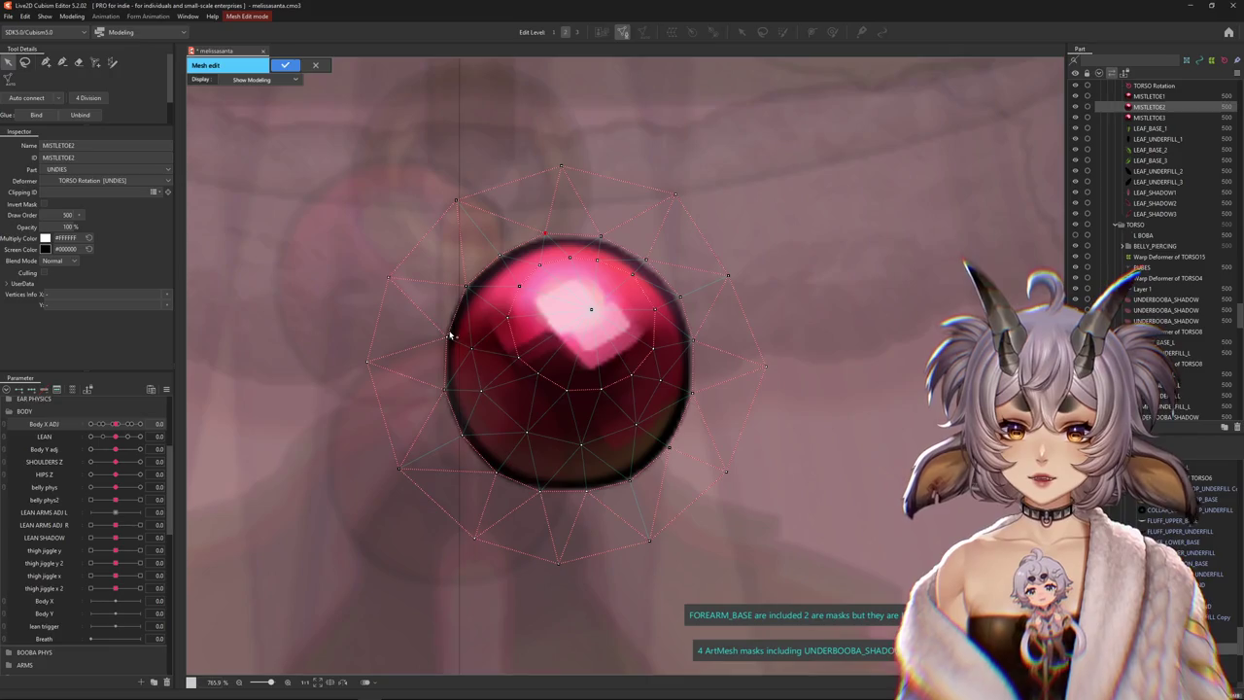
left_click(286, 66)
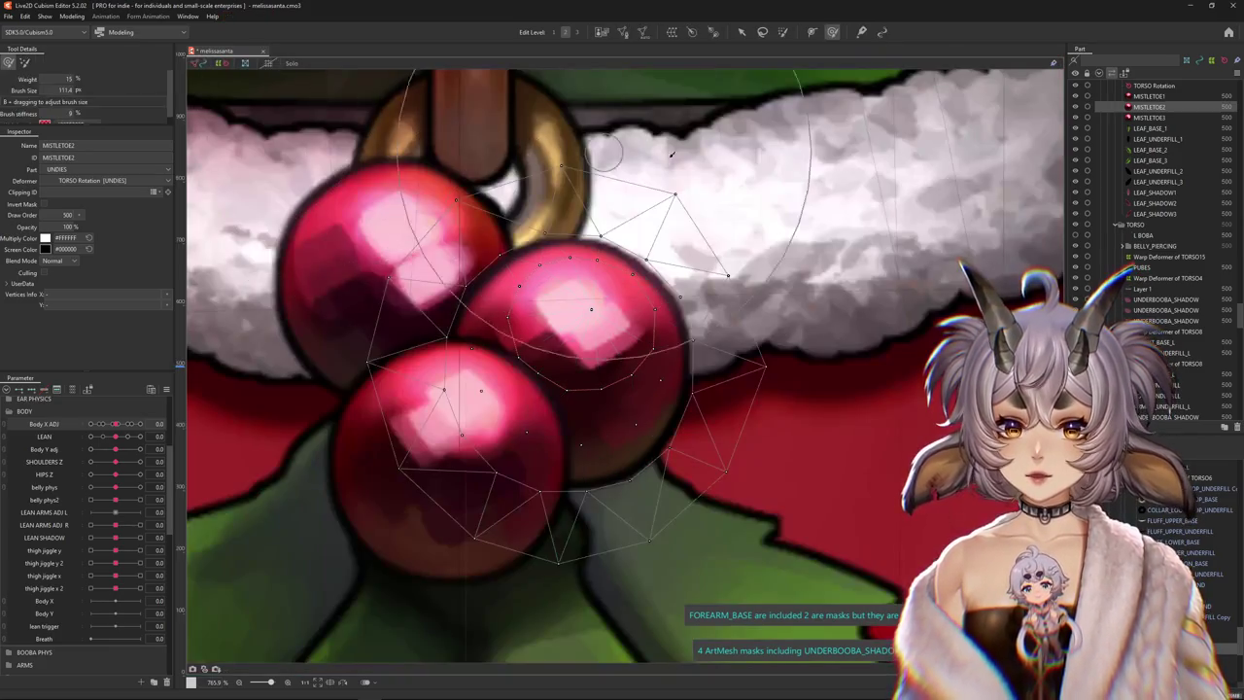
scroll(678, 258, "down", 2)
scroll(679, 257, "down", 2)
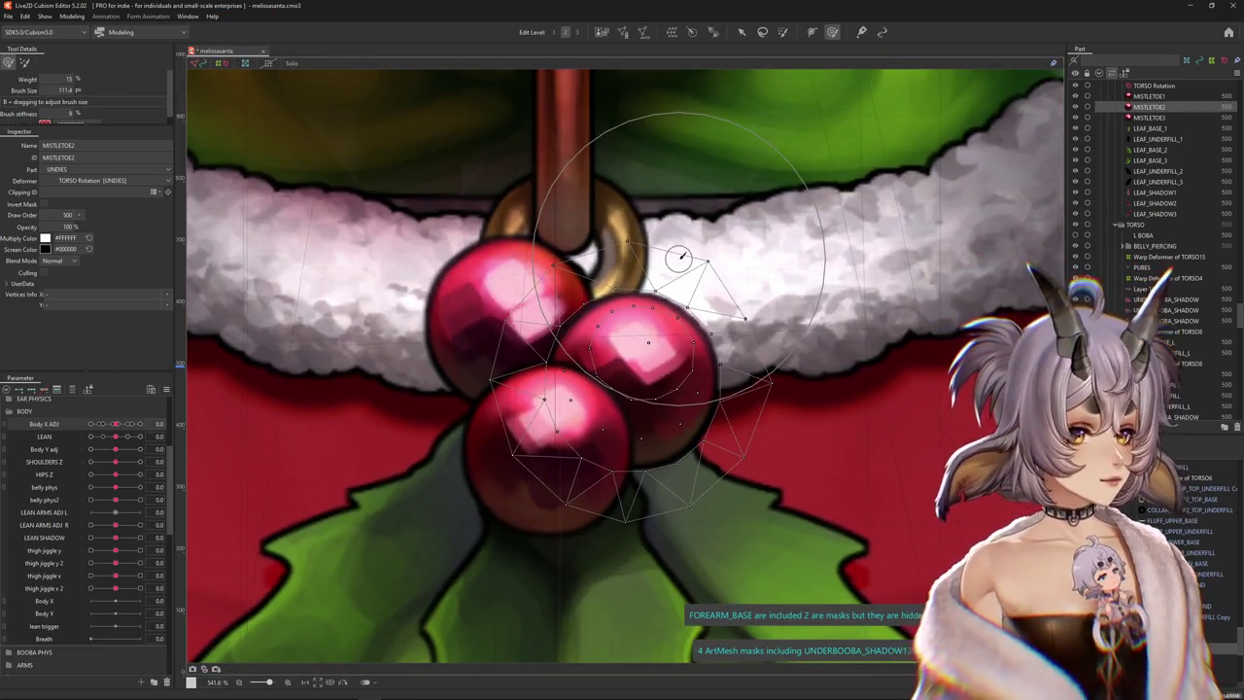
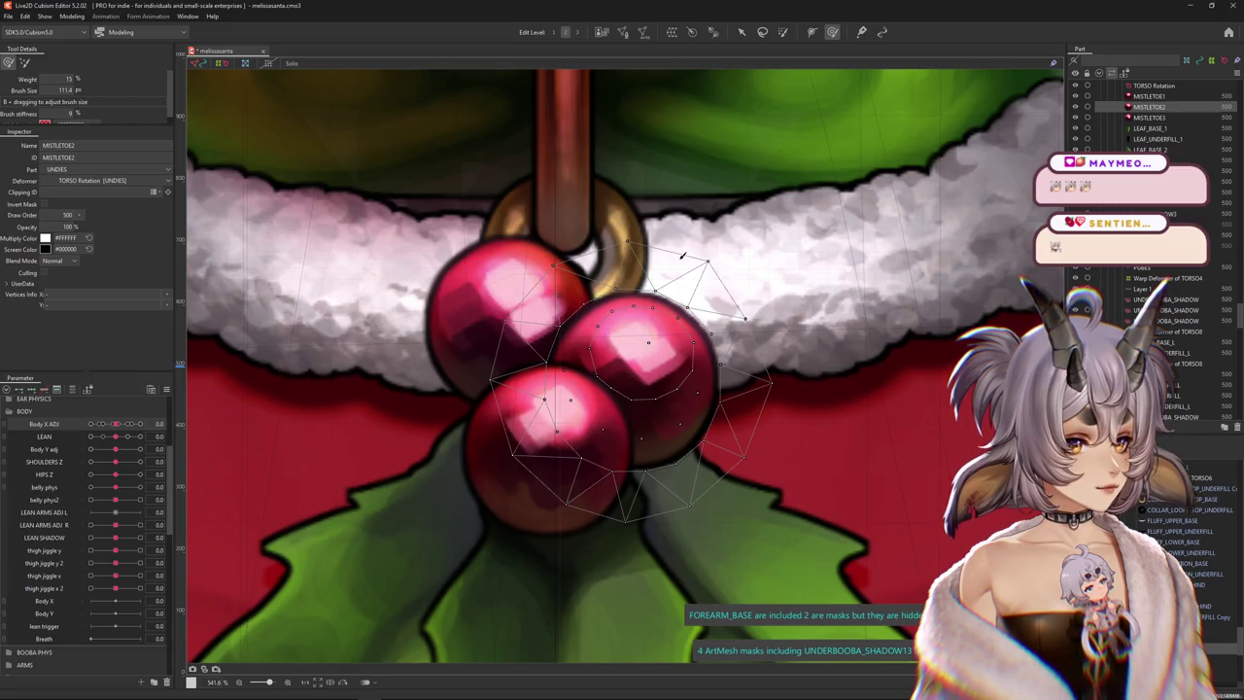
Select the MISTLETOE3 berry and enter Mesh Edit mode on its art mesh
scroll(546, 347, "up", 2)
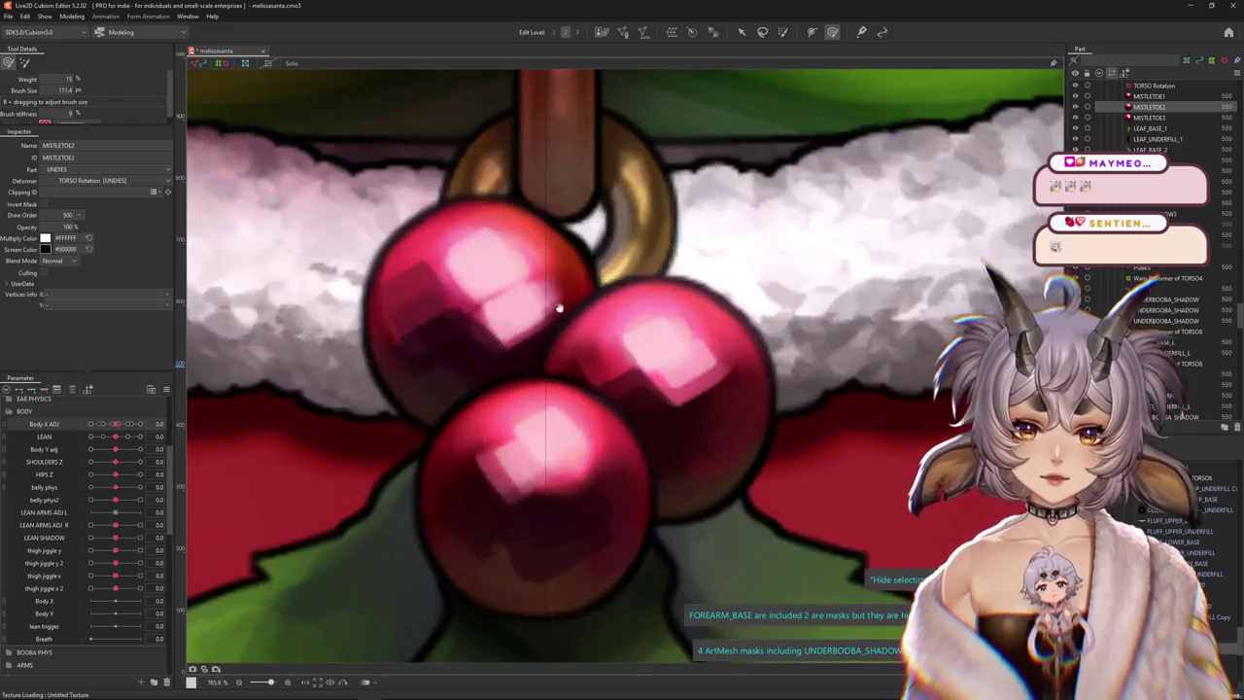
left_click(612, 363)
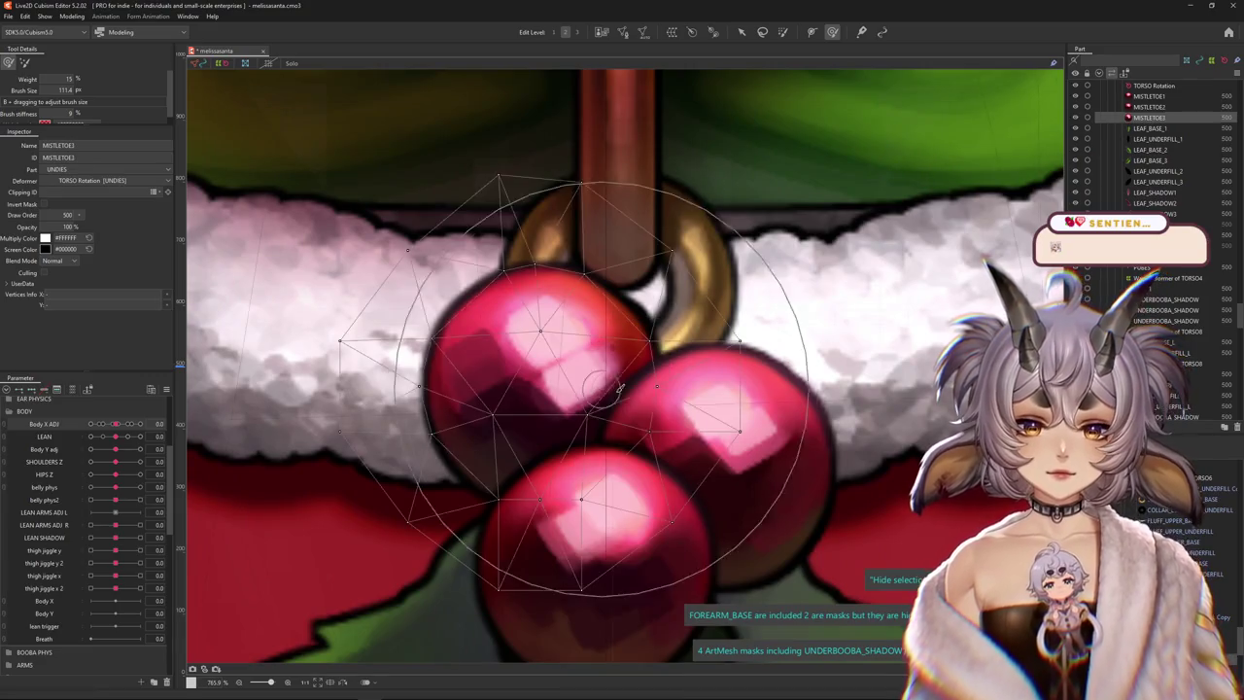
scroll(903, 512, "down", 2)
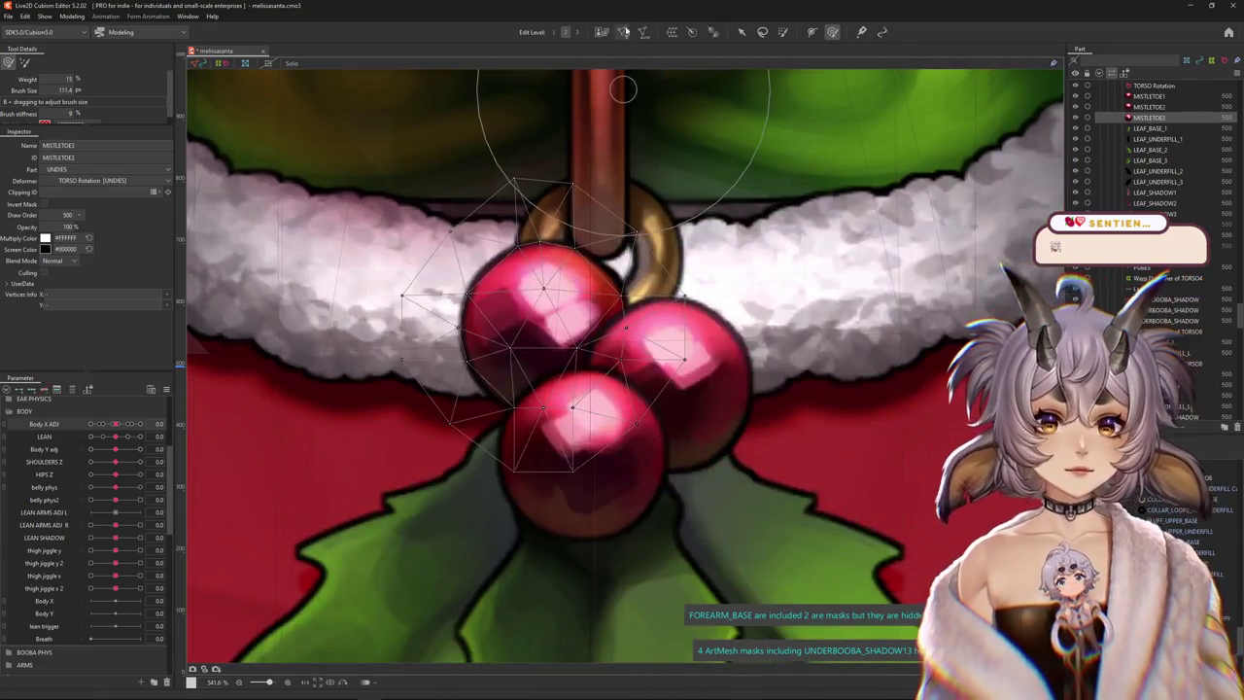
double_click(545, 325)
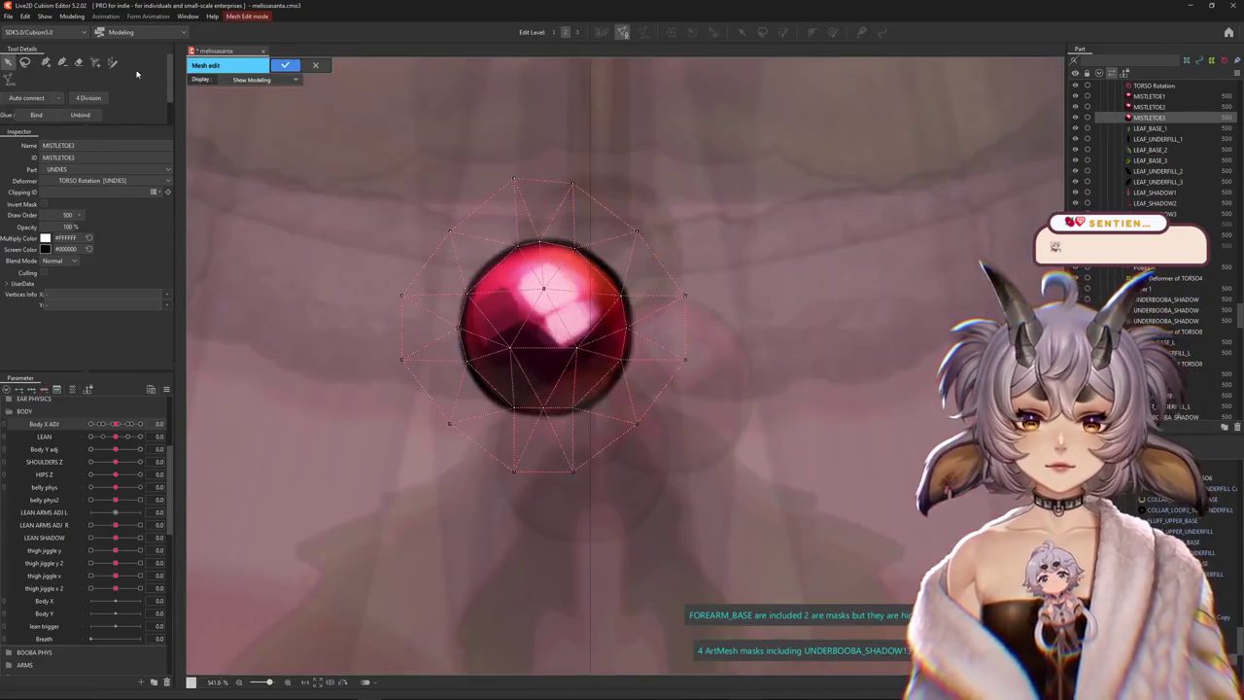
Delete MISTLETOE3's inner vertices, move and rotate the mesh onto the berry, and confirm the edit
key("Delete")
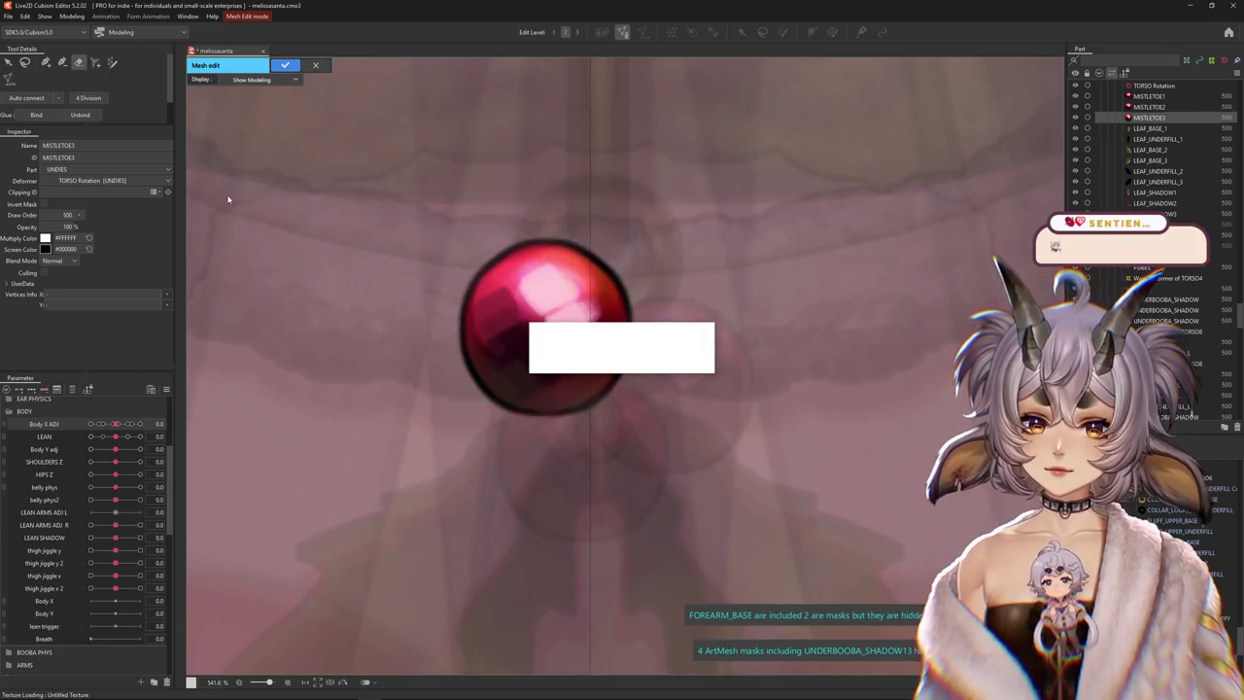
left_click_drag(578, 453, 546, 331)
left_click_drag(696, 333, 707, 370)
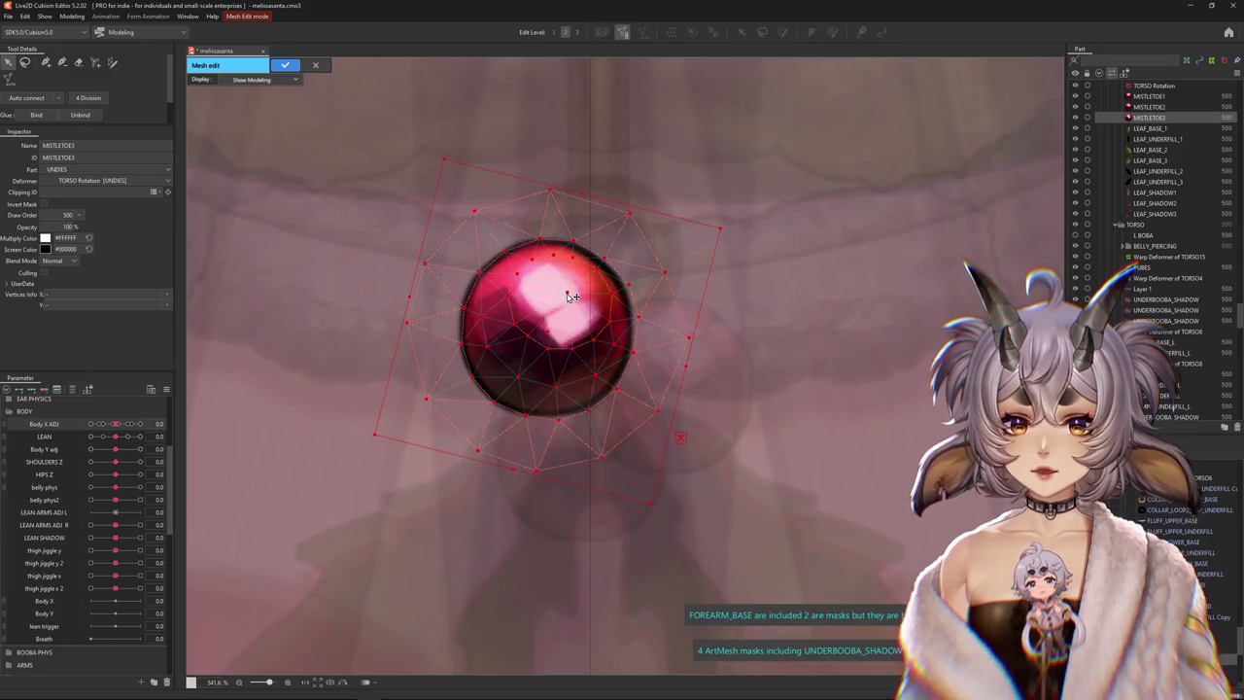
left_click_drag(552, 331, 550, 331)
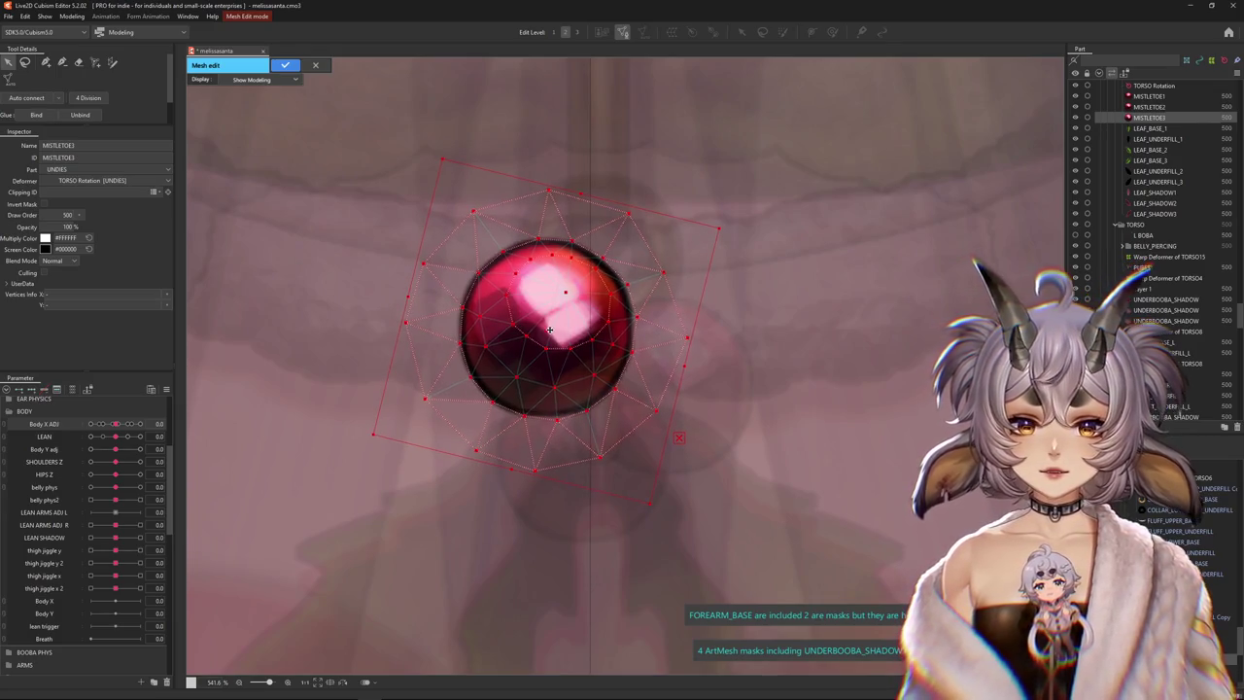
key("ctrl+s")
left_click(673, 366)
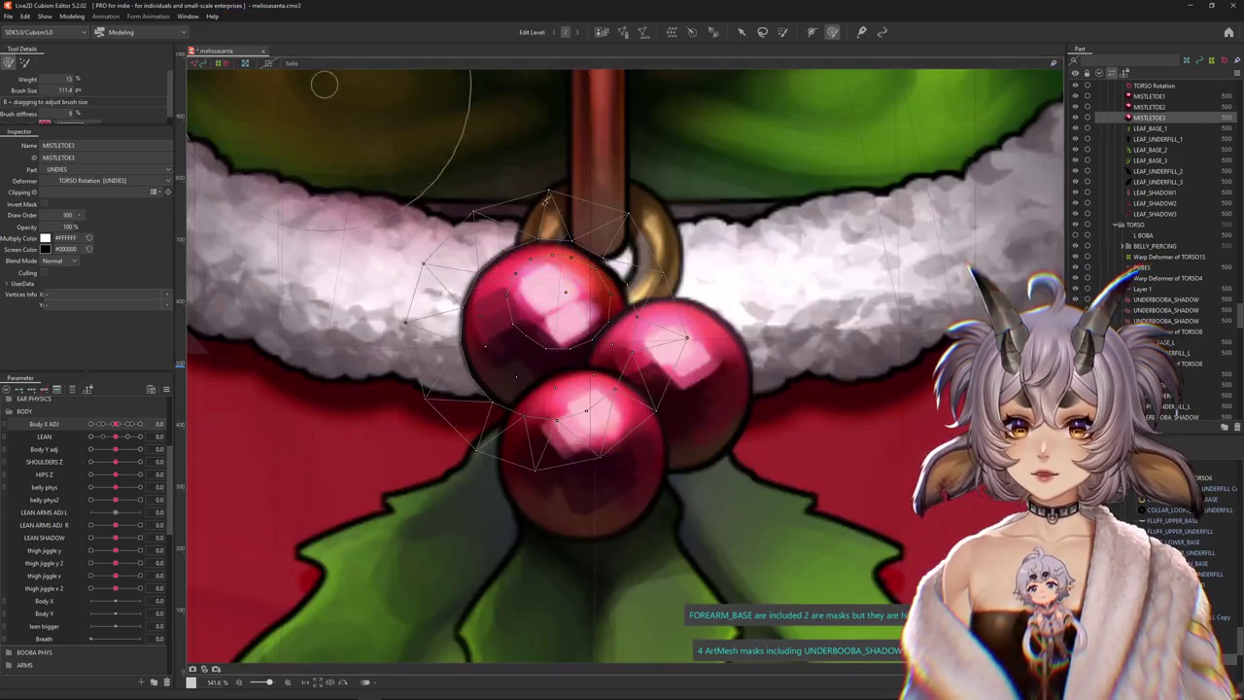
Zoom out to the whole model and open Modeling > Physics Settings
scroll(626, 306, "down", 5)
scroll(627, 306, "down", 4)
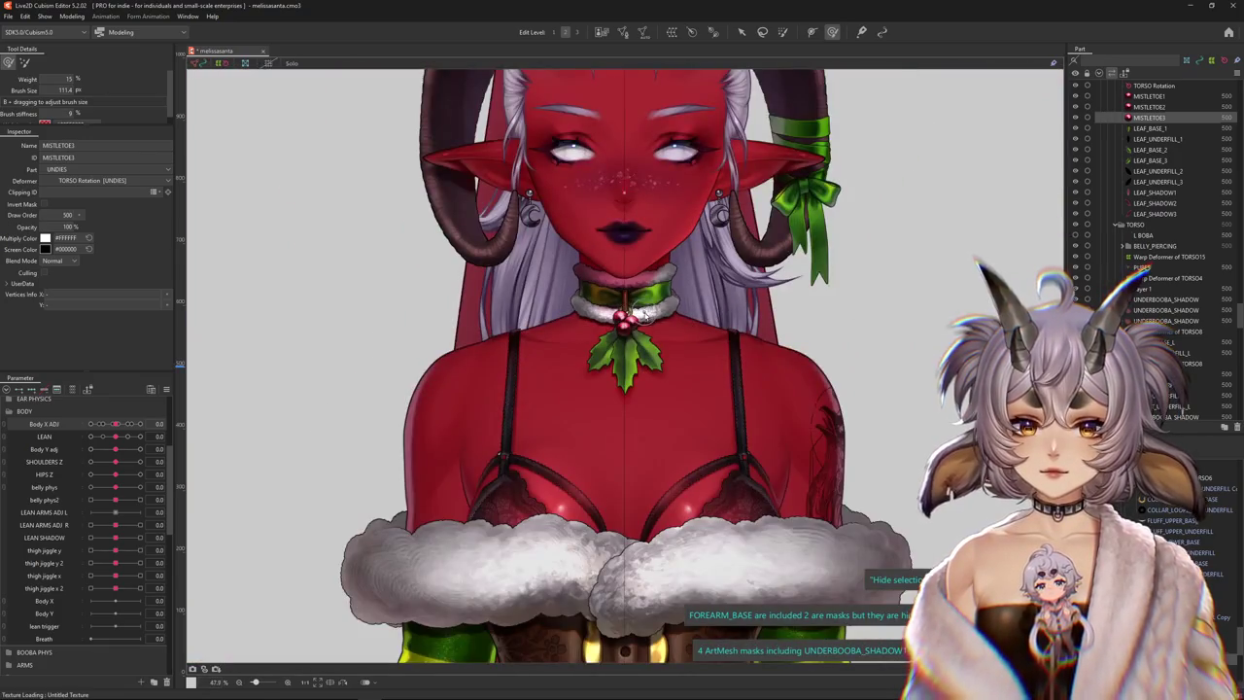
scroll(643, 312, "up", 5)
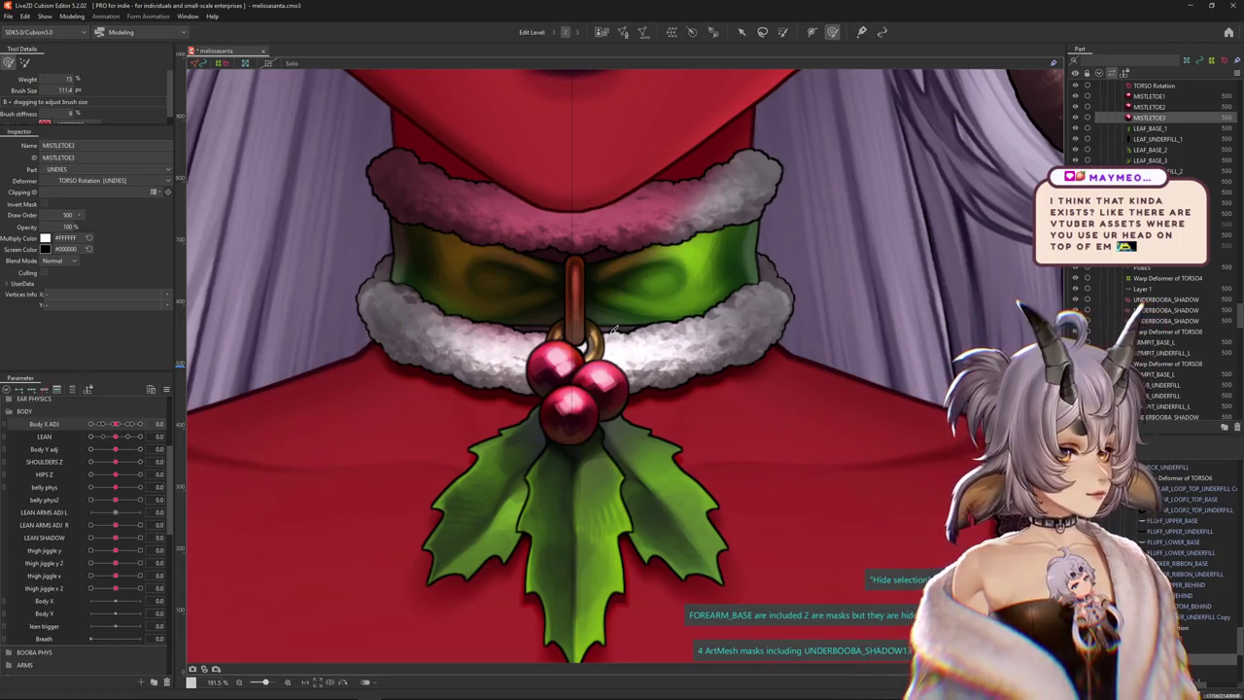
scroll(593, 340, "up", 2)
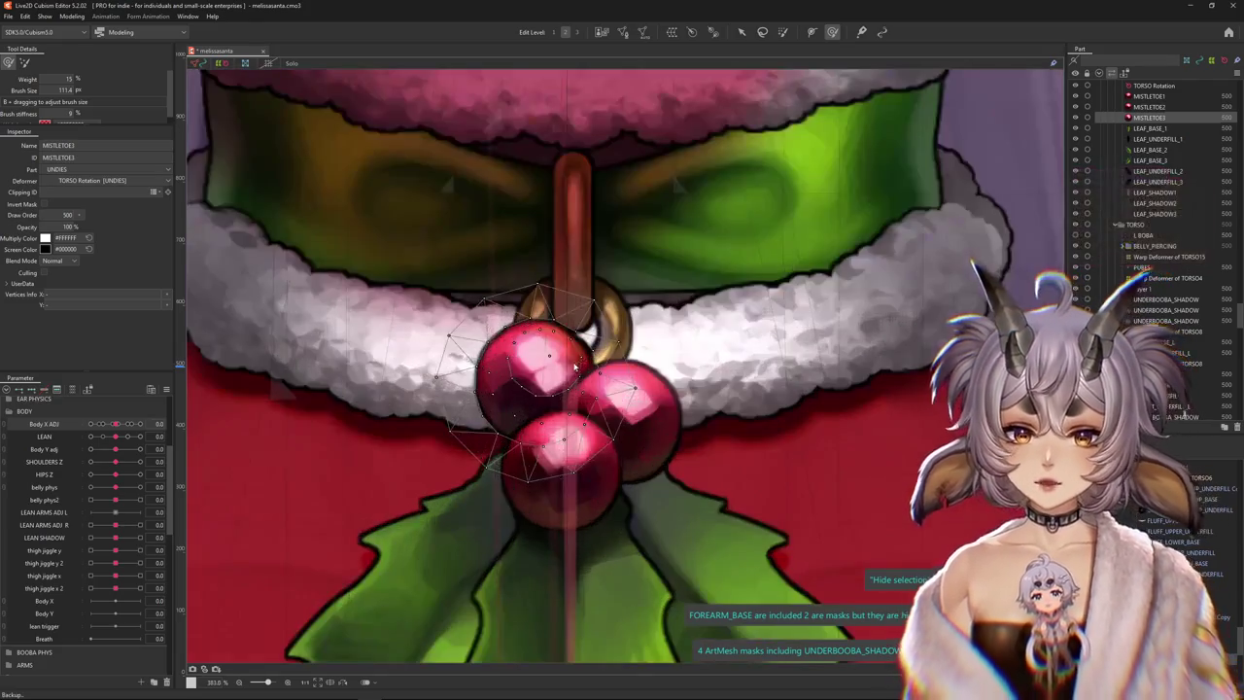
scroll(588, 384, "up", 2)
scroll(587, 387, "down", 1)
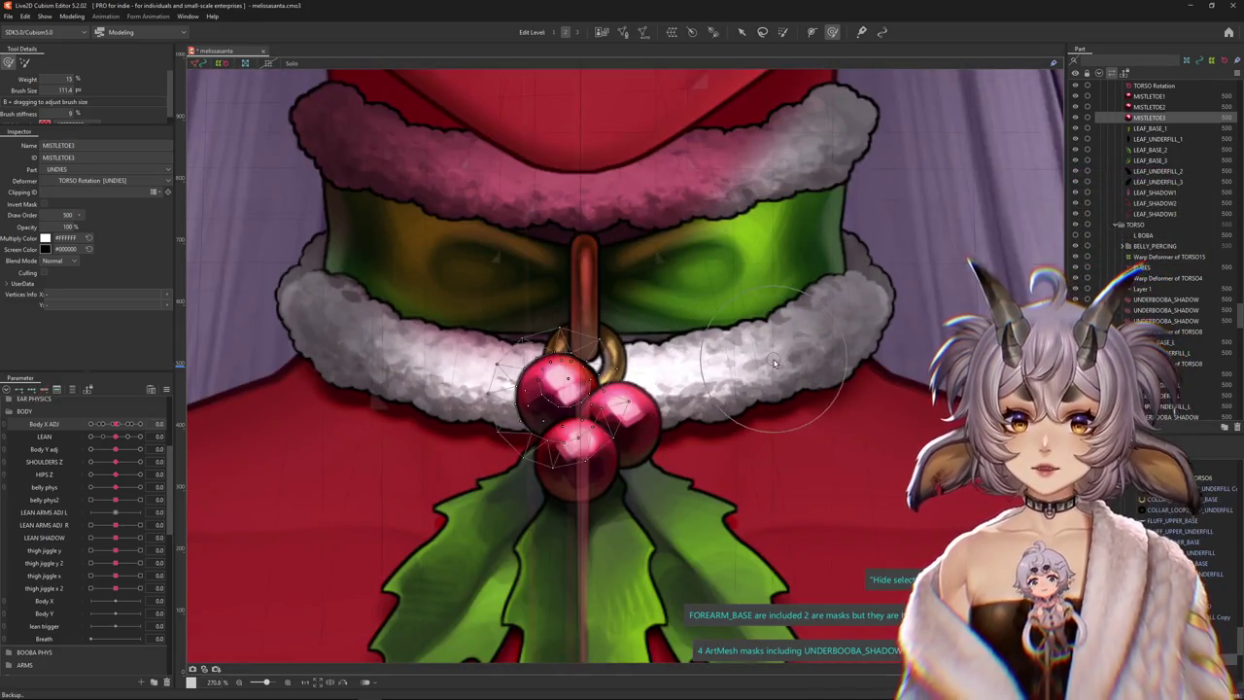
scroll(738, 369, "down", 1)
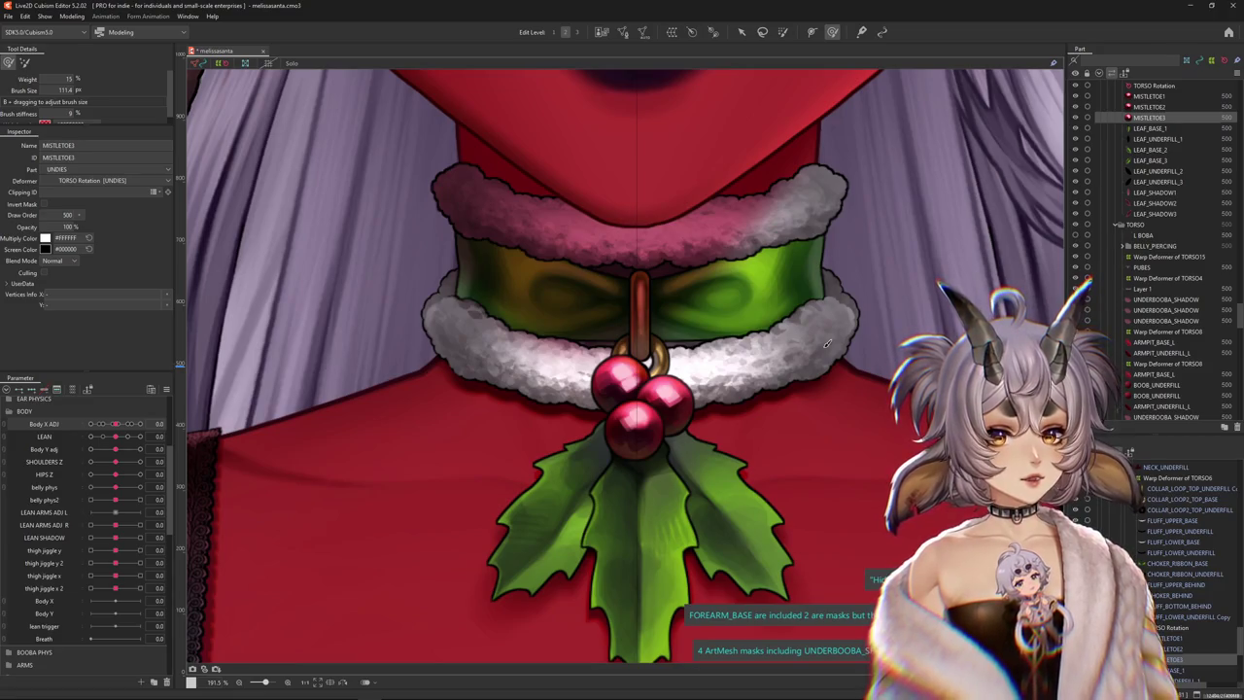
scroll(407, 336, "down", 6)
scroll(407, 335, "up", 1)
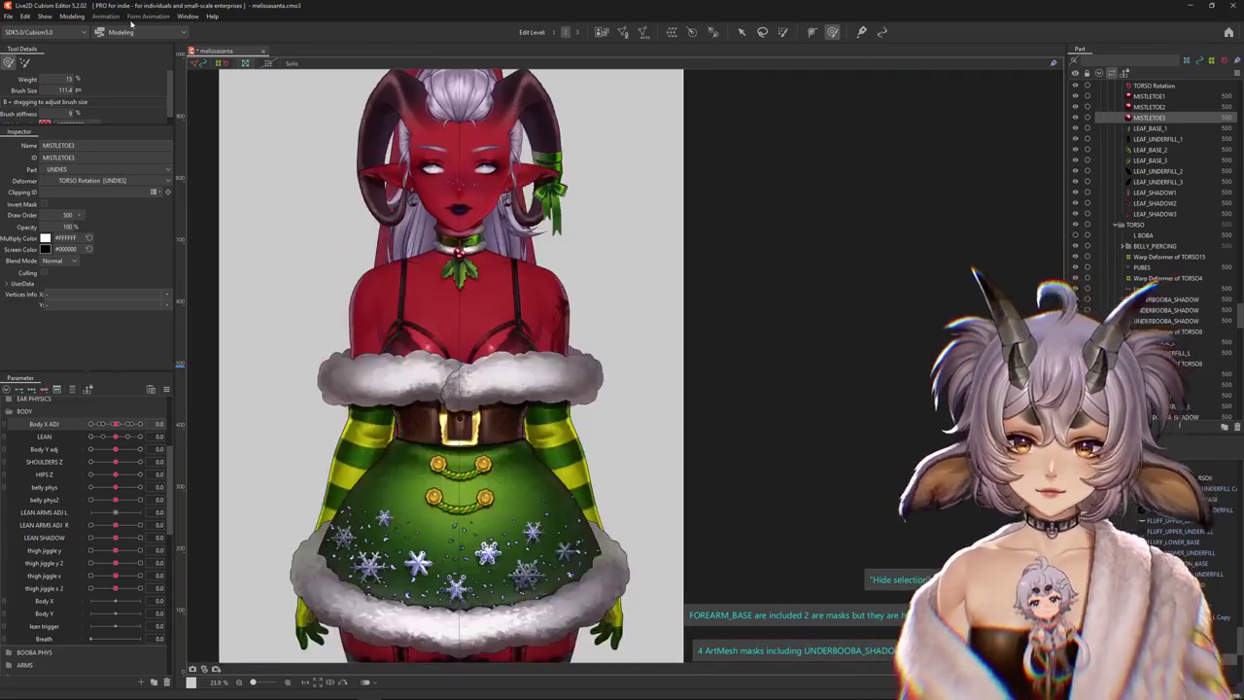
left_click(72, 17)
left_click(106, 234)
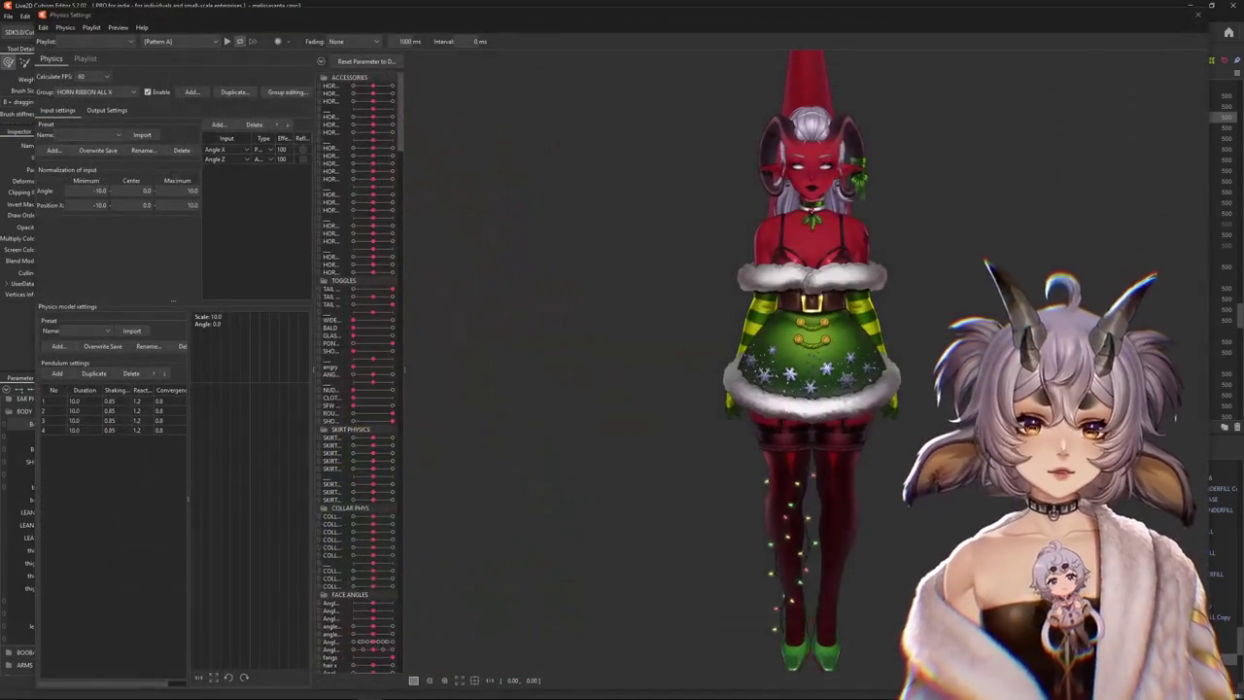
left_click_drag(700, 333, 810, 330)
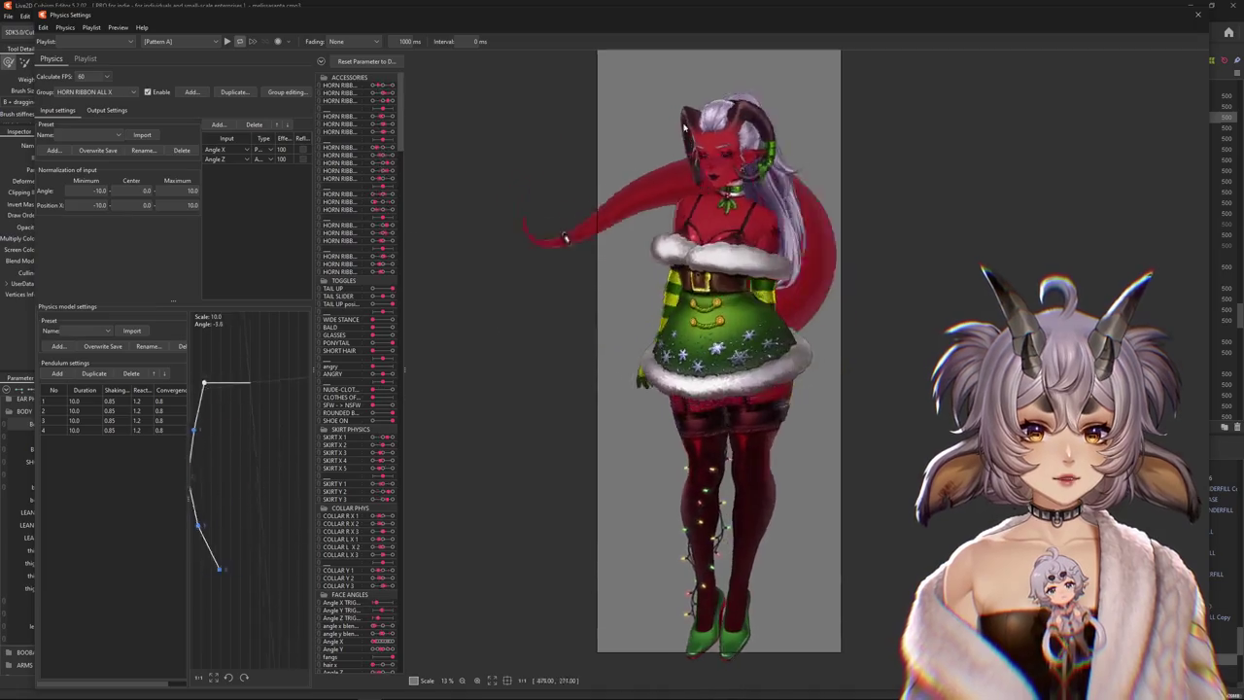
scroll(678, 347, "up", 3)
scroll(678, 347, "up", 2)
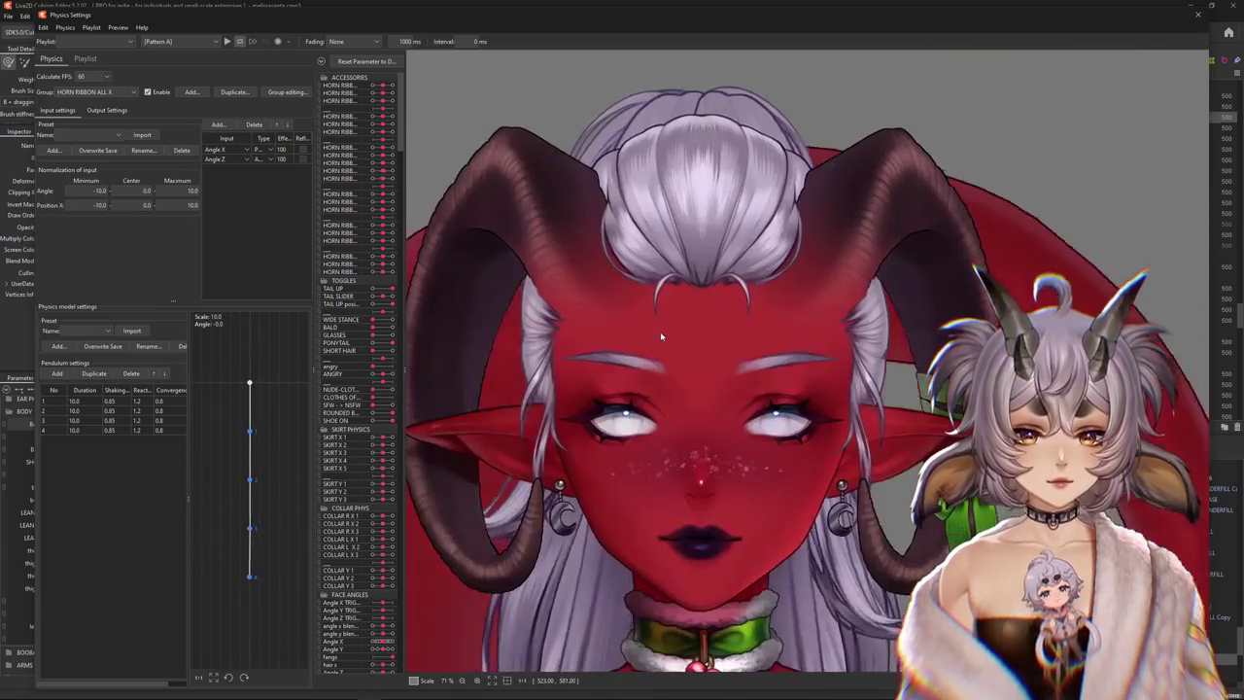
scroll(659, 341, "down", 4)
scroll(811, 379, "up", 3)
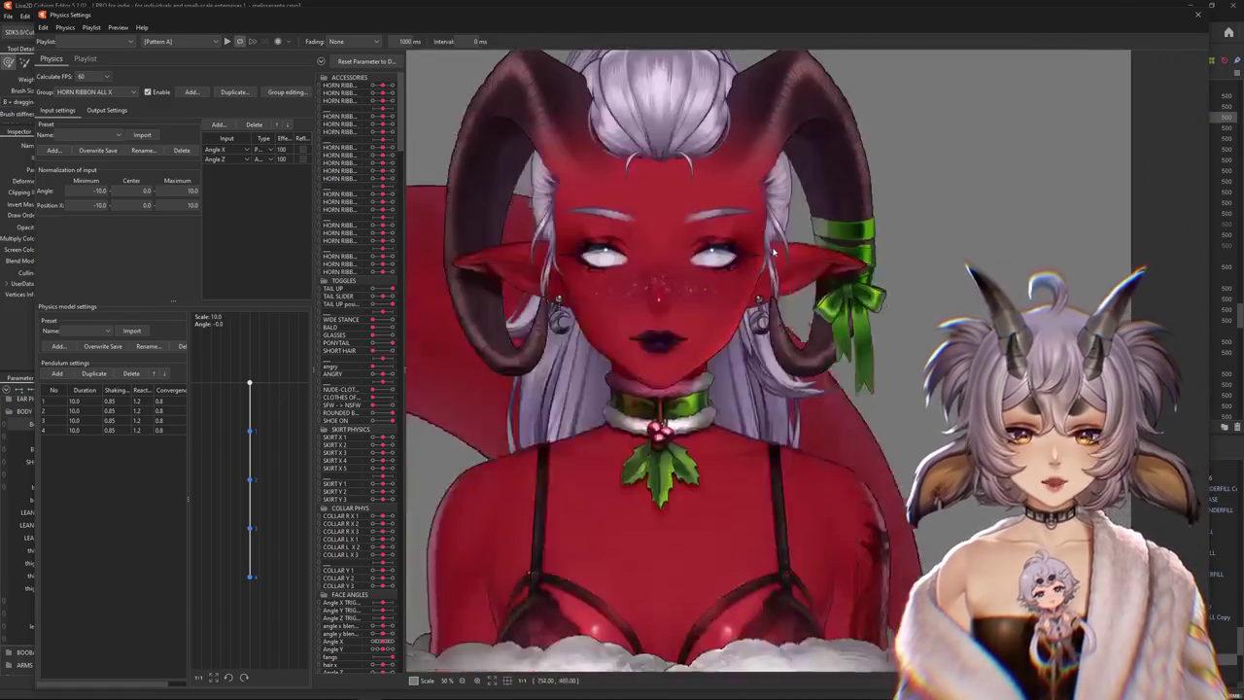
scroll(810, 379, "down", 3)
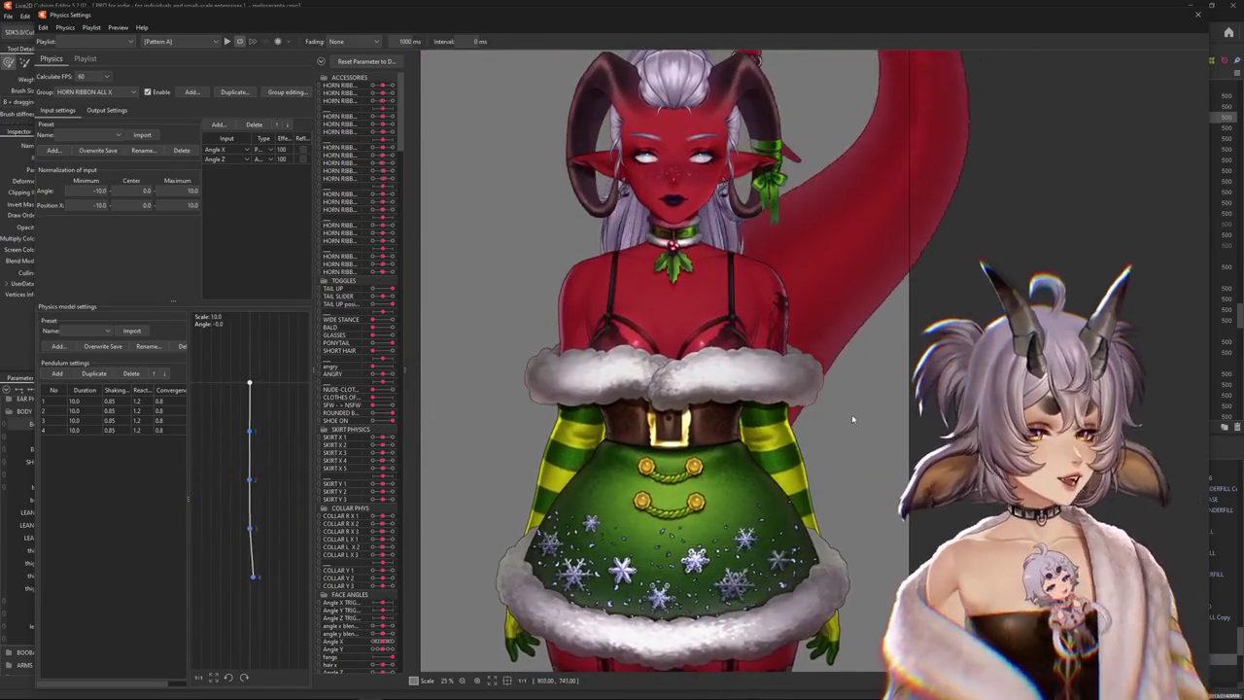
left_click_drag(711, 321, 795, 465)
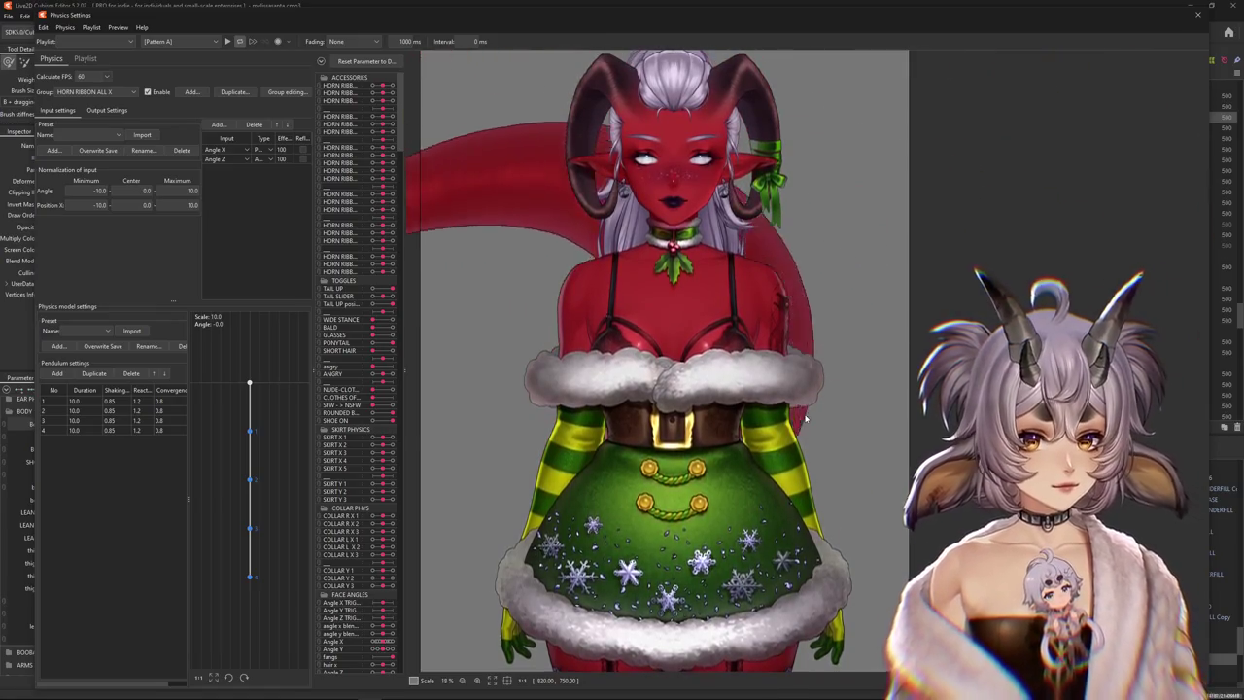
scroll(804, 418, "down", 2)
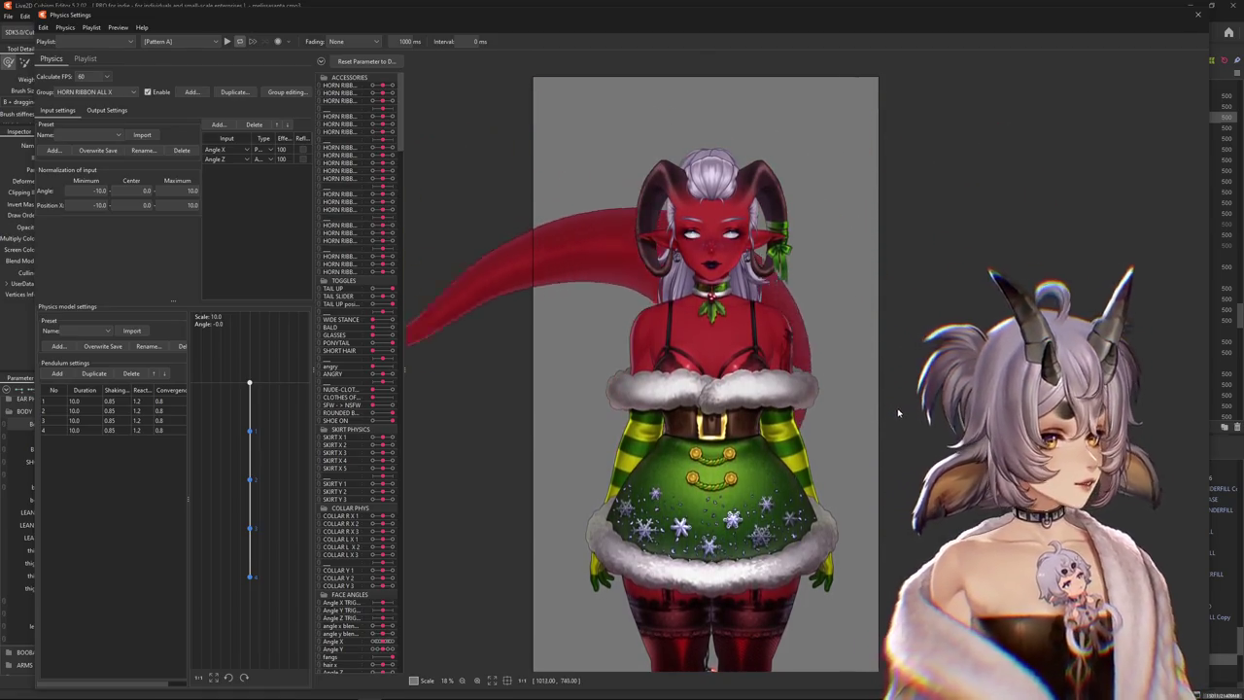
scroll(889, 447, "up", 2)
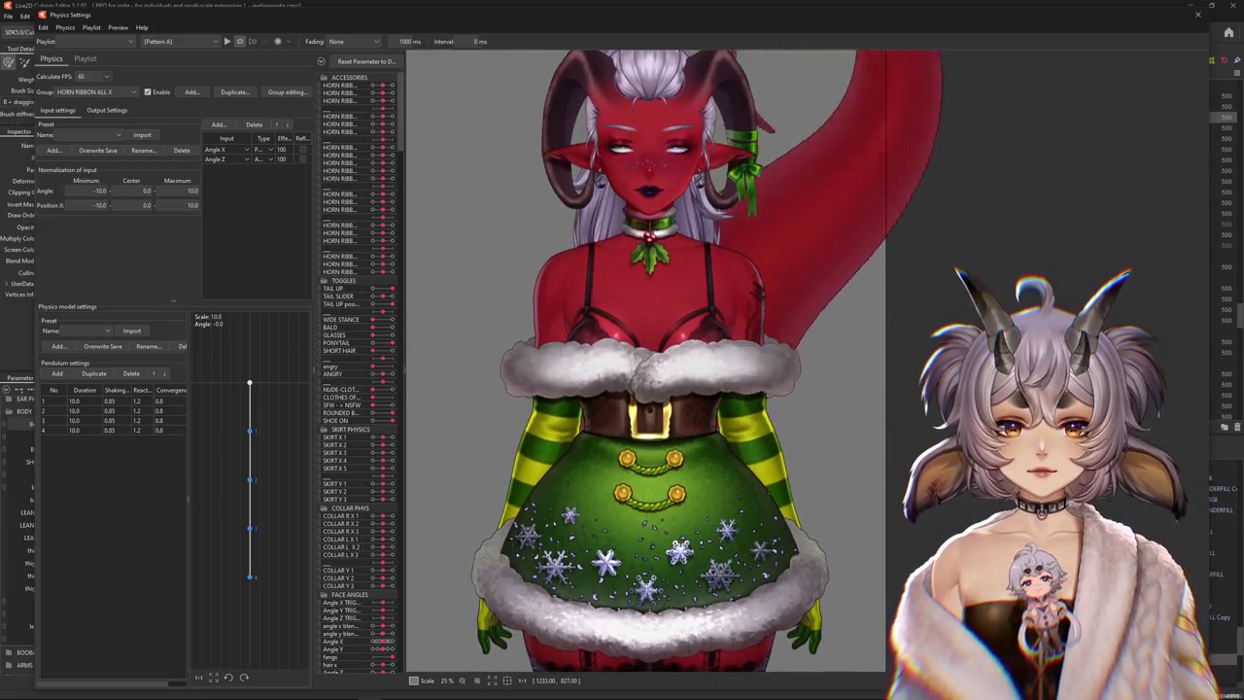
scroll(882, 483, "down", 2)
scroll(886, 273, "up", 3)
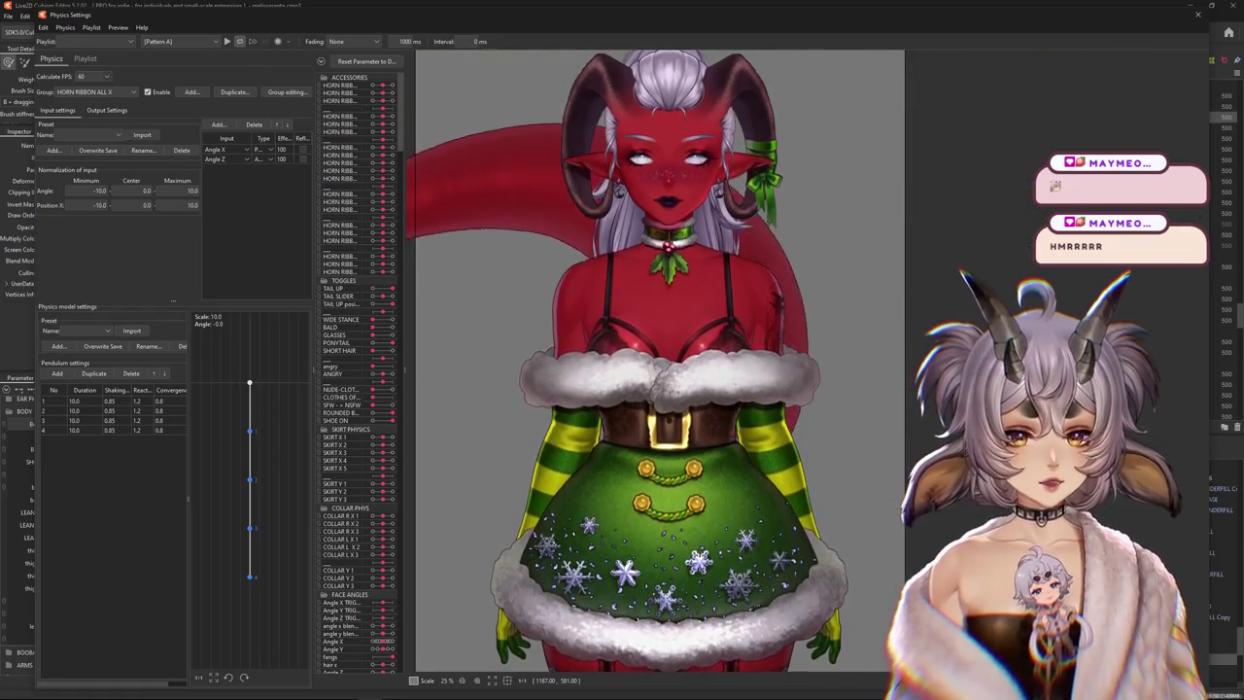
scroll(789, 398, "down", 2)
mouse_move(789, 398)
left_mouse_down()
mouse_move(1139, 410)
mouse_move(506, 430)
left_mouse_up()
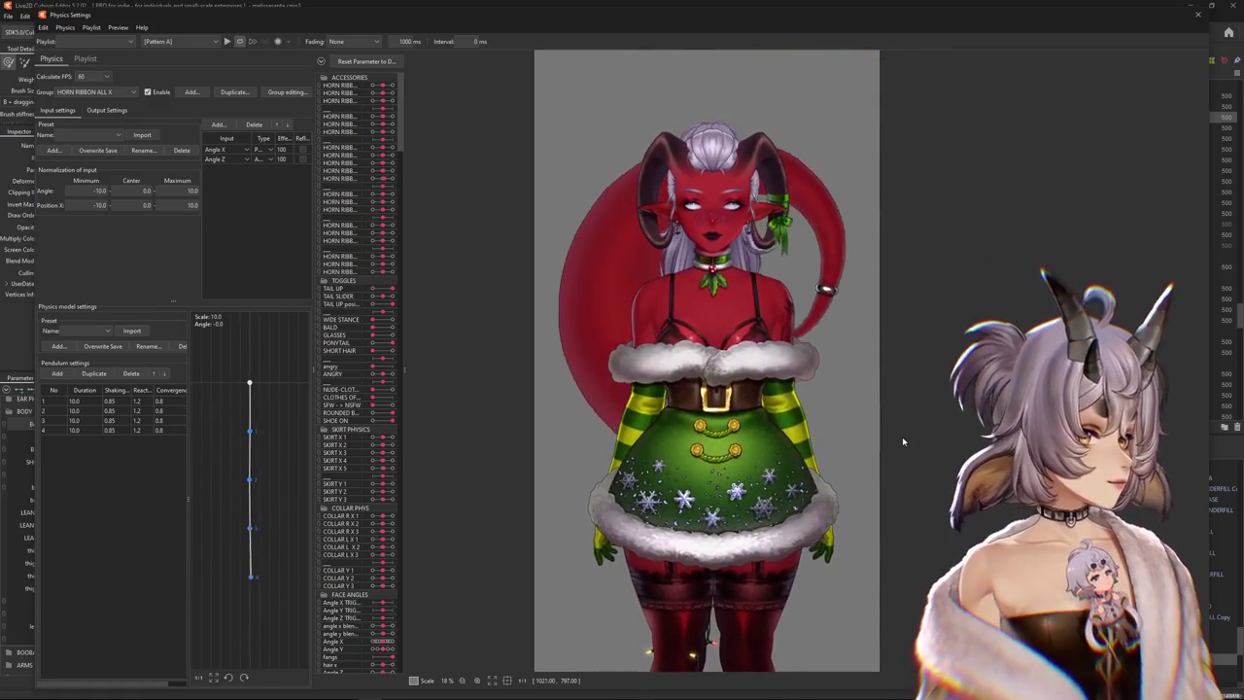
scroll(779, 254, "up", 2)
scroll(779, 254, "up", 3)
scroll(779, 255, "down", 5)
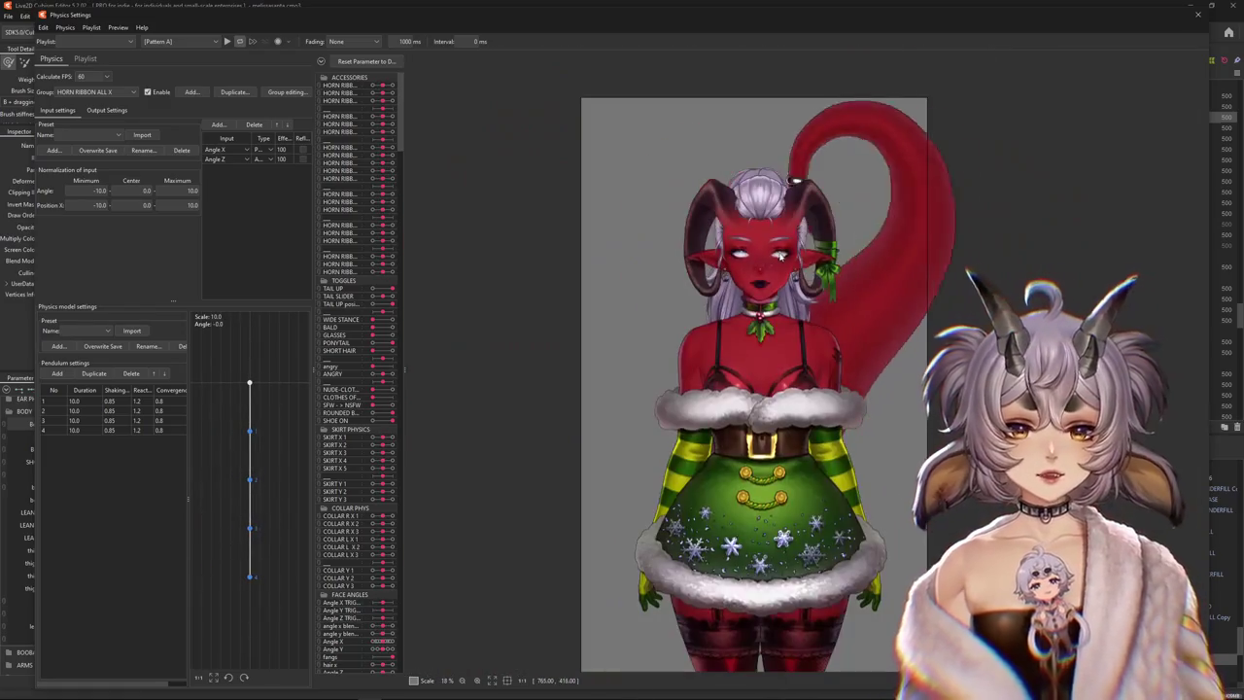
scroll(788, 412, "up", 5)
scroll(787, 413, "up", 1)
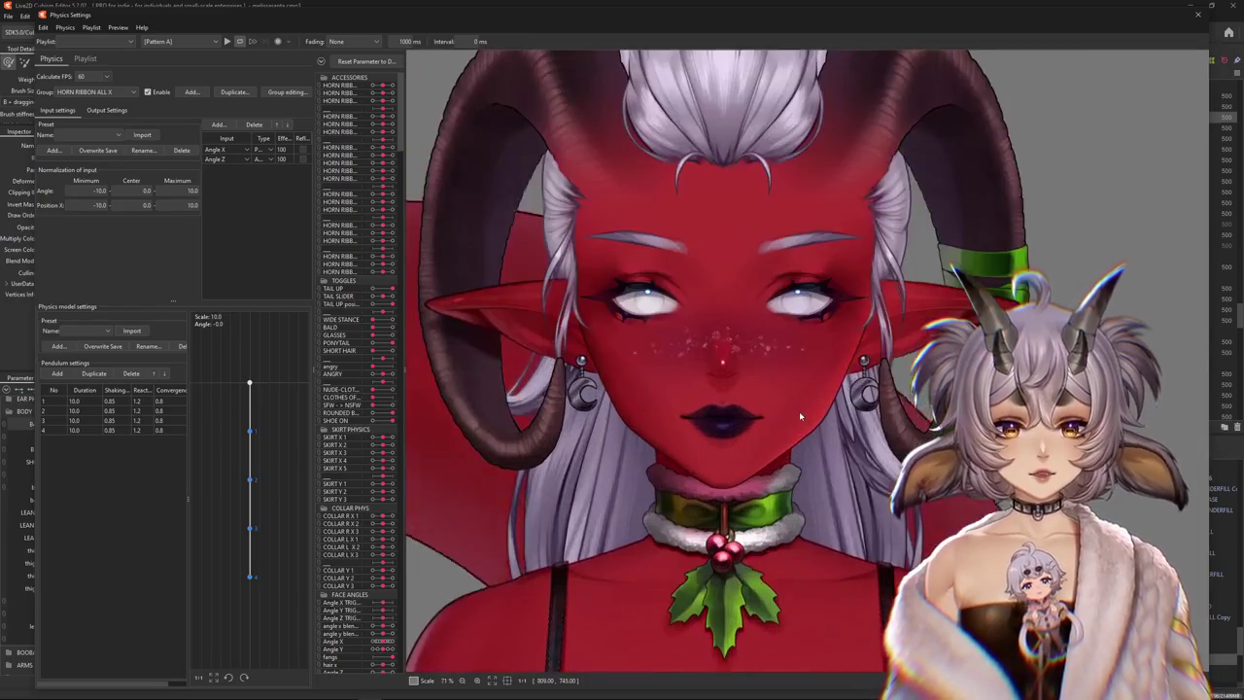
scroll(797, 404, "down", 3)
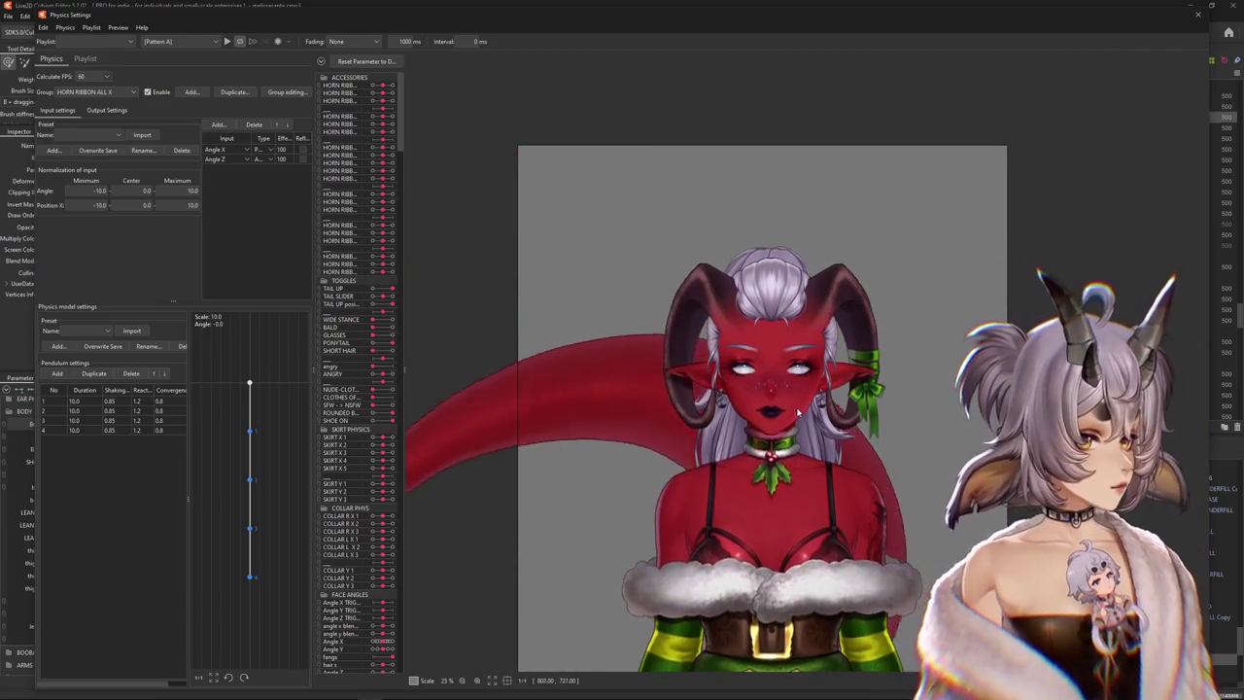
scroll(789, 416, "up", 1)
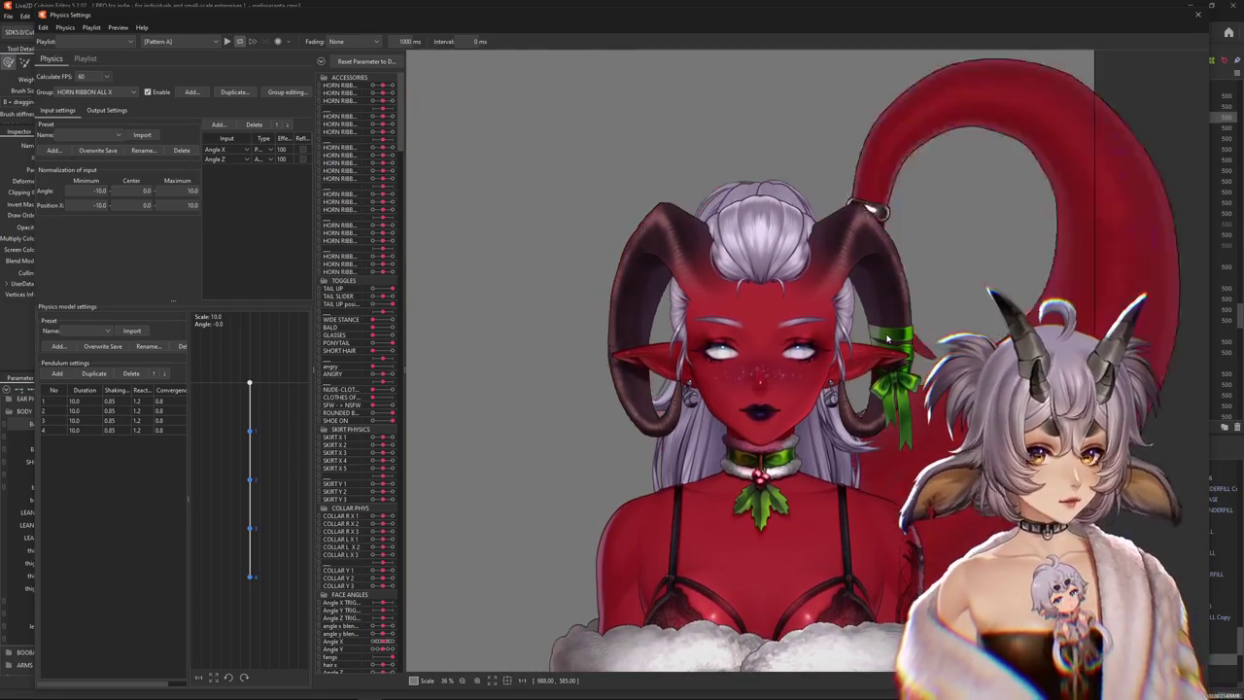
scroll(797, 301, "down", 2)
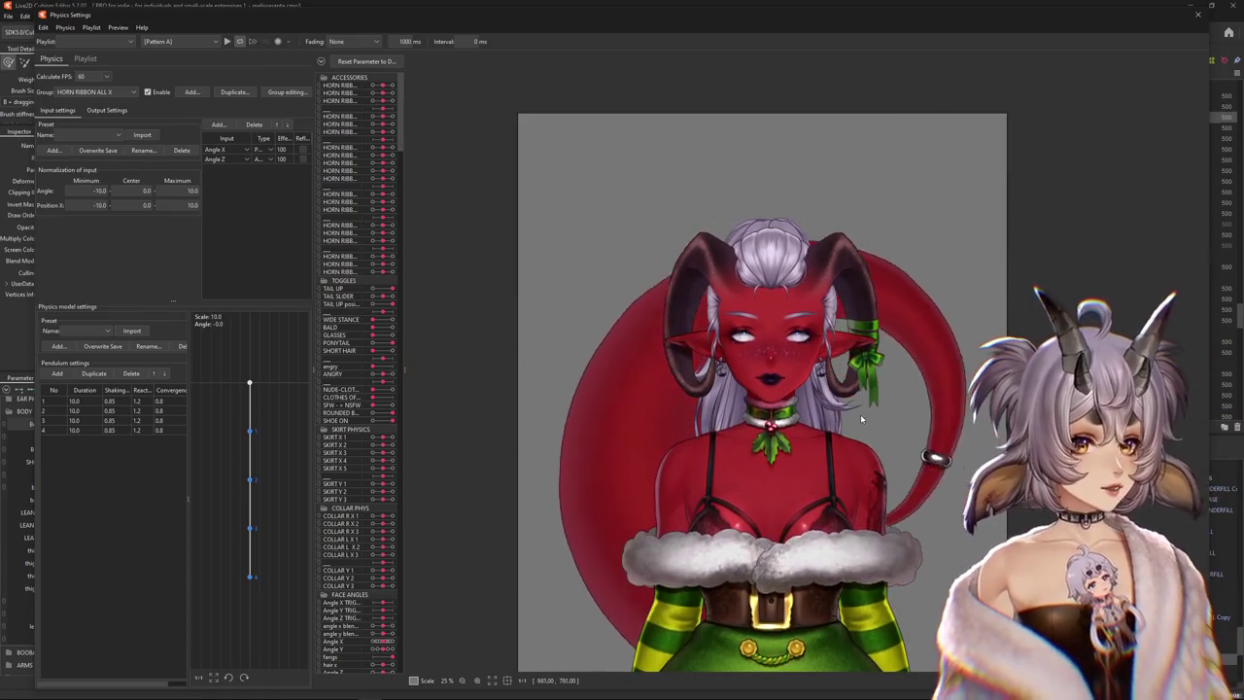
scroll(841, 406, "down", 1)
scroll(842, 515, "up", 3)
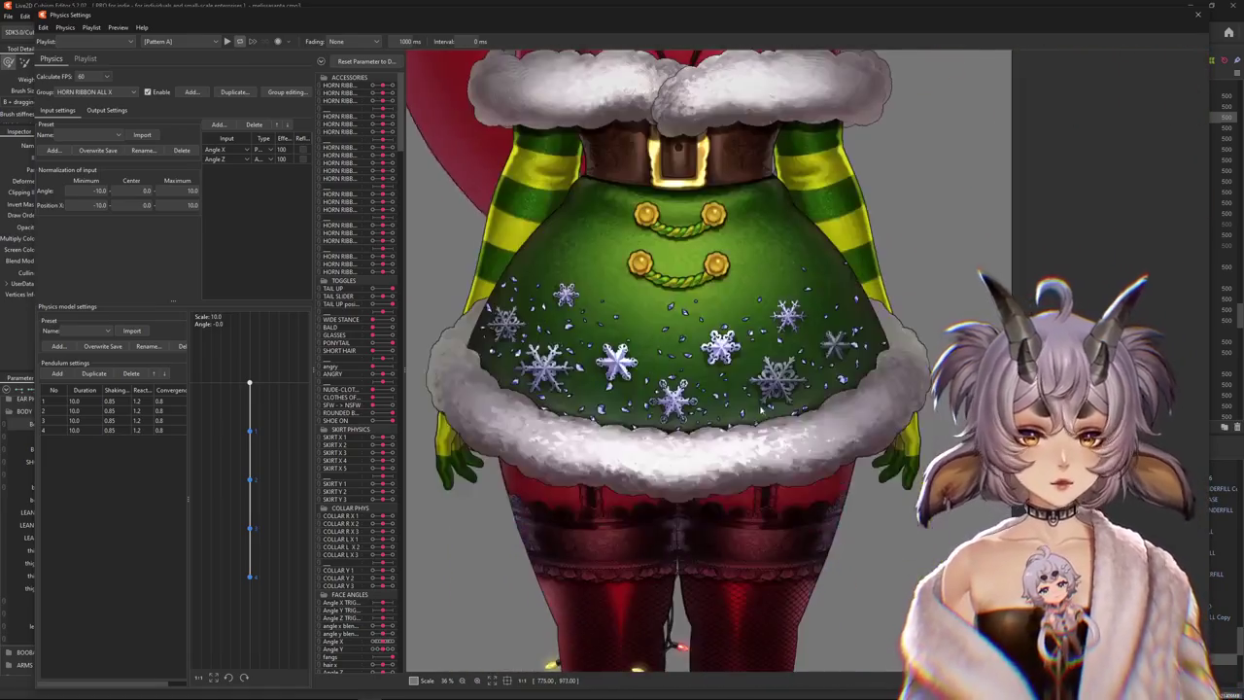
scroll(763, 476, "down", 5)
left_click_drag(764, 476, 653, 443)
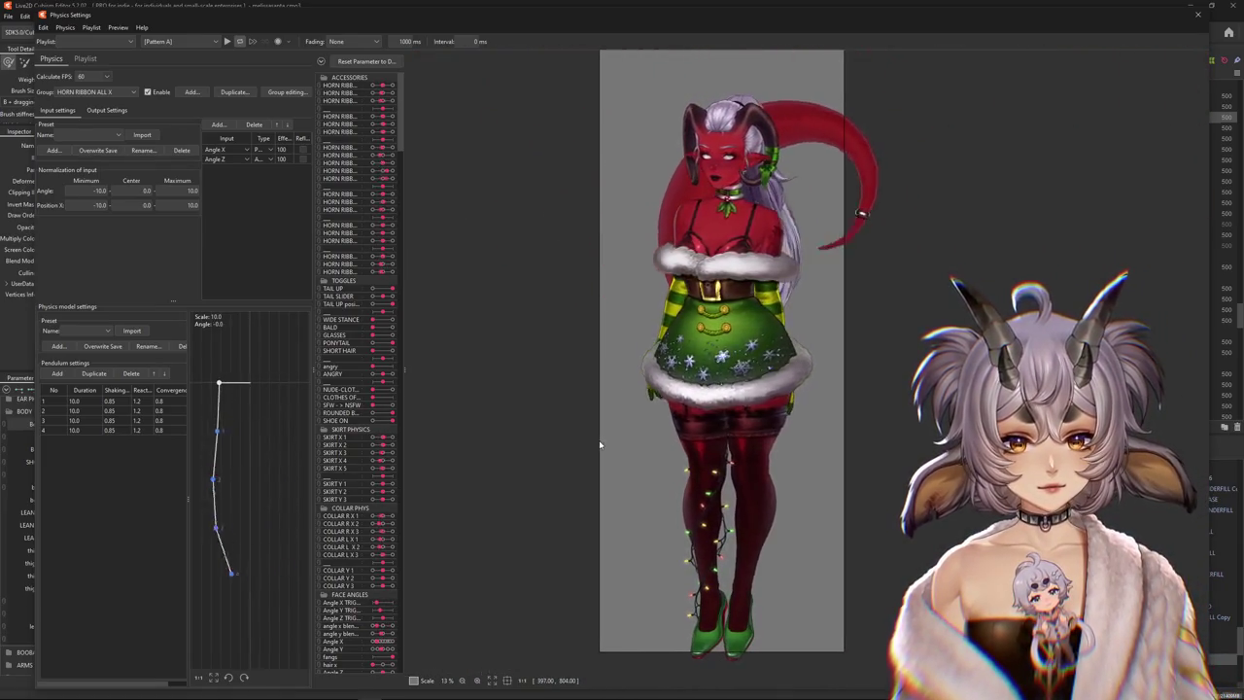
left_click_drag(653, 442, 863, 340)
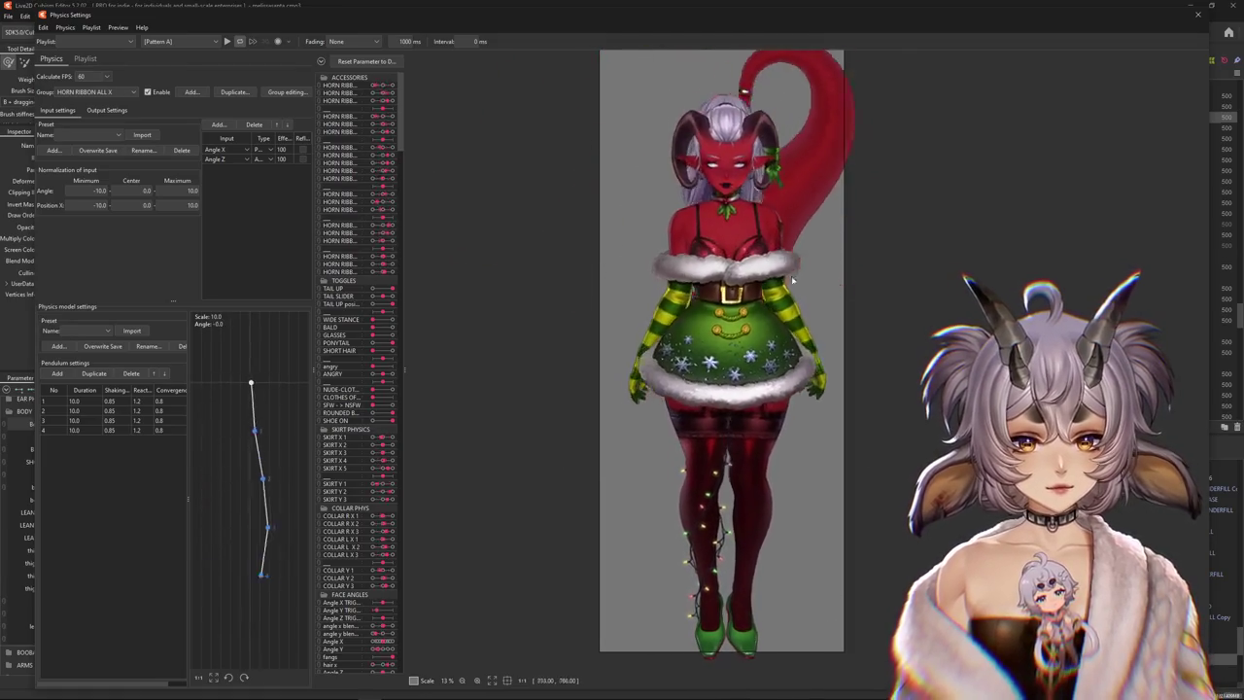
mouse_move(776, 660)
left_mouse_down()
mouse_move(751, 49)
mouse_move(552, 644)
mouse_move(753, 207)
mouse_move(767, 94)
left_mouse_up()
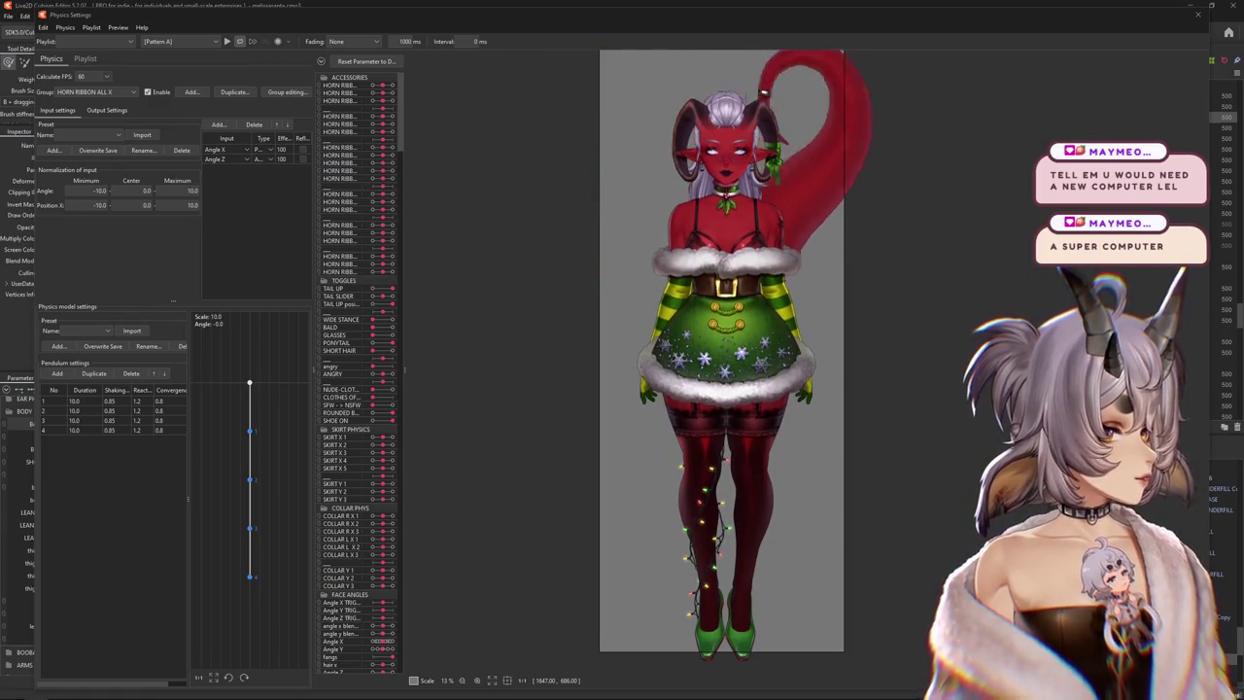
mouse_move(866, 136)
left_mouse_down()
mouse_move(510, 188)
mouse_move(561, 199)
left_mouse_up()
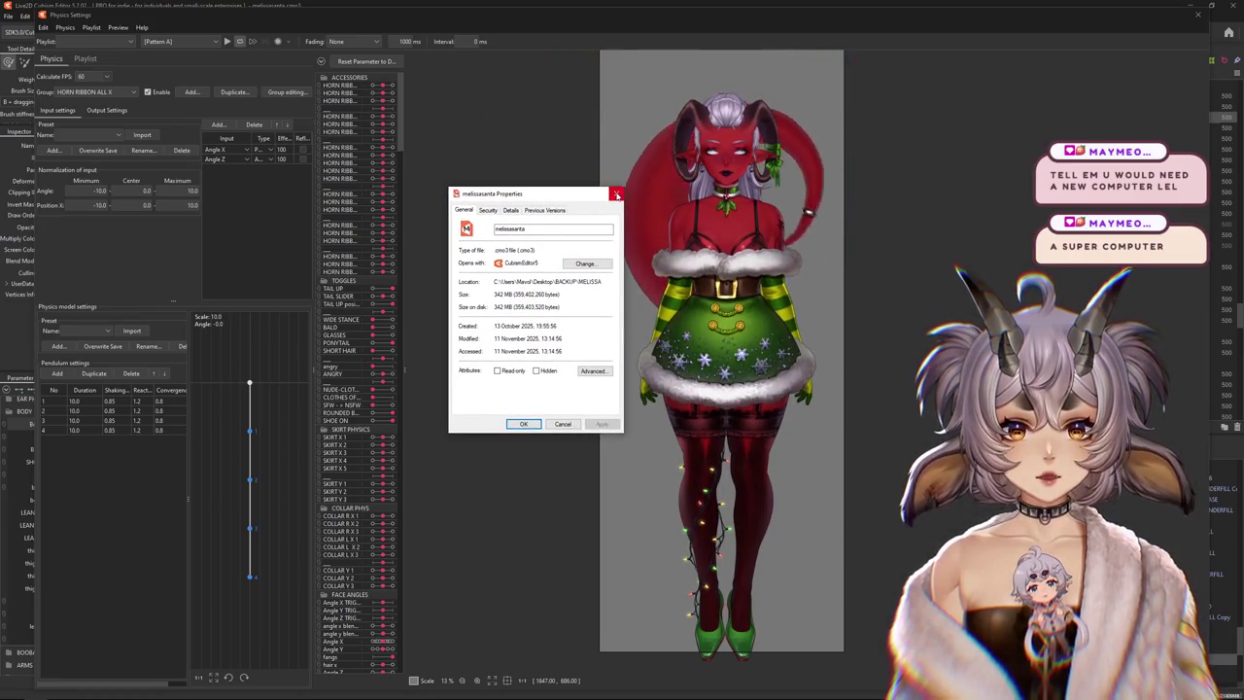
left_click(619, 194)
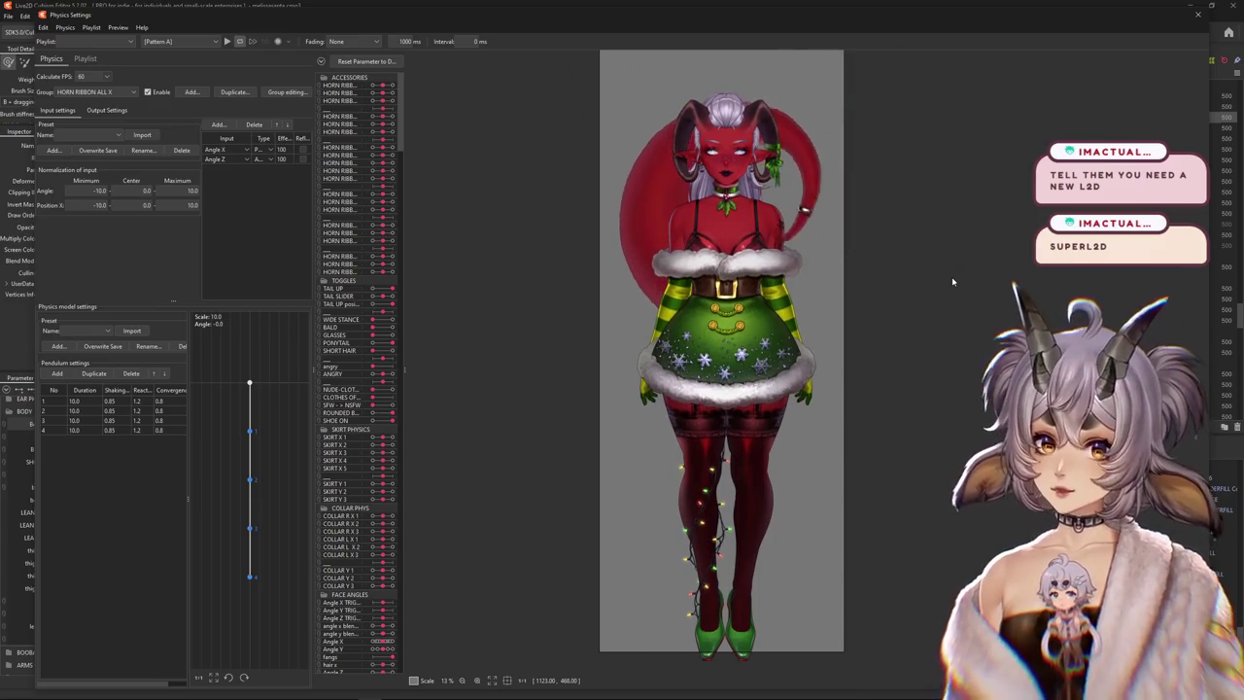
scroll(964, 199, "up", 5)
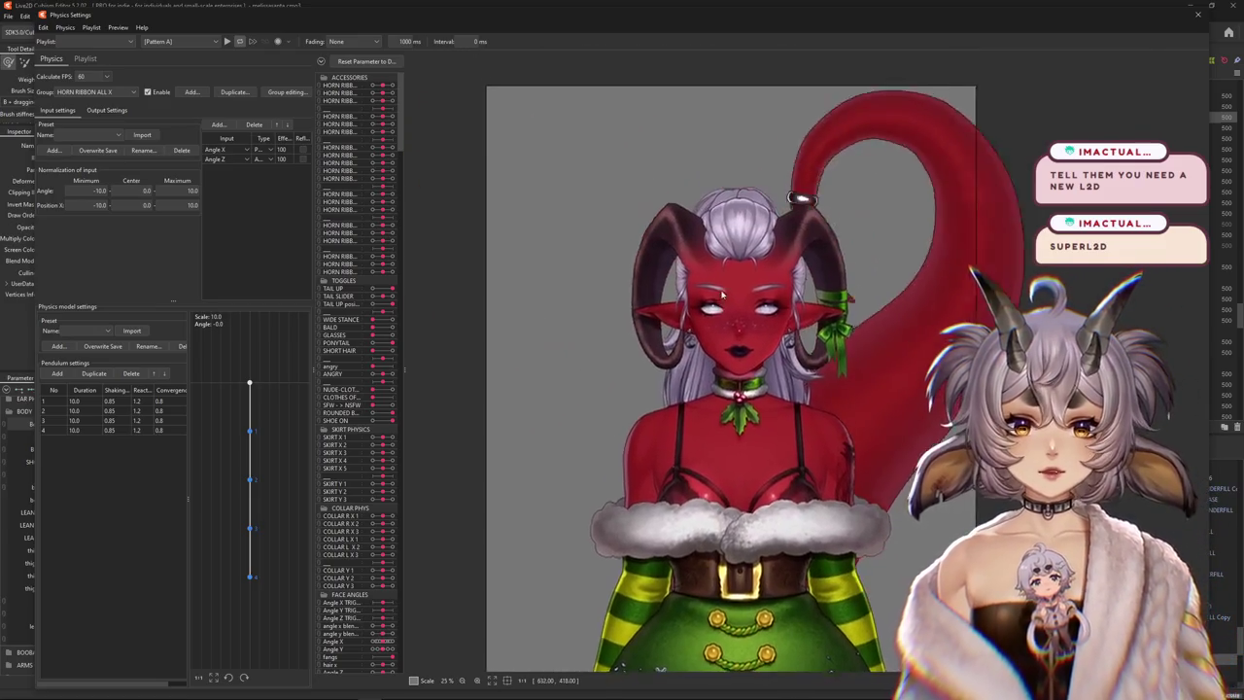
Close Physics Settings and test a Body X ADJ lean, then reset it to 0.0
scroll(788, 309, "up", 2)
scroll(788, 309, "down", 6)
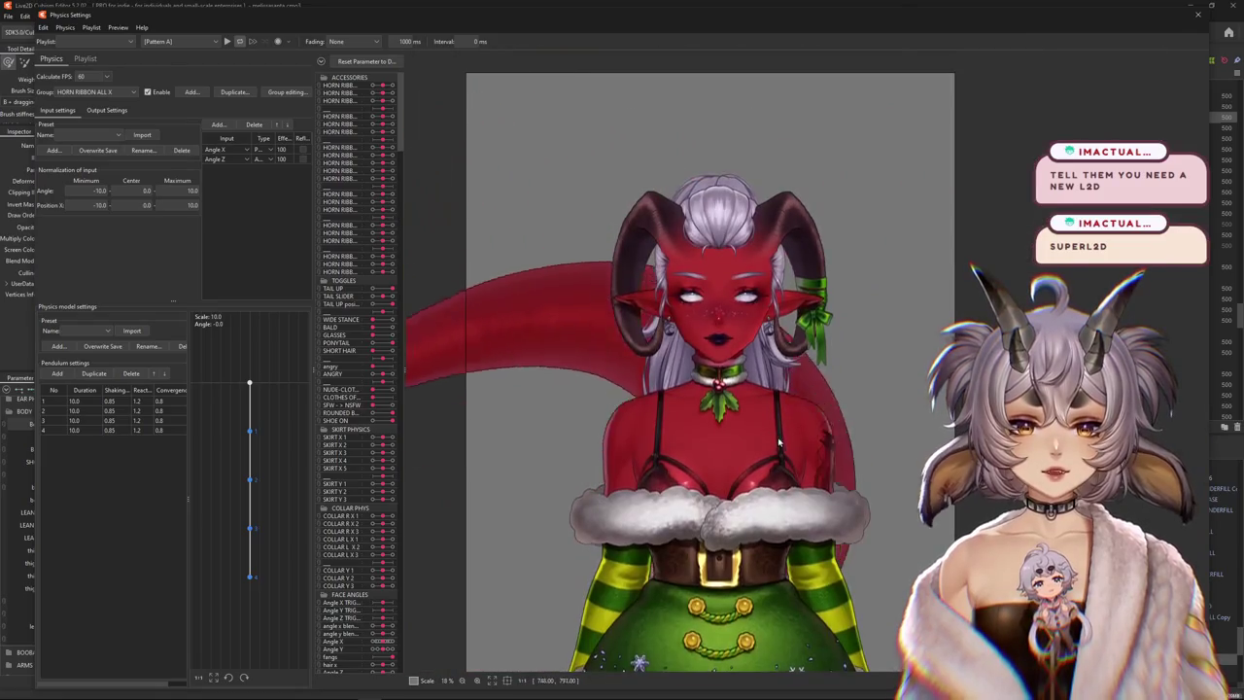
scroll(825, 274, "down", 1)
key("Escape")
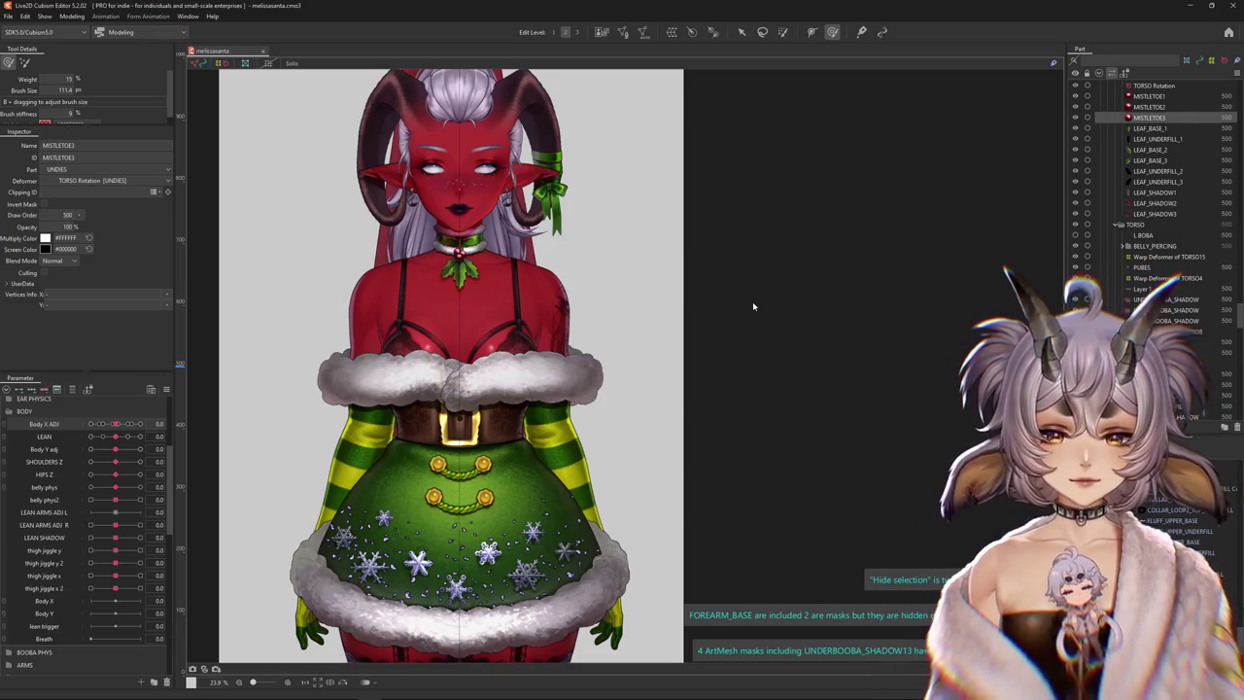
scroll(513, 292, "down", 2)
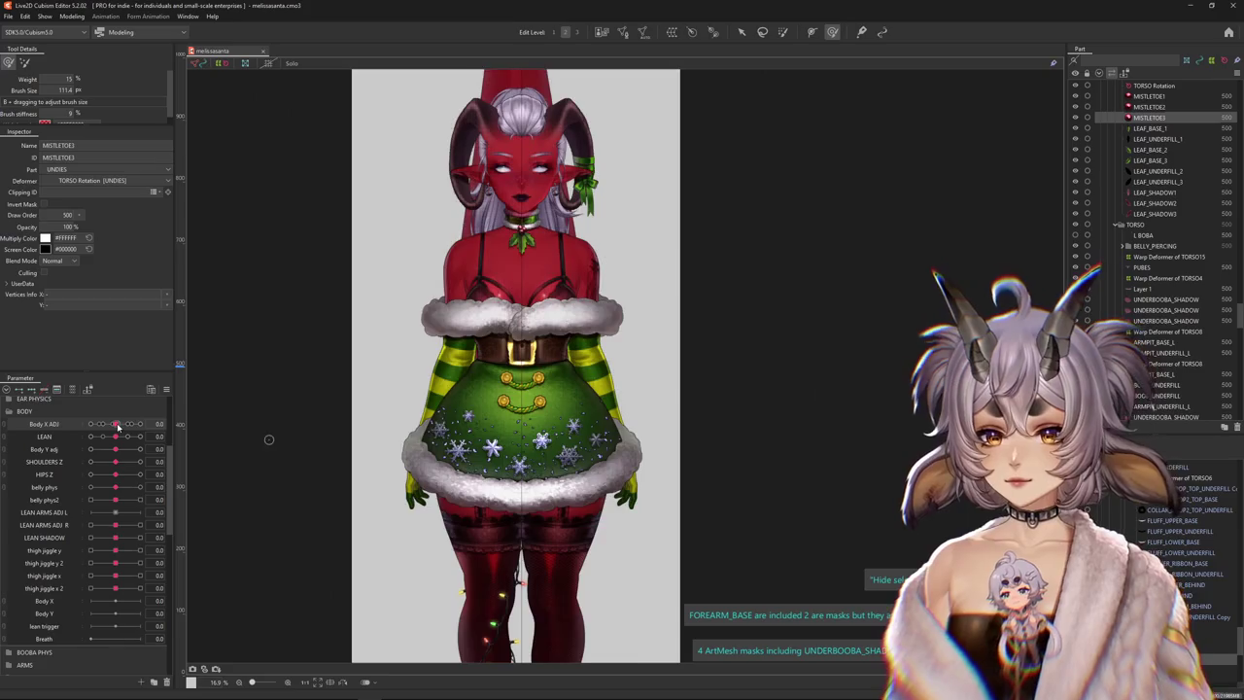
left_click_drag(117, 425, 91, 423)
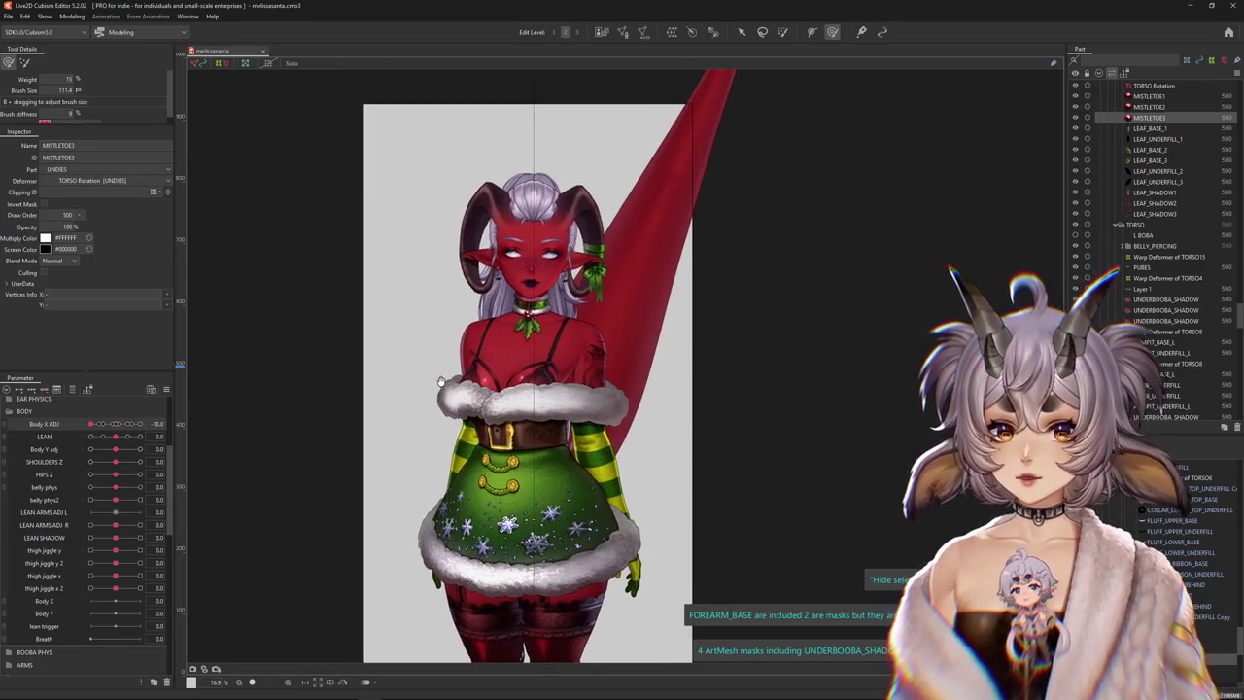
scroll(441, 382, "up", 2)
double_click(73, 425)
Select the MISTLETOE1 berry mesh from the overlap list and pick the UNDIES Rotation deformer
scroll(526, 328, "up", 10)
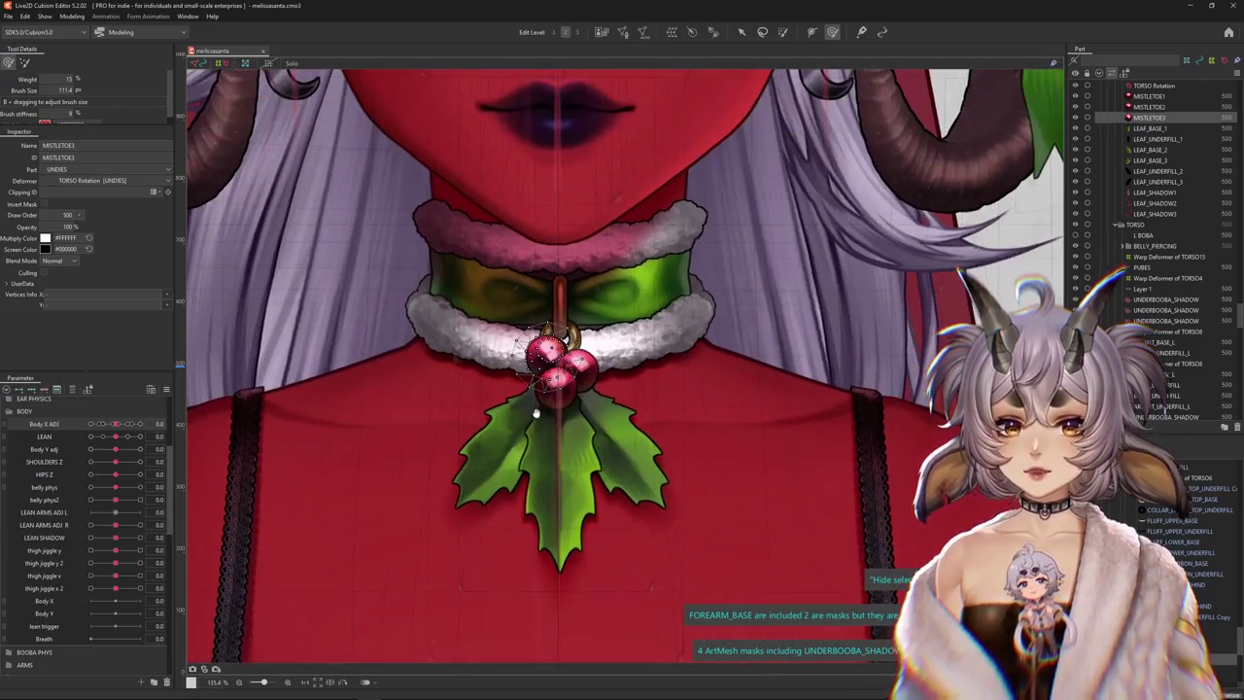
right_click(206, 386)
key("Escape")
scroll(537, 356, "up", 4)
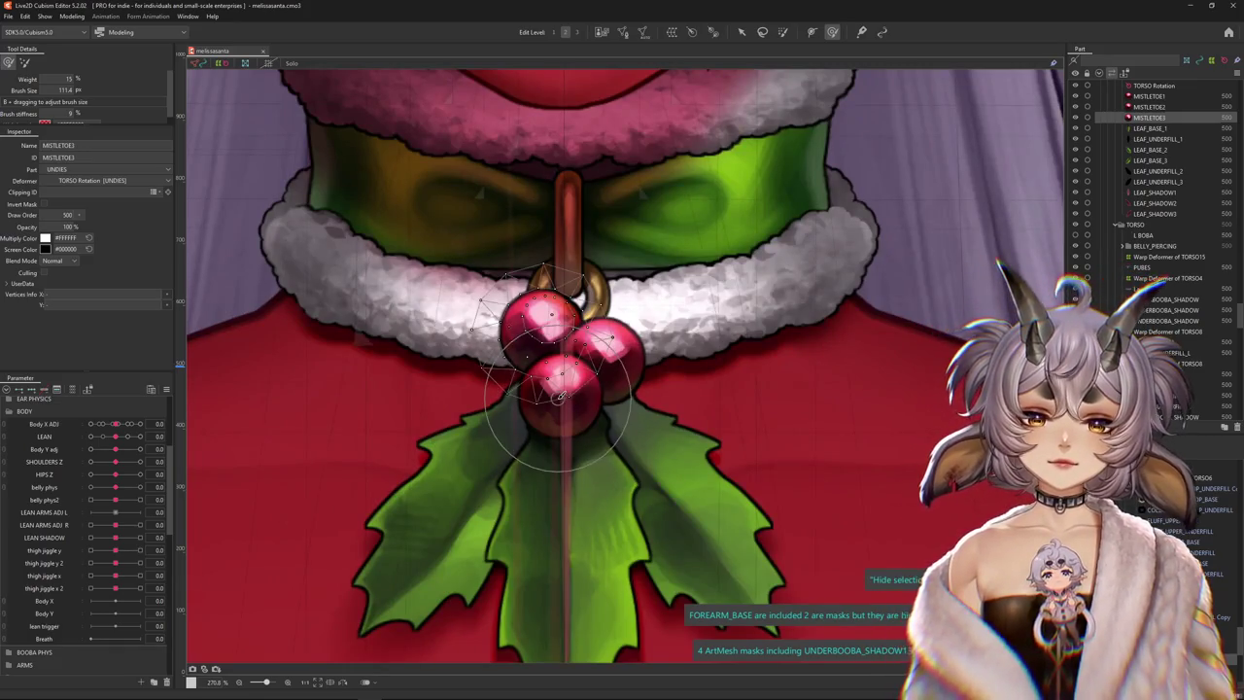
right_click(573, 394)
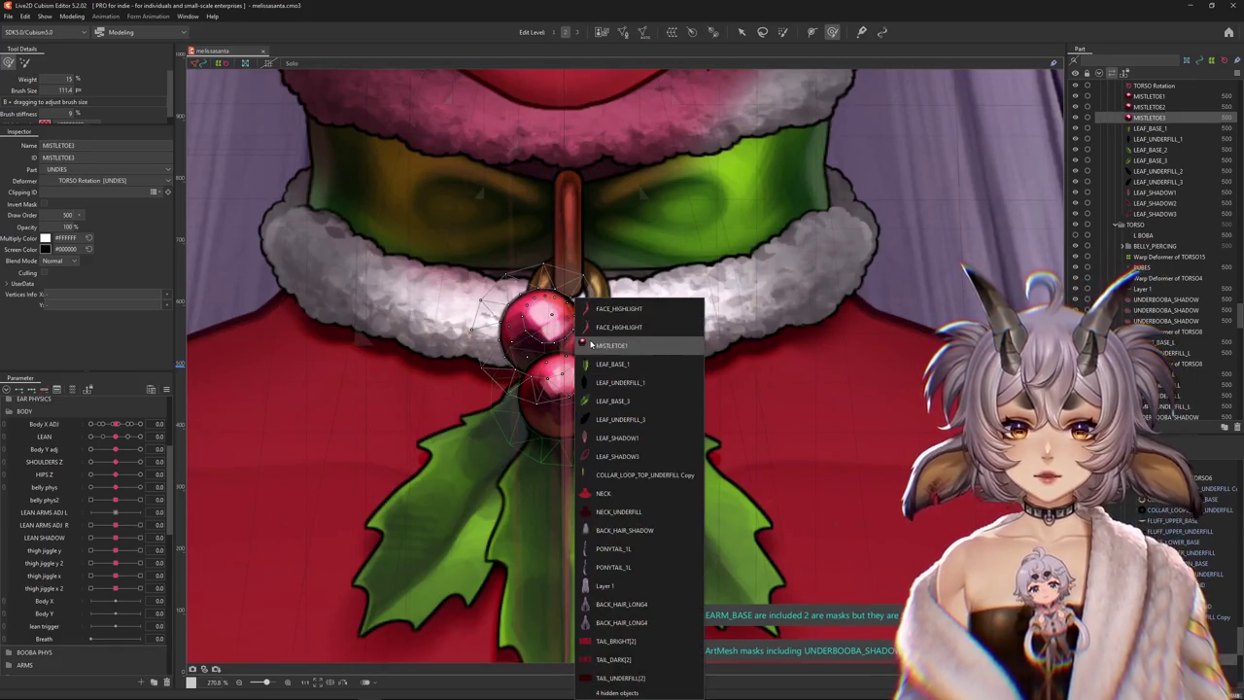
left_click(611, 345)
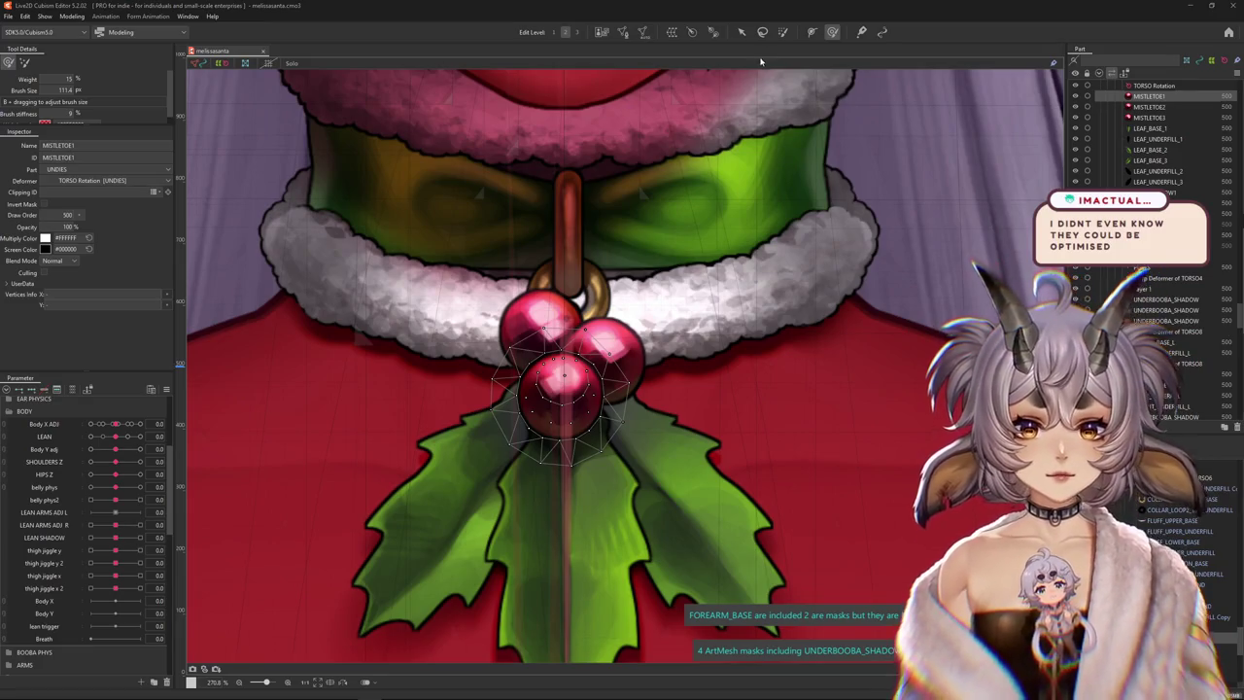
left_click(742, 32)
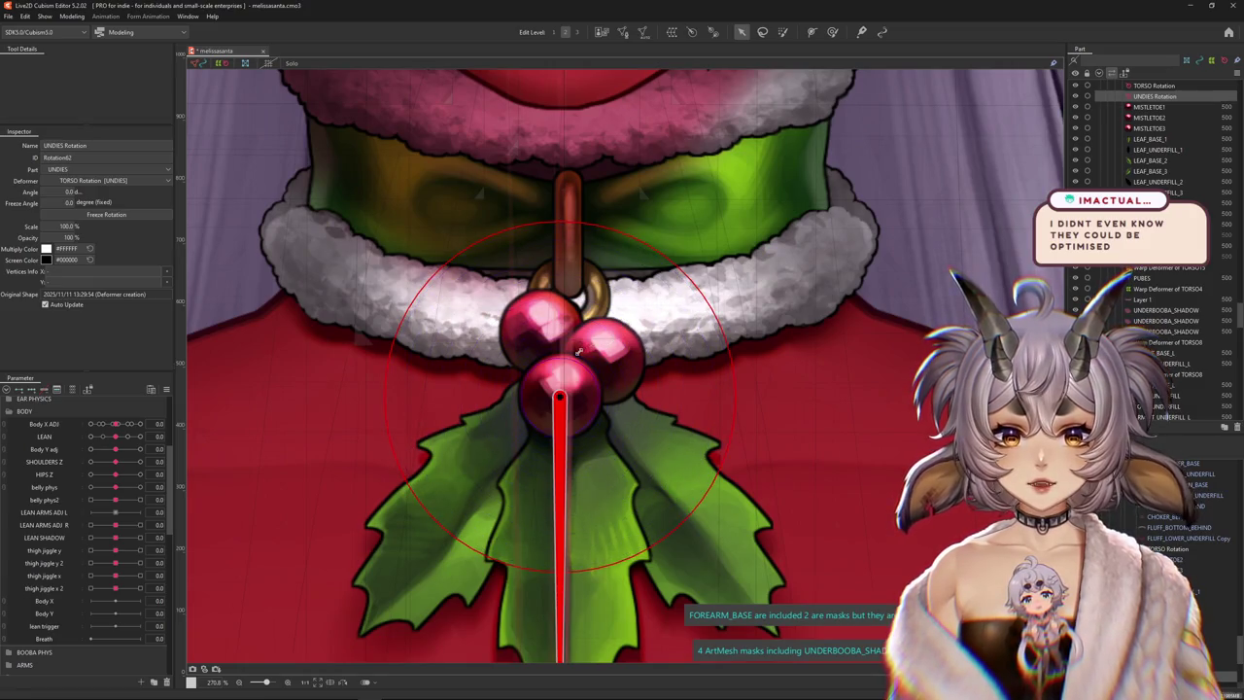
List the layers overlapping the lips
scroll(578, 352, "down", 2)
scroll(564, 355, "down", 2)
scroll(549, 358, "up", 2)
scroll(539, 361, "up", 2)
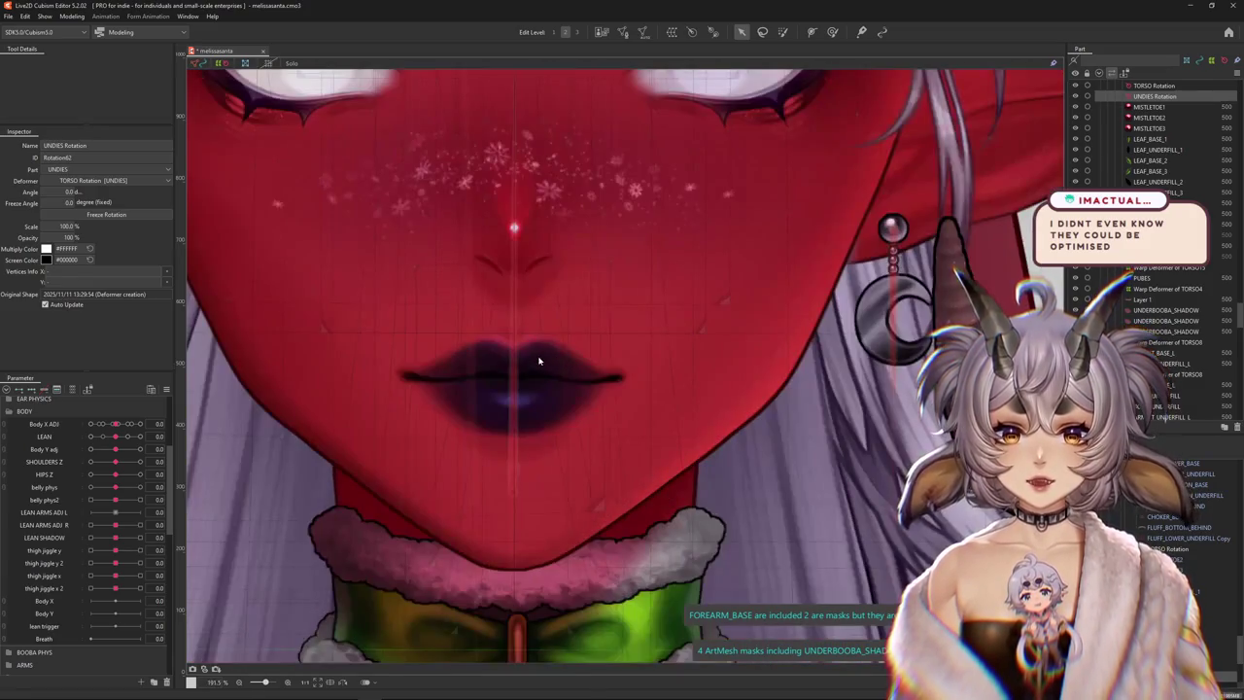
right_click(554, 362)
Select the UPPER_LIP mesh and reset MouthSmileLeft to 0.0
left_click(586, 253)
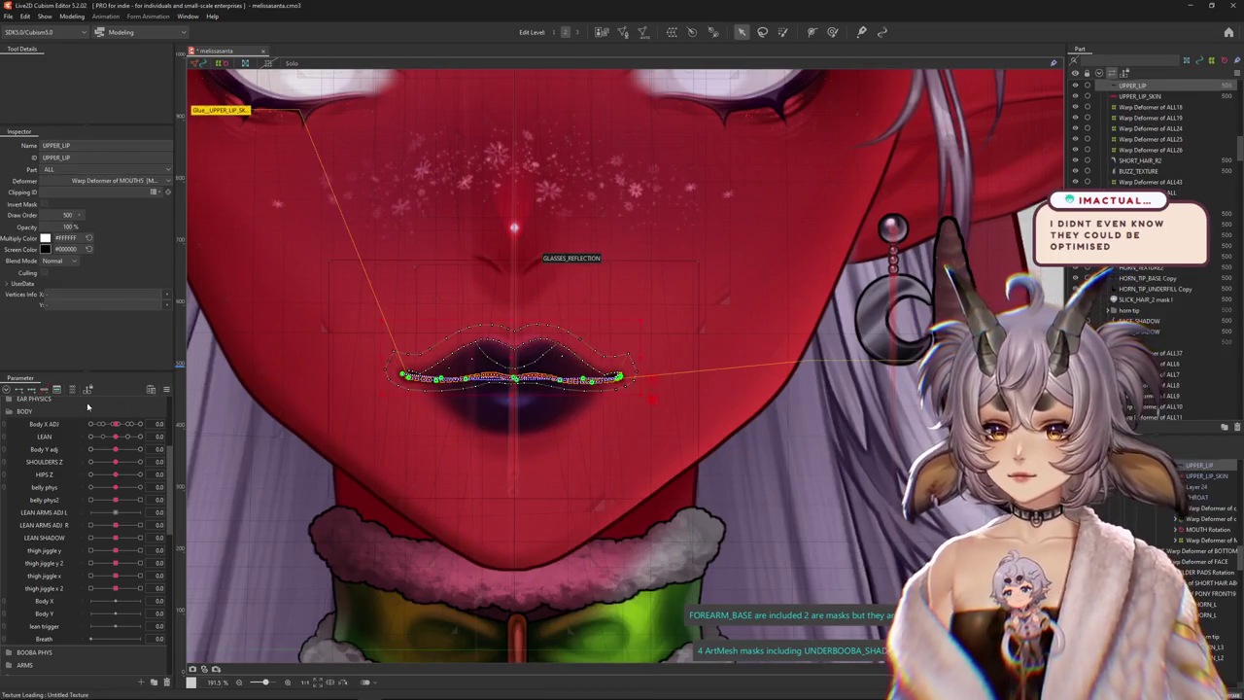
scroll(81, 440, "down", 1)
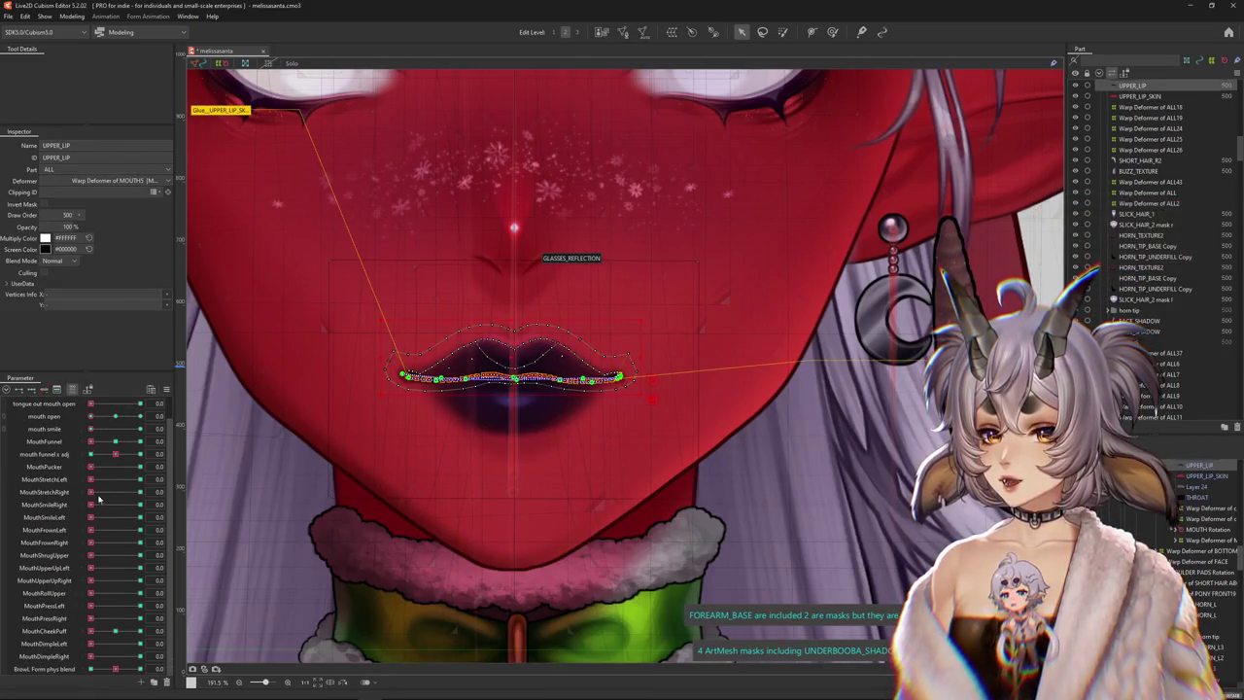
scroll(98, 498, "up", 1)
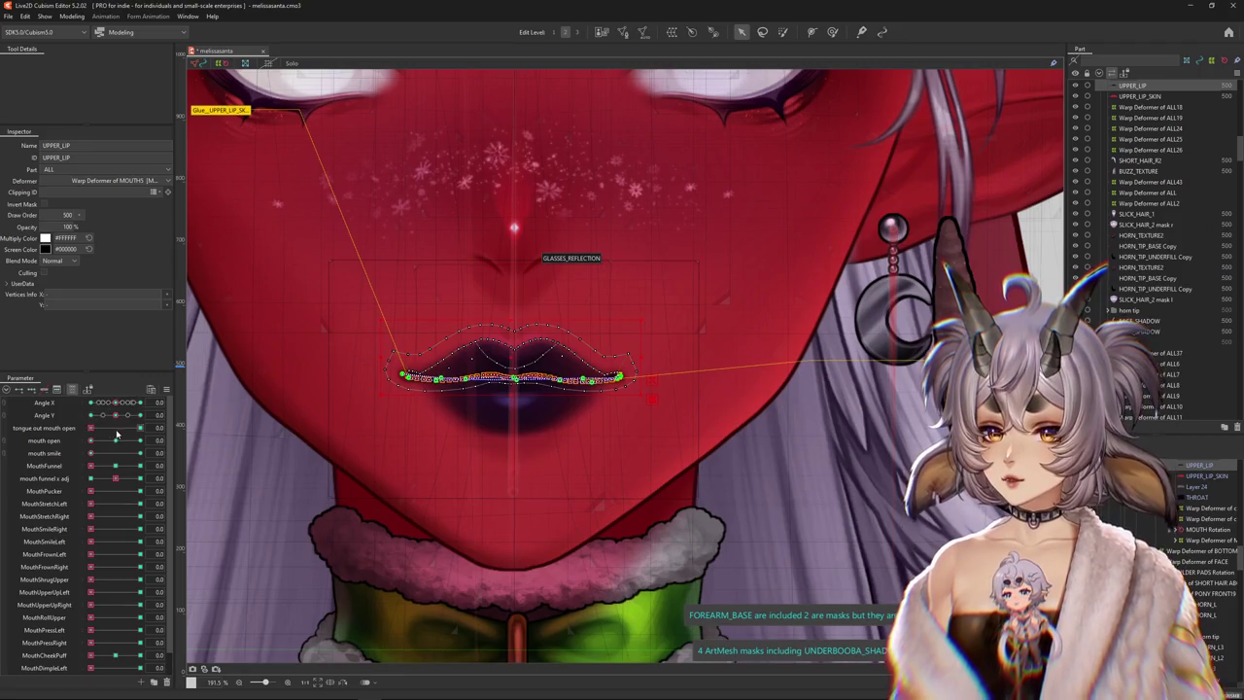
scroll(117, 434, "down", 1)
scroll(117, 457, "up", 1)
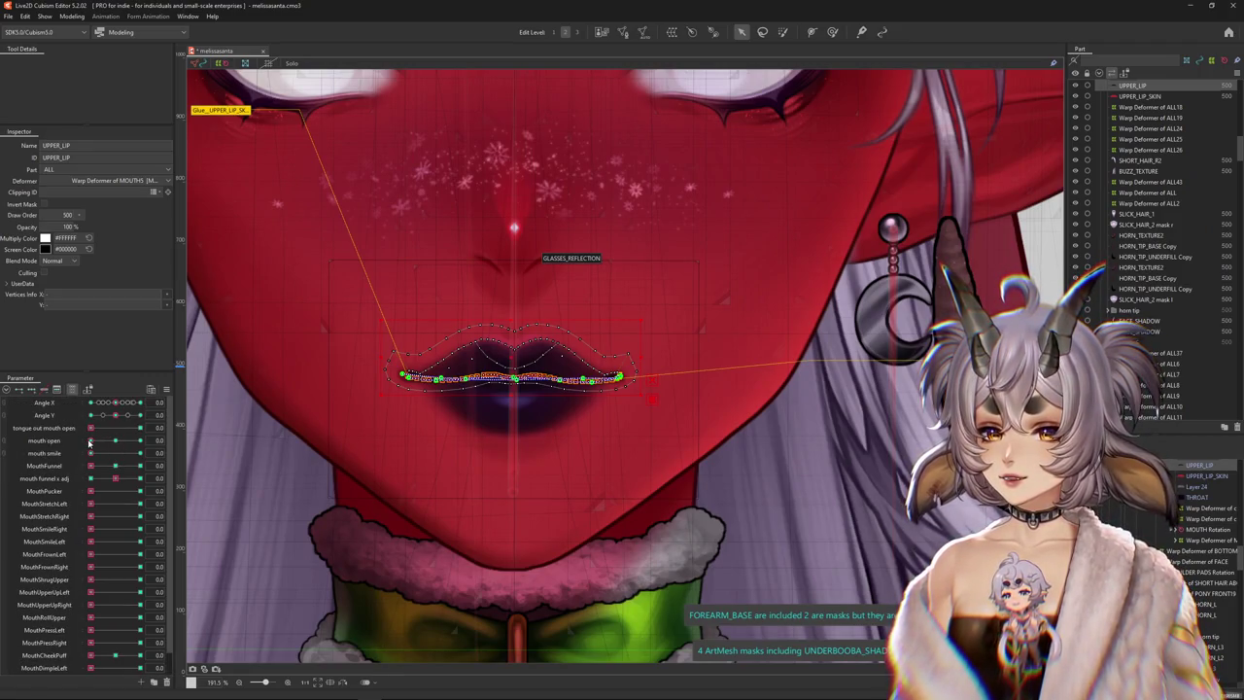
scroll(94, 445, "down", 1)
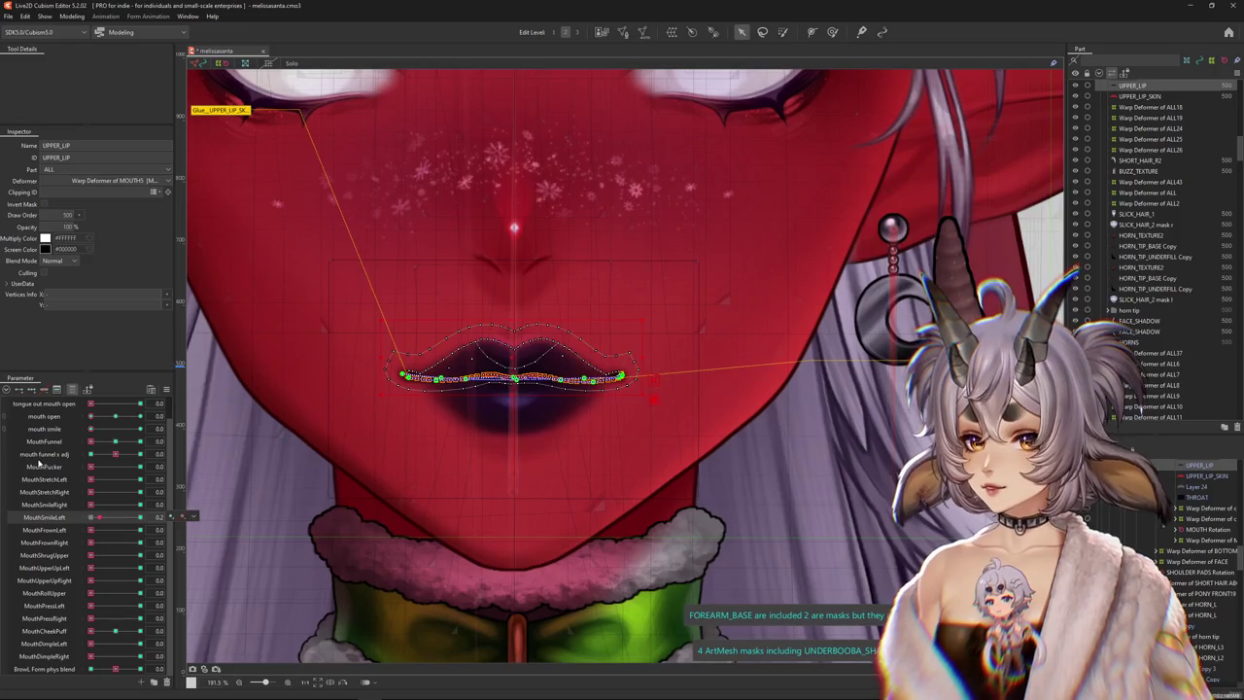
left_click_drag(92, 517, 141, 517)
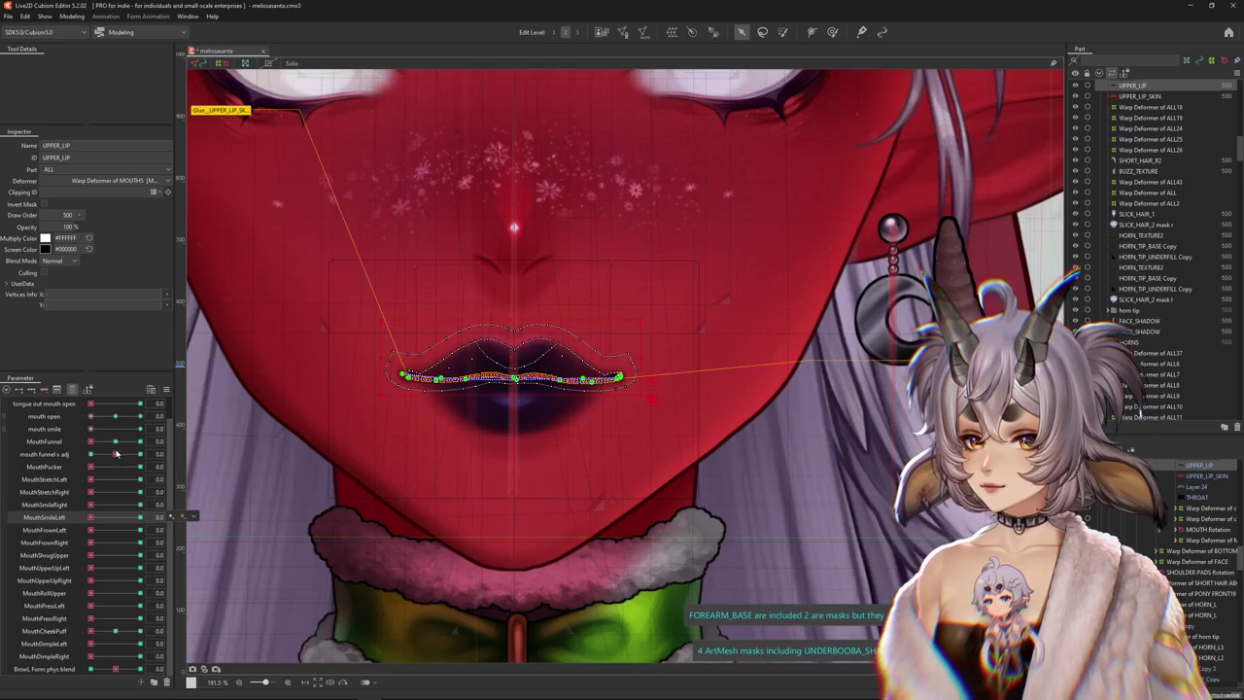
Preview the lips with a slight Angle X turn and mouth open at 0.5, then reset parameters to default
scroll(119, 455, "up", 2)
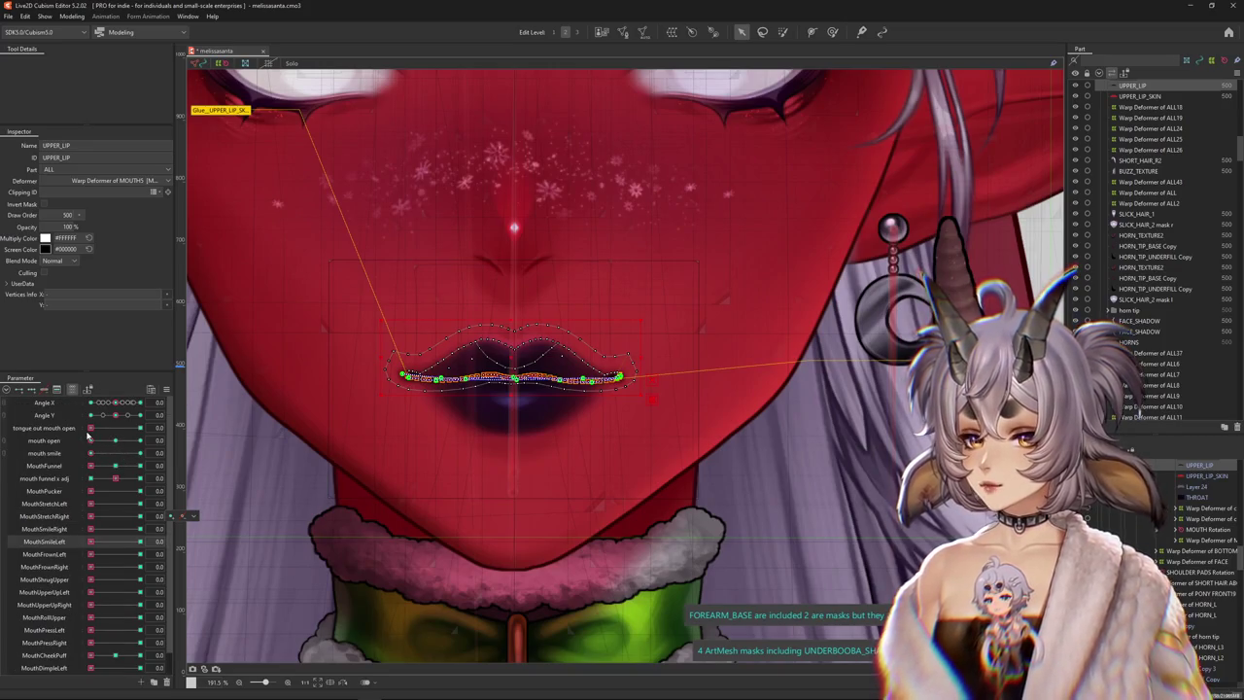
left_click_drag(123, 402, 115, 408)
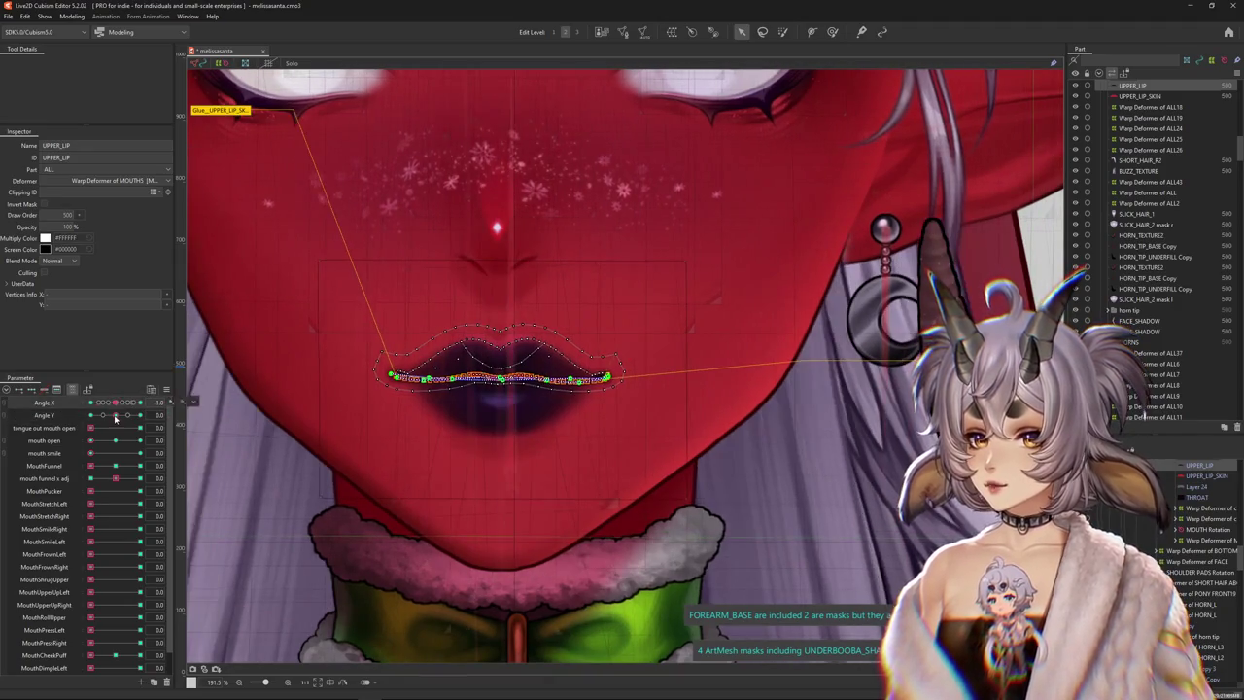
left_click(116, 405)
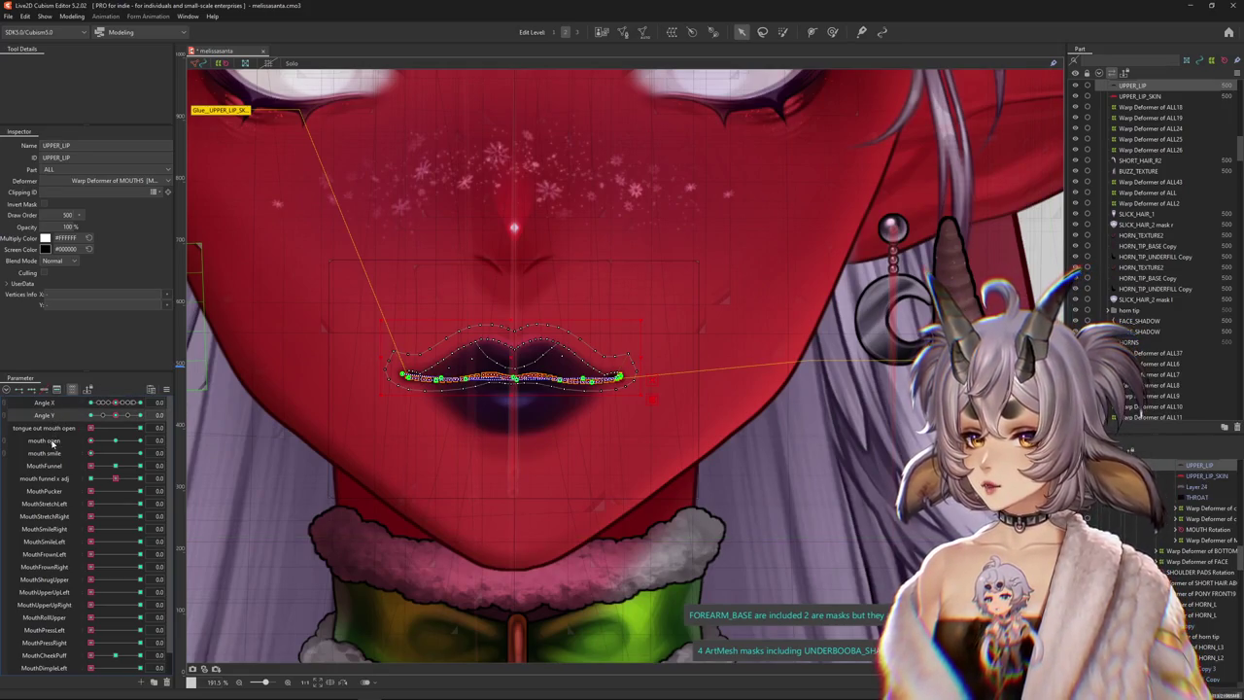
left_click_drag(118, 444, 87, 444)
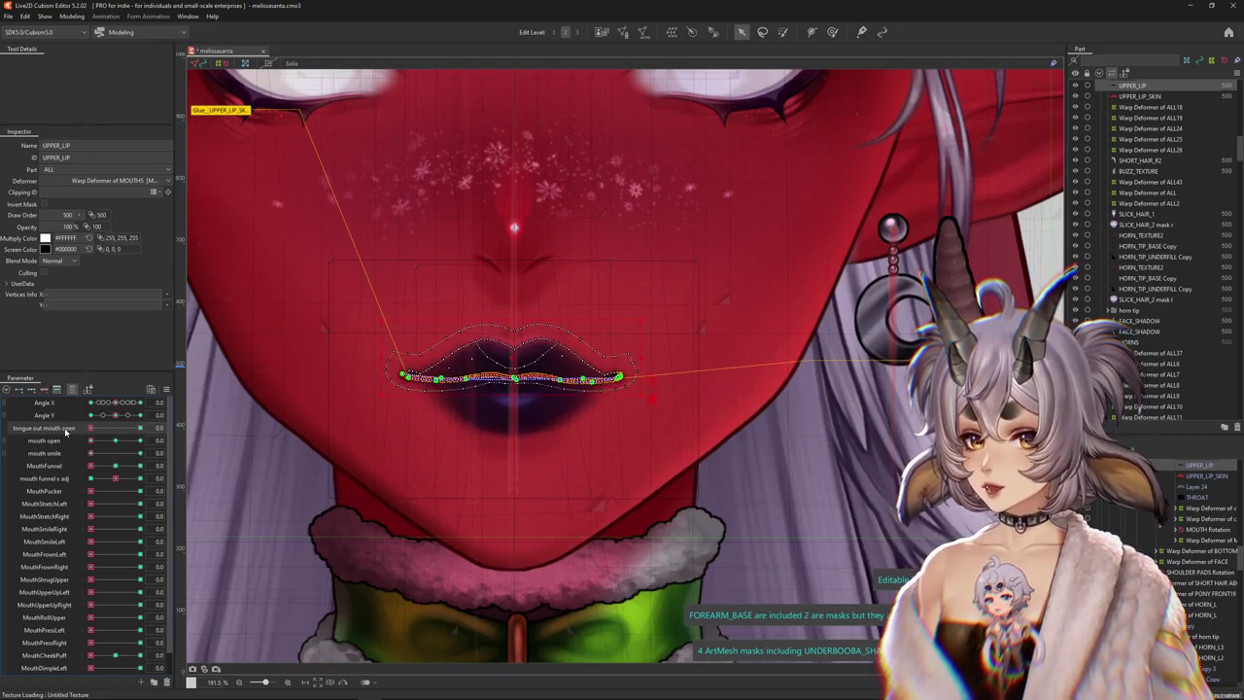
left_click(166, 389)
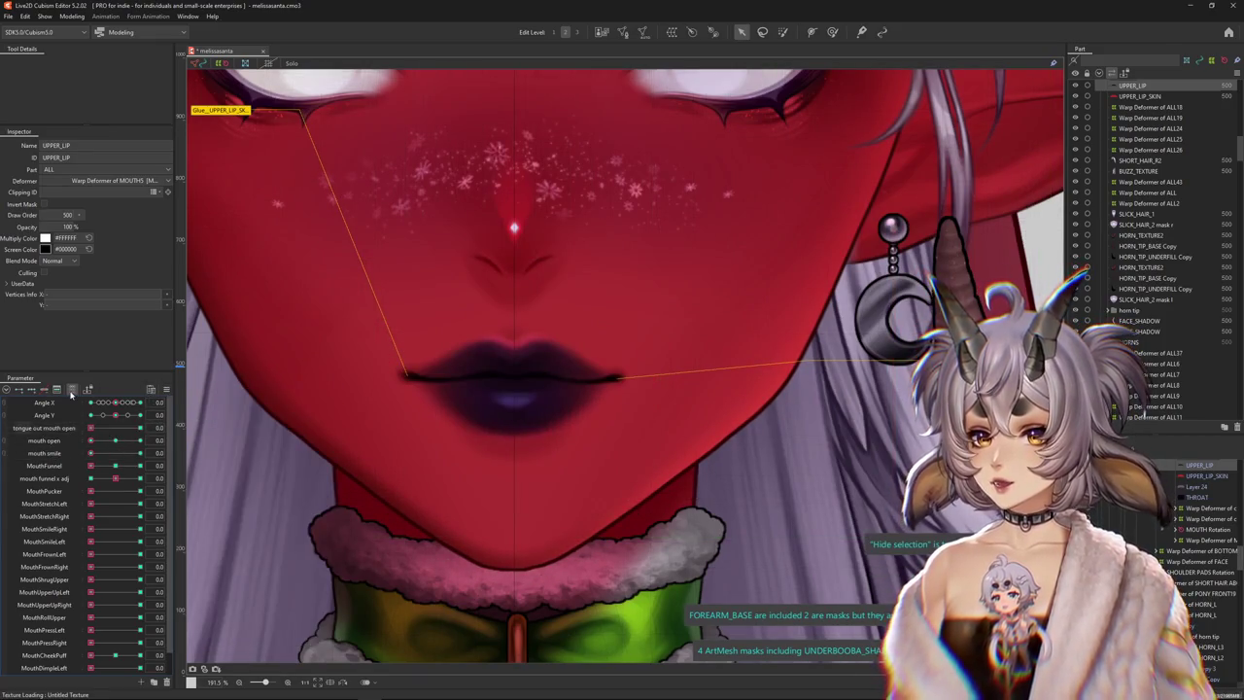
Zoom and pan the canvas to bring the character's face back into view
scroll(87, 535, "down", 5)
scroll(549, 381, "down", 3)
scroll(549, 386, "down", 2)
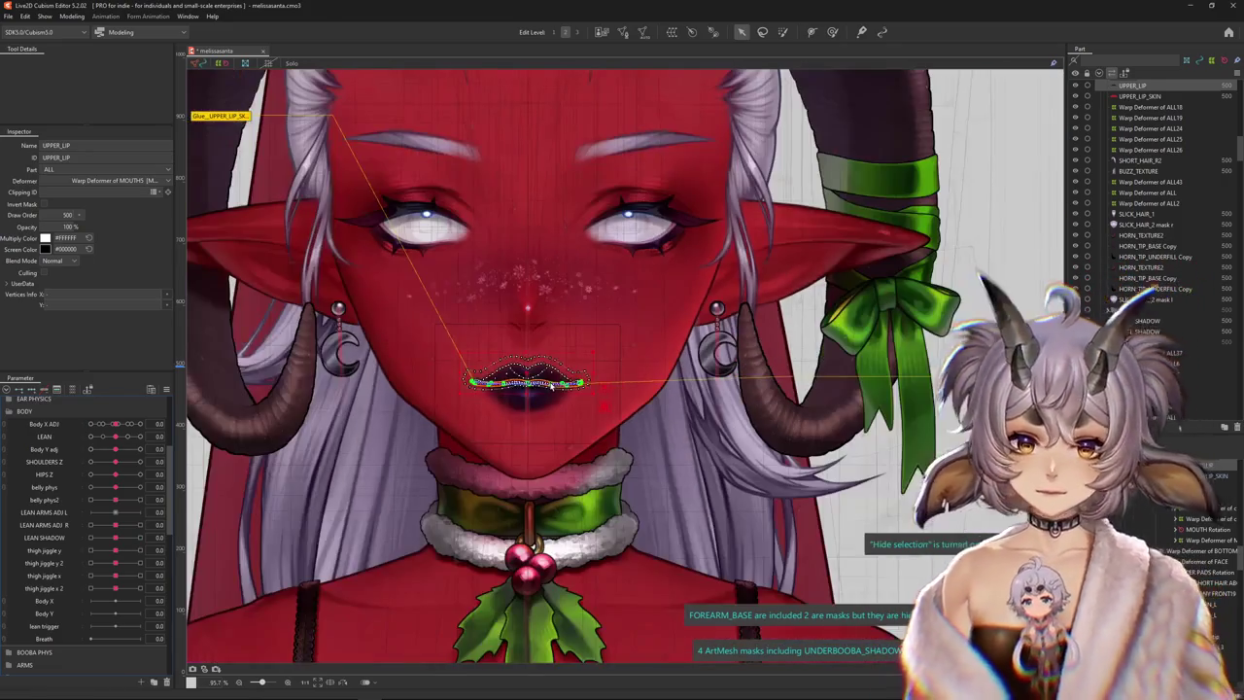
scroll(534, 393, "up", 1)
scroll(519, 403, "up", 3)
scroll(525, 391, "down", 1)
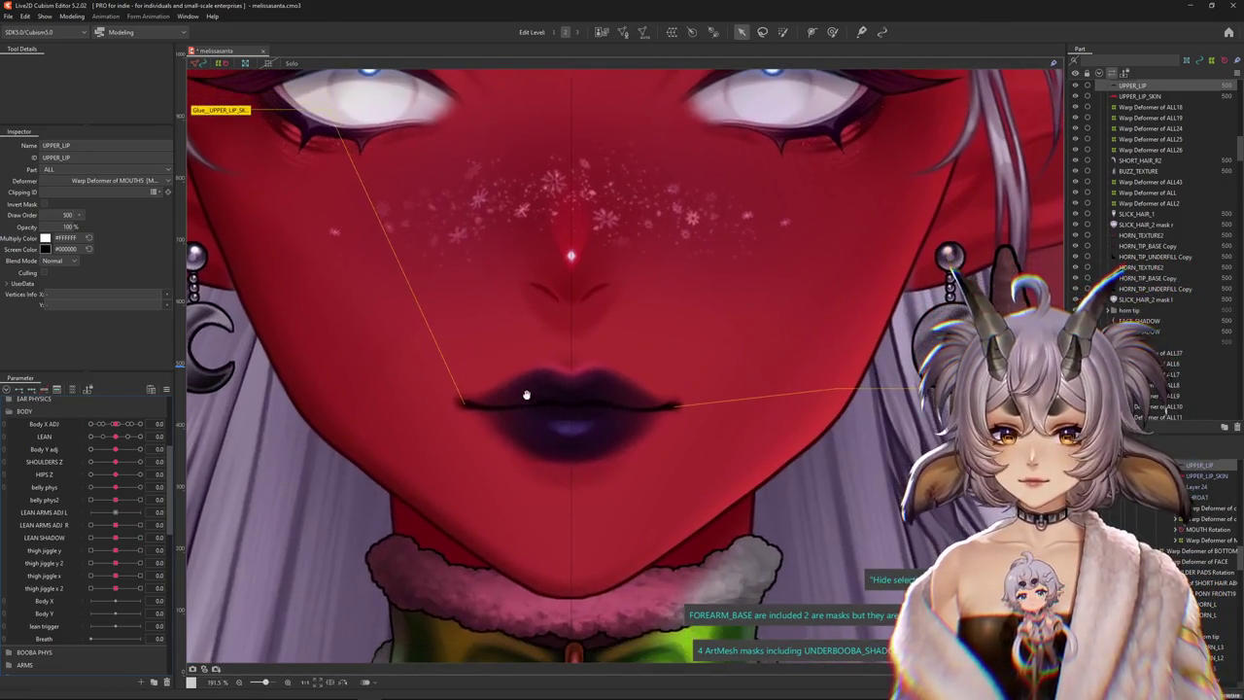
scroll(525, 392, "down", 2)
scroll(596, 409, "down", 1)
scroll(595, 409, "down", 3)
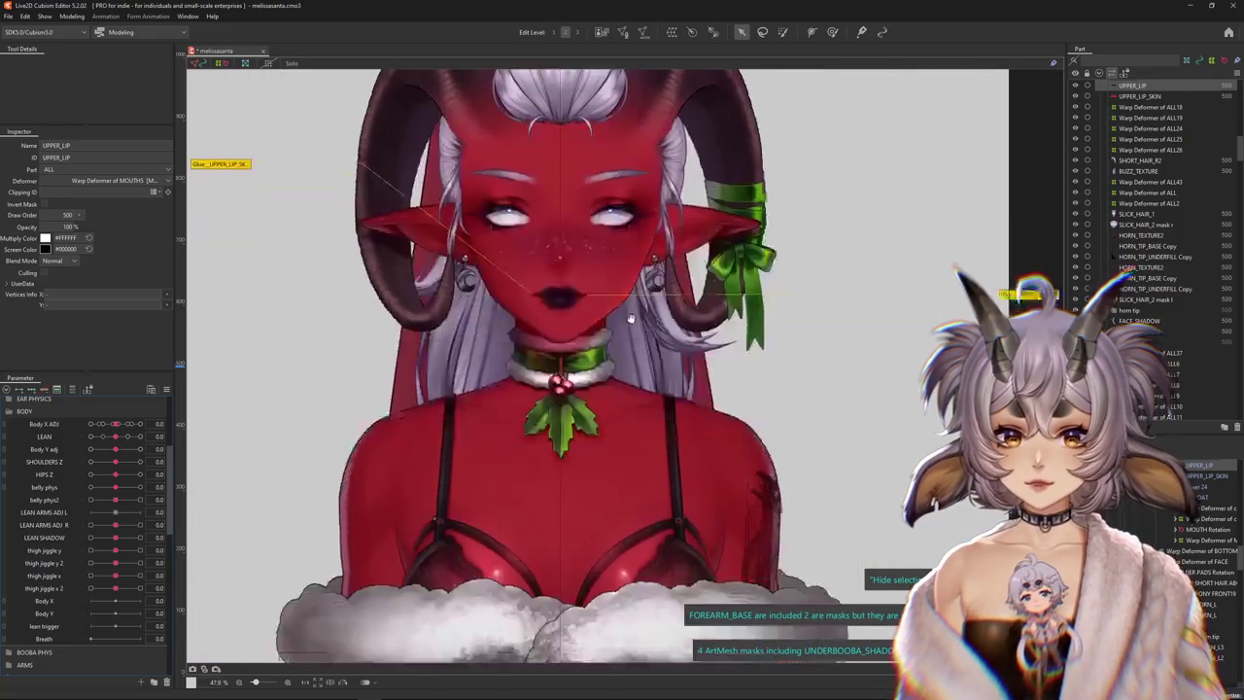
scroll(647, 422, "down", 3)
scroll(780, 403, "down", 2)
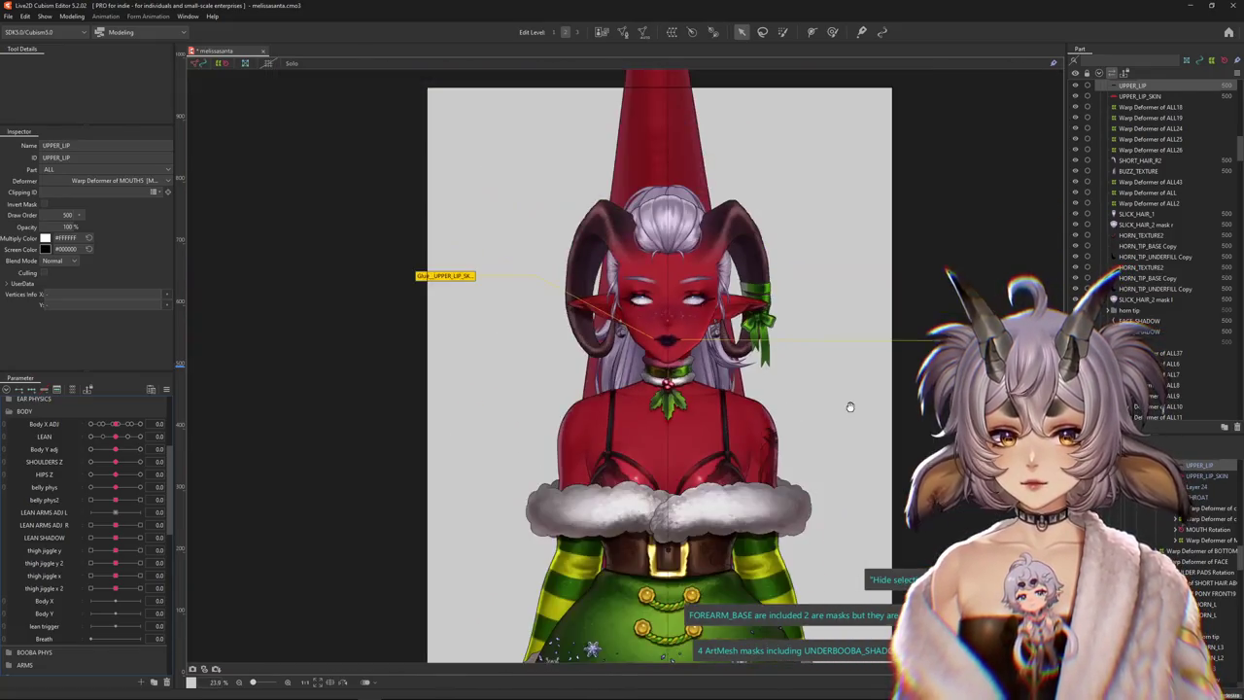
left_click_drag(846, 405, 749, 422)
Show the Project panel from the Window menu
scroll(607, 342, "up", 2)
scroll(608, 342, "up", 1)
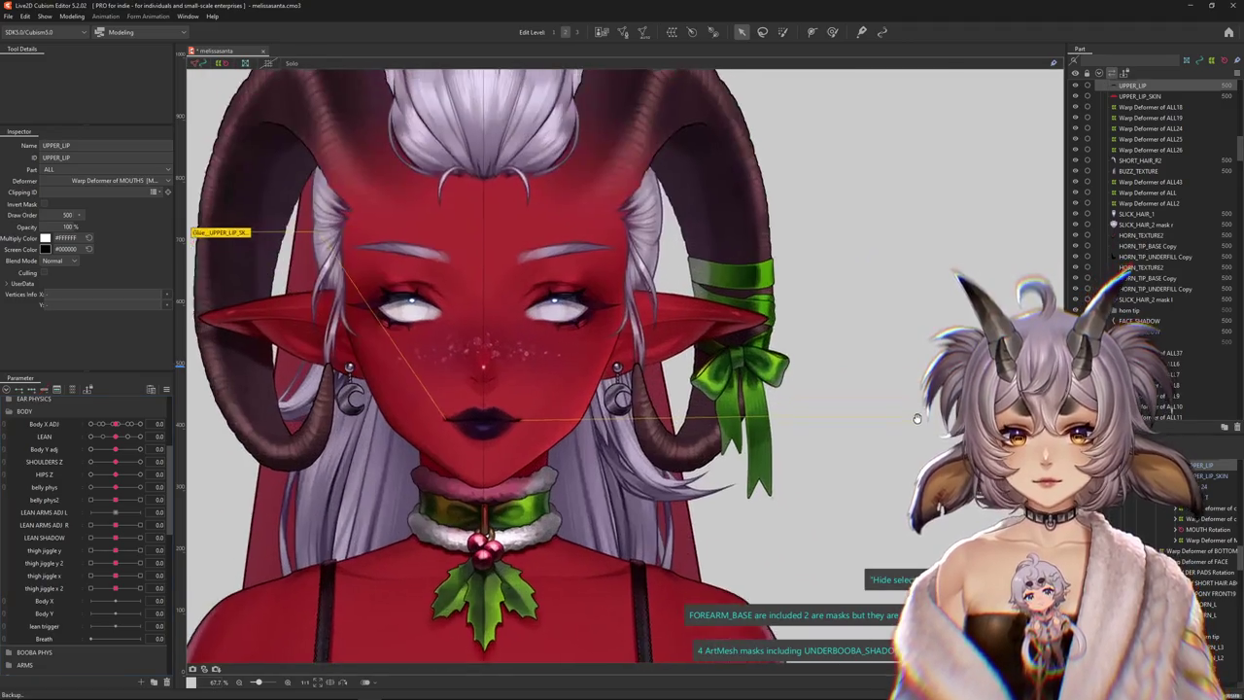
scroll(607, 342, "up", 1)
left_click(188, 16)
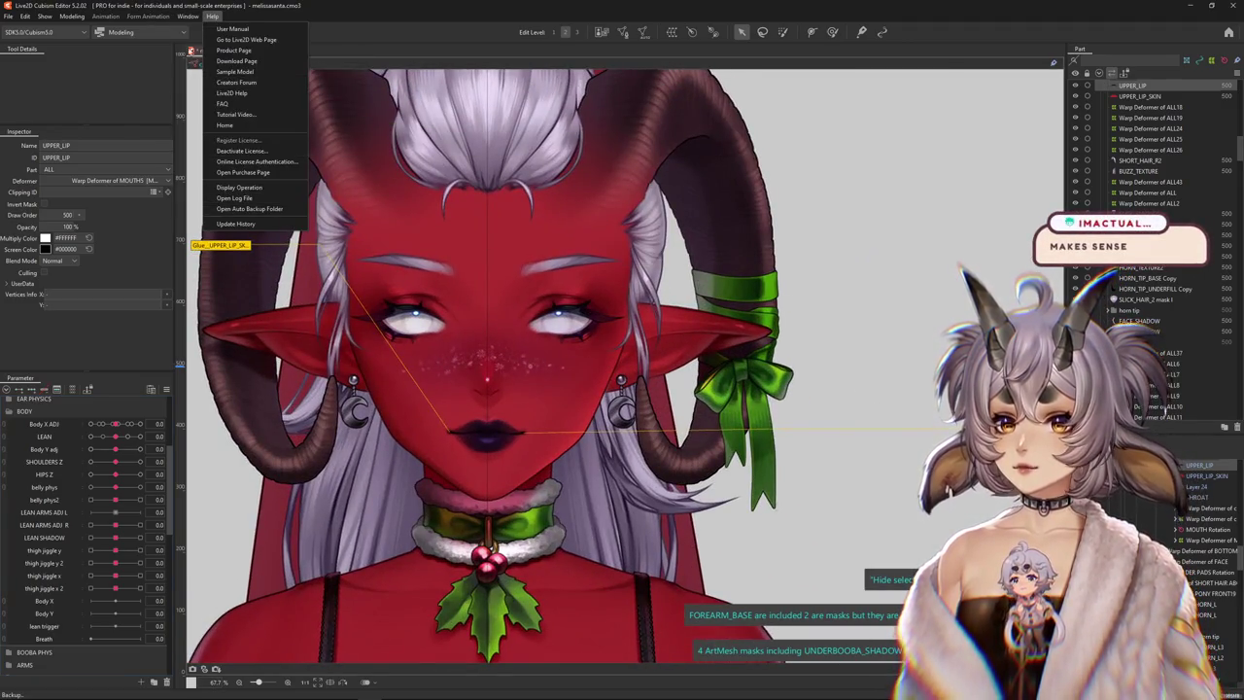
left_click(207, 191)
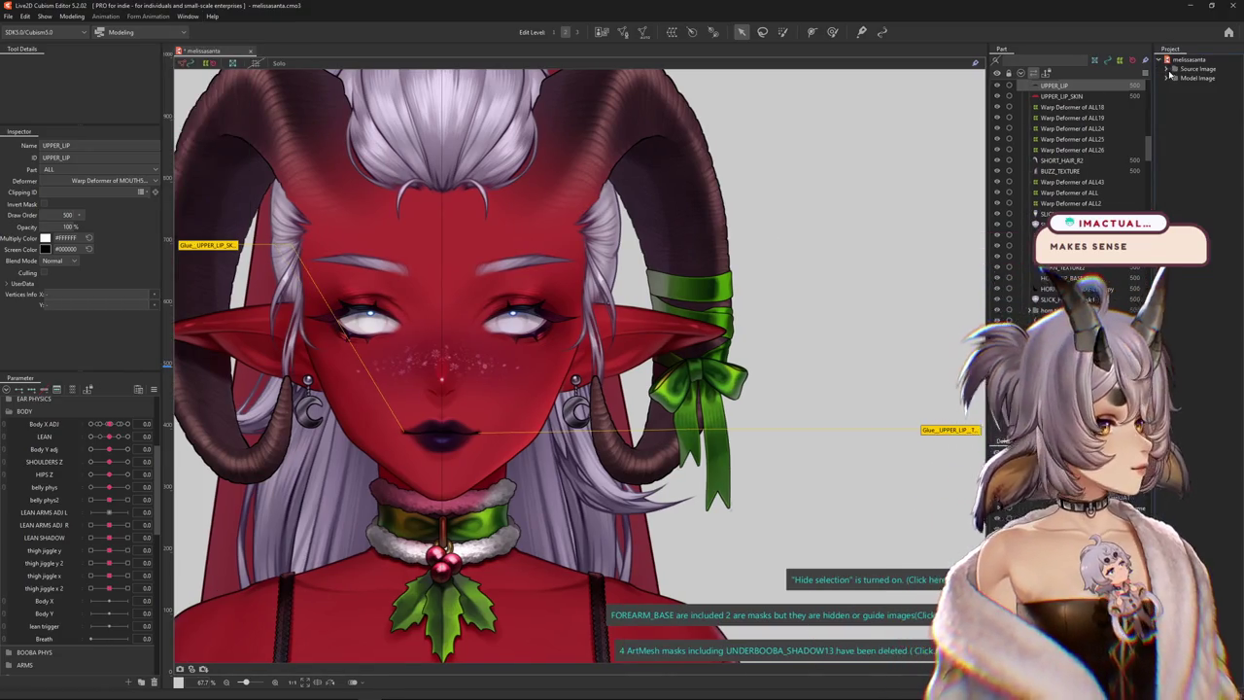
left_click(1167, 69)
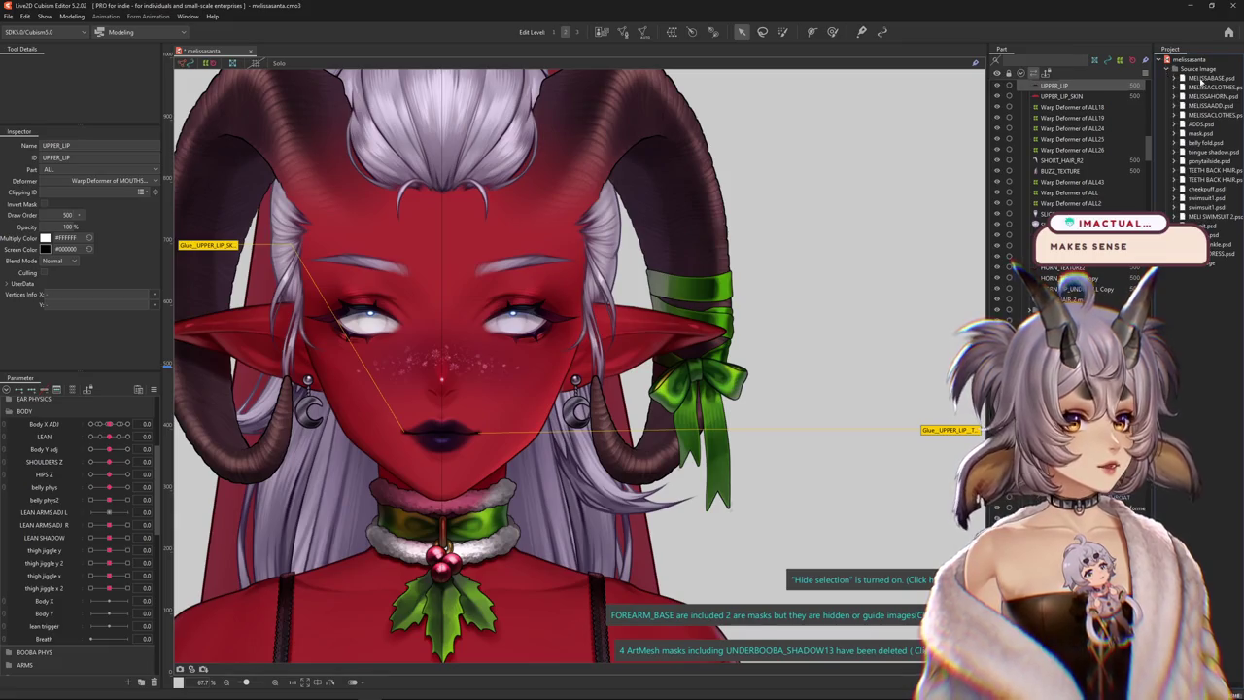
left_click(1201, 78)
right_click(1201, 79)
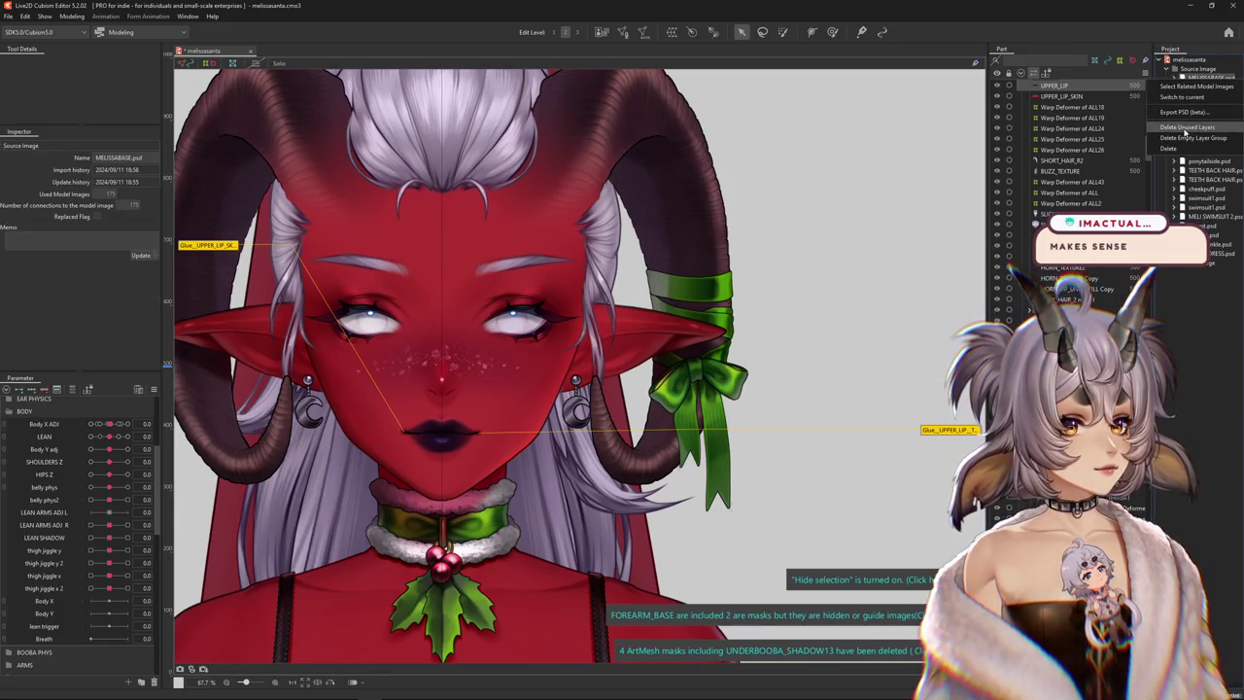
left_click(955, 178)
right_click(1212, 88)
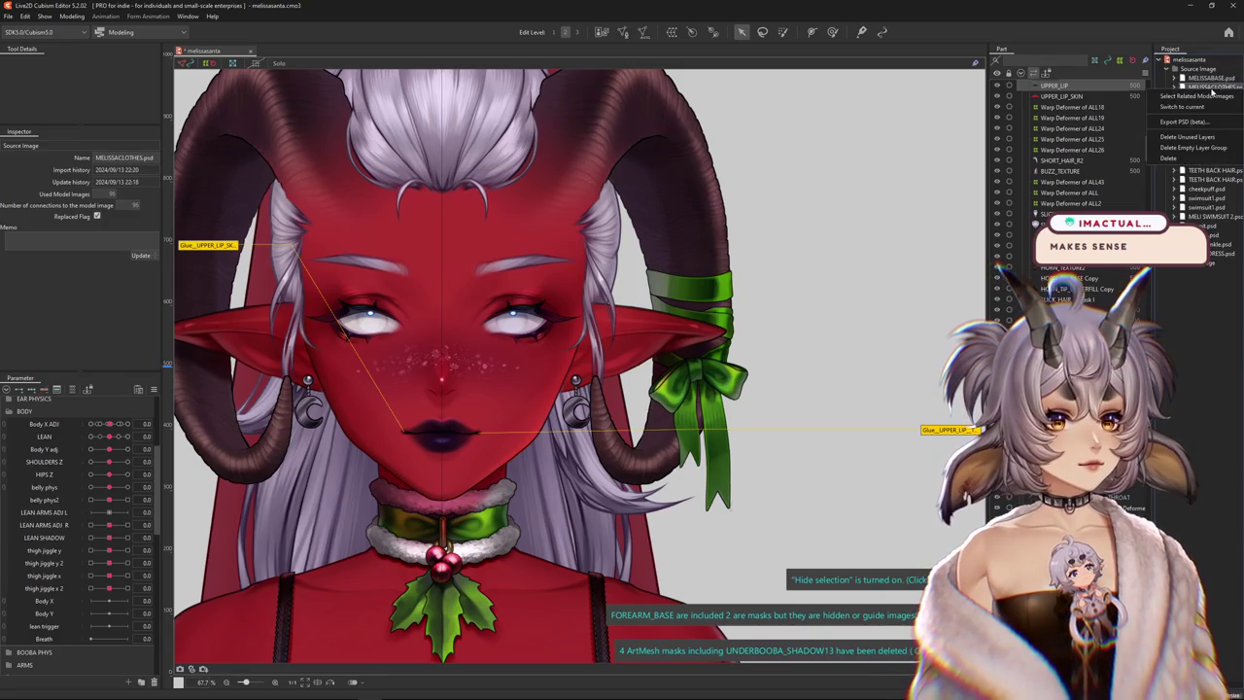
left_click(1165, 267)
right_click(1188, 275)
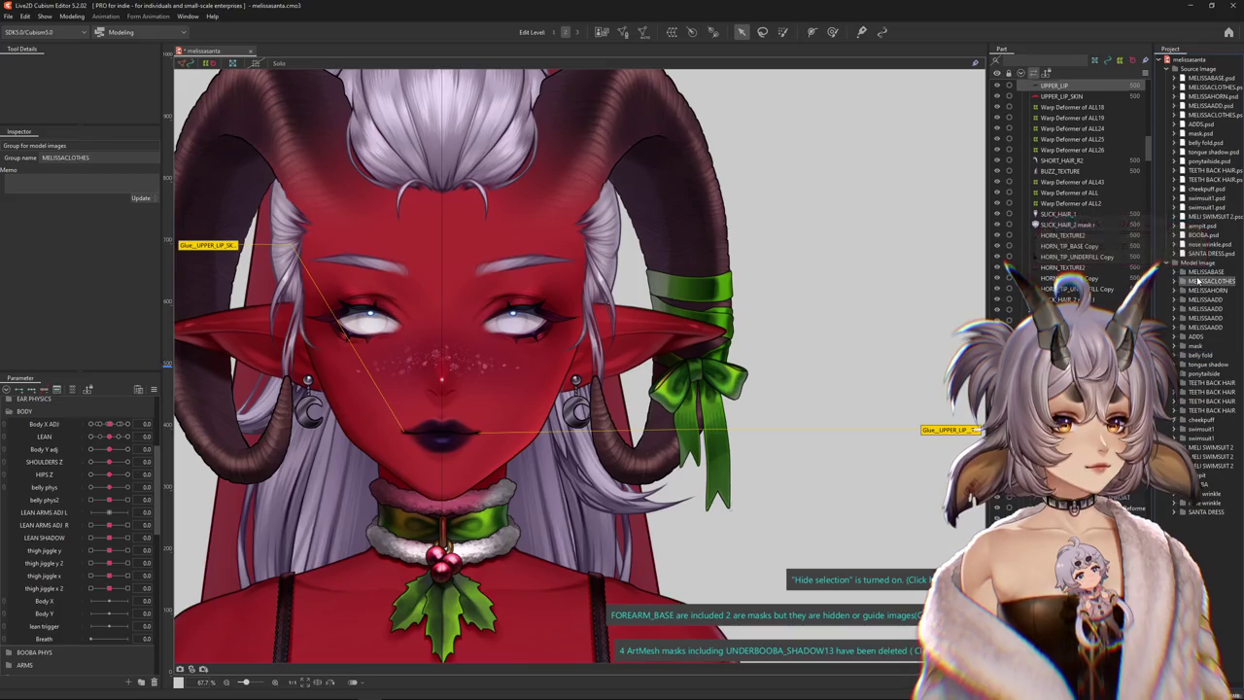
left_click(1166, 296)
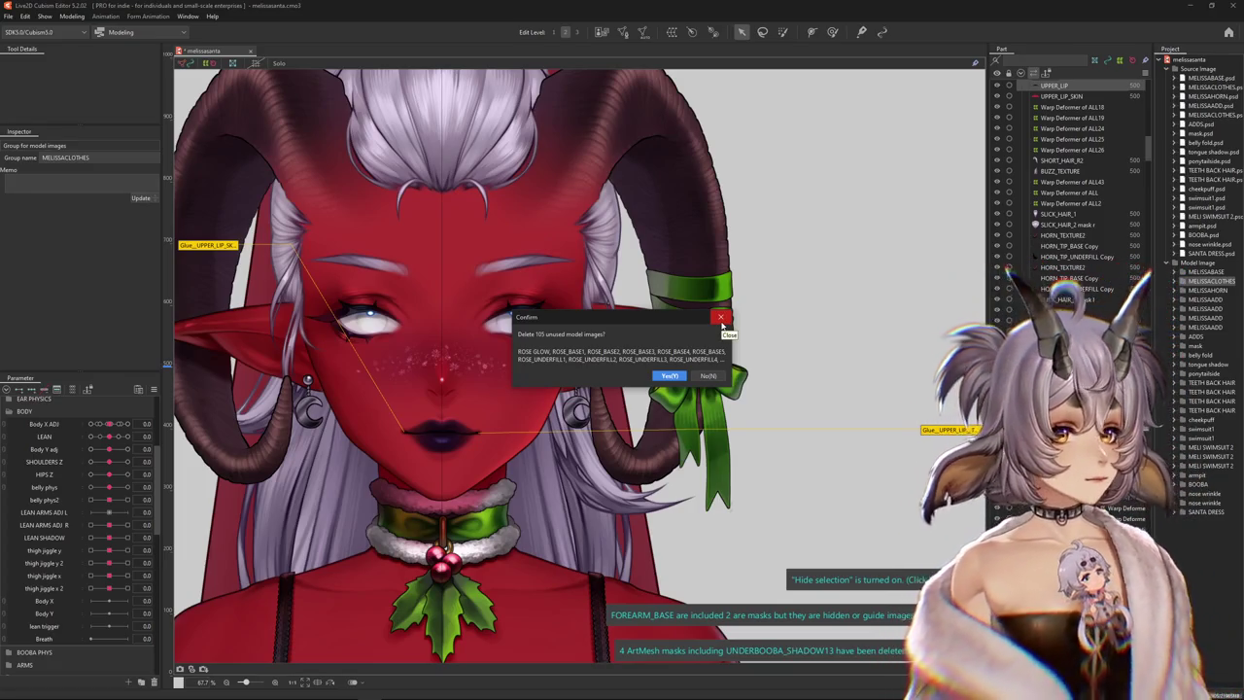
left_click(721, 321)
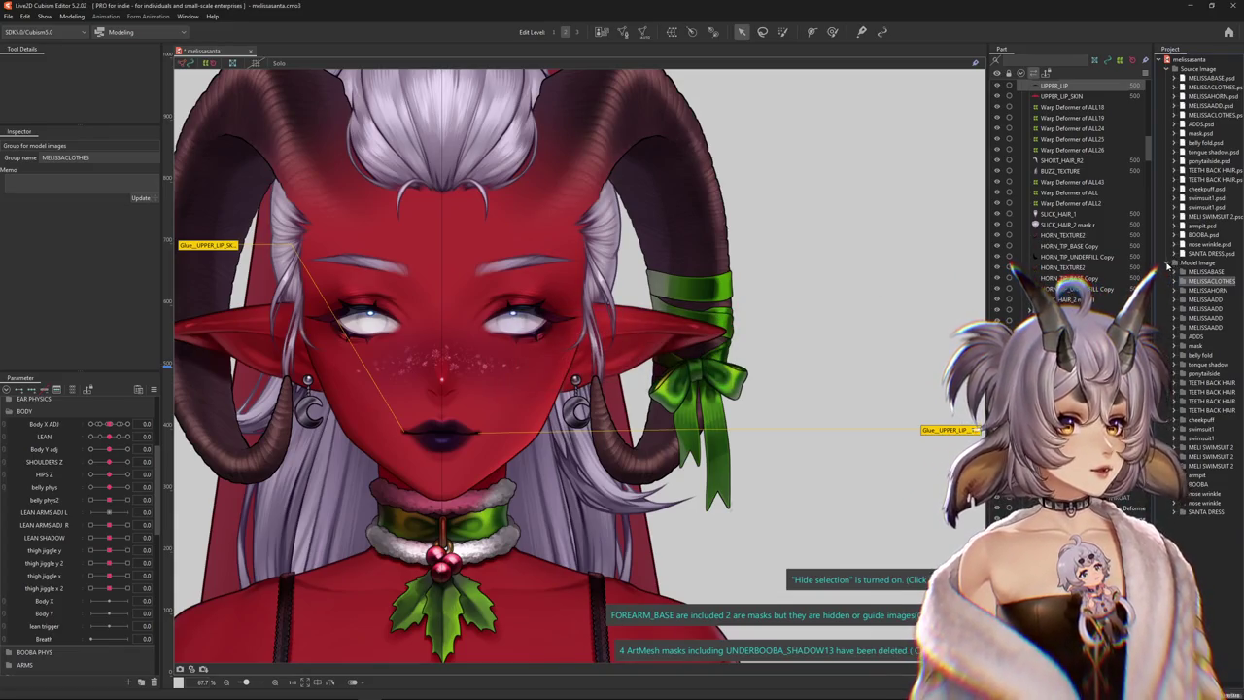
left_click(1173, 262)
left_click(1168, 69)
scroll(915, 152, "down", 5)
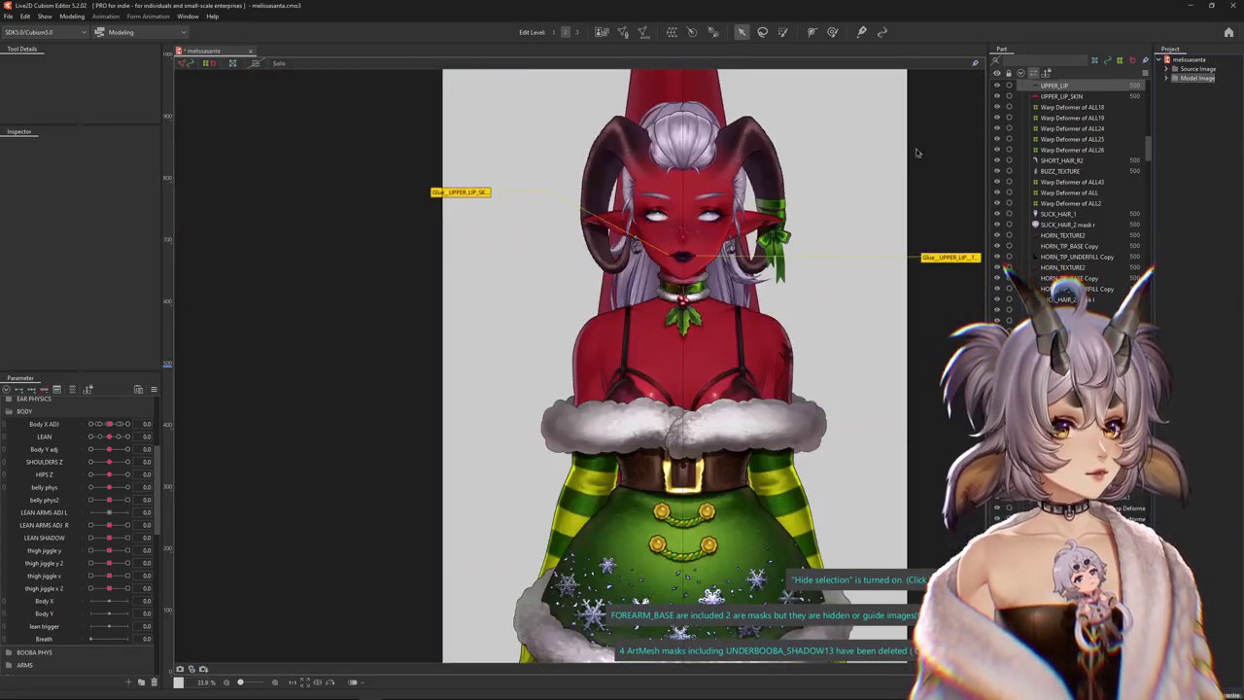
Collapse the project tree and hide the Project panel via Window > Project
left_click(1166, 59)
scroll(966, 72, "up", 5)
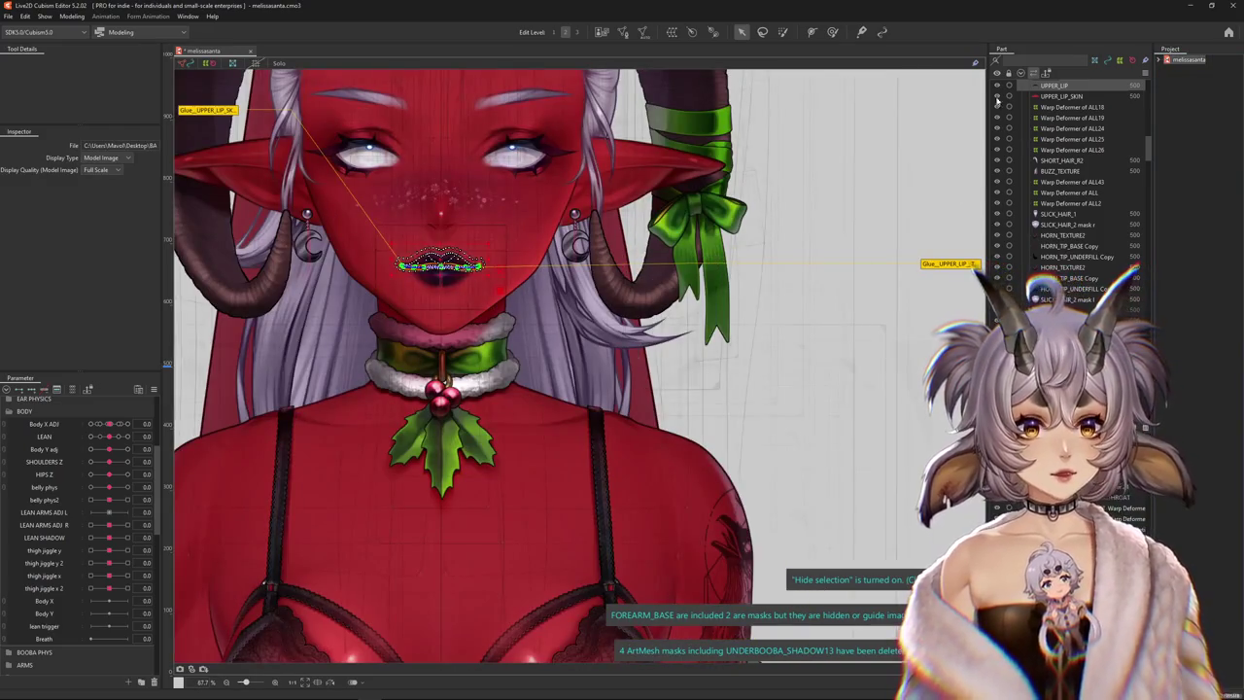
left_click(187, 16)
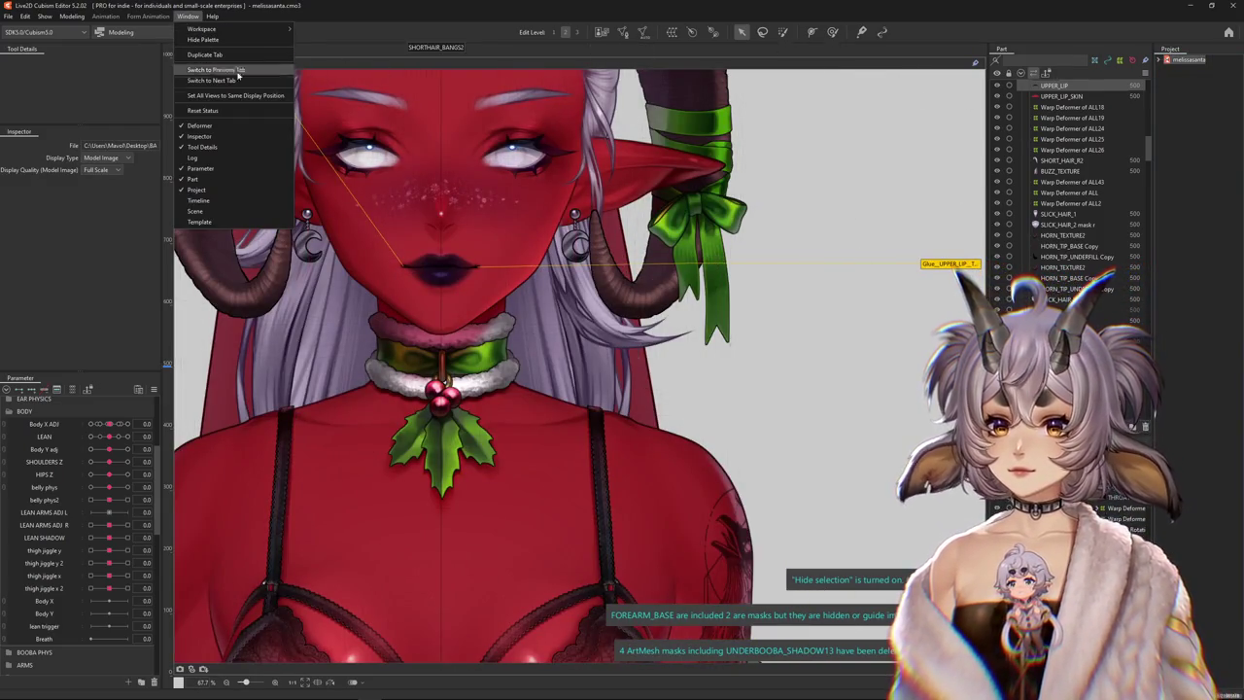
left_click(223, 190)
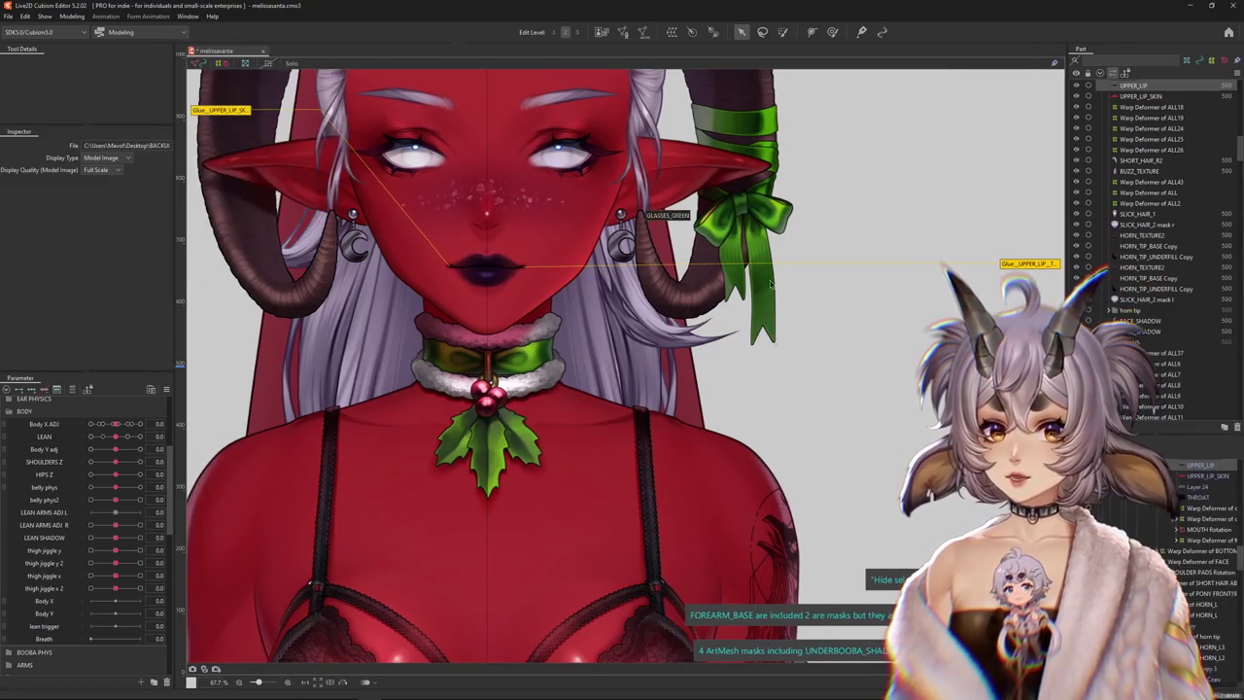
Zoom the view and deselect the lip mesh
scroll(817, 272, "up", 1)
scroll(805, 292, "up", 1)
scroll(785, 339, "up", 1)
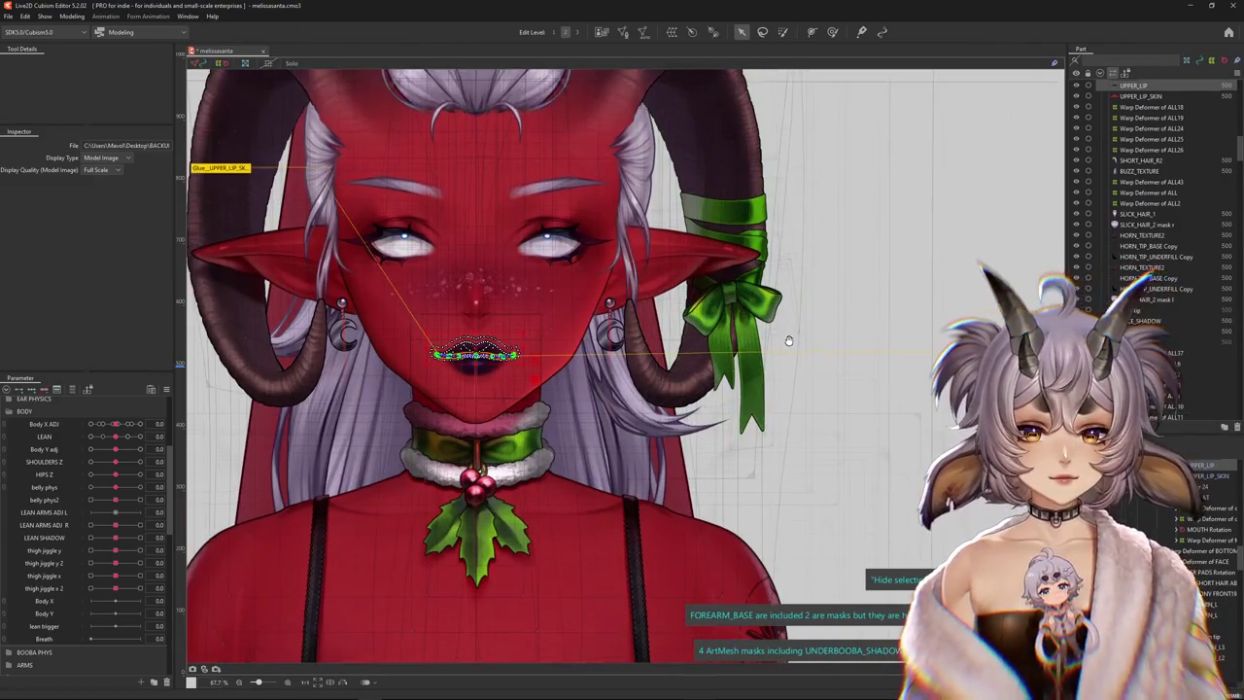
scroll(765, 325, "up", 1)
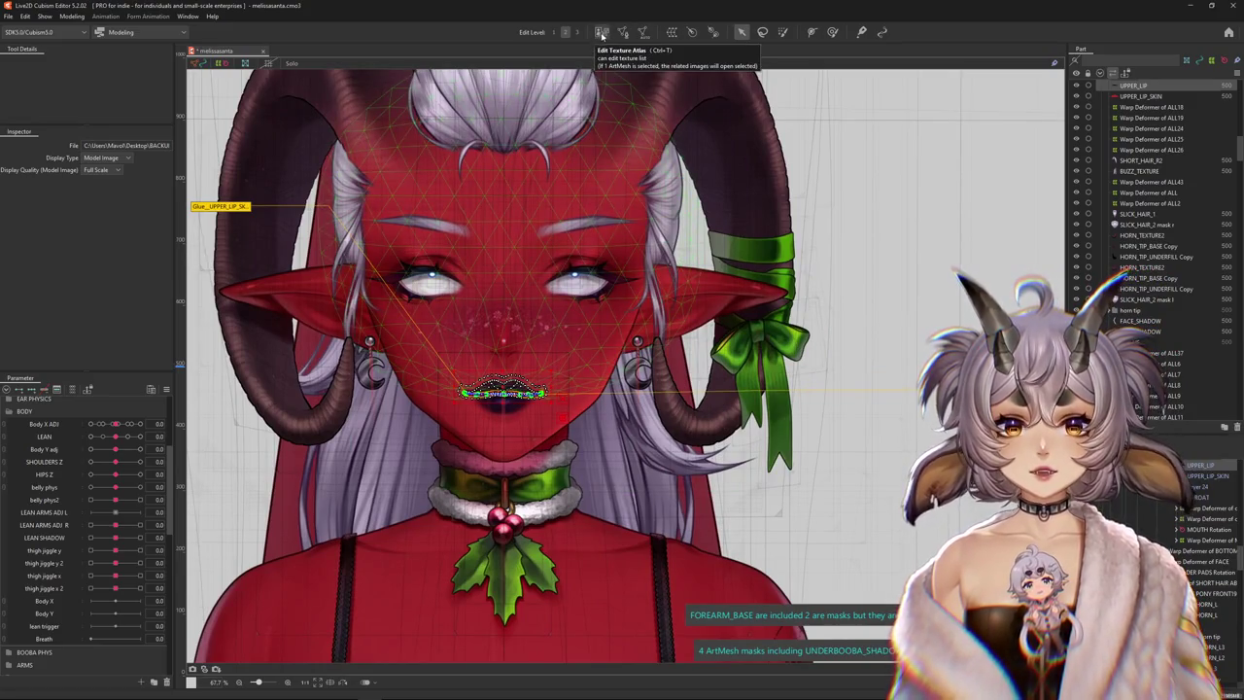
scroll(866, 239, "down", 4)
left_click(868, 242)
Activate the Brush deformer, collapse the BODY parameter group, and nudge the face mesh
scroll(848, 258, "up", 2)
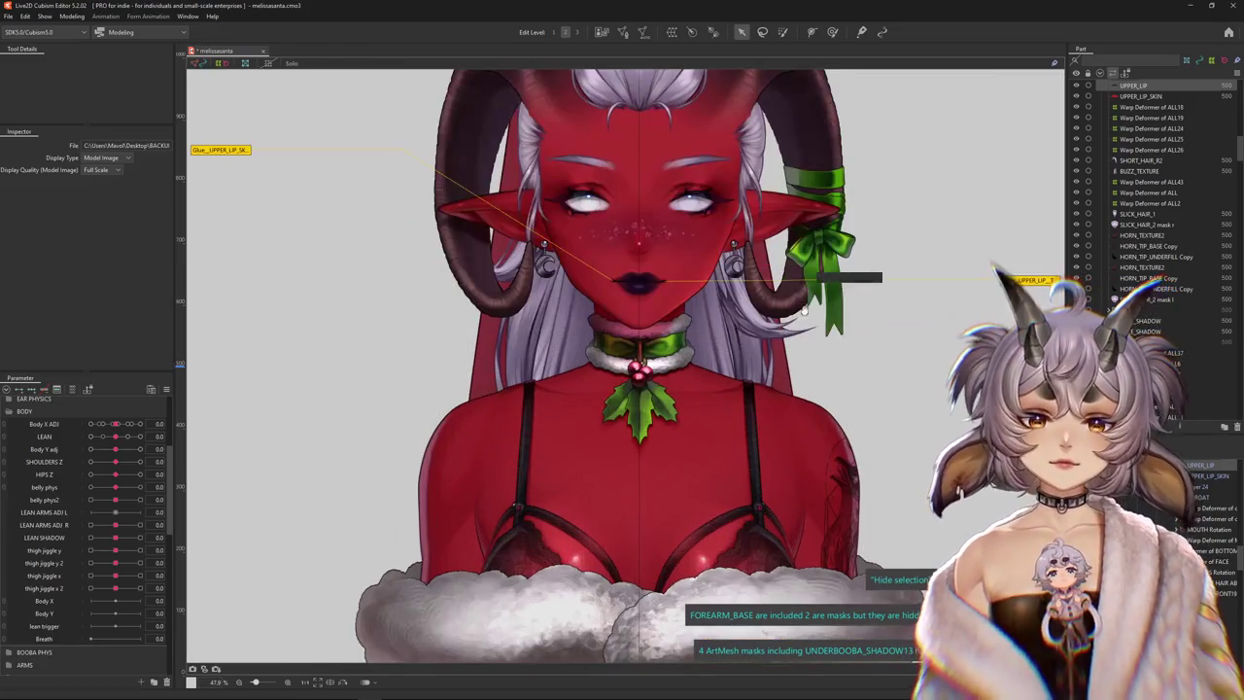
left_click(832, 32)
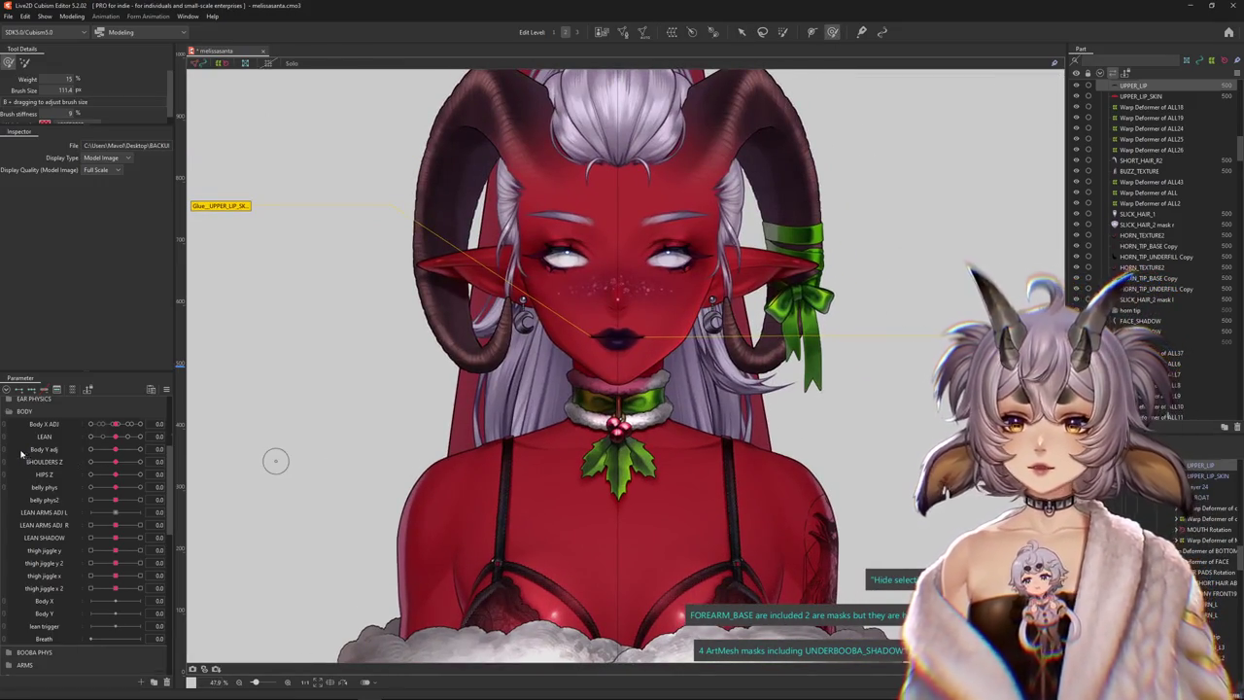
scroll(14, 467, "up", 4)
left_click(9, 567)
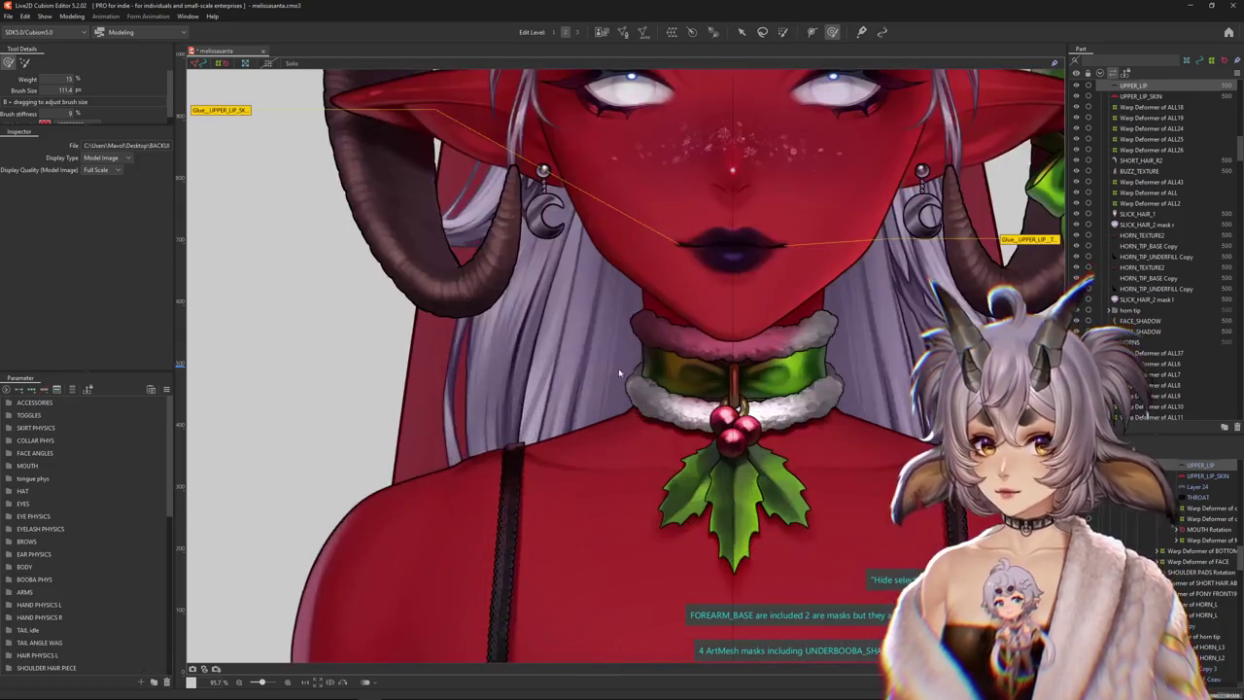
scroll(551, 439, "up", 3)
left_click_drag(551, 439, 546, 442)
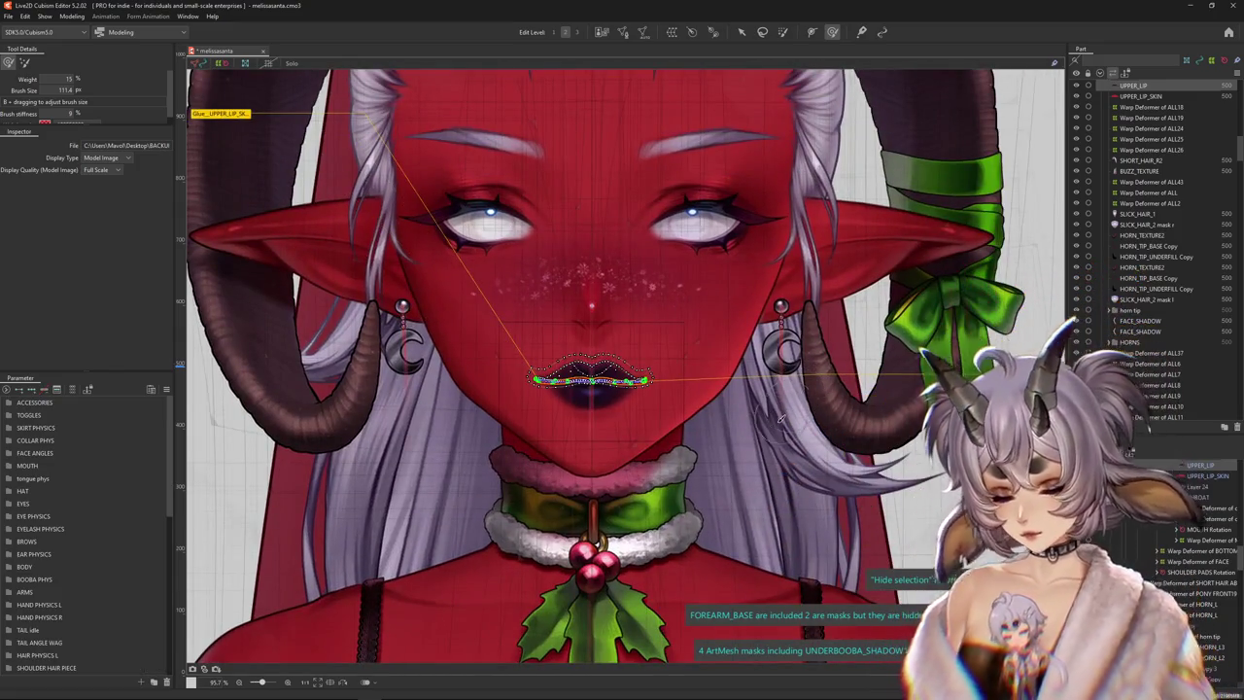
scroll(598, 573, "up", 3)
scroll(599, 573, "up", 3)
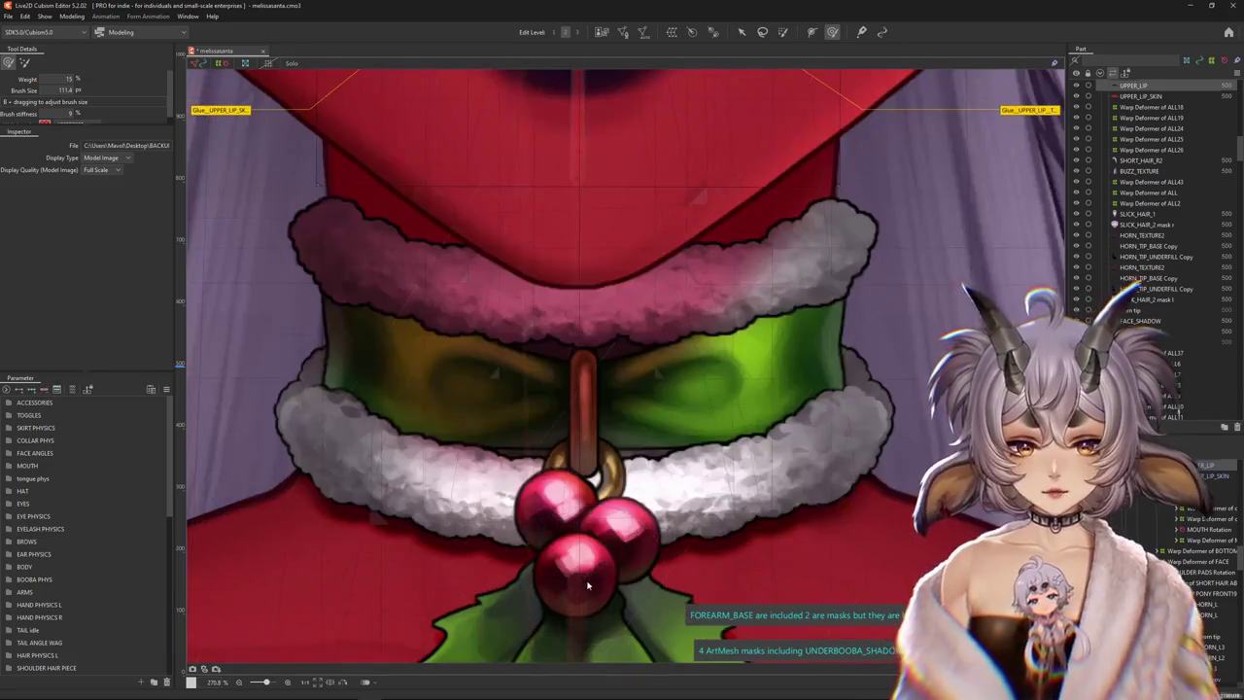
Select the first berry's UNDIES Rotation deformer and recentre the view on the collar
right_click(608, 544)
left_click(646, 326)
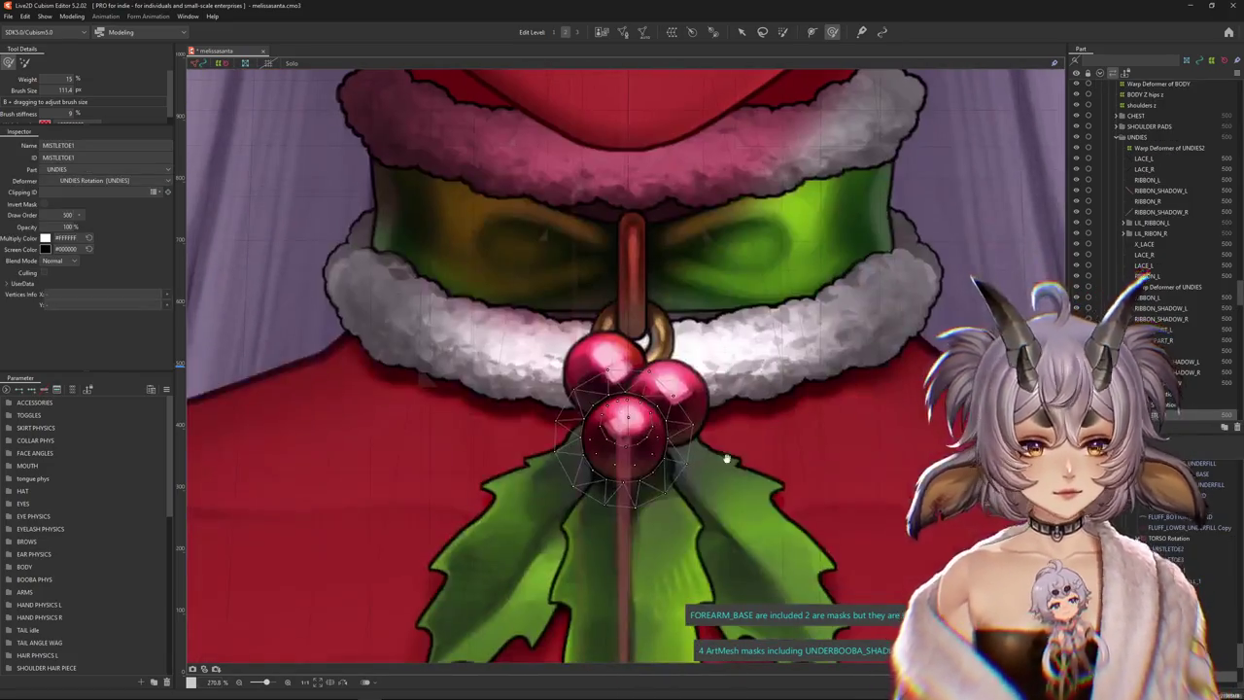
left_click(938, 525)
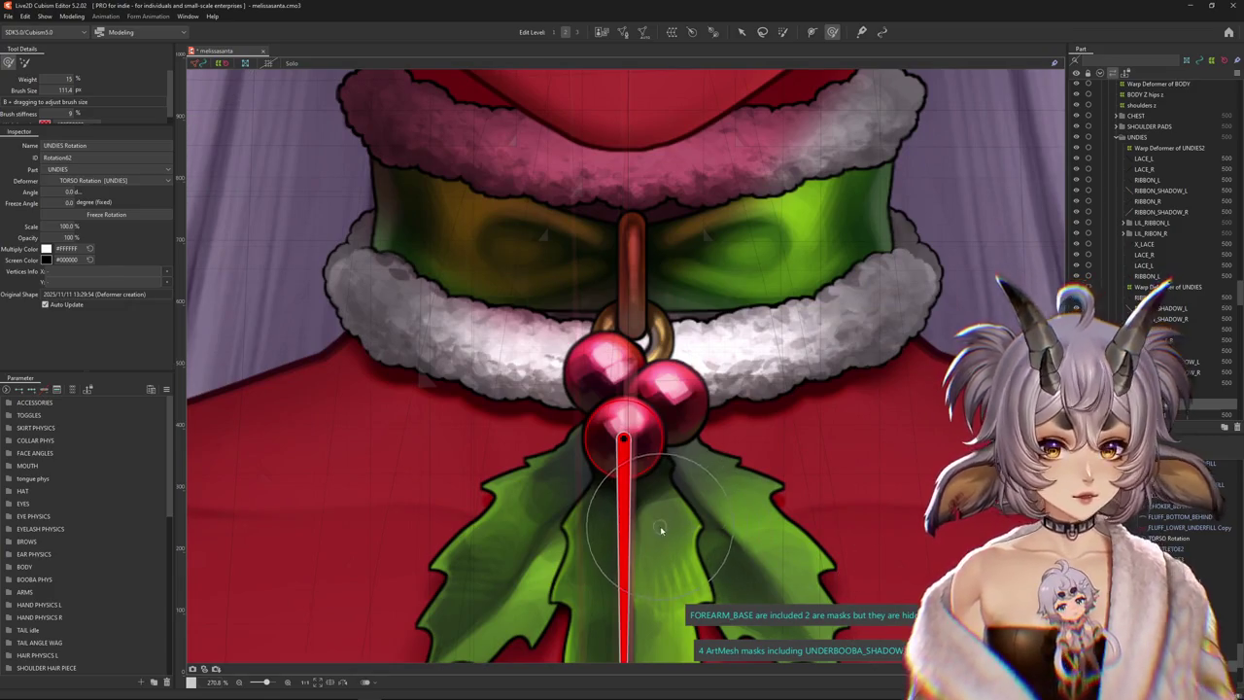
scroll(433, 547, "down", 3)
left_click_drag(432, 547, 360, 469)
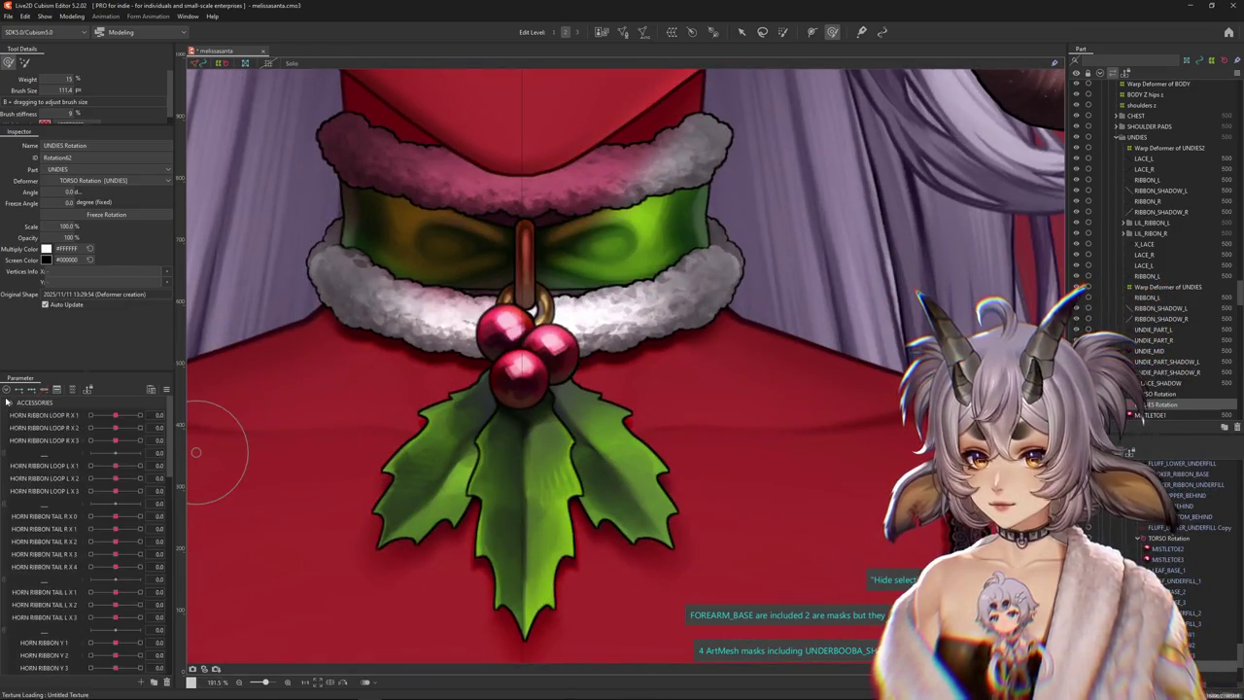
left_click_drag(278, 416, 531, 431)
left_click(8, 415)
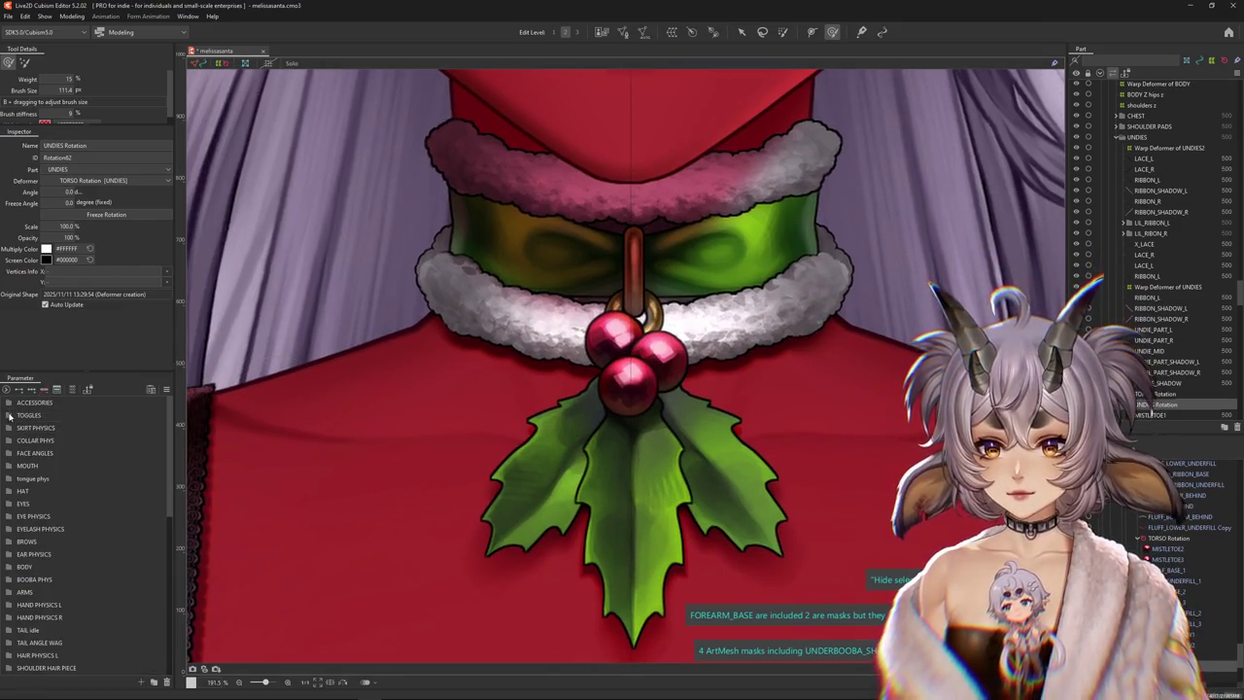
left_click(8, 415)
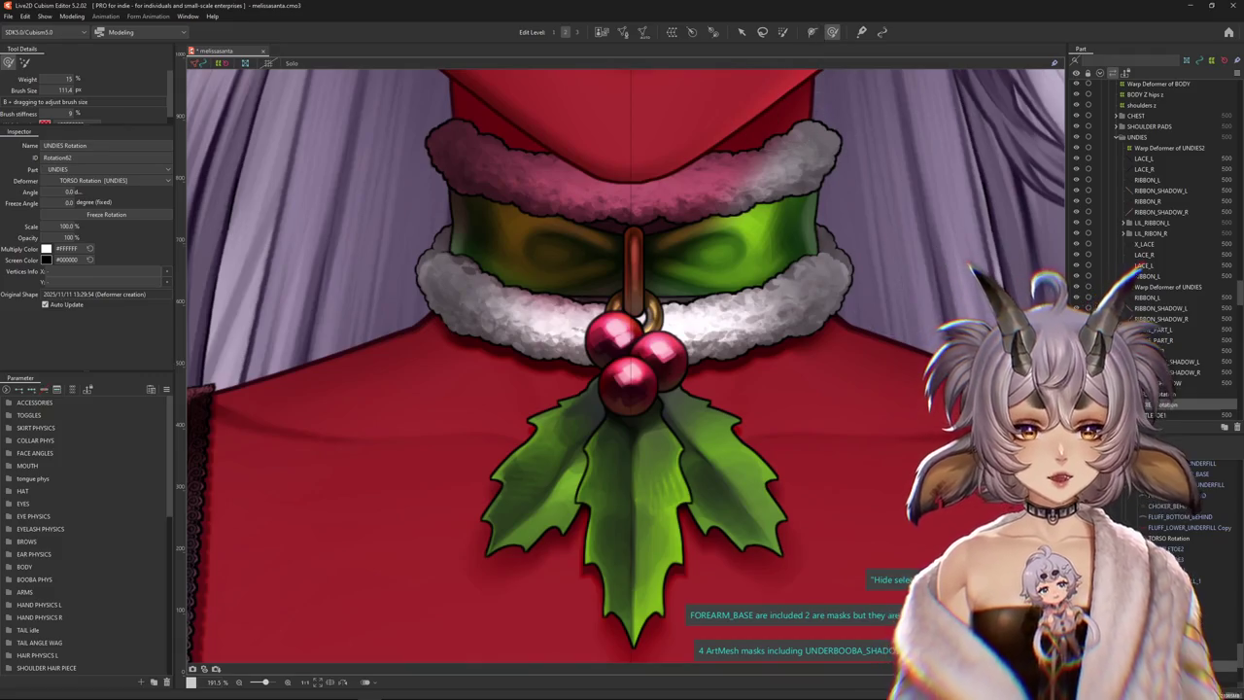
left_click_drag(936, 552, 936, 566)
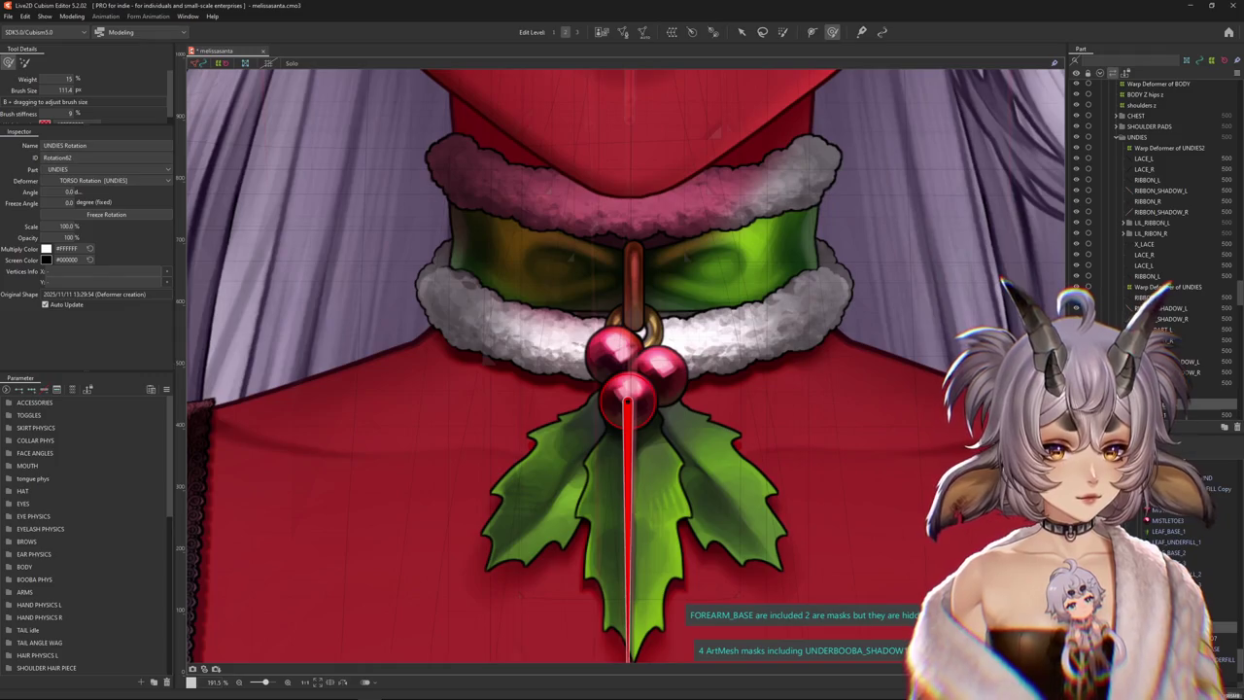
Select UNDIES Rotation2 and drag its long handle up onto the berries
left_click(661, 369)
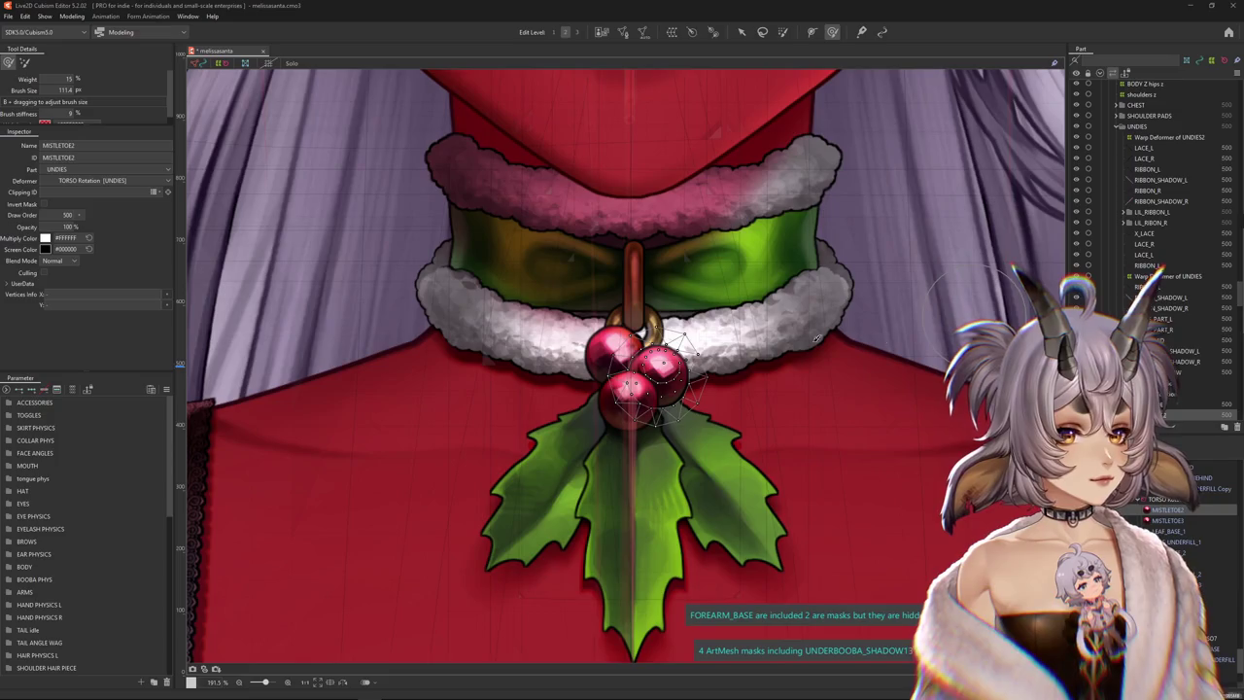
left_click(703, 359)
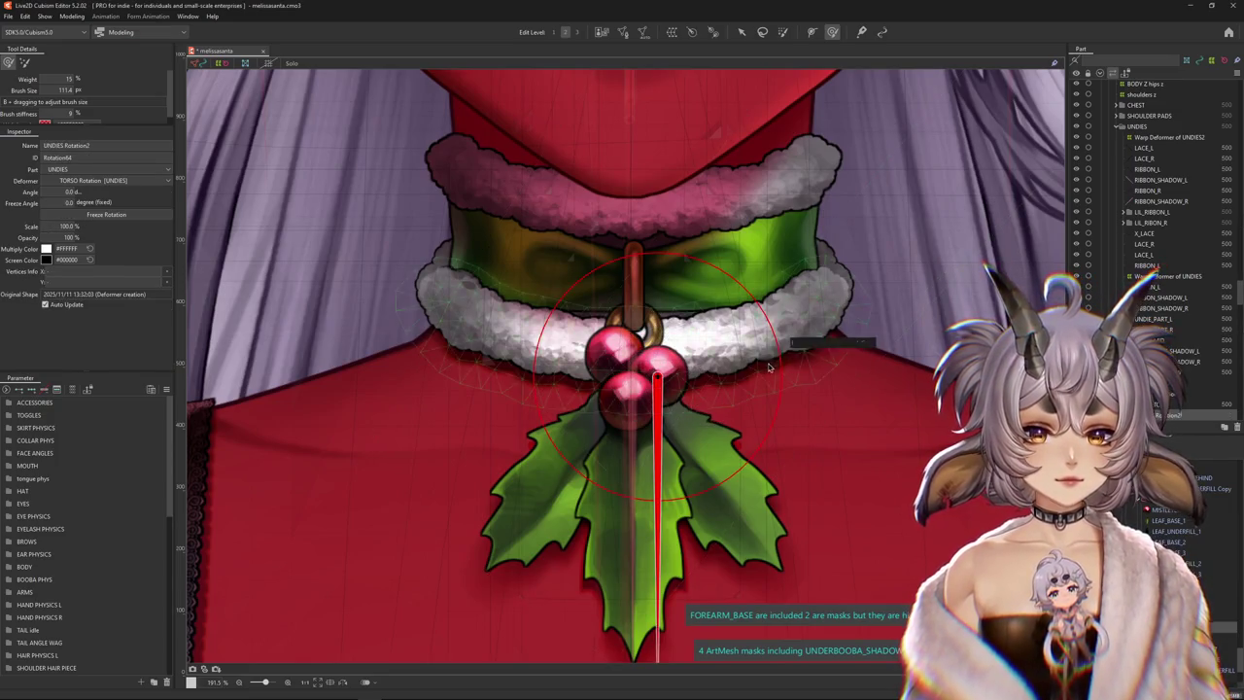
left_click(742, 33)
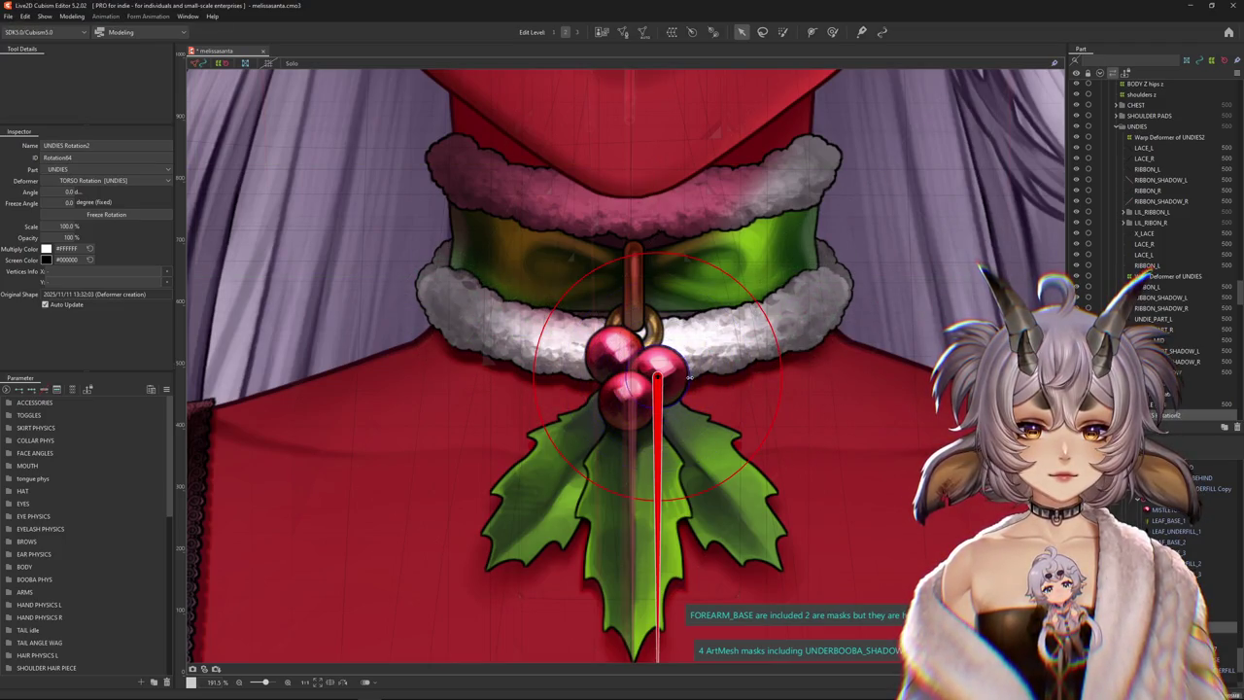
scroll(688, 377, "down", 2)
scroll(680, 430, "down", 1)
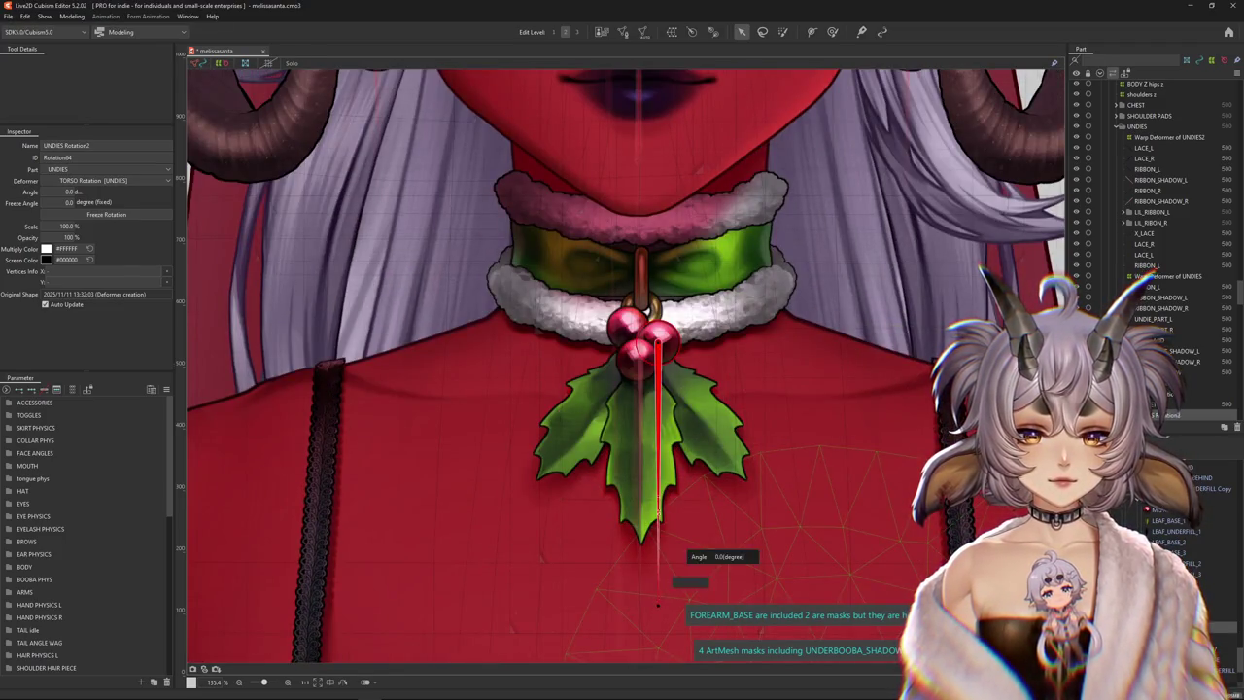
left_click_drag(658, 545, 657, 384)
scroll(689, 323, "up", 4)
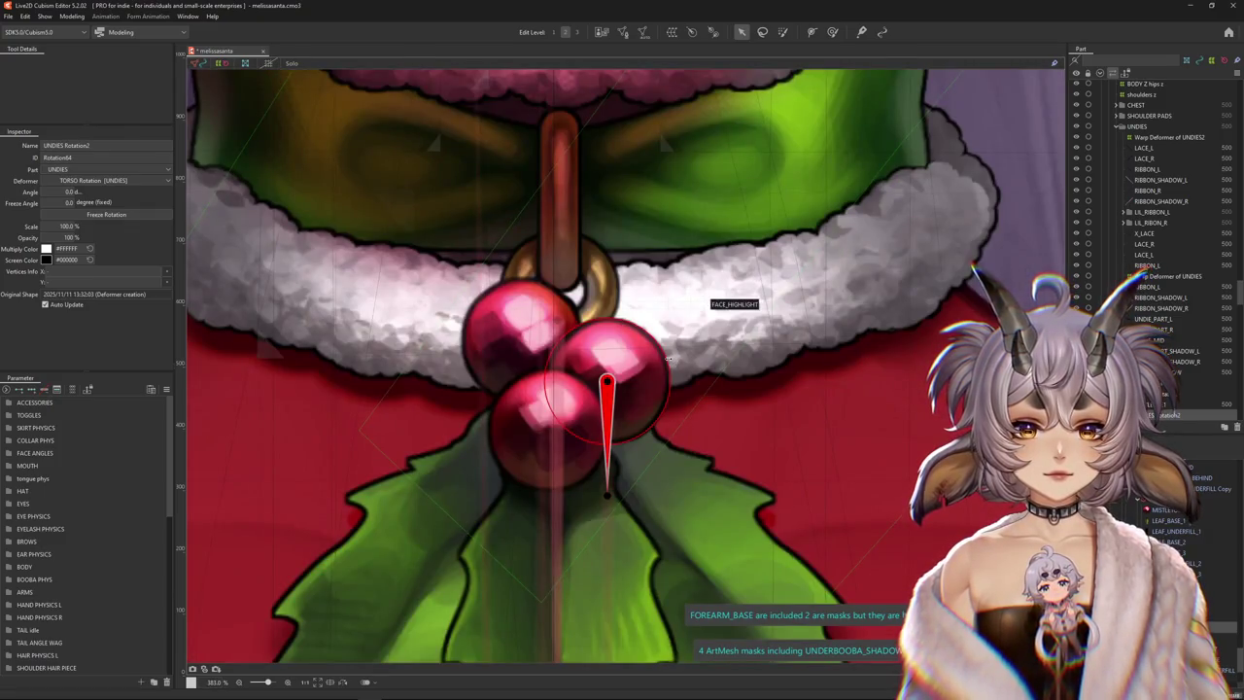
Select the MISTLETOE3 berry mesh from the stacked-object list
right_click(530, 330)
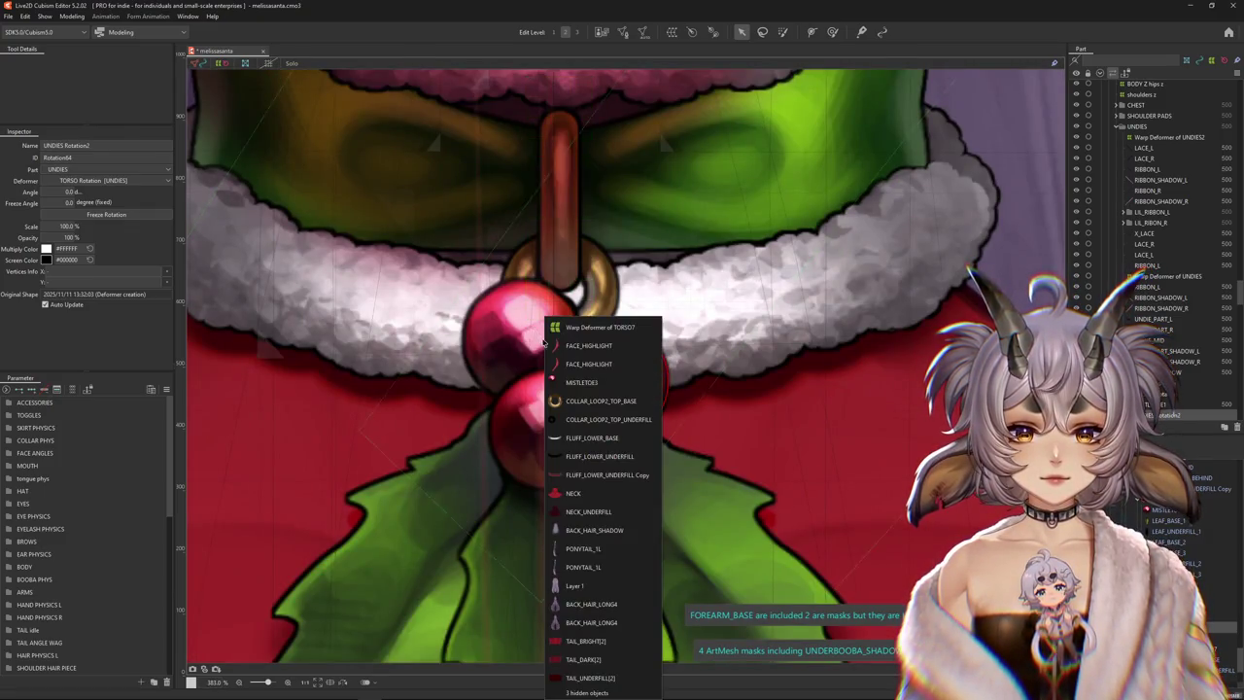
left_click(583, 373)
left_click(691, 32)
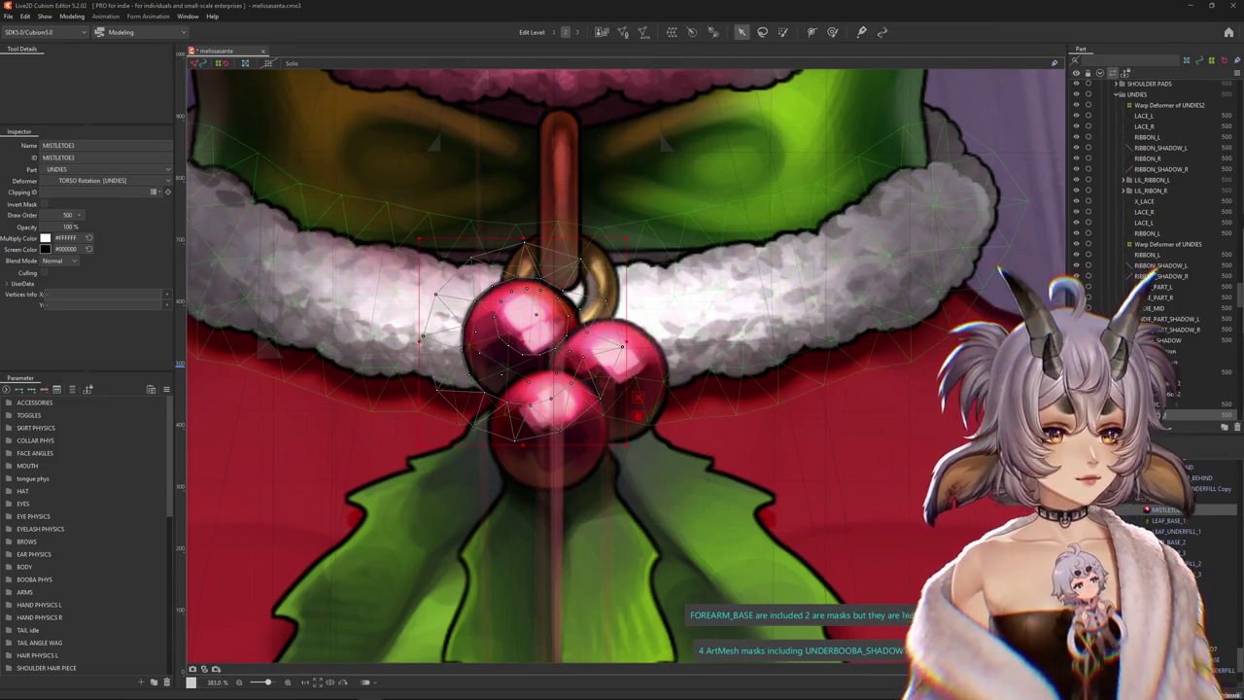
scroll(648, 316, "down", 3)
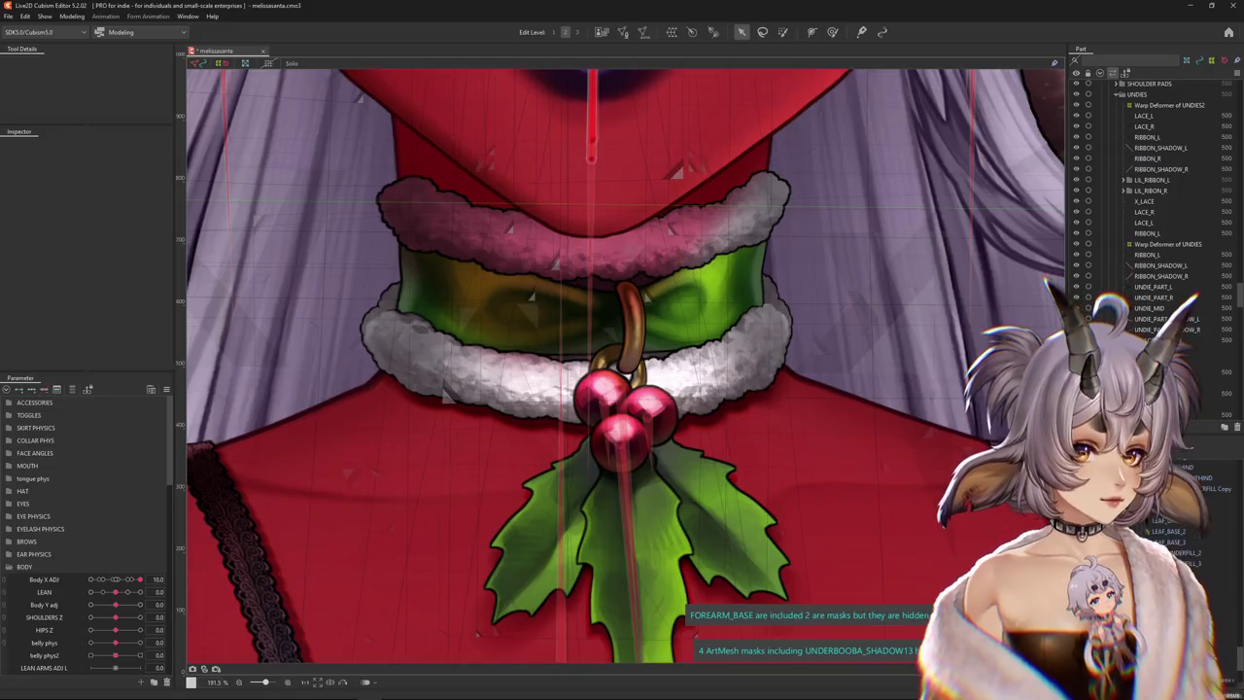
Select the berries' rotation deformer and Body X ADJ, and shift the deformer slightly right
left_click(646, 423)
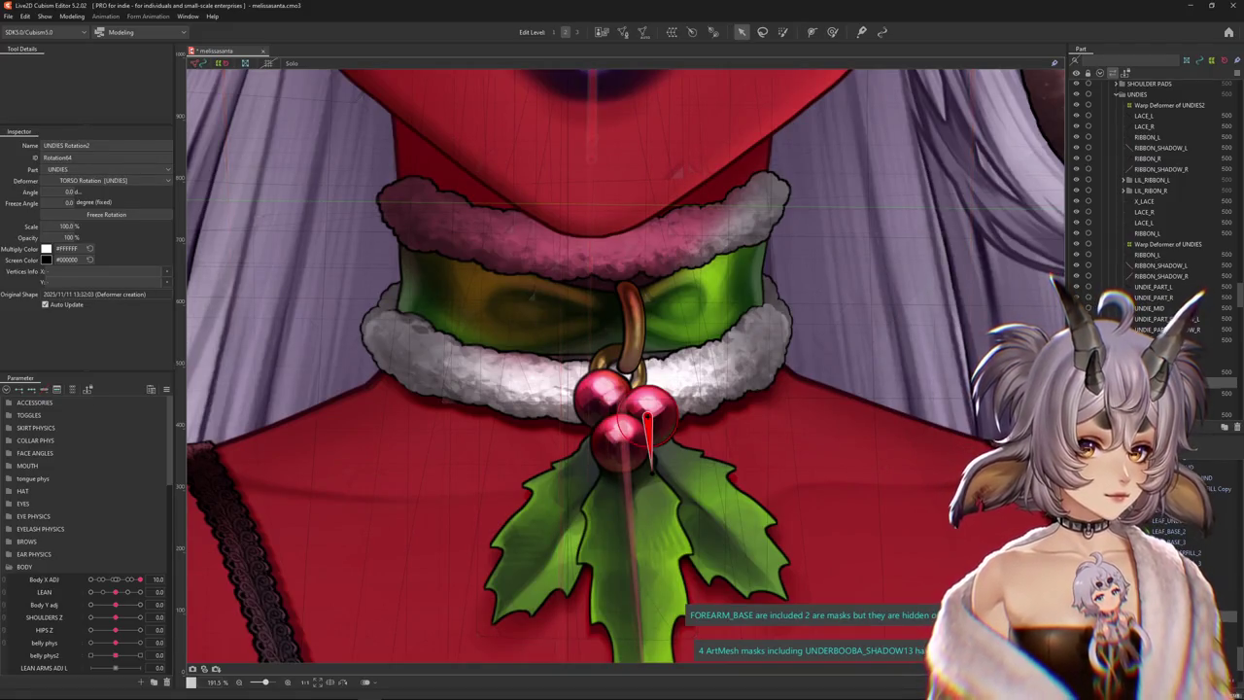
left_click(623, 391)
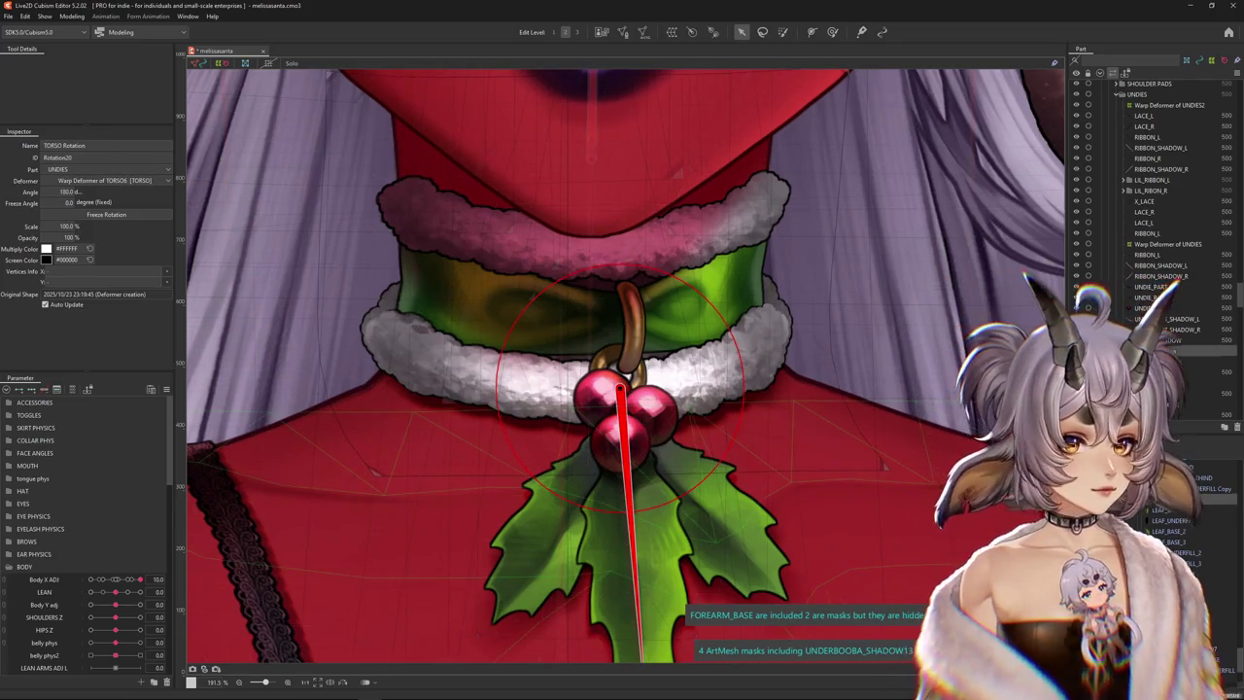
left_click(604, 401)
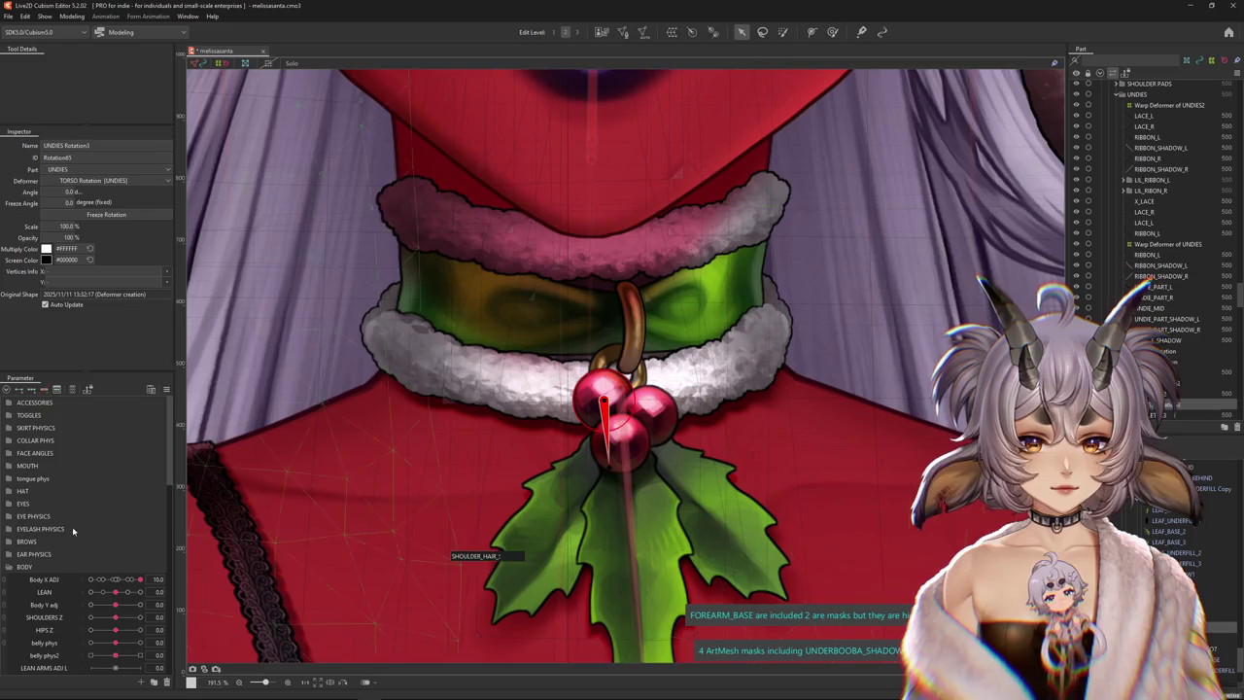
left_click(115, 580)
left_click_drag(605, 400, 625, 405)
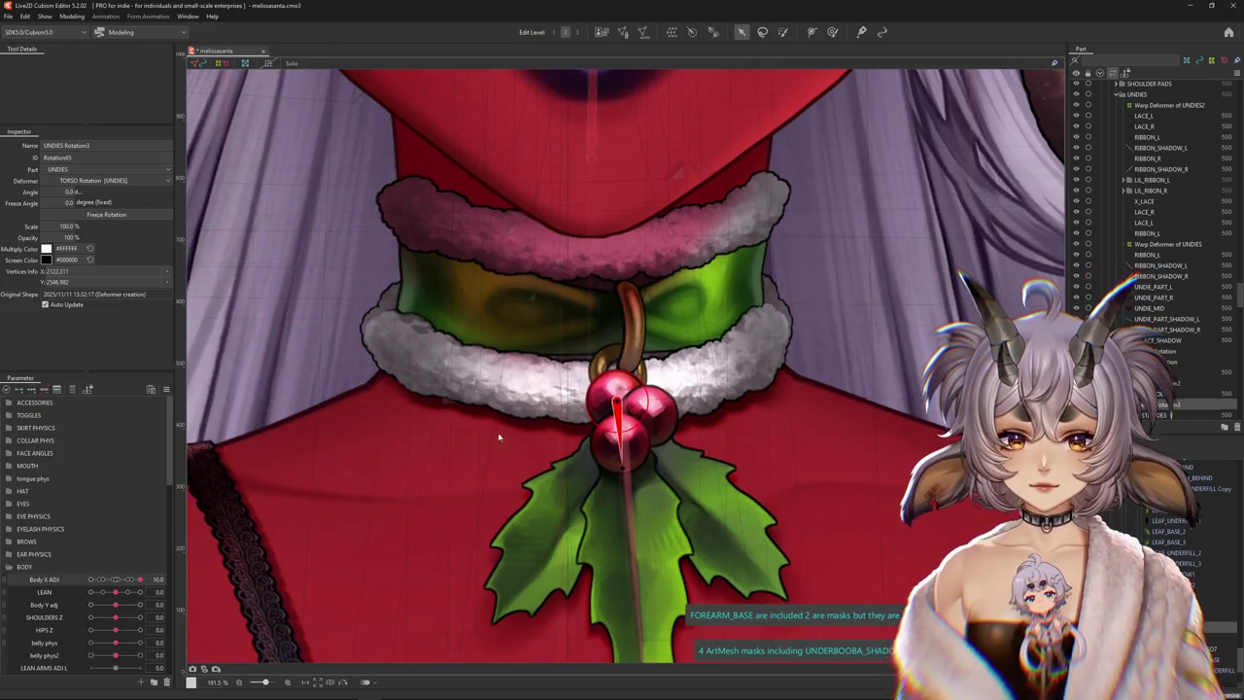
key("ctrl+h")
key("ctrl+h")
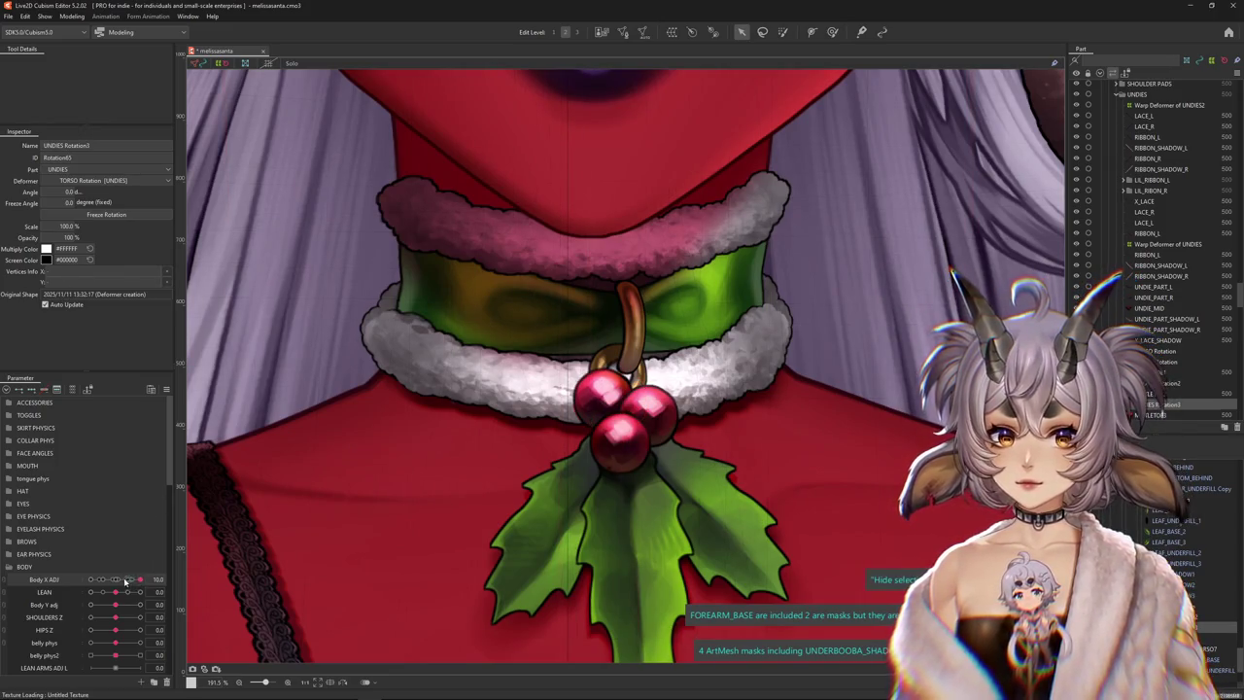
Swing Body X ADJ from 10 to -10 and scale the berries' deformer to 99%
left_click(112, 583)
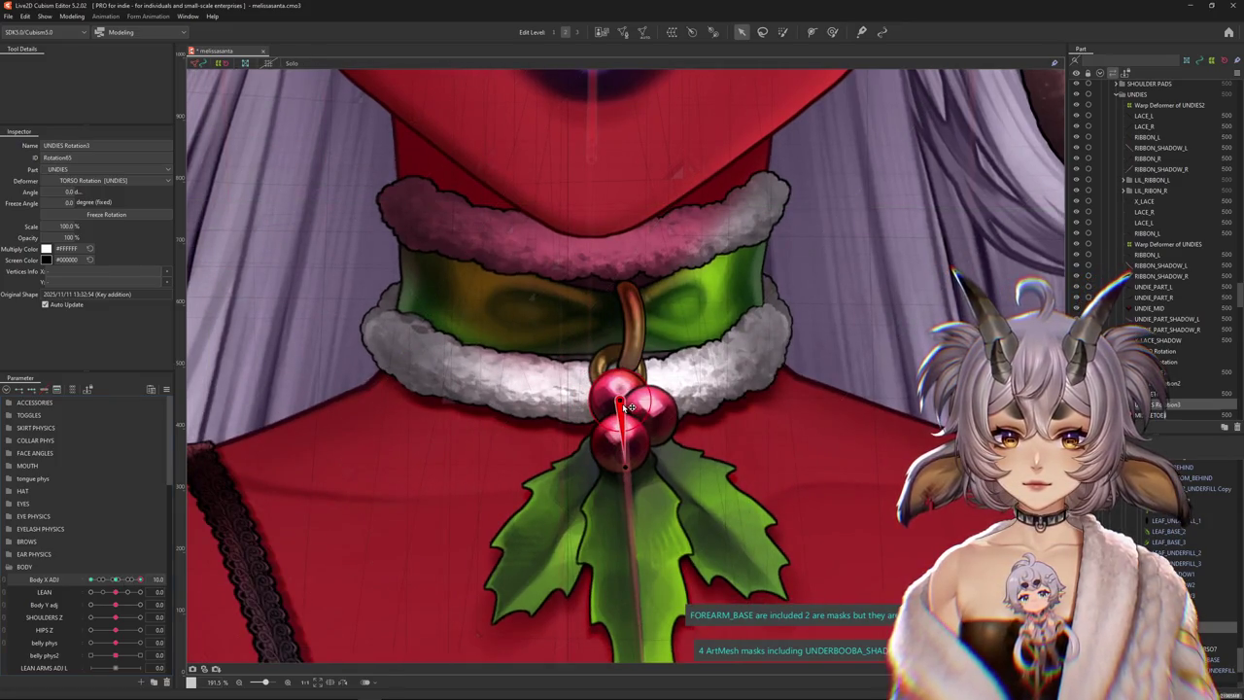
left_click_drag(630, 407, 487, 408)
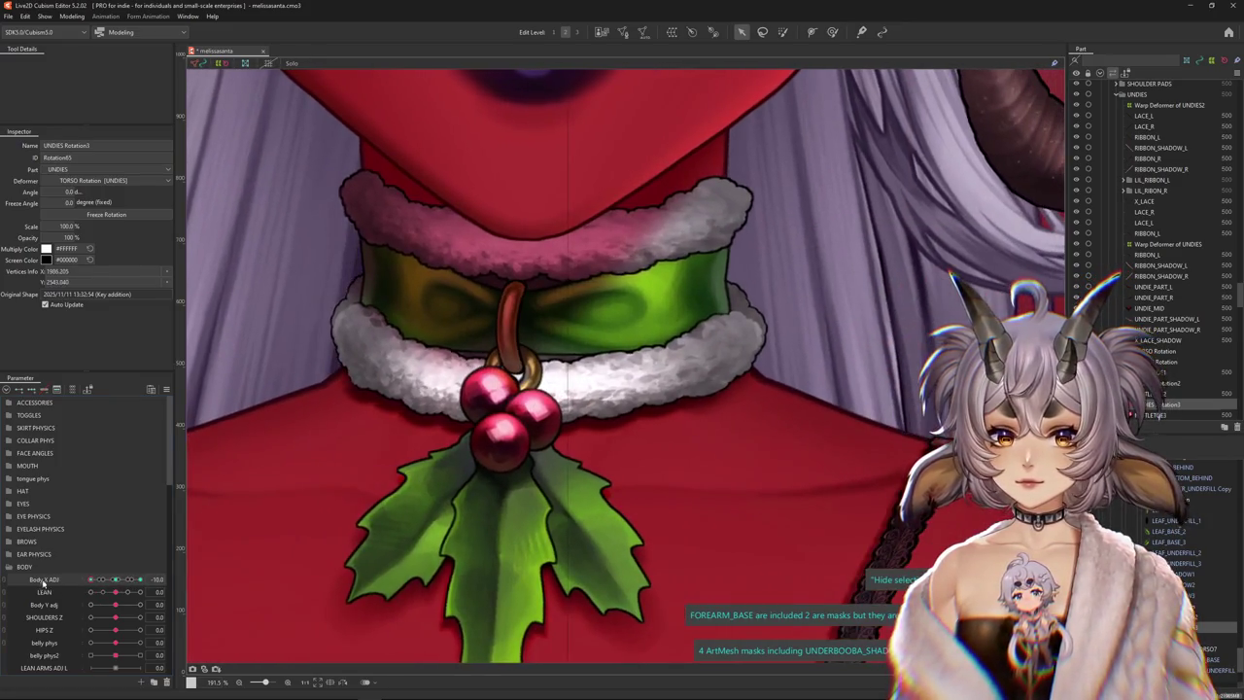
key("ctrl+h")
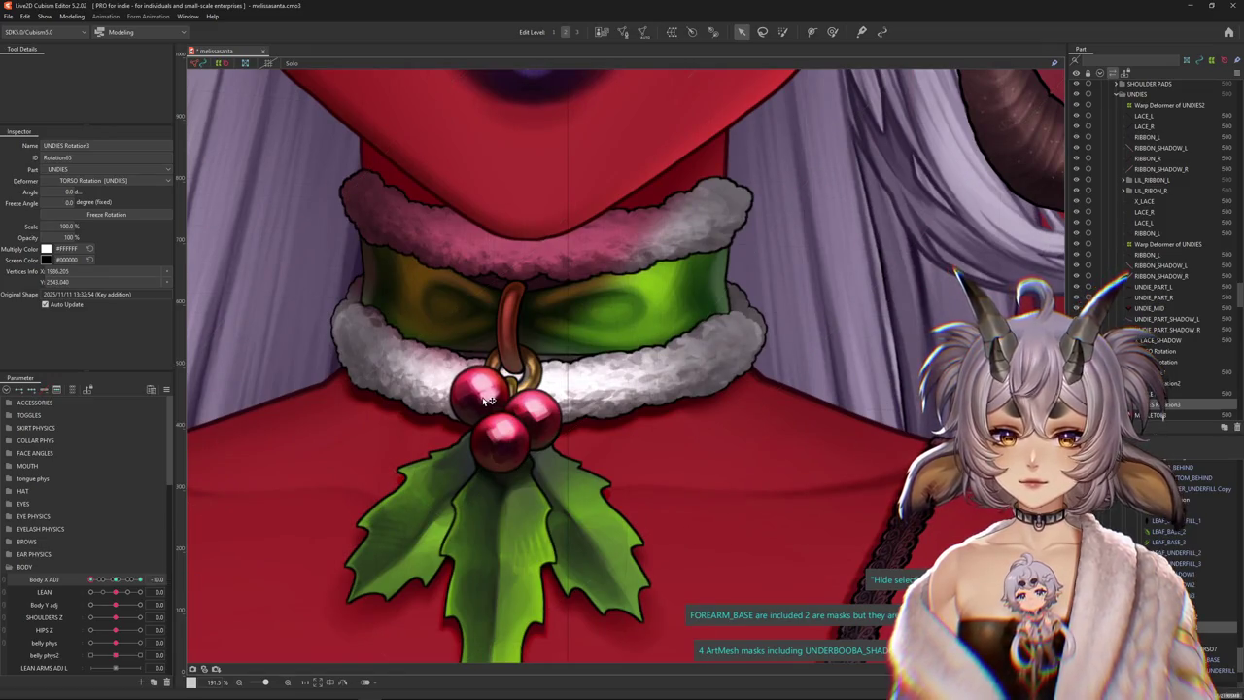
key("ctrl+h")
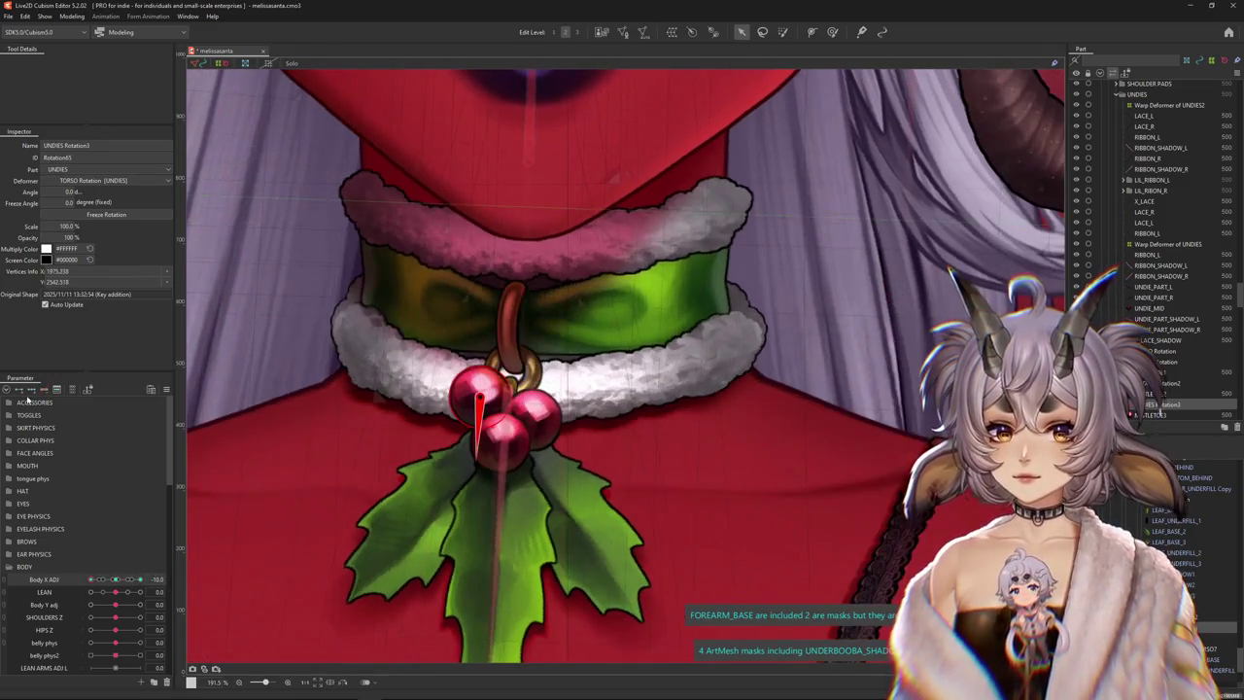
type("99")
key("Return")
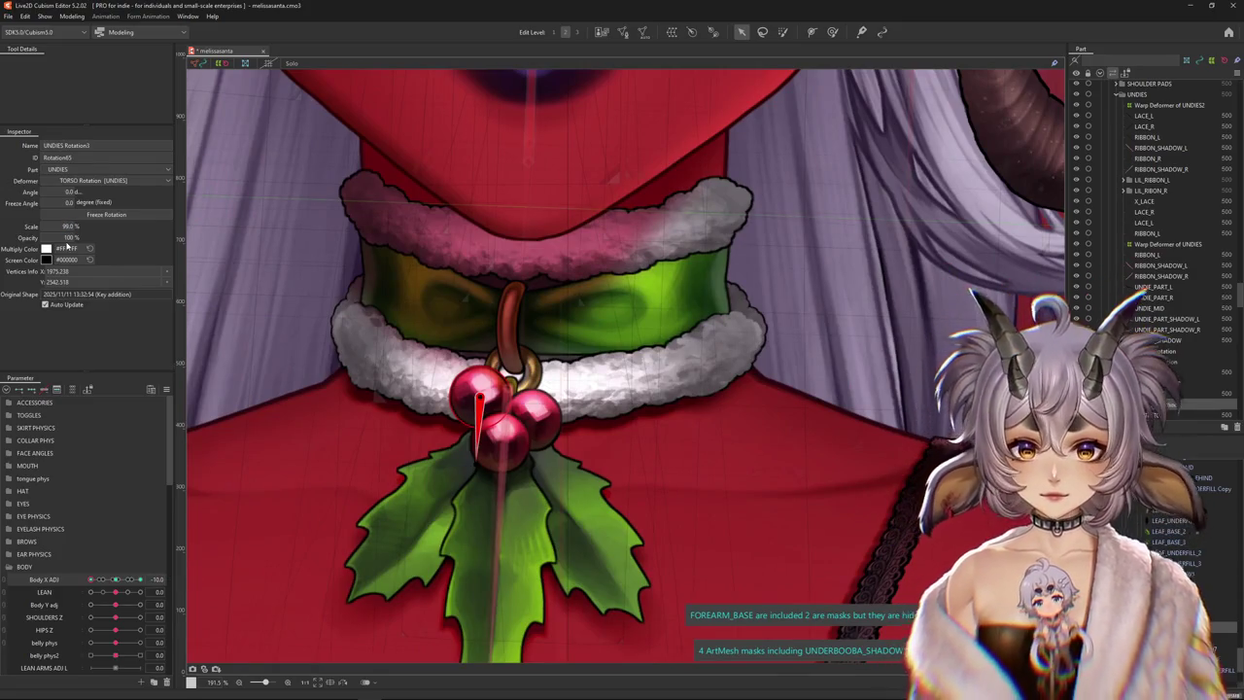
Scale the deformer to 98% at Body X ADJ -10, then bring Body X ADJ back to 0.5
left_click_drag(90, 579, 103, 579)
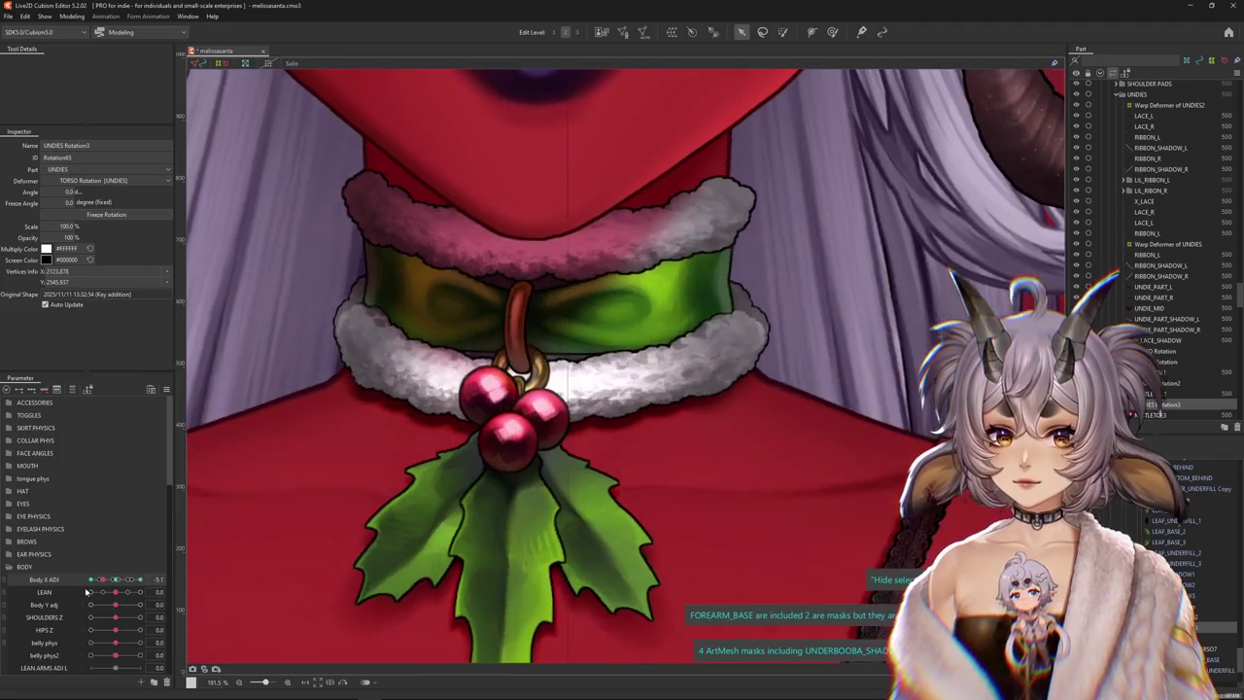
left_click(91, 579)
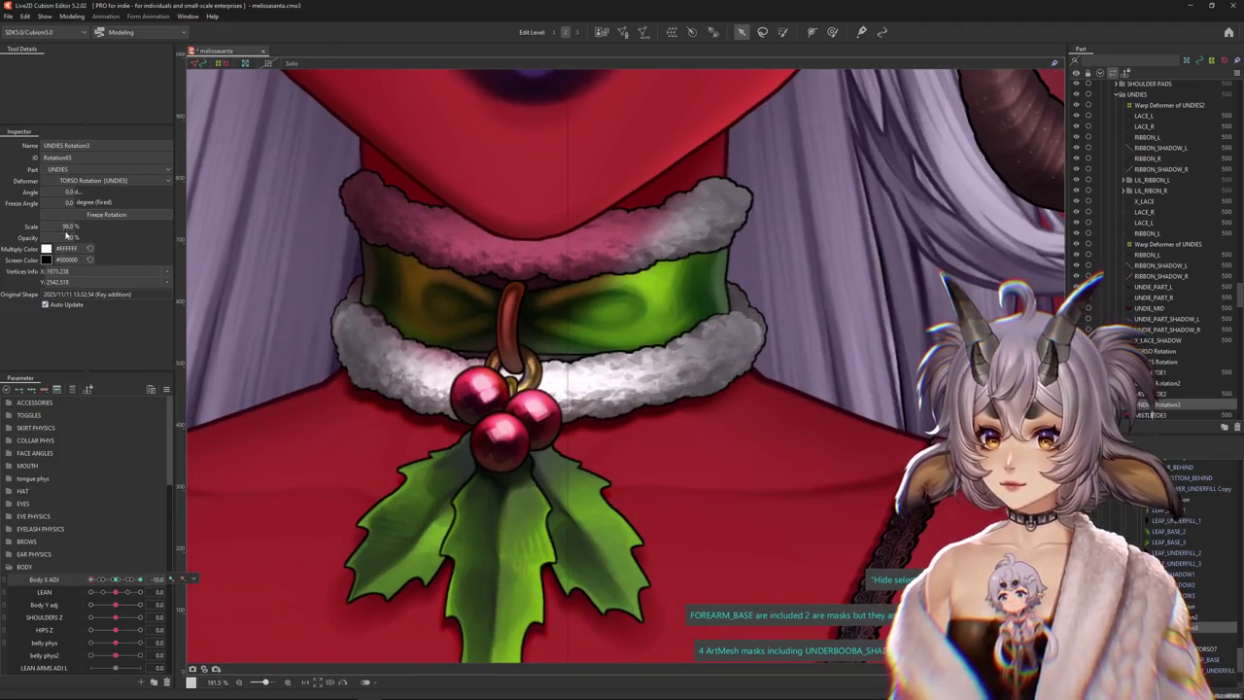
type("98")
key("Return")
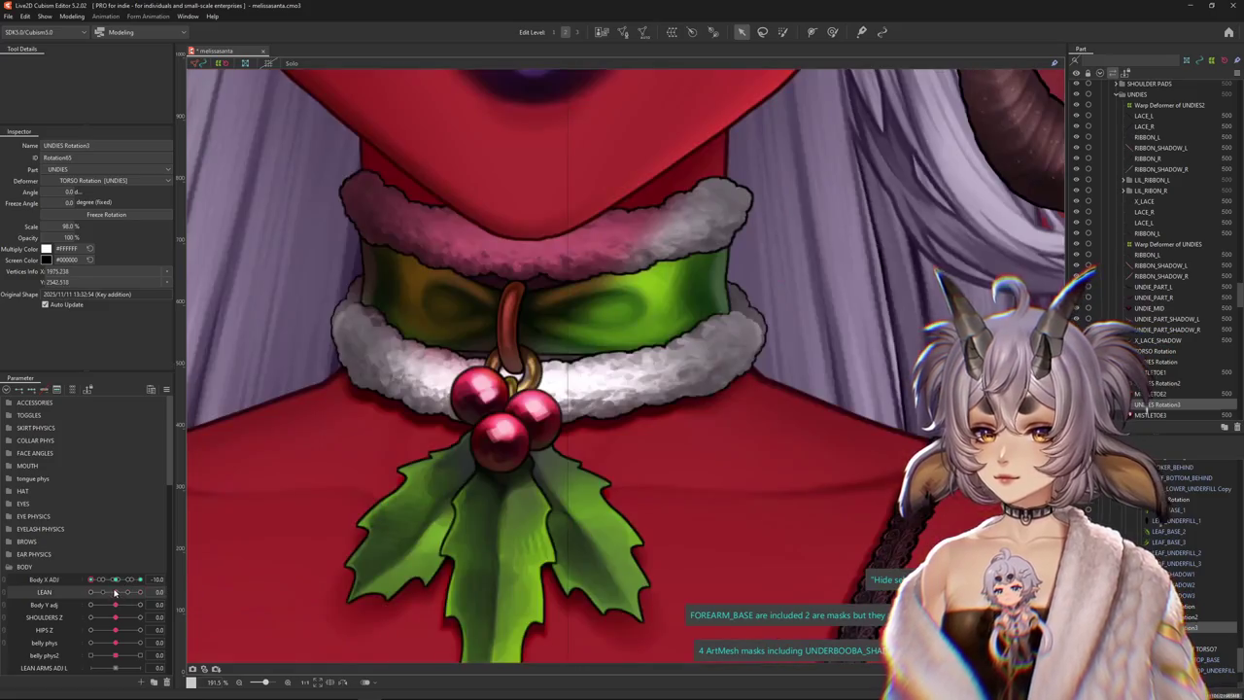
left_click(139, 580)
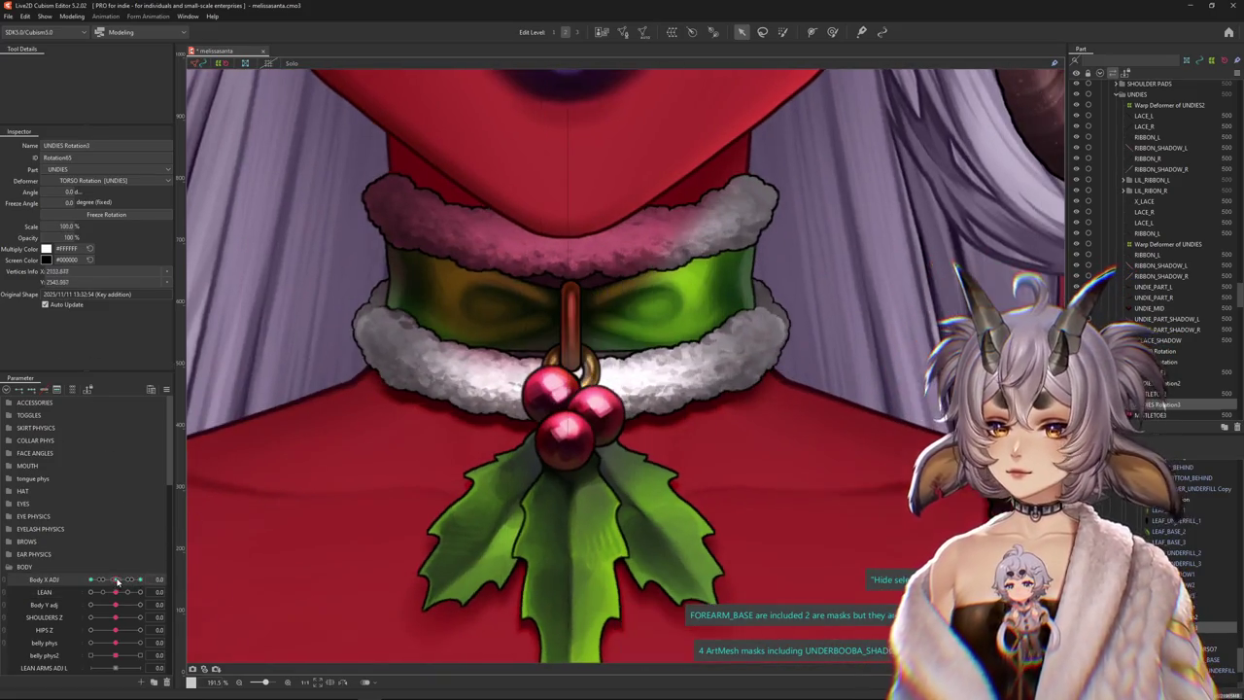
left_click(115, 579)
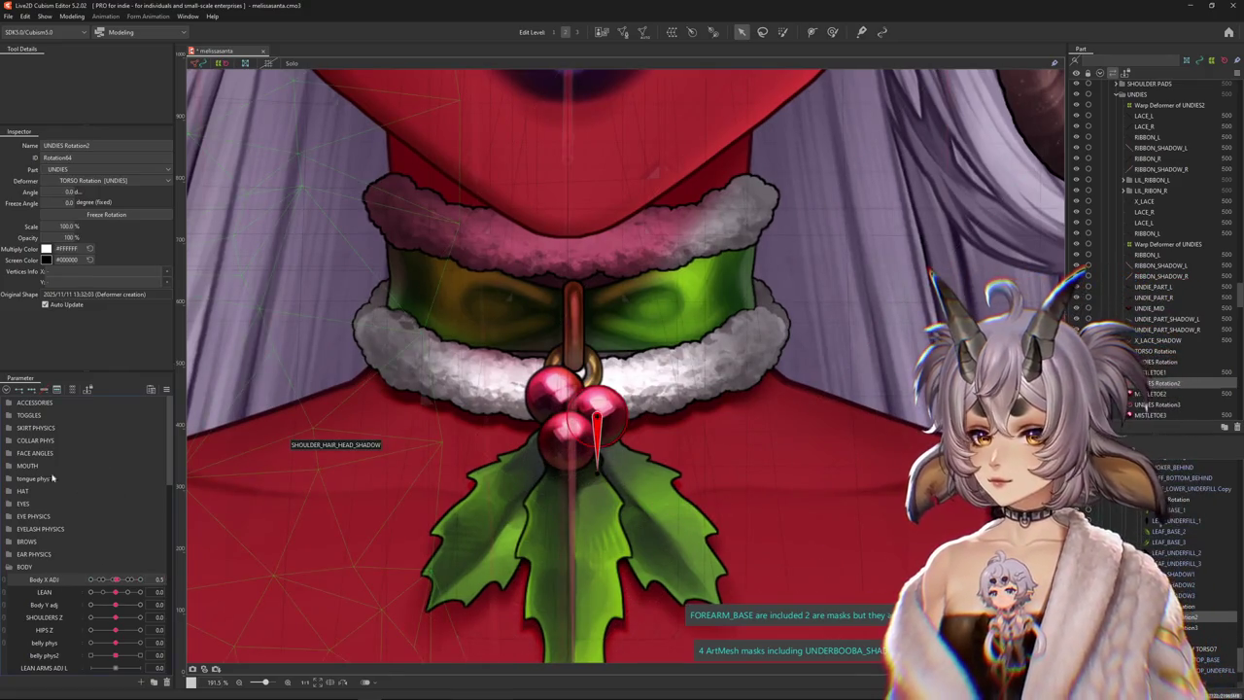
At the right body-sway extreme, scale the berry deformer to about 95–99%
left_click(139, 579)
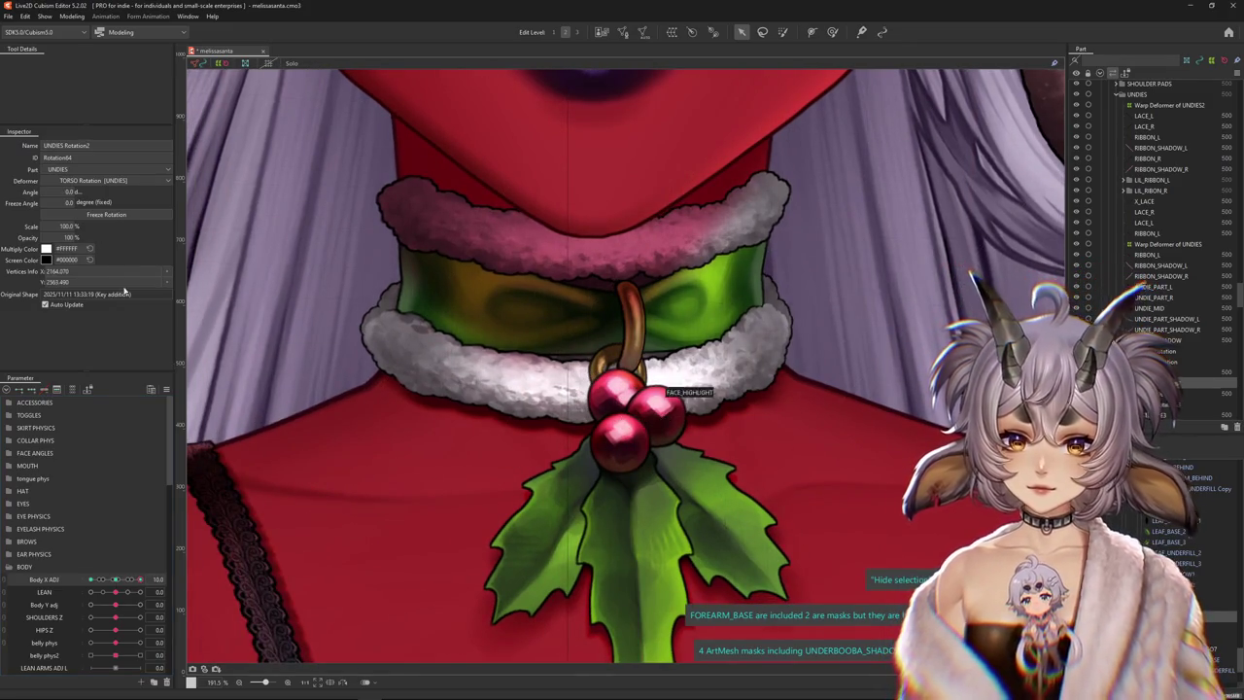
type("95")
key("Return")
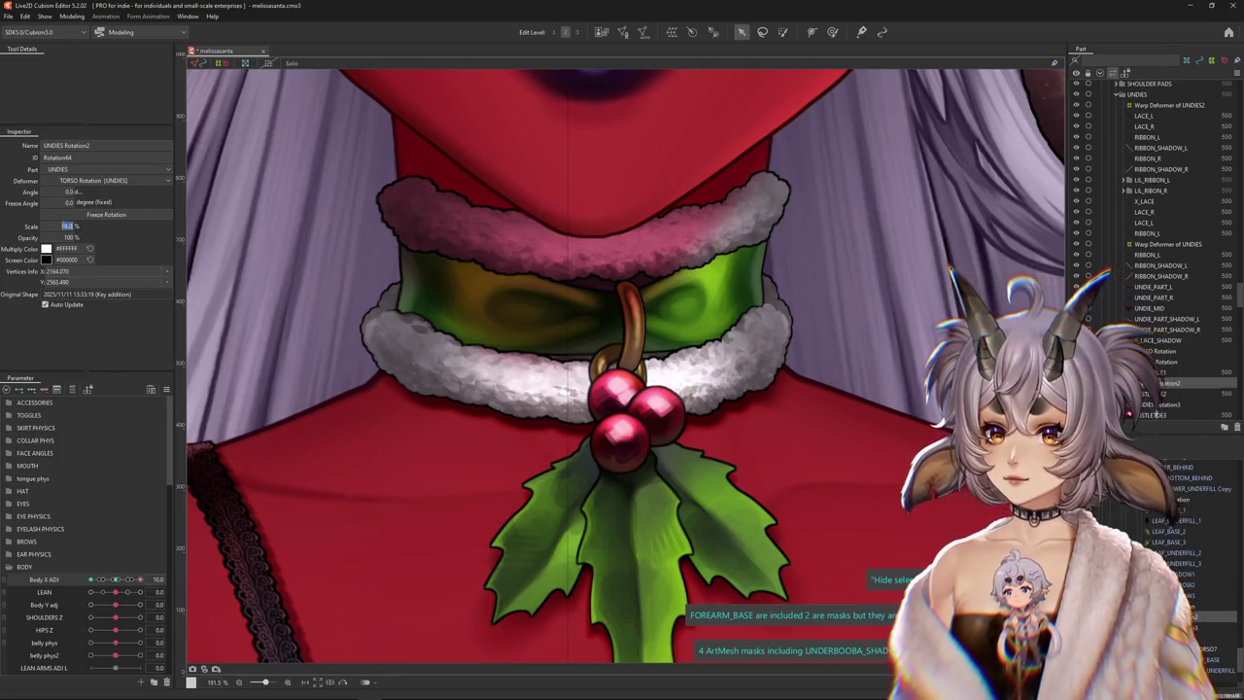
type("99")
key("Return")
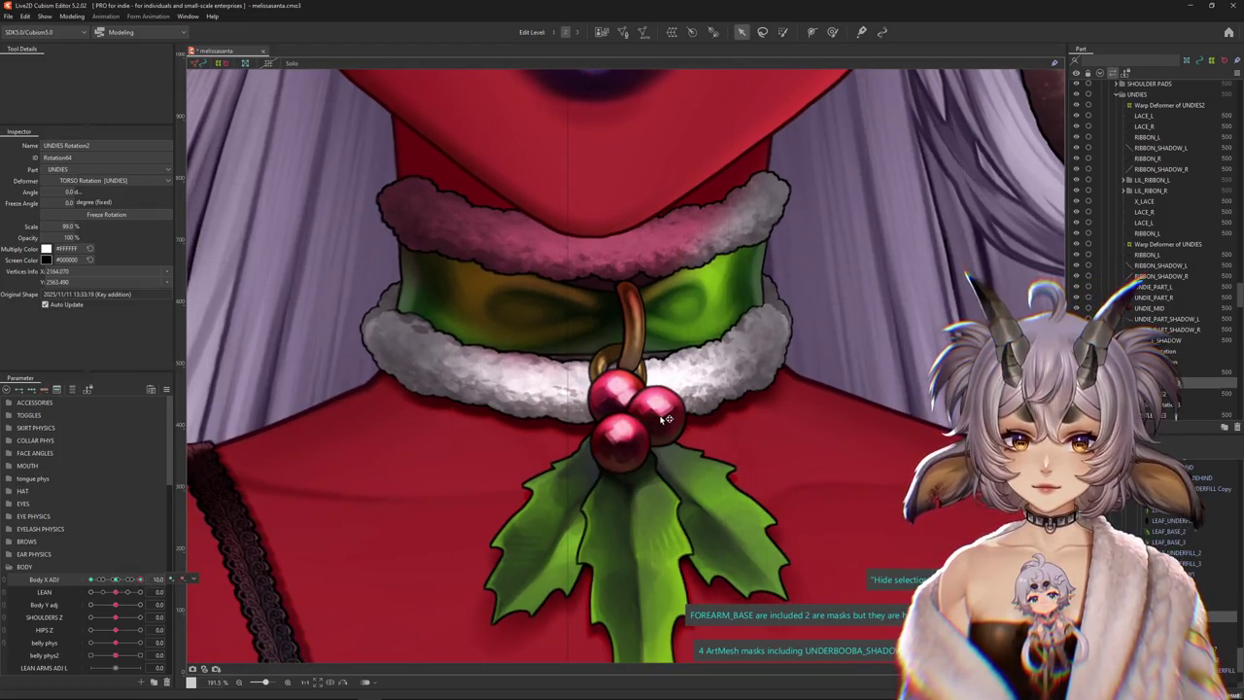
At the left sway extreme, rotate the berries upright and scale them to 101%
left_click_drag(123, 576, 29, 580)
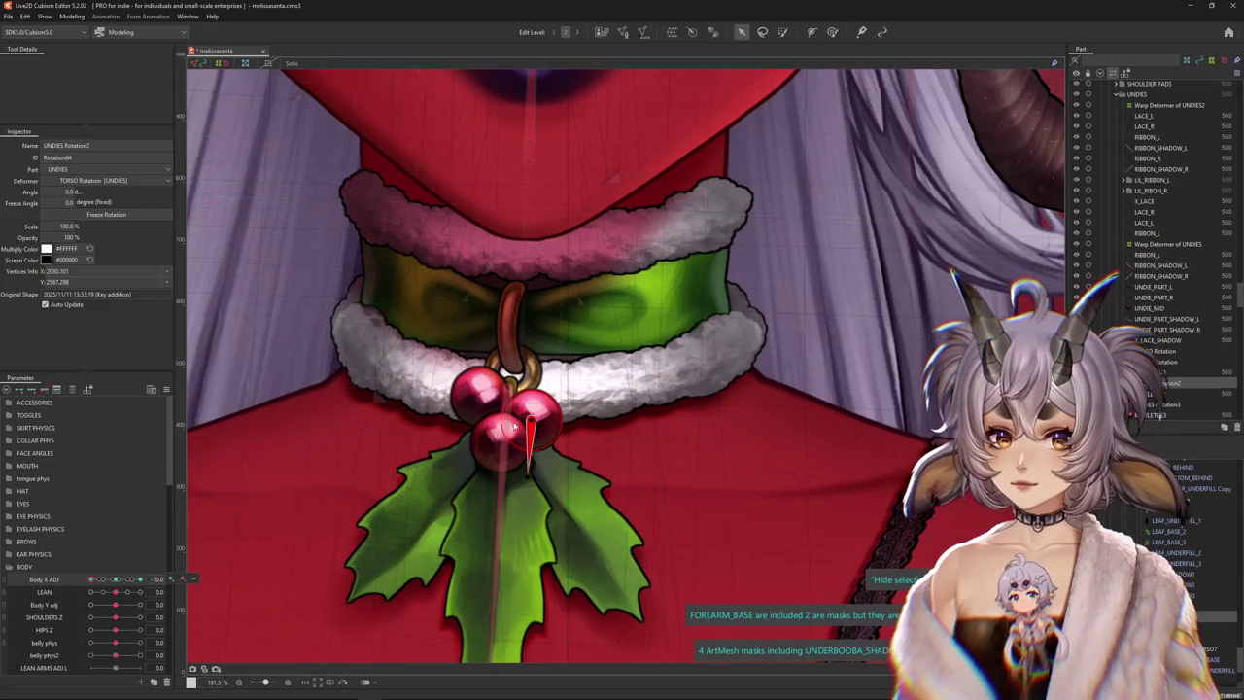
left_click_drag(515, 425, 503, 435)
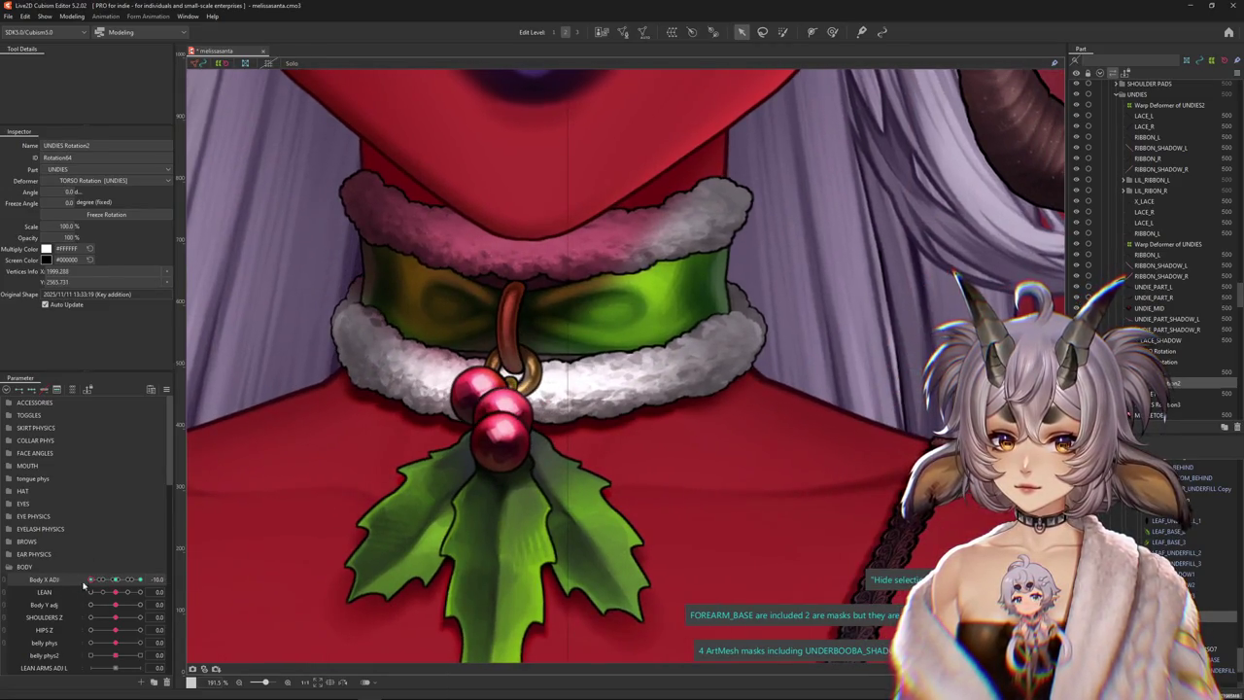
left_click_drag(87, 581, 88, 581)
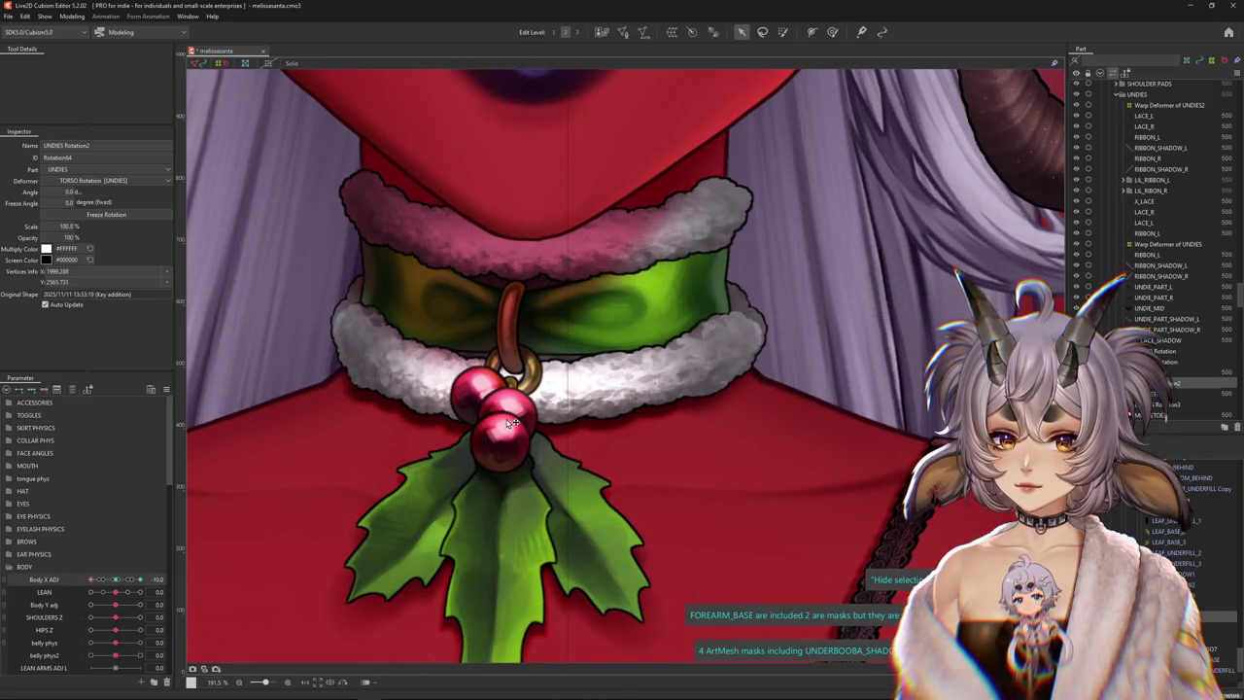
left_click_drag(509, 425, 506, 425)
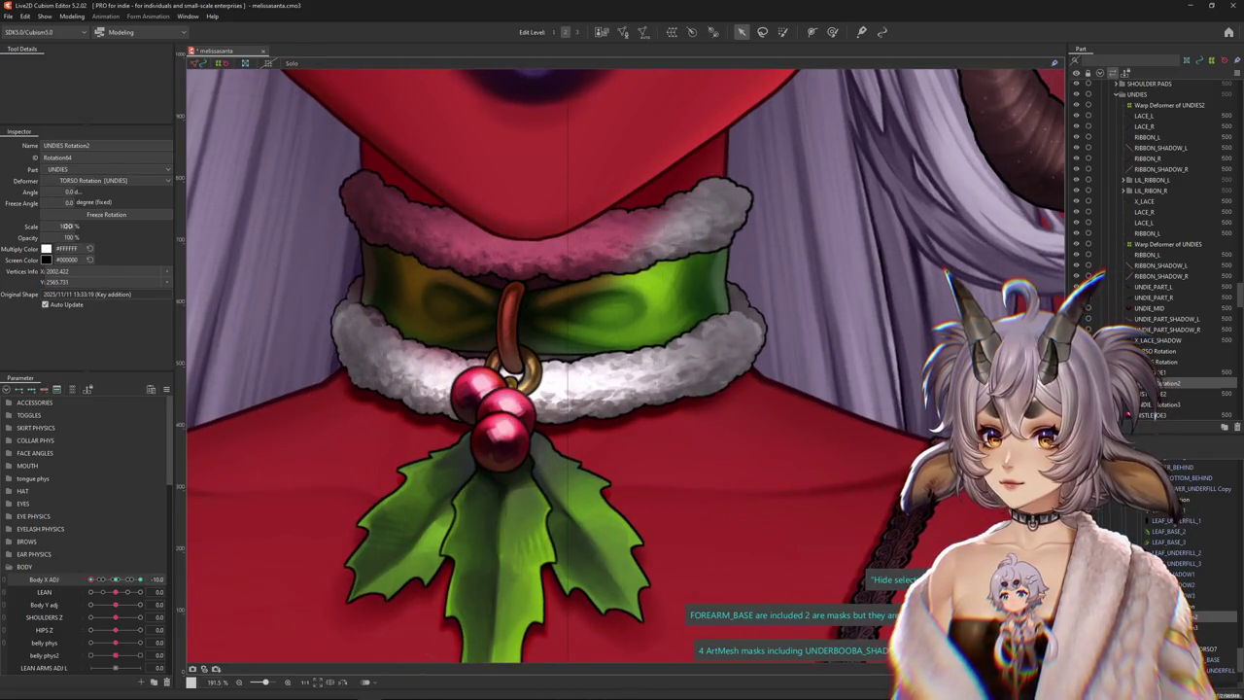
type("101")
key("Return")
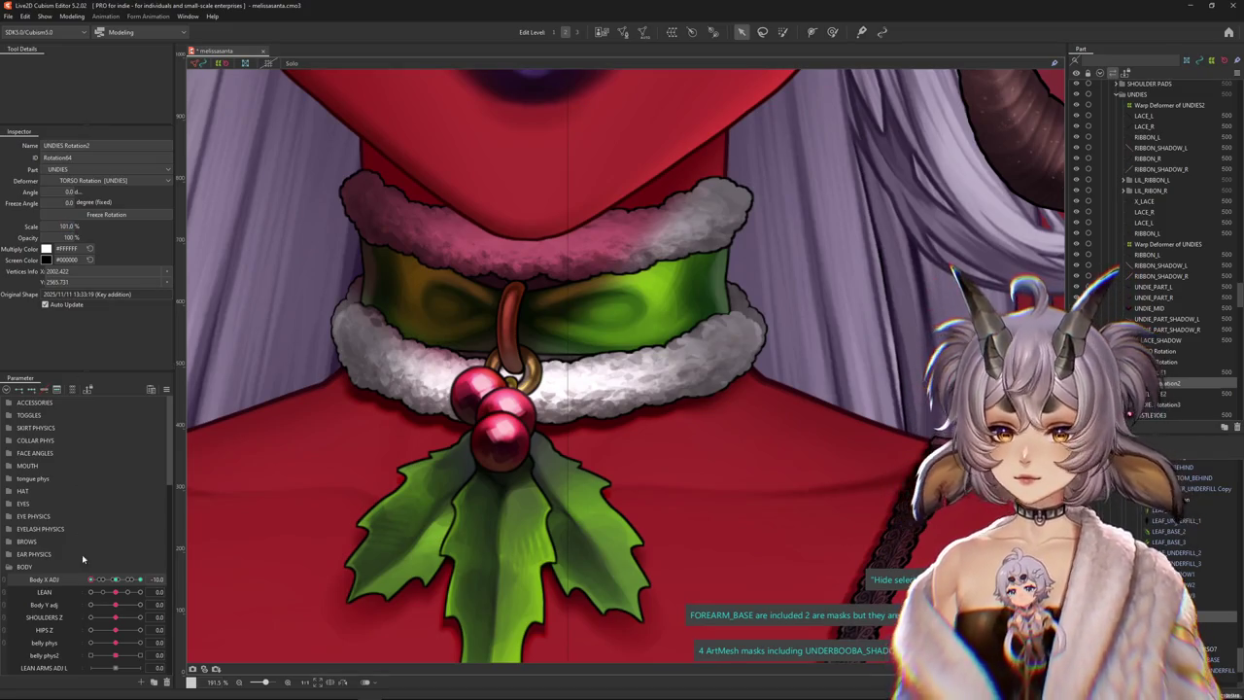
left_click_drag(114, 580, 113, 580)
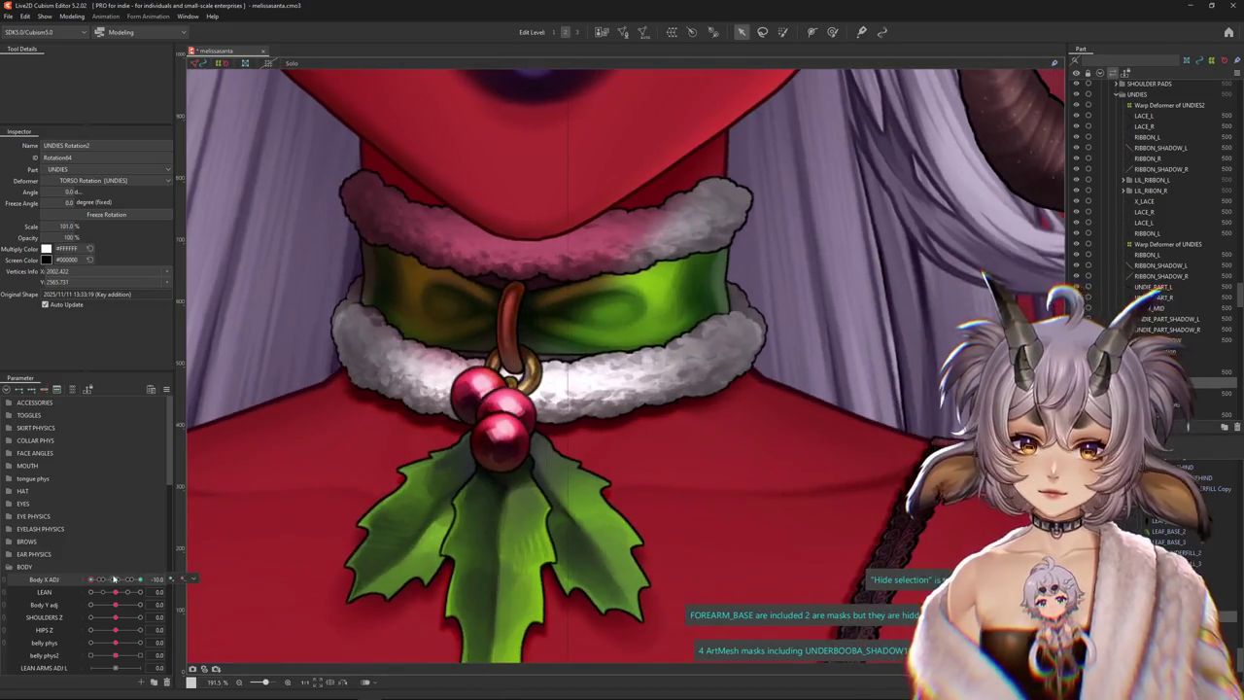
left_click(115, 580)
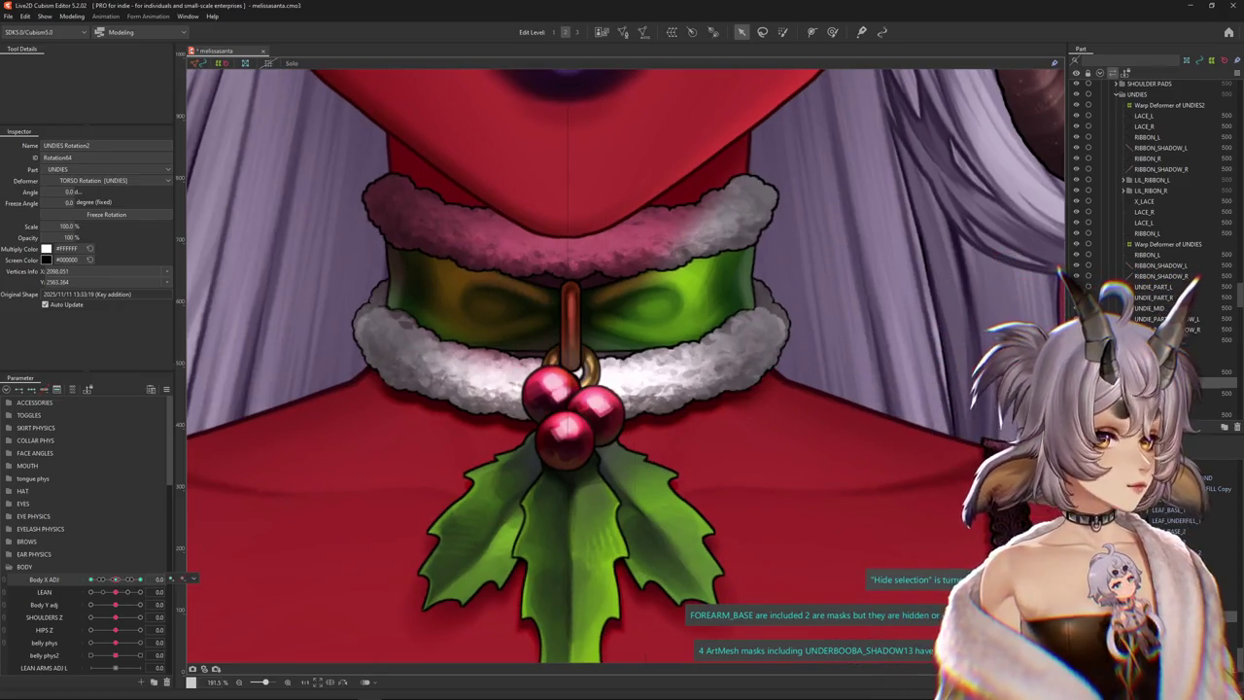
Select the main UNDIES Rotation deformer and test the berries at both body-sway extremes
left_click(304, 516)
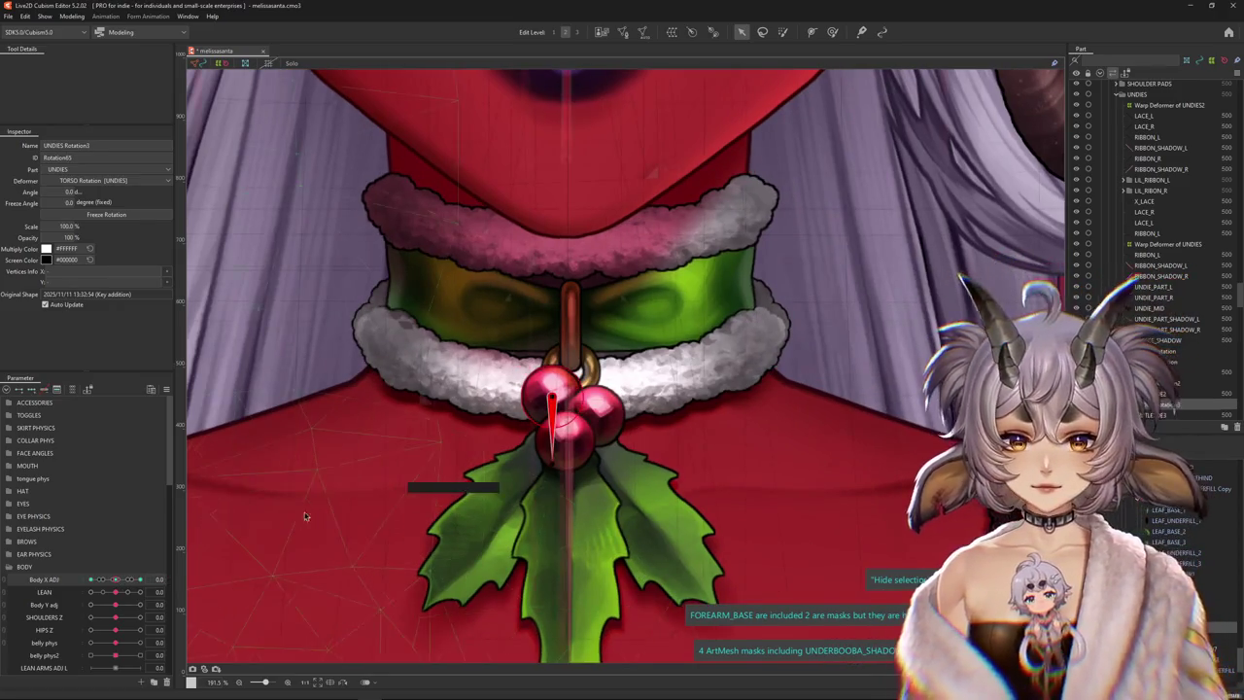
left_click(233, 511)
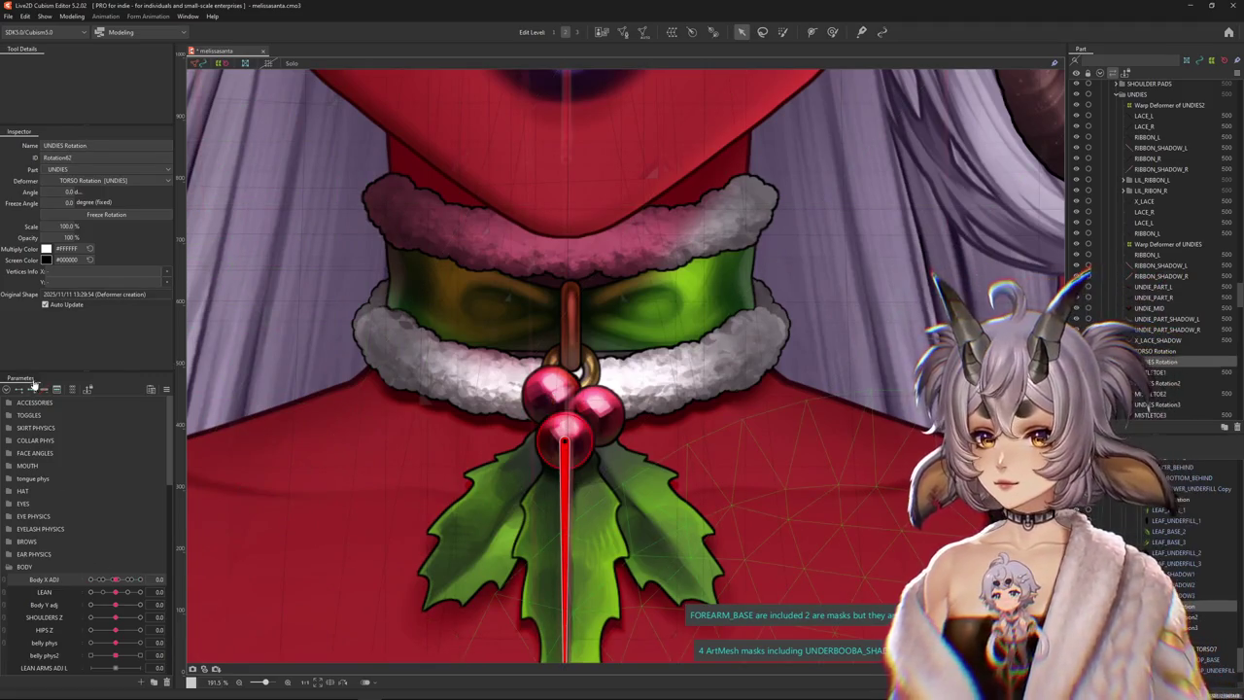
left_click_drag(119, 581, 139, 580)
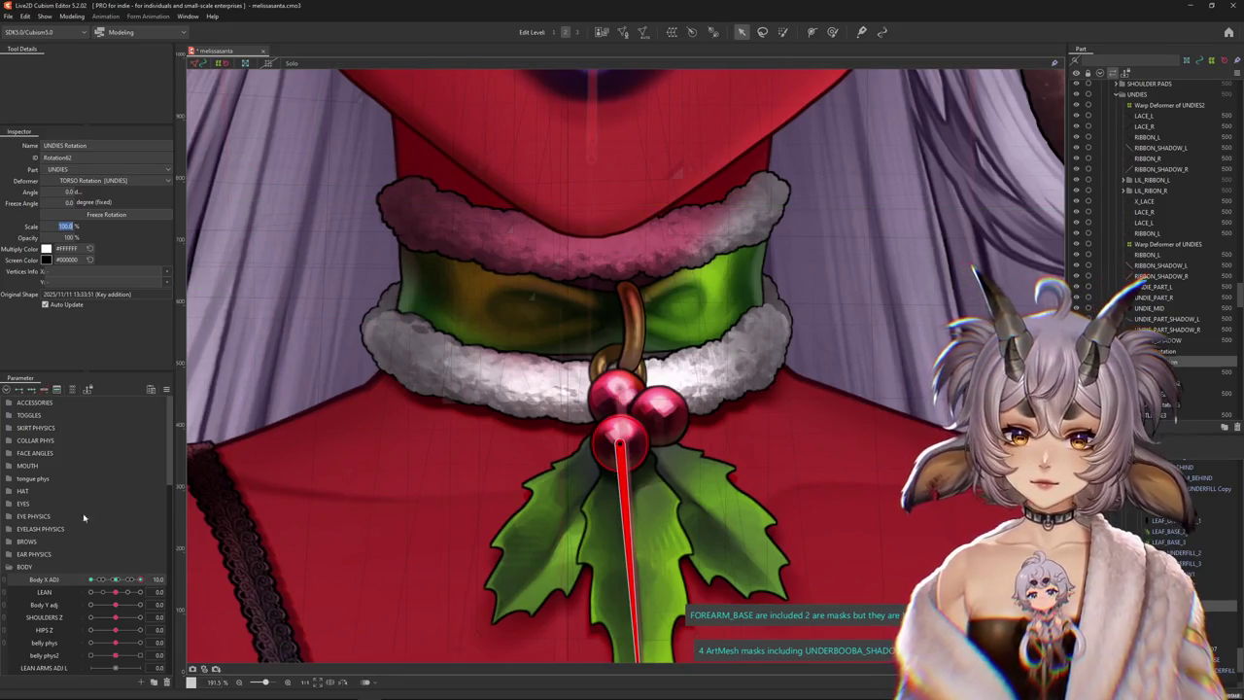
left_click(117, 580)
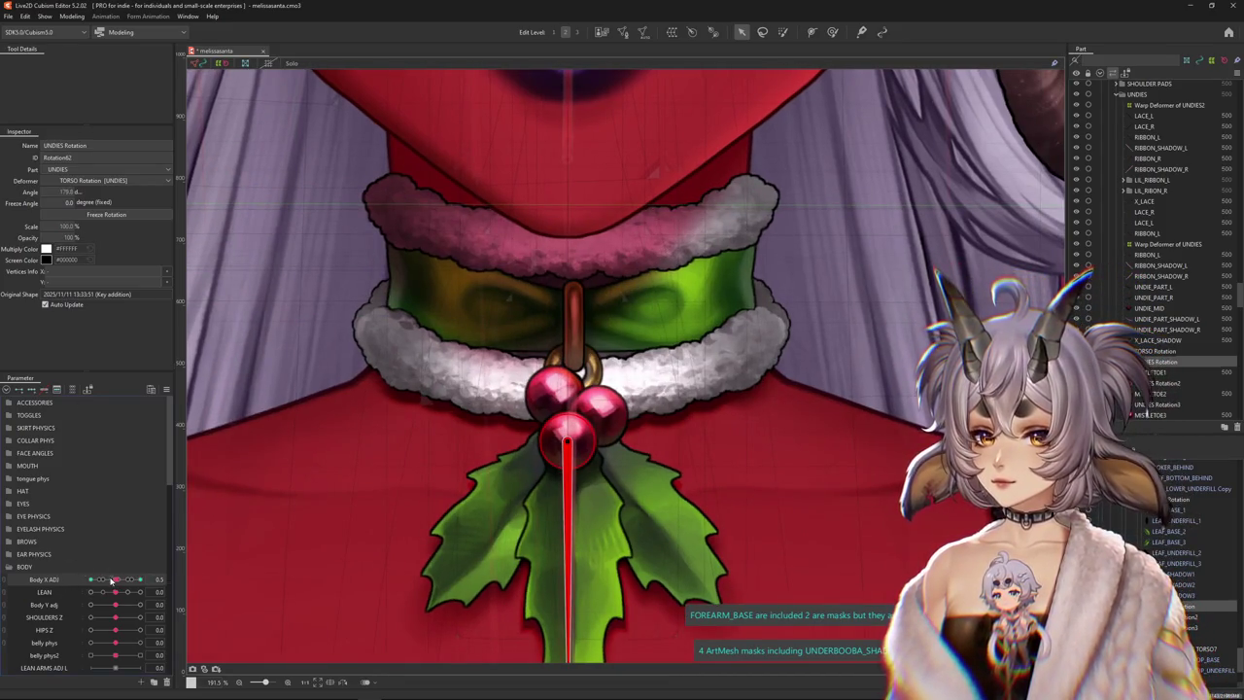
left_click_drag(111, 580, 55, 580)
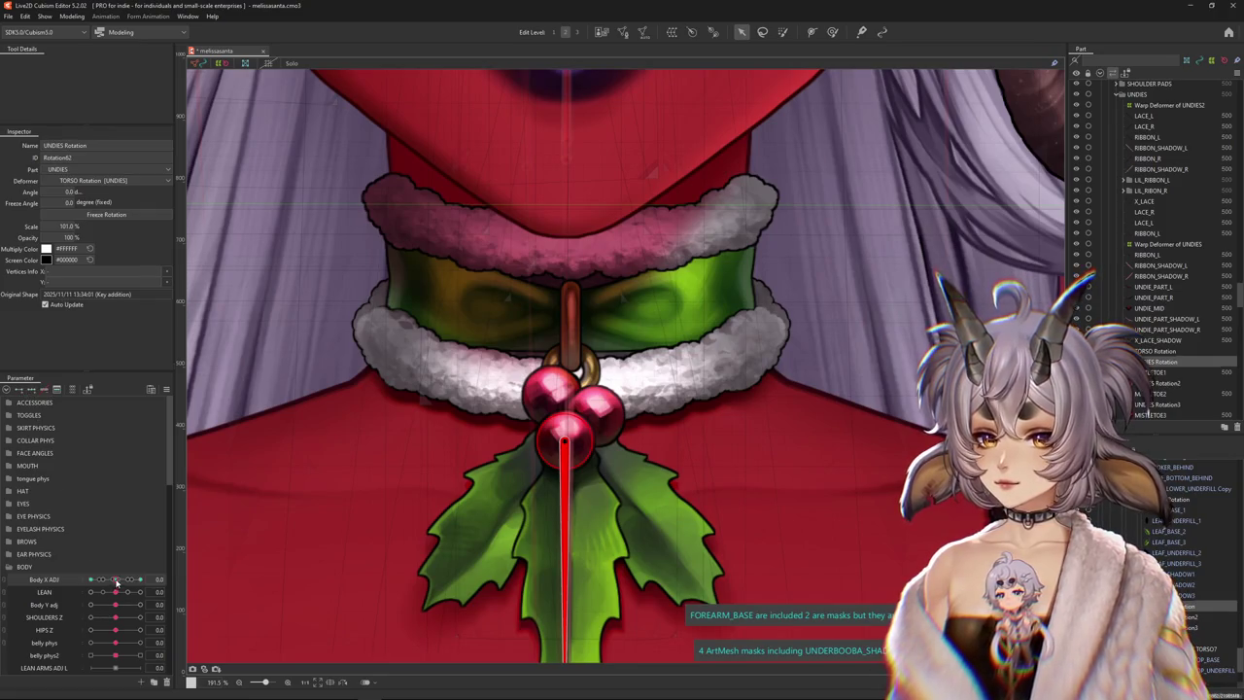
left_click_drag(116, 580, 452, 514)
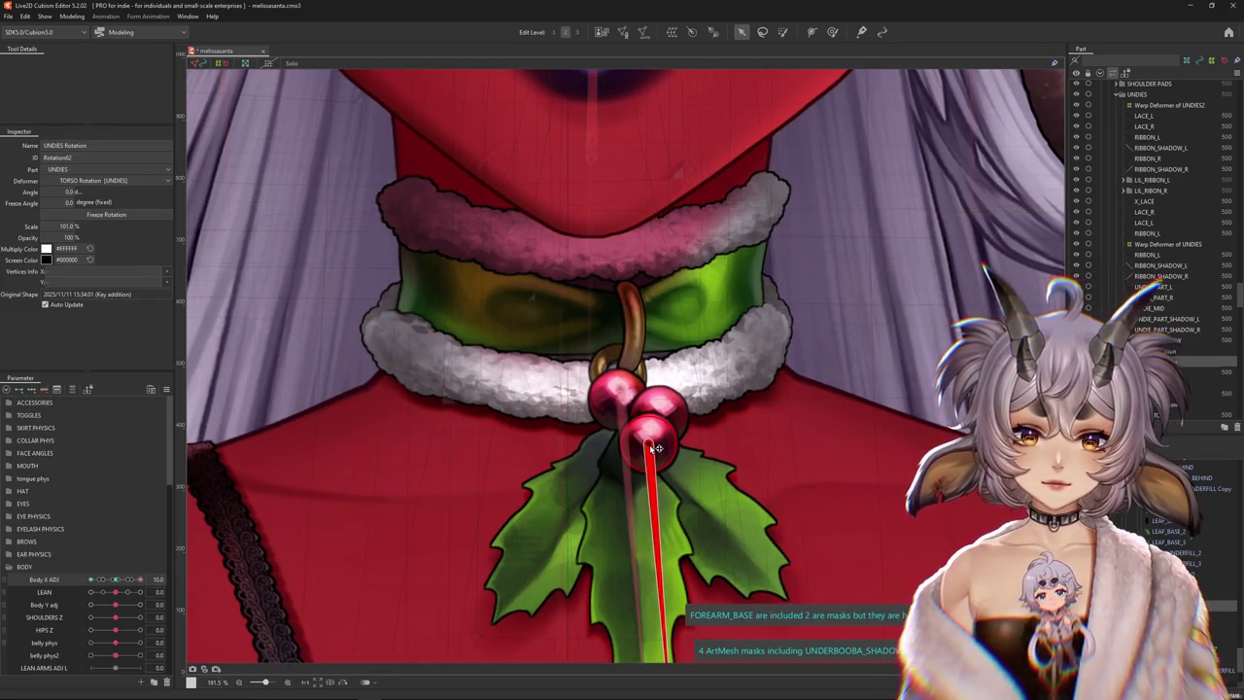
Preview the berry sway with handles hidden, reset Body X ADJ to 0, and select LEAF_BASE_1
key("ctrl+h")
scroll(629, 451, "down", 1)
scroll(629, 450, "down", 1)
scroll(629, 450, "down", 1)
left_click_drag(136, 583, 91, 579)
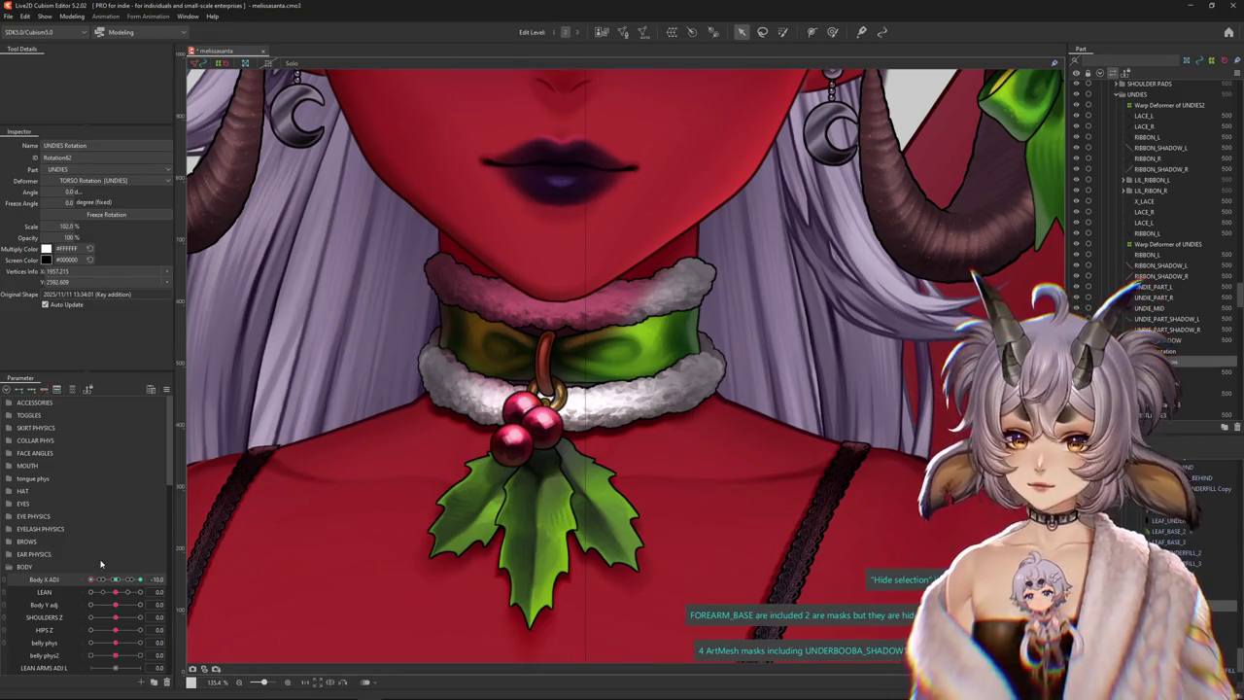
left_click_drag(90, 578, 156, 590)
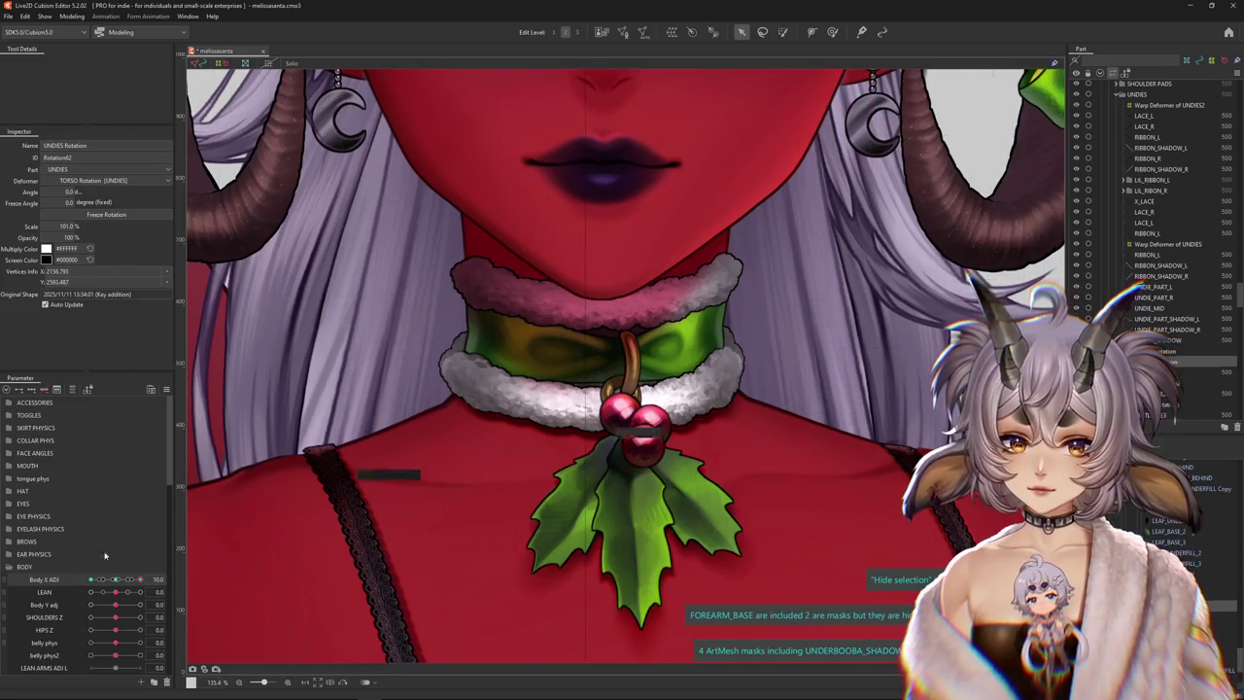
mouse_move(110, 583)
left_mouse_down()
mouse_move(157, 579)
mouse_move(52, 579)
left_mouse_up()
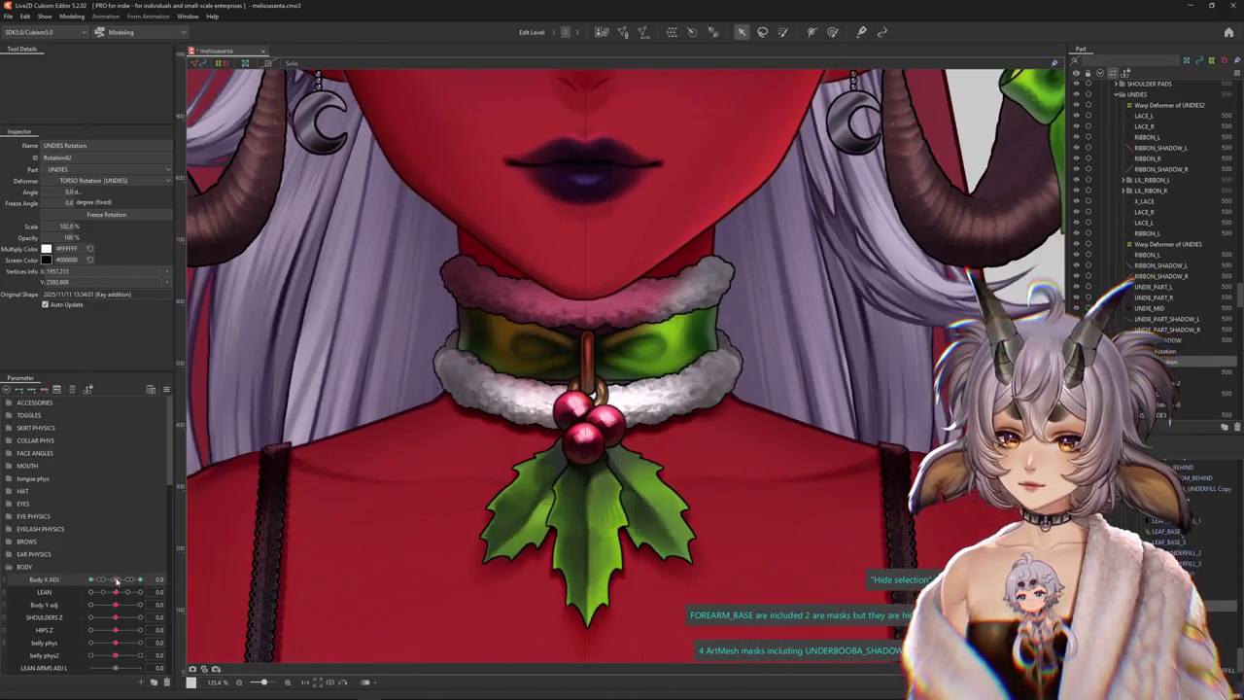
right_click(192, 575)
left_click(209, 583)
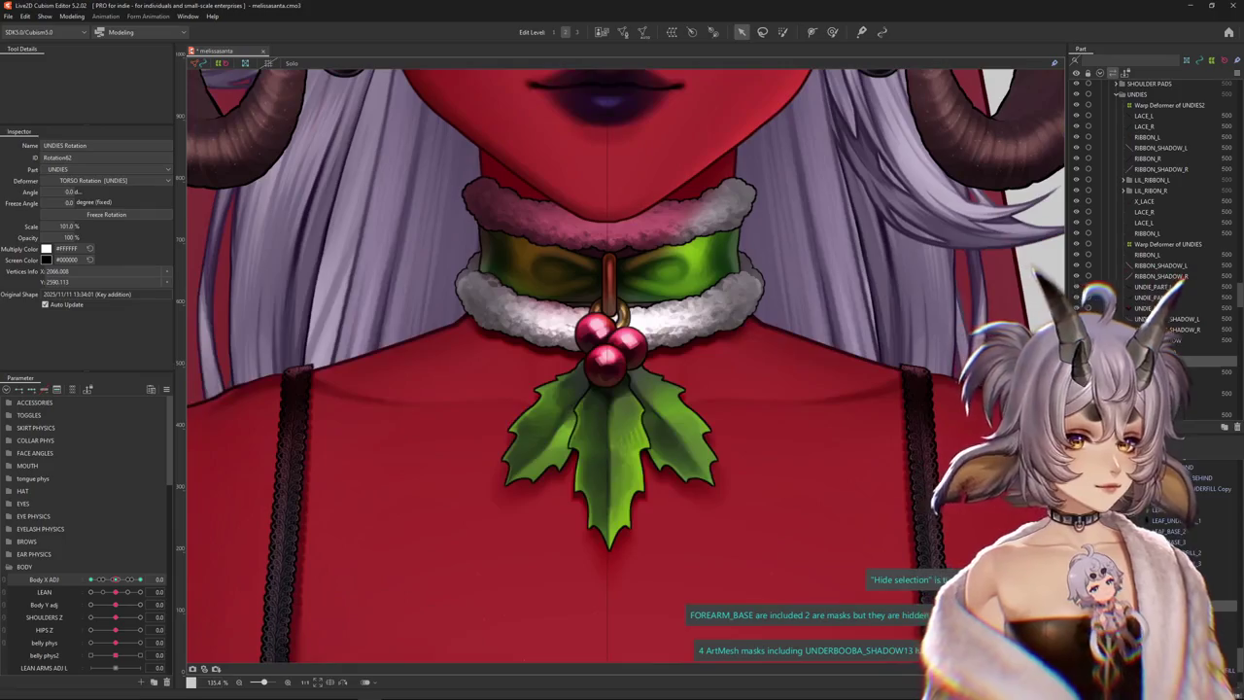
right_click(631, 467)
left_click(707, 451)
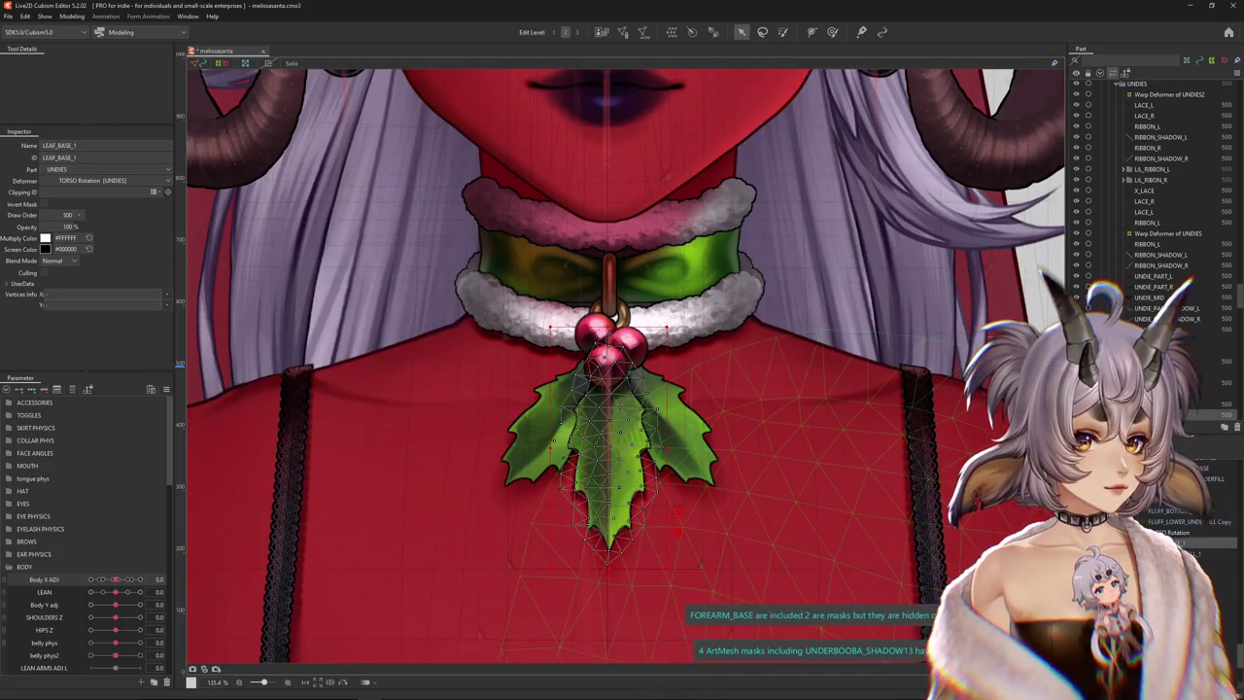
Move the UNDIES Rotation4 holly deformer's pivot to the berries and exit Solo to show the full model
left_click(690, 187, "shift")
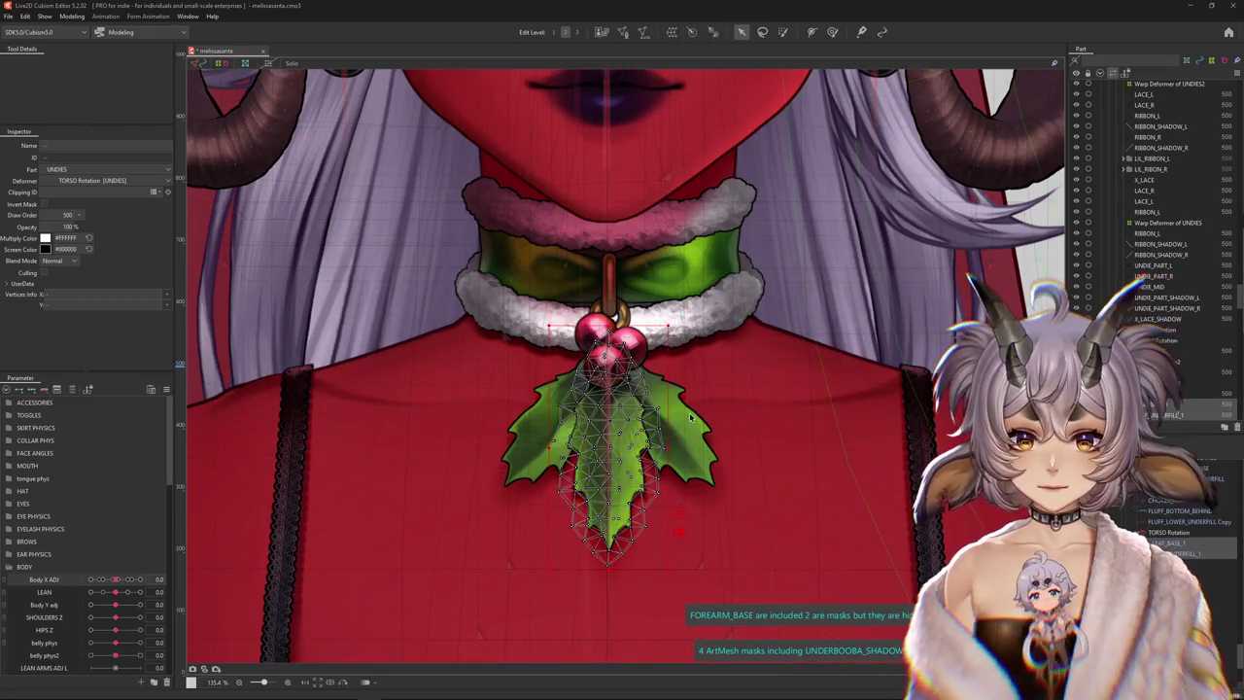
left_click(689, 418)
left_click(777, 146)
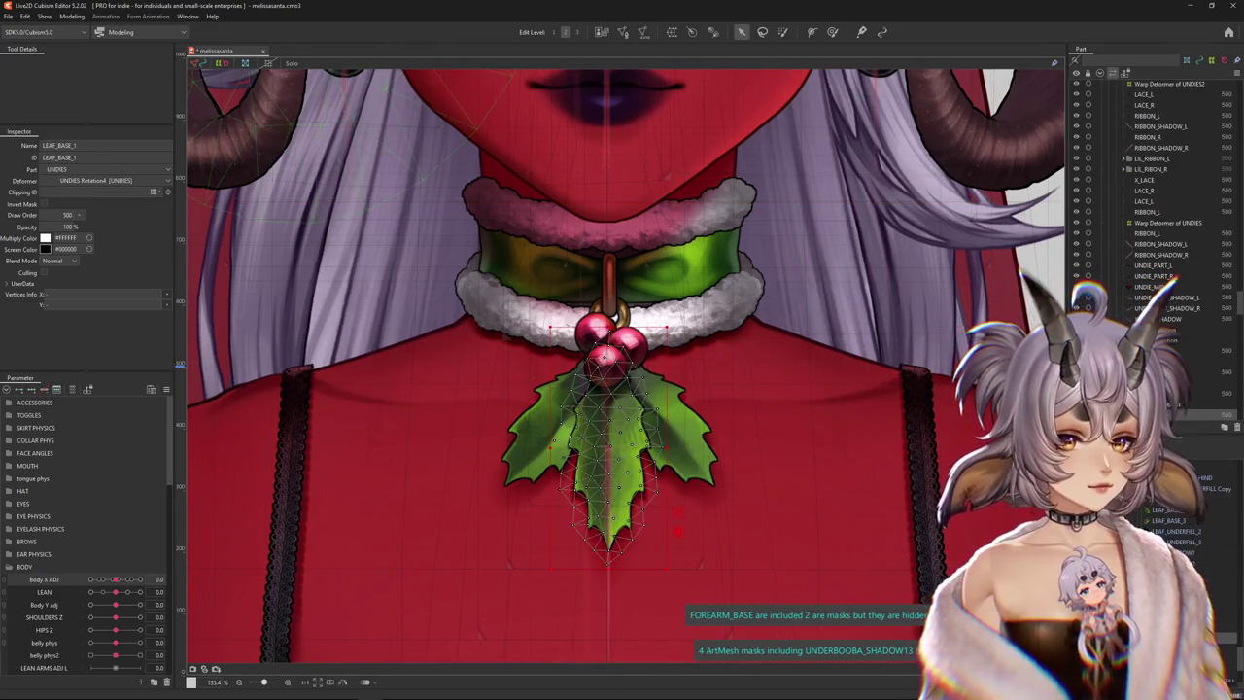
left_click(651, 393)
left_click(610, 449)
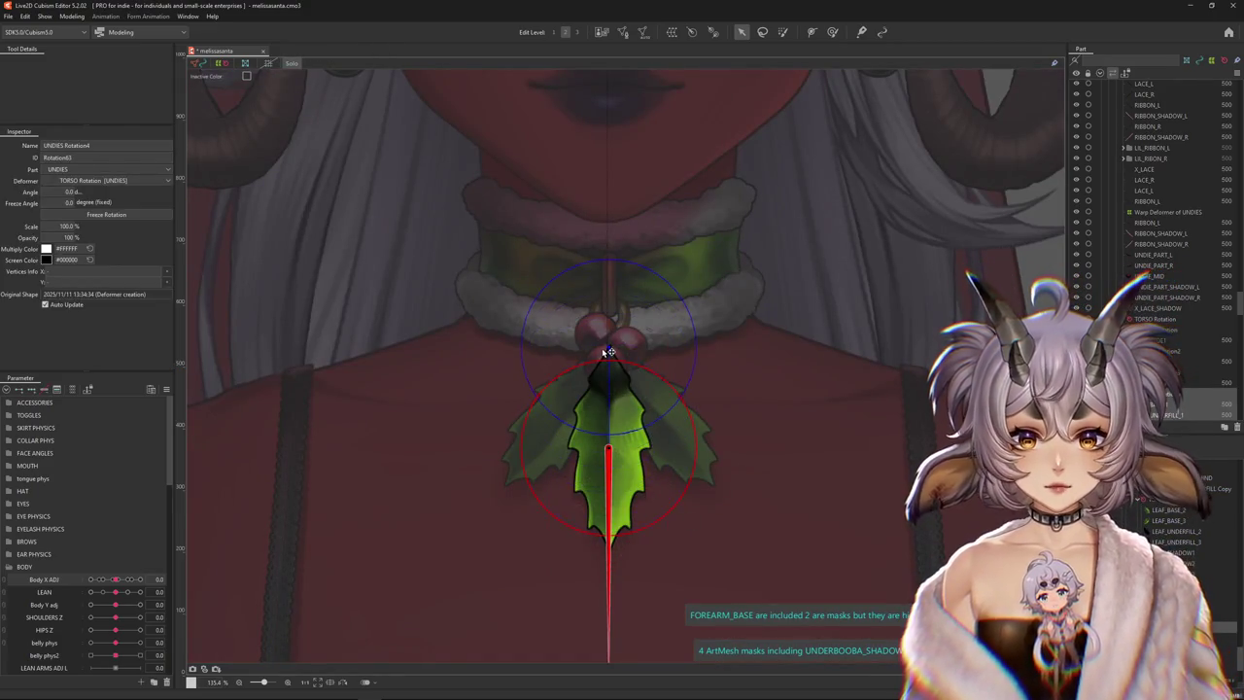
left_click_drag(609, 351, 609, 350)
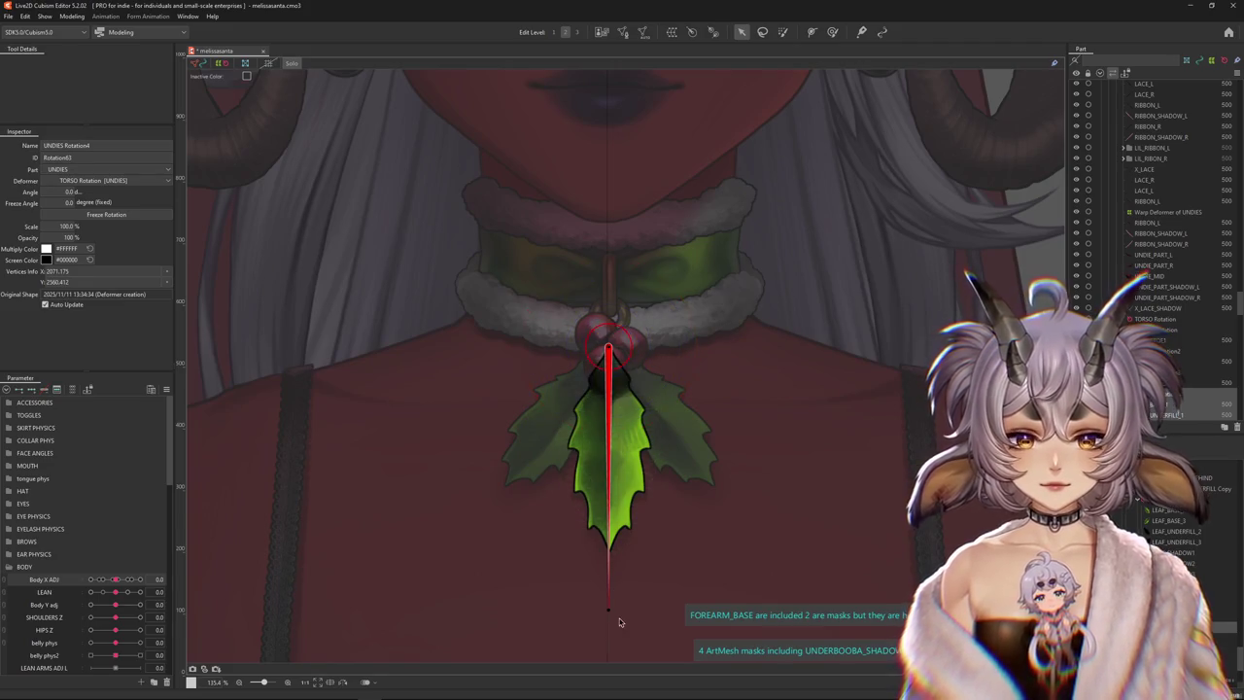
left_click(610, 350)
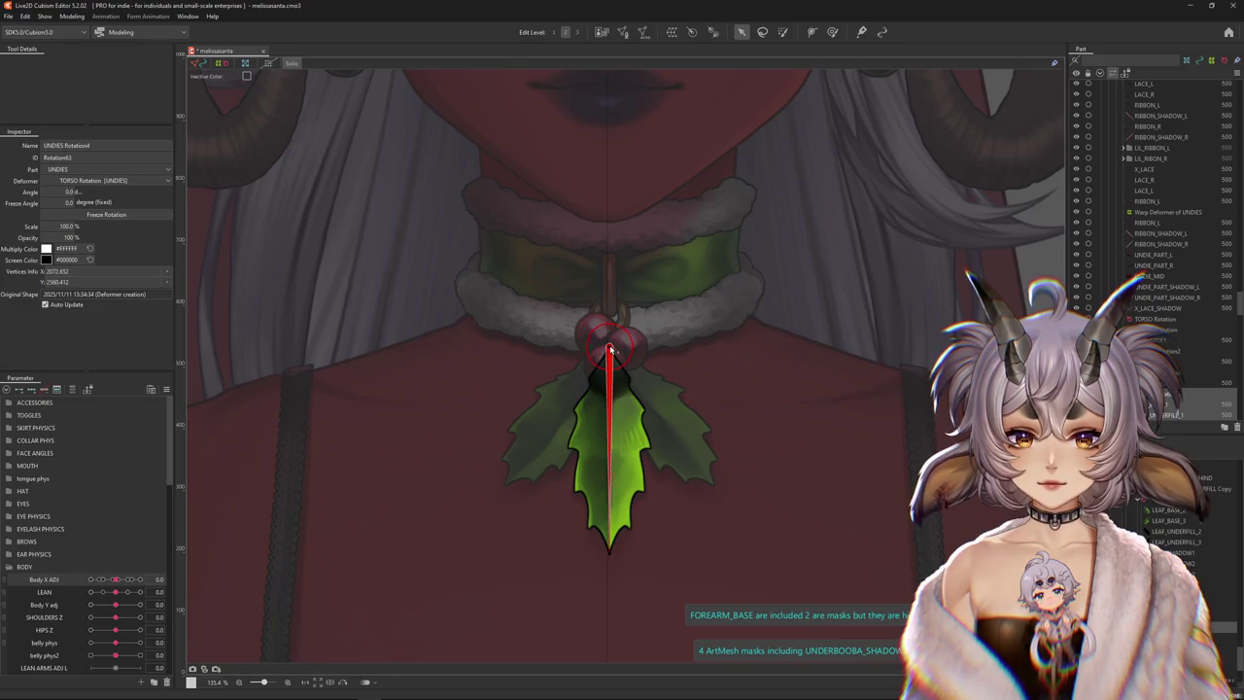
left_click(280, 58)
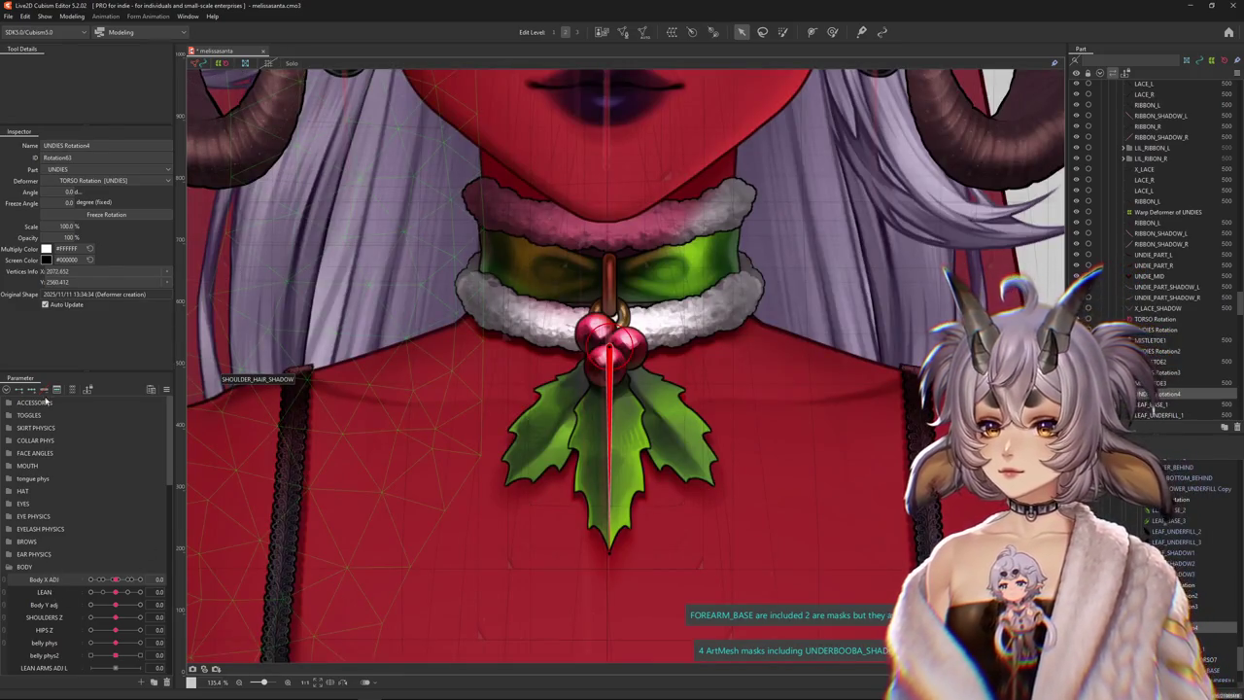
left_click(140, 579)
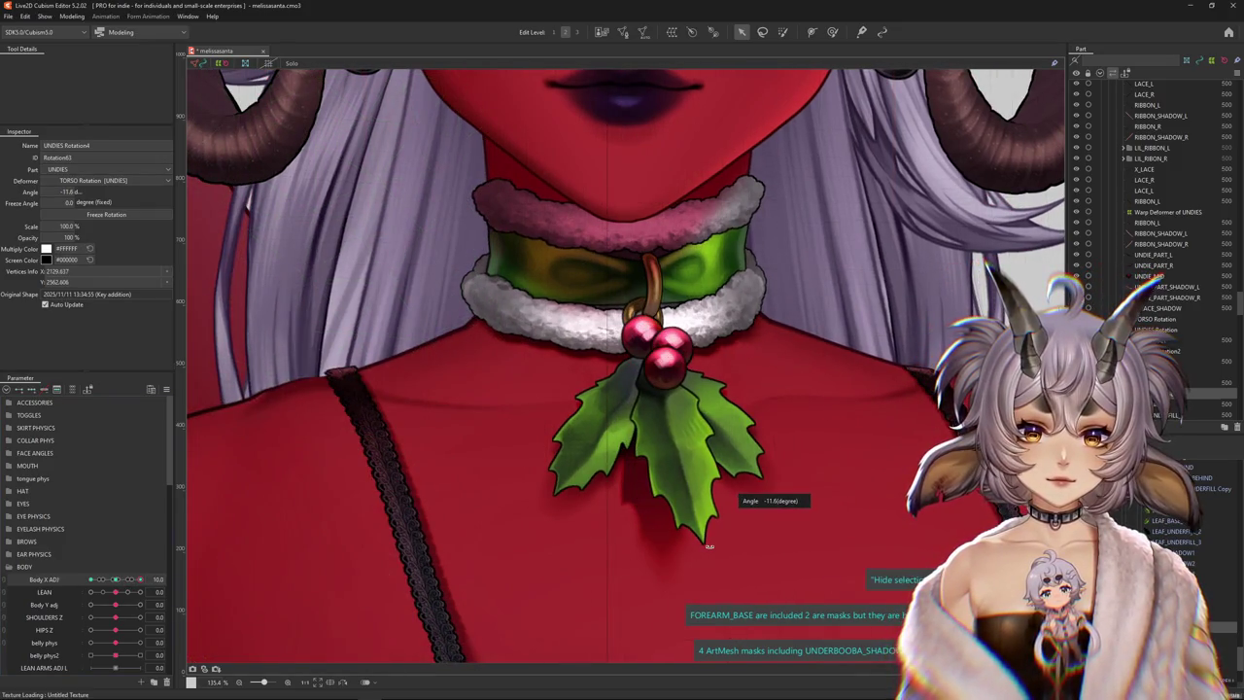
Select the mistletoe group and tilt the holly against the lean at Body X ADJ 10
left_click_drag(114, 583, 116, 583)
right_click(610, 486)
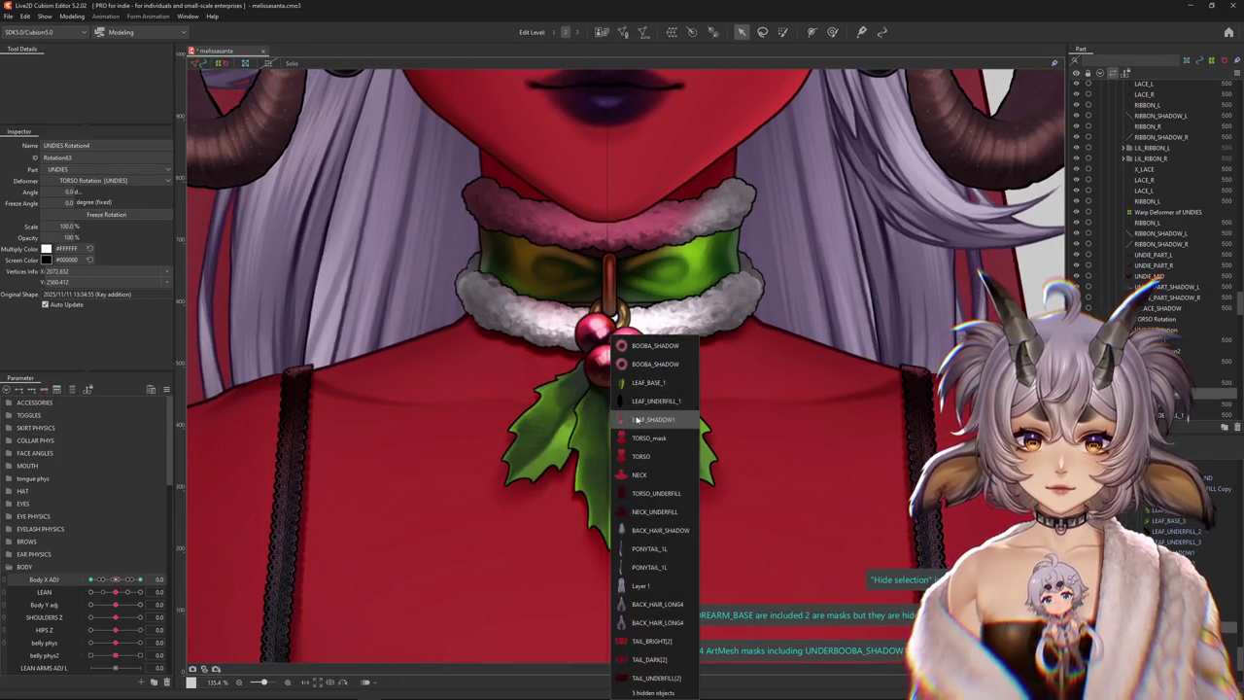
left_click(637, 420)
right_click(636, 420)
left_click(661, 383)
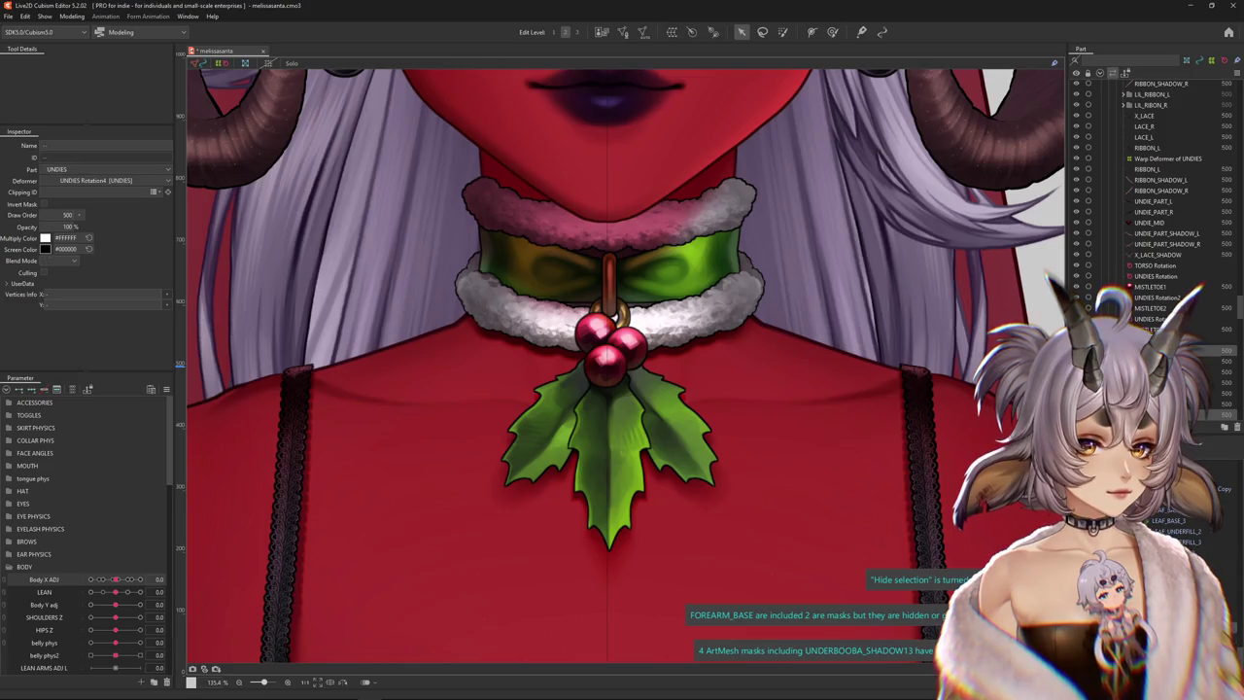
left_click_drag(116, 579, 159, 579)
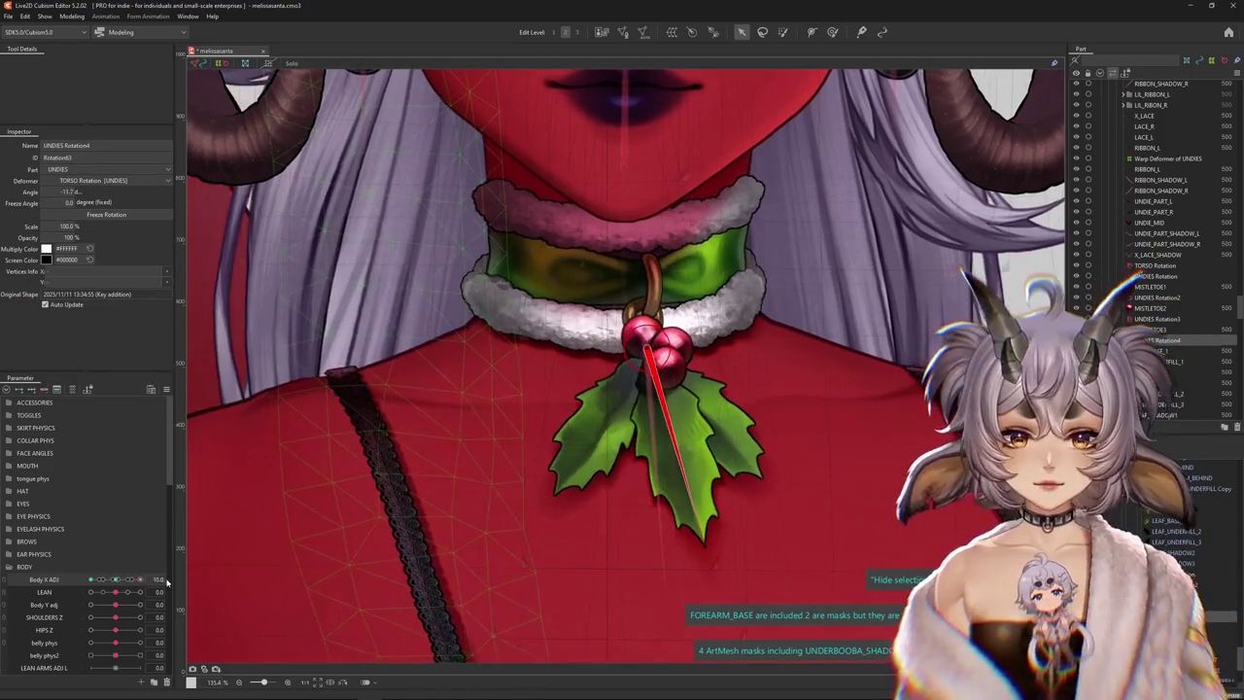
left_click_drag(680, 546, 695, 550)
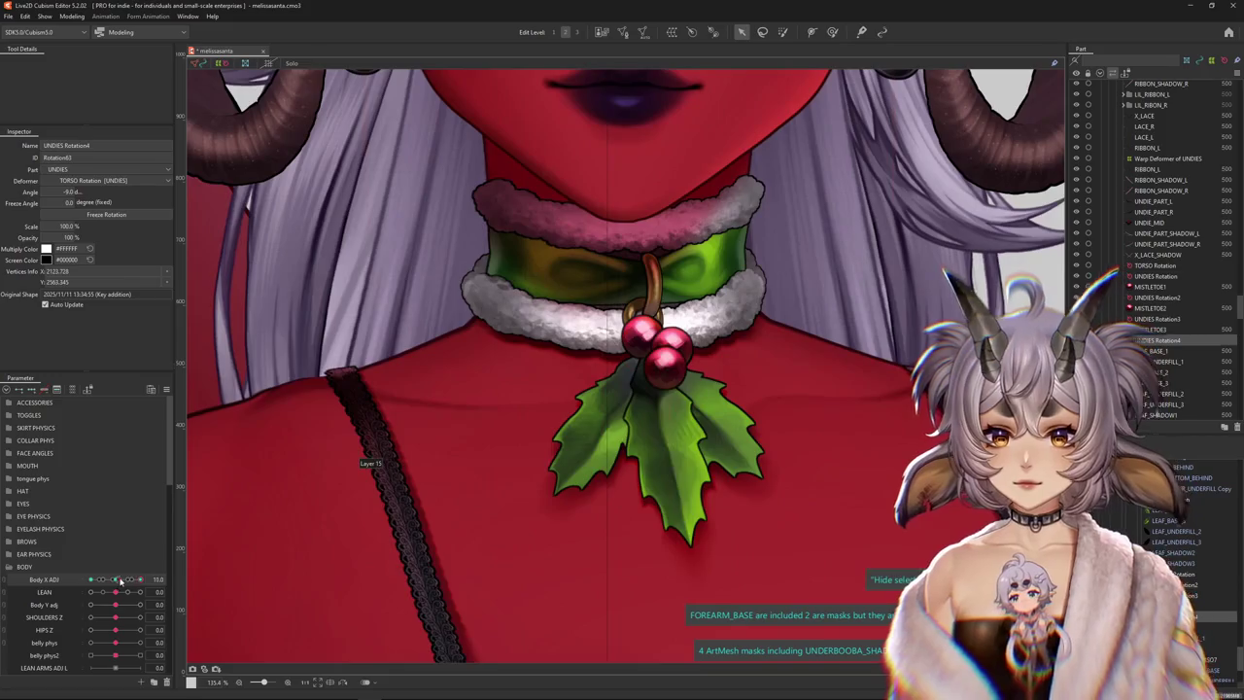
left_click_drag(690, 550, 682, 546)
Rotate the holly to 9.3 degrees at Body X ADJ -10, preview the sway, and return to 0
left_click_drag(113, 586, 76, 580)
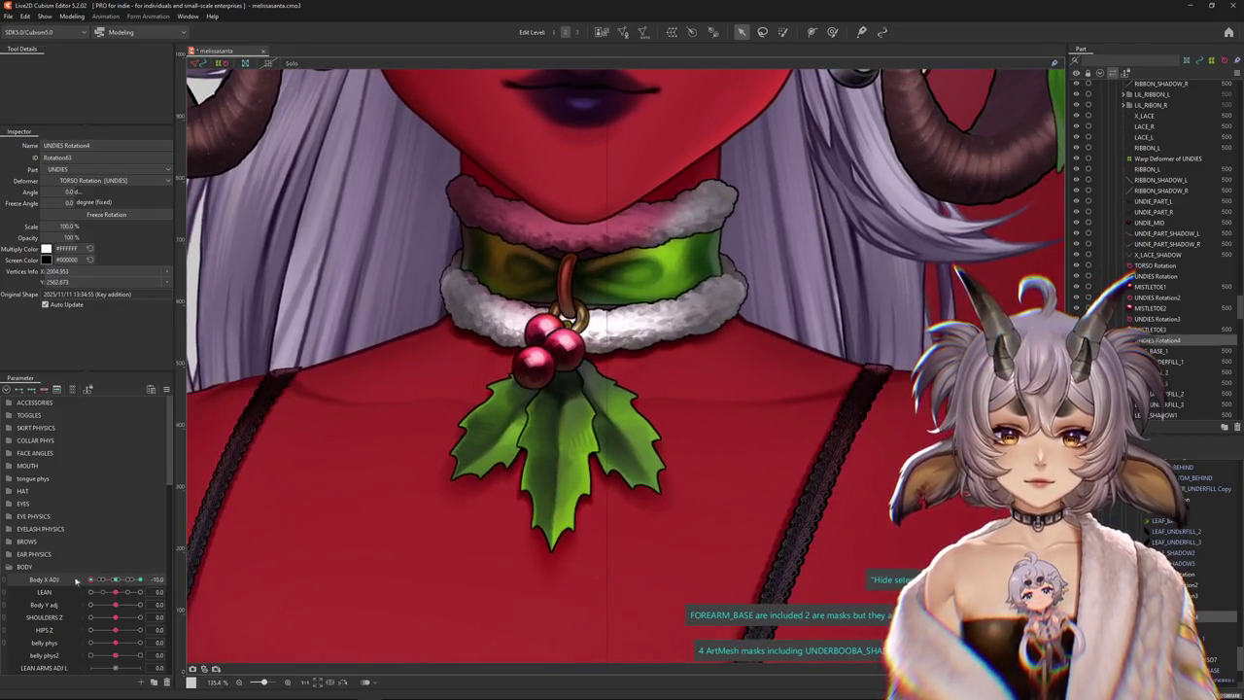
left_click_drag(583, 513, 556, 527)
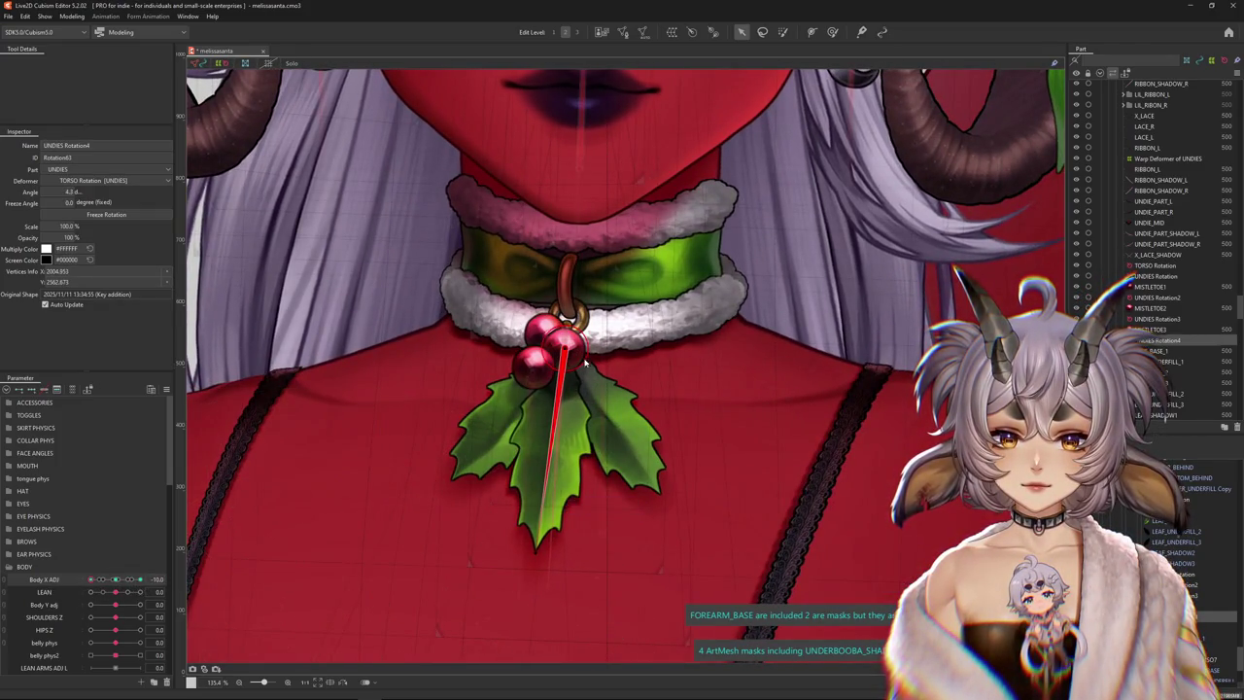
left_click_drag(585, 361, 581, 357)
left_click_drag(94, 581, 138, 579)
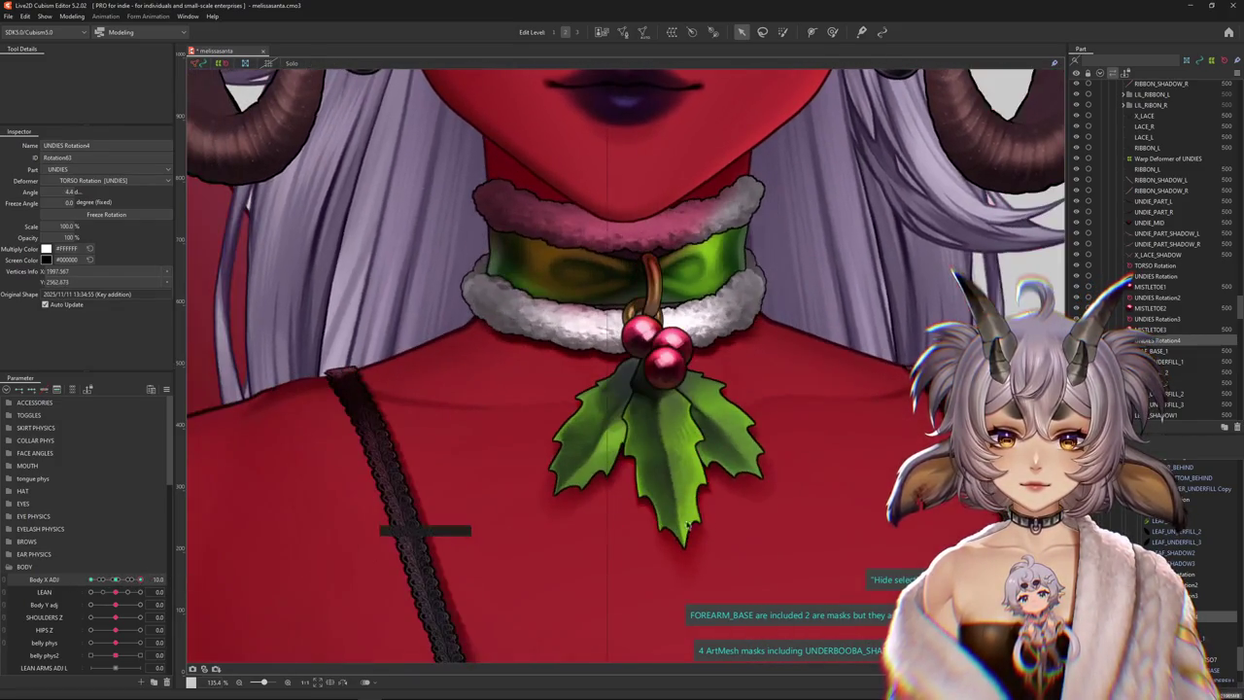
left_click_drag(687, 525, 659, 353)
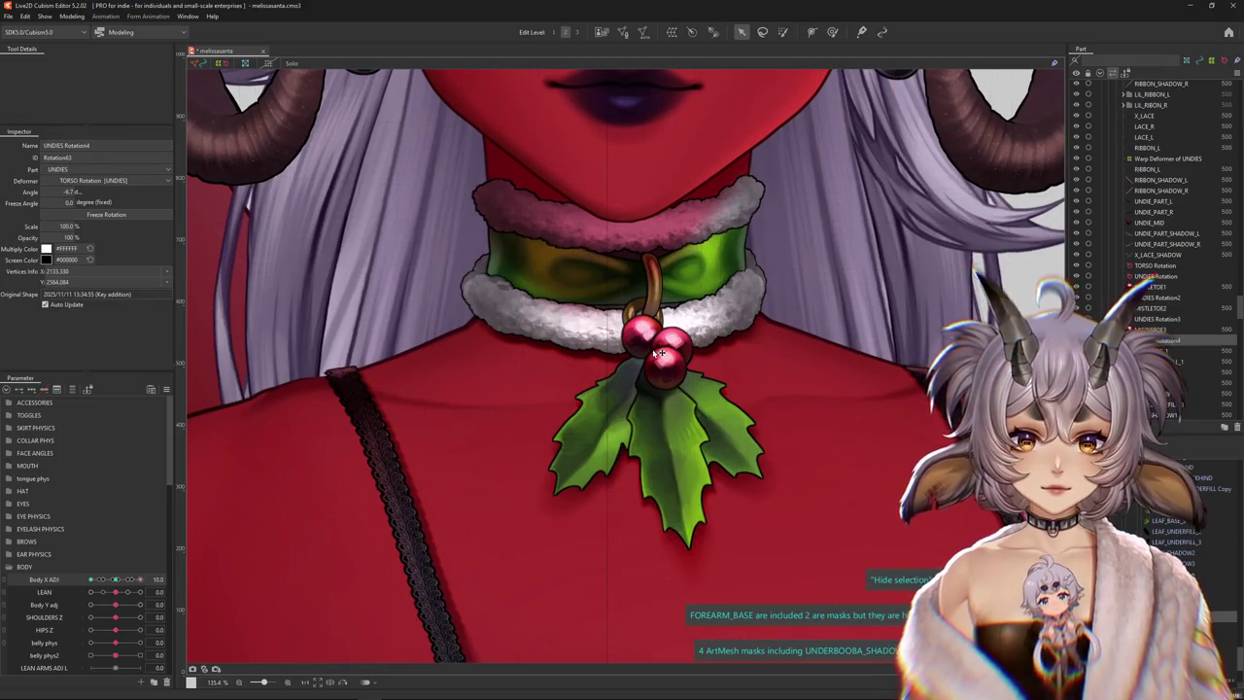
scroll(659, 354, "down", 3)
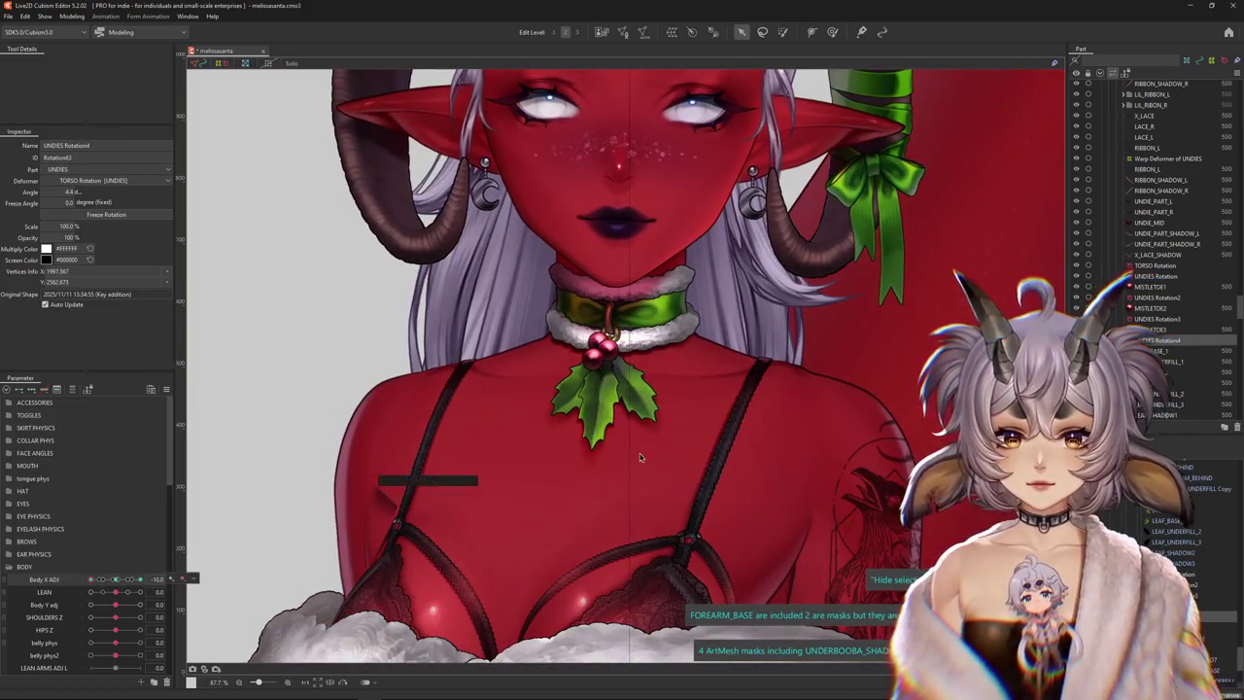
scroll(622, 460, "up", 1)
left_click_drag(571, 449, 586, 447)
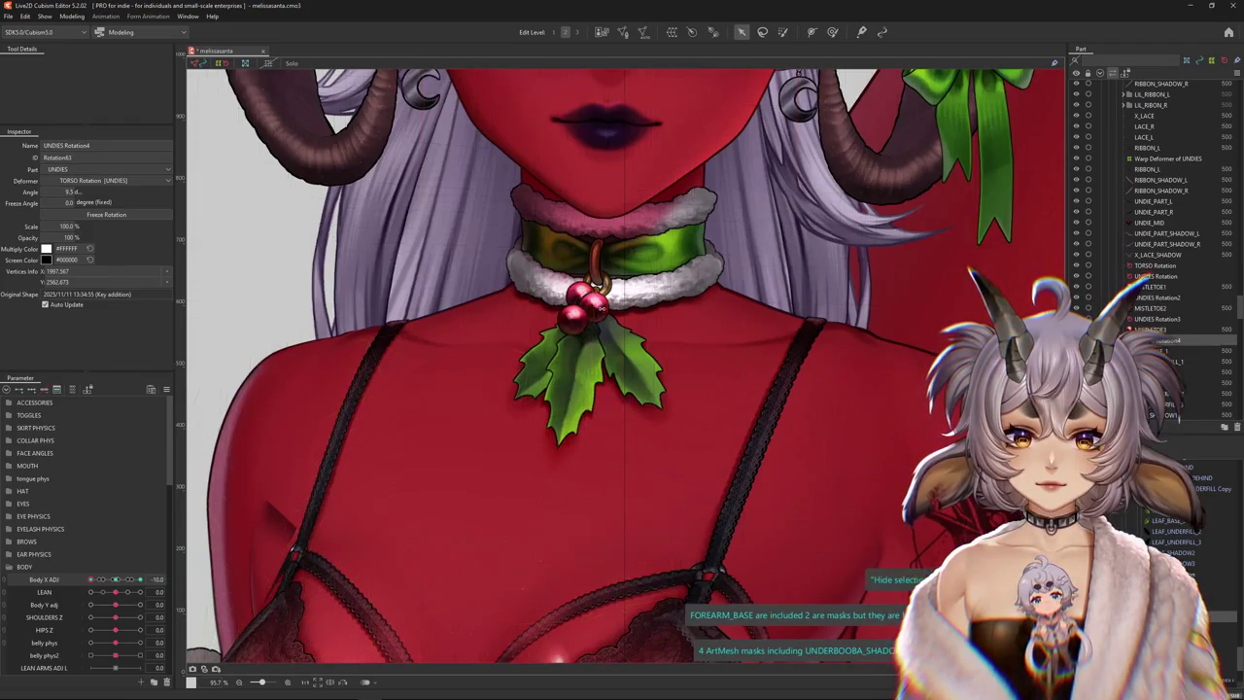
scroll(583, 331, "down", 1)
left_click_drag(90, 579, 202, 586)
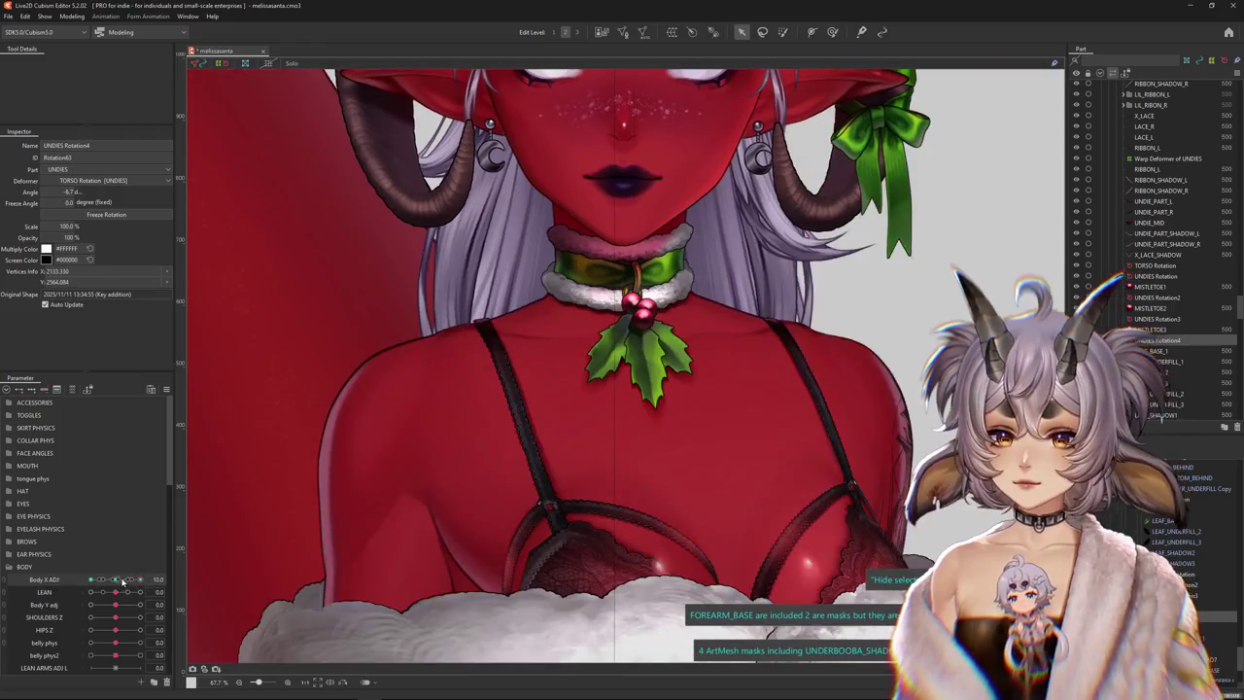
left_click_drag(122, 581, 116, 581)
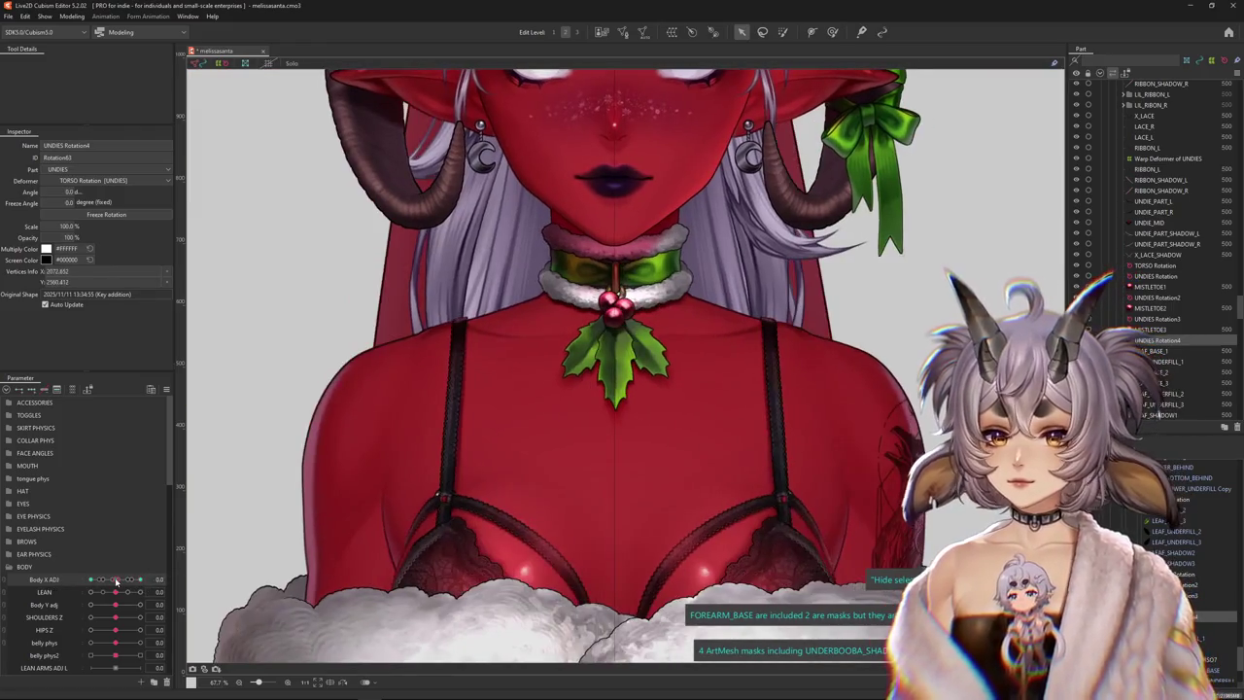
scroll(610, 359, "up", 2)
Select the LEAF_BASE_3 and LEAF_SHADOW3 left-leaf layers and create a rotation deformer for them
right_click(513, 354)
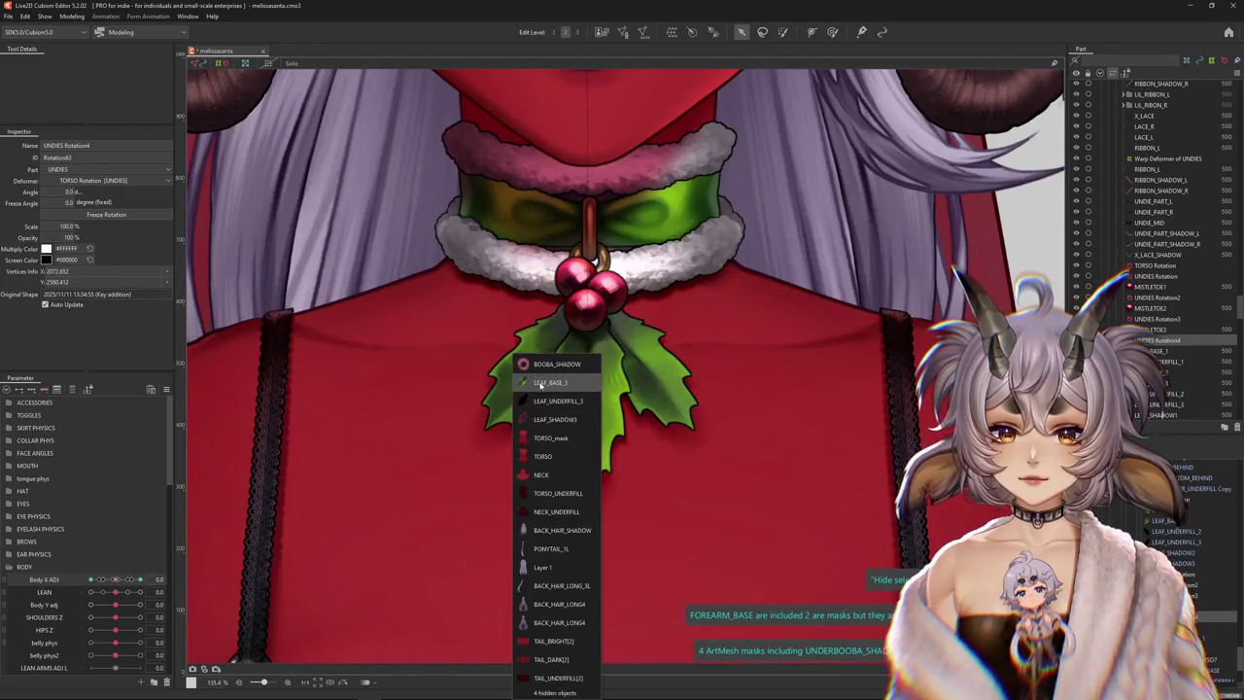
left_click(526, 406)
right_click(526, 406)
left_click(549, 386)
right_click(520, 395)
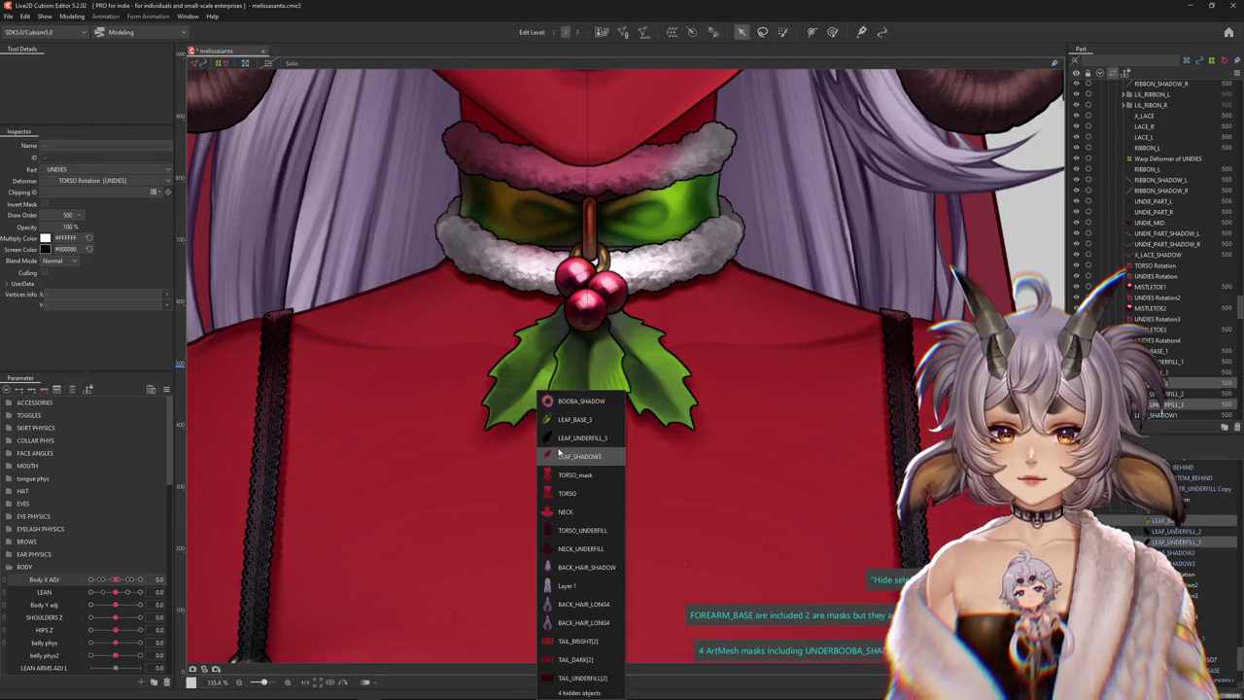
left_click(567, 447, "ctrl")
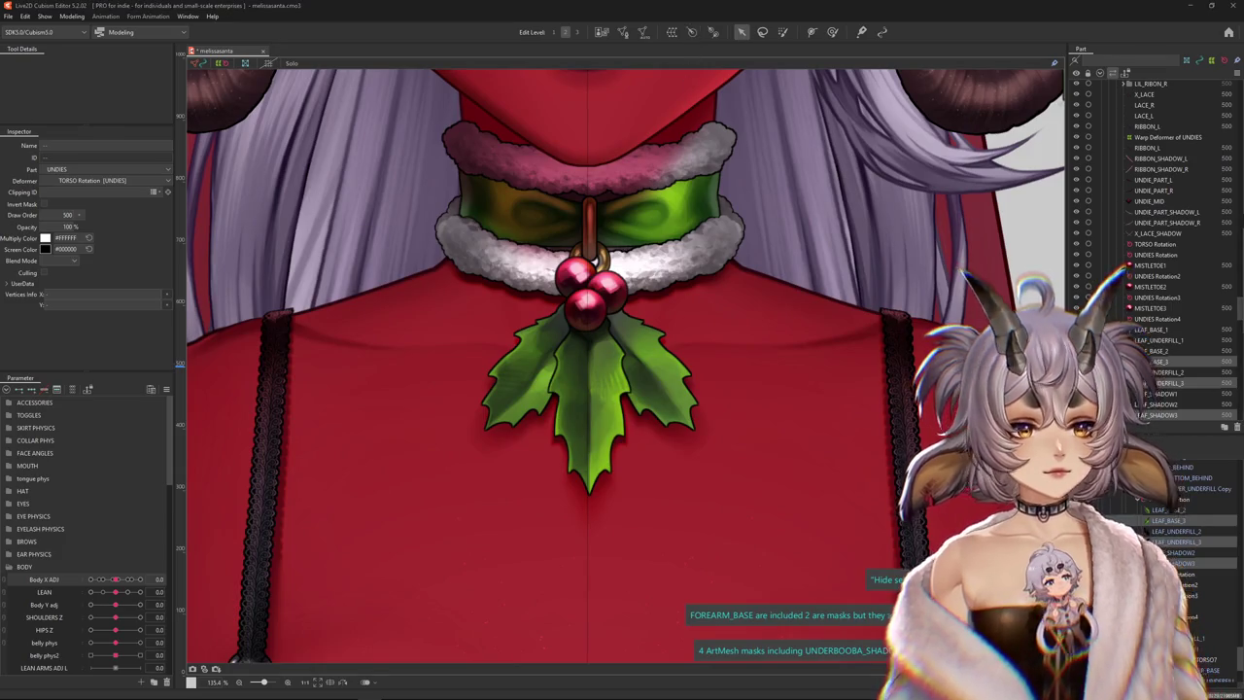
left_click(1195, 362)
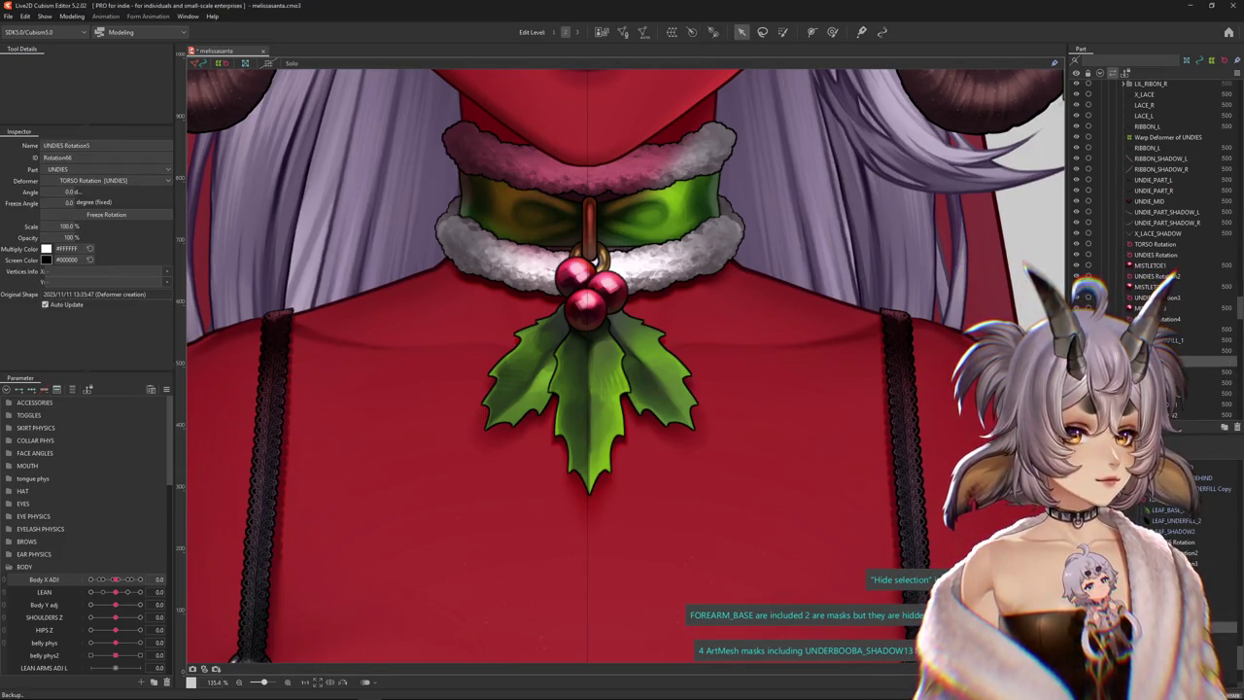
left_click(1181, 383, "ctrl")
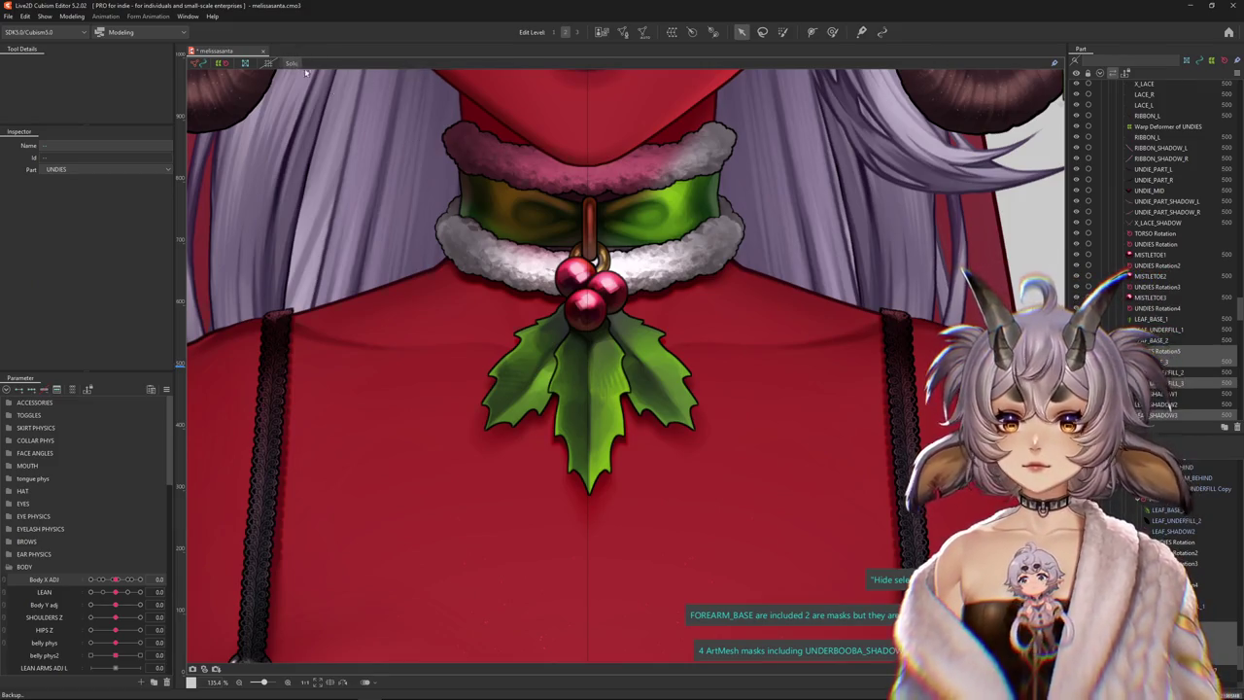
In Solo, pivot UNDIES Rotation5 at the leaf base and angle it 37 degrees along the leaf
left_click(291, 63)
left_click(533, 379)
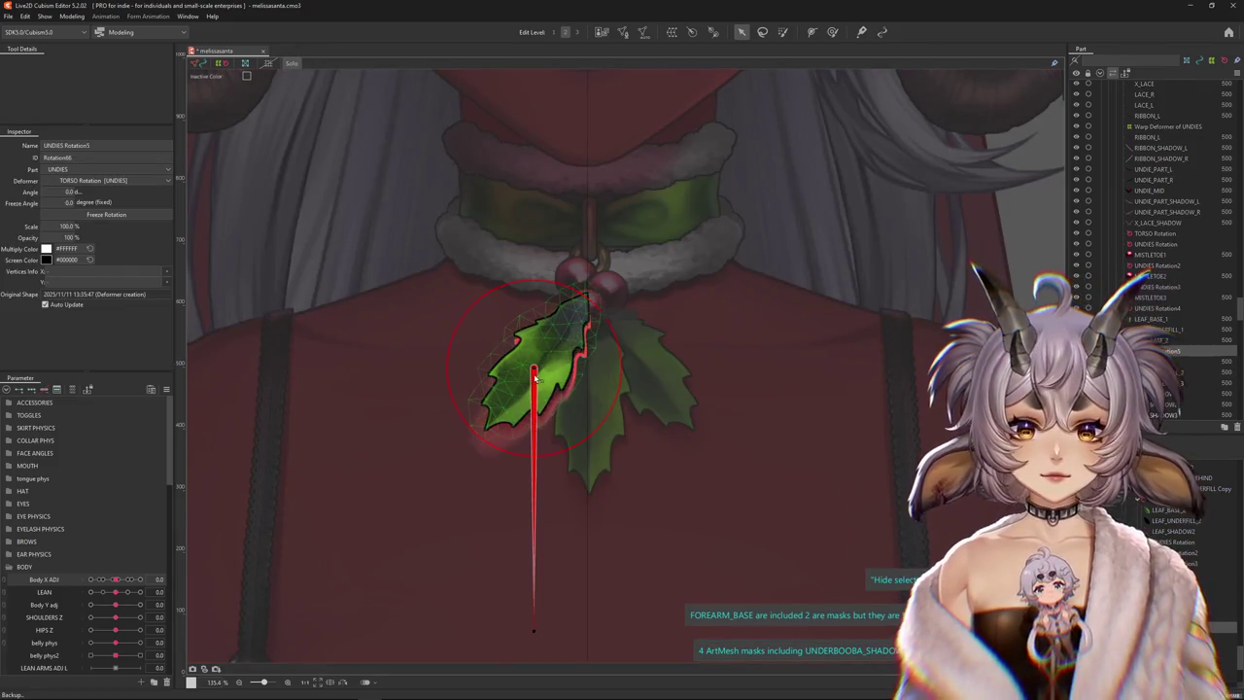
left_click(588, 294)
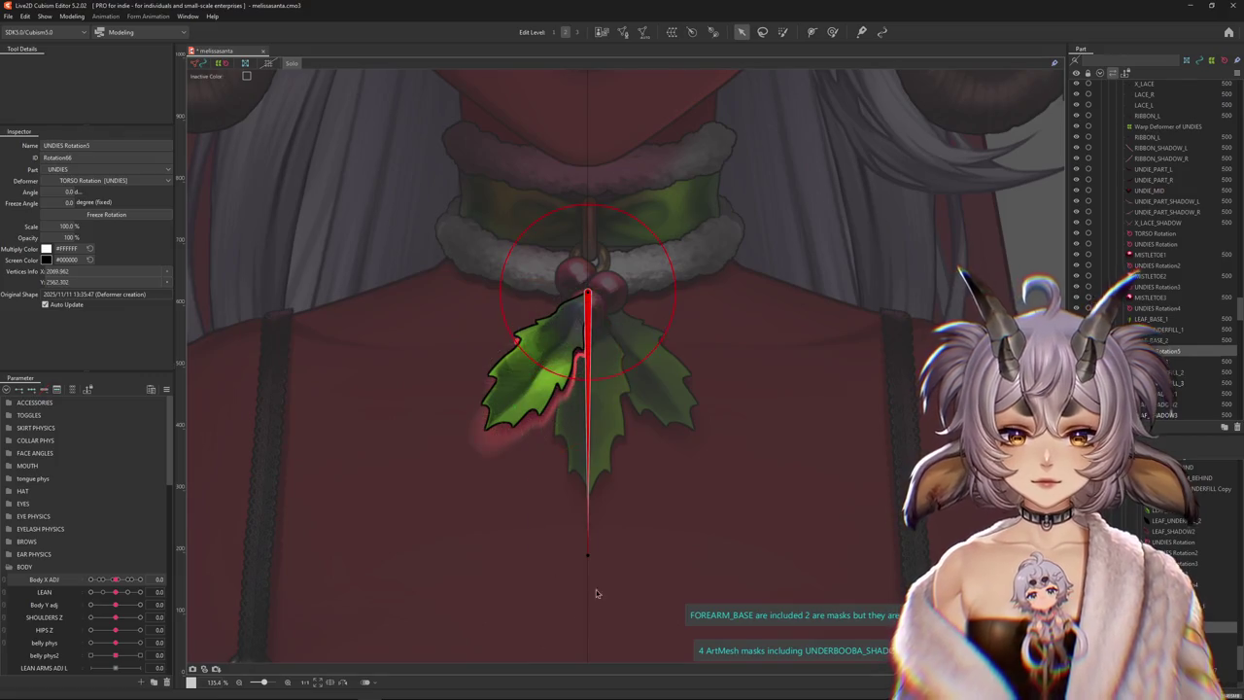
left_click_drag(581, 556, 455, 469)
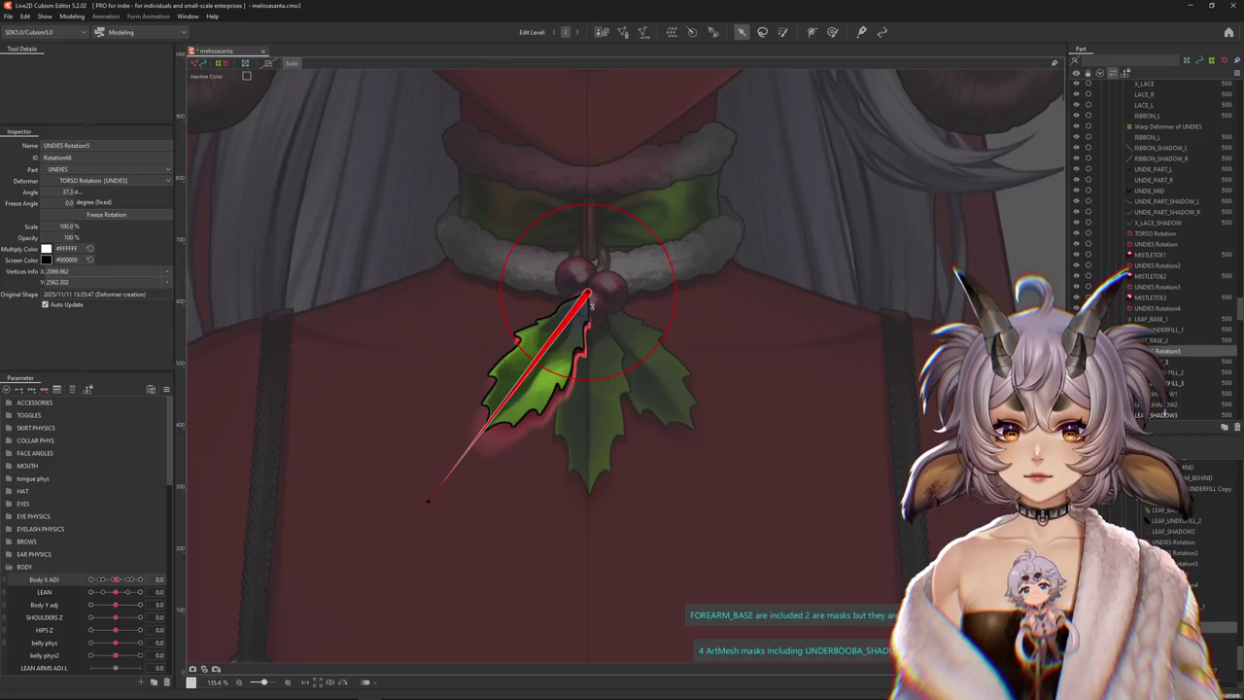
left_click(283, 64)
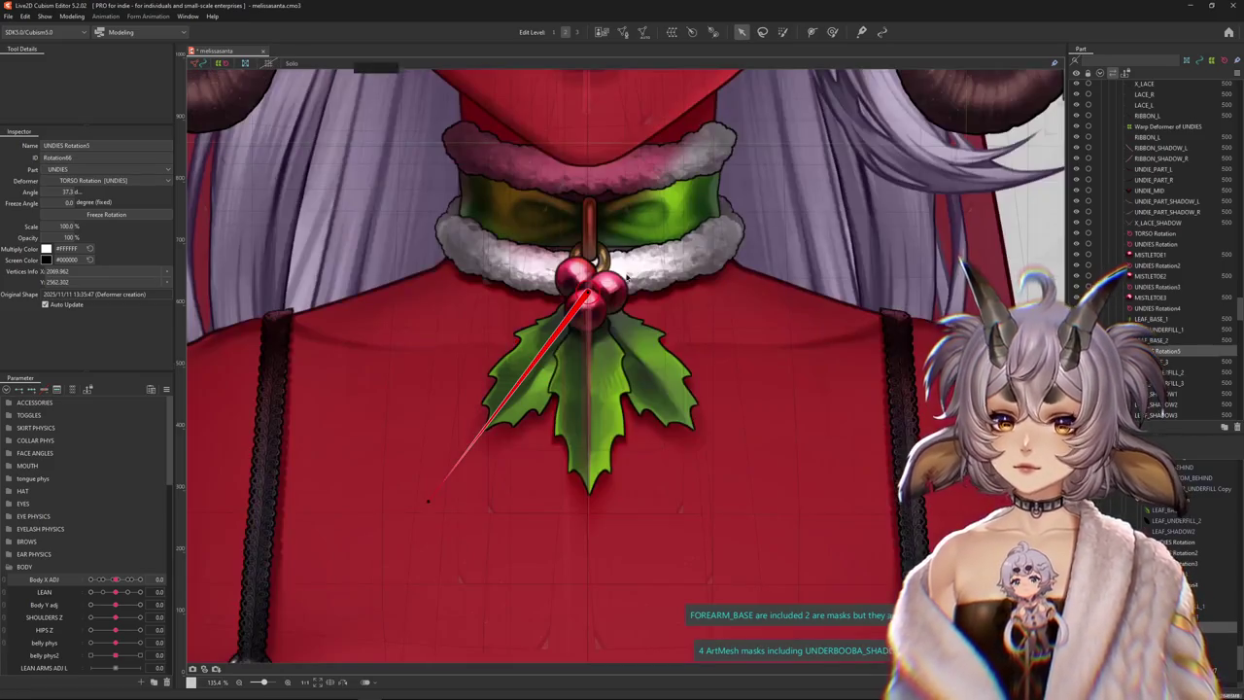
left_click(642, 32)
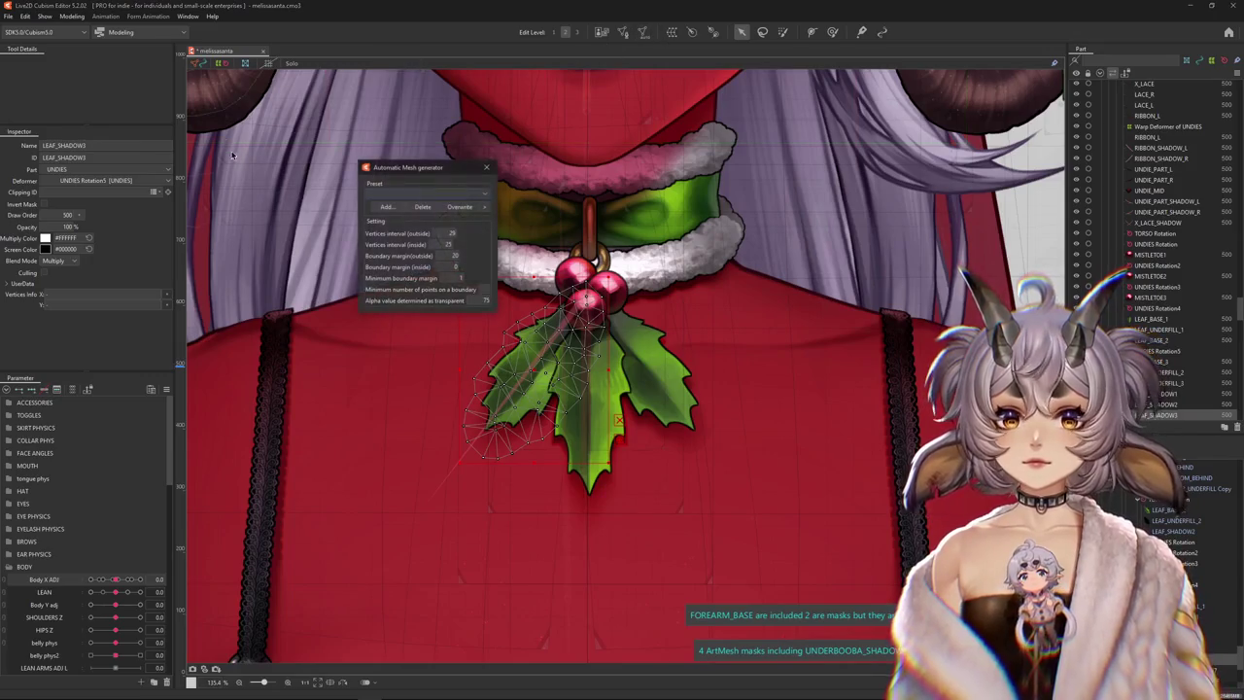
left_click(489, 169)
left_click(1157, 351)
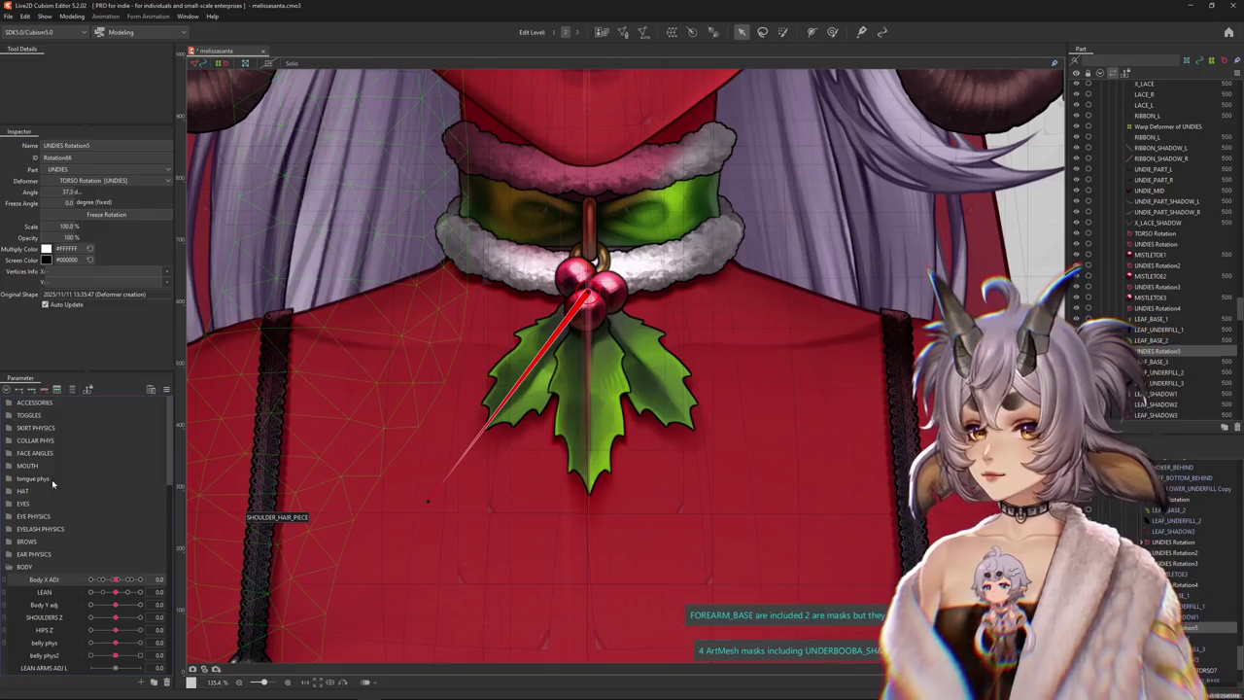
At Body X ADJ 10, rotate the left-leaf deformer to about 29.7 degrees, checking with Hide Selection
left_click_drag(115, 579, 141, 579)
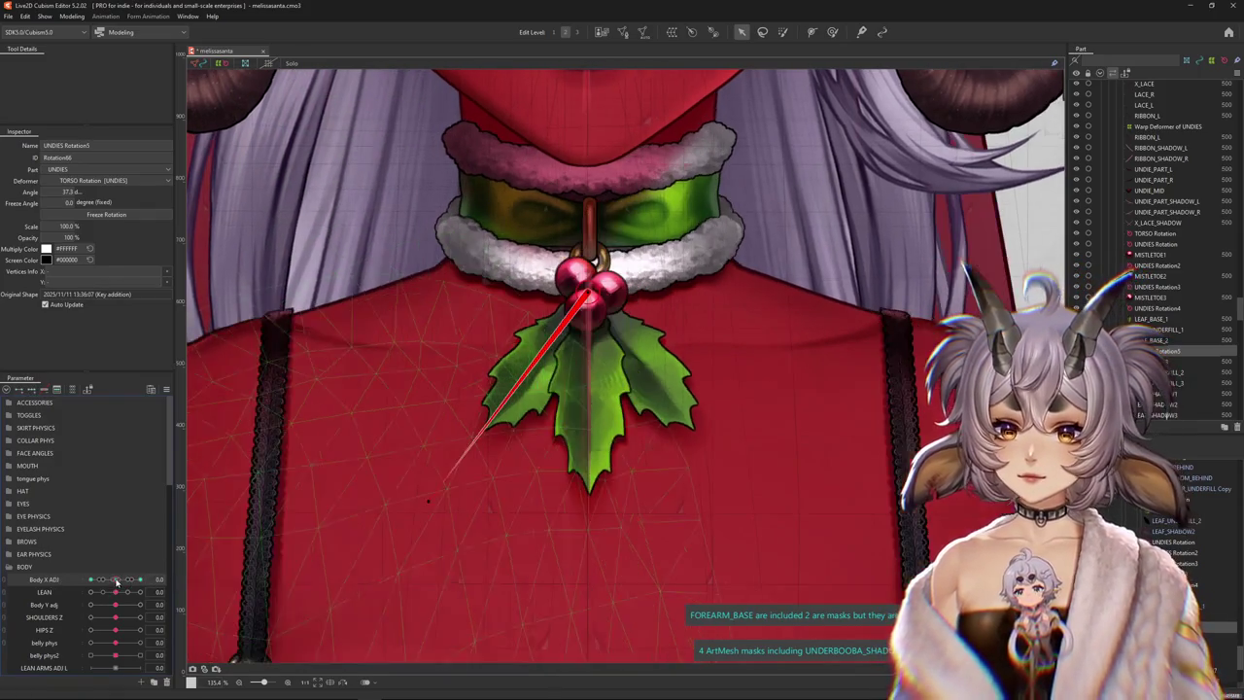
left_click(481, 516)
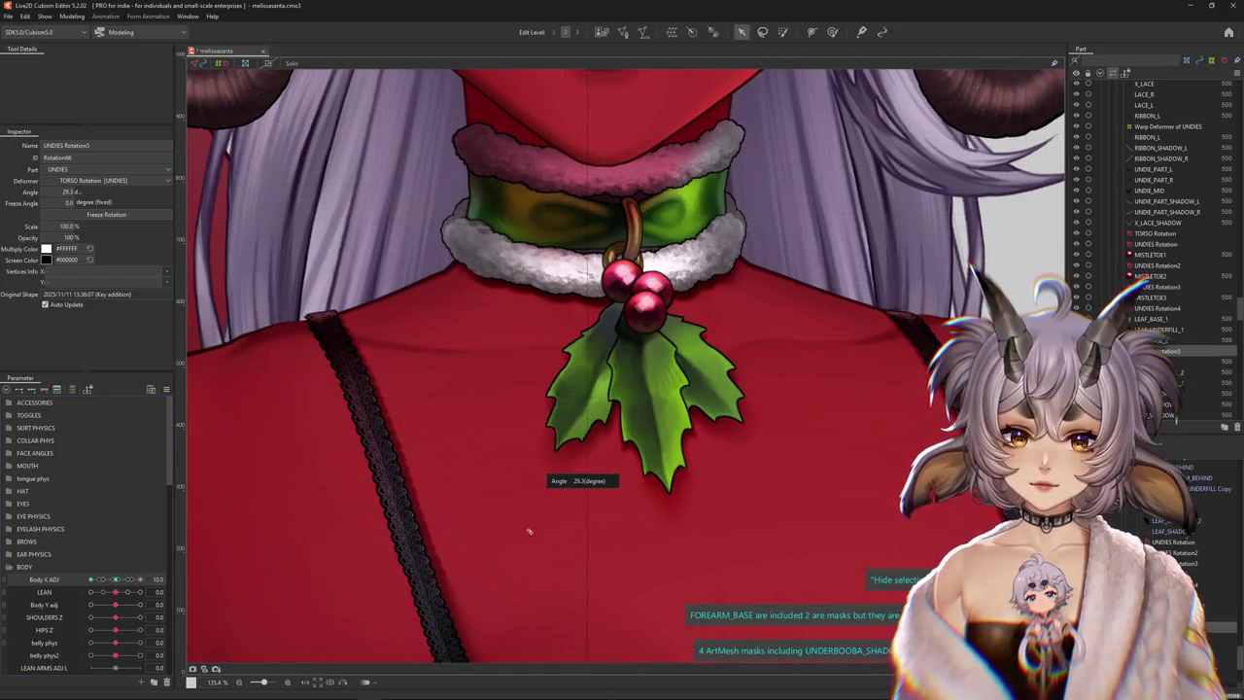
left_click_drag(554, 524, 629, 288)
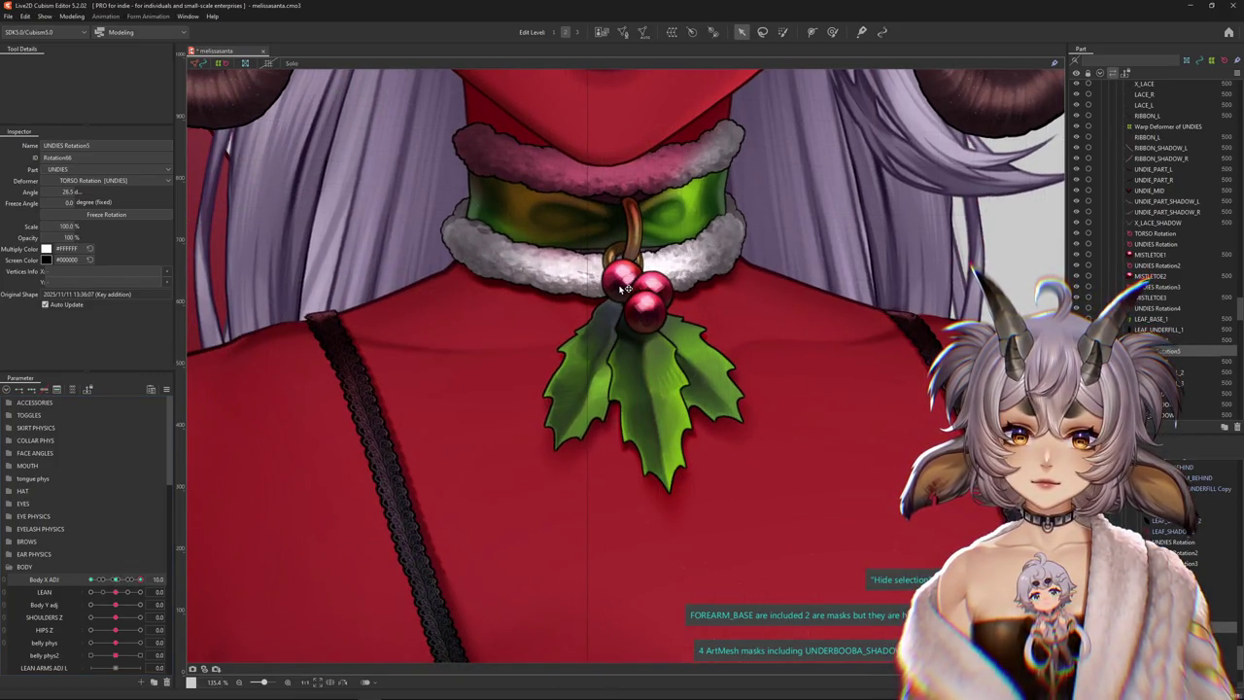
mouse_move(140, 580)
left_mouse_down()
mouse_move(123, 586)
mouse_move(141, 579)
left_mouse_up()
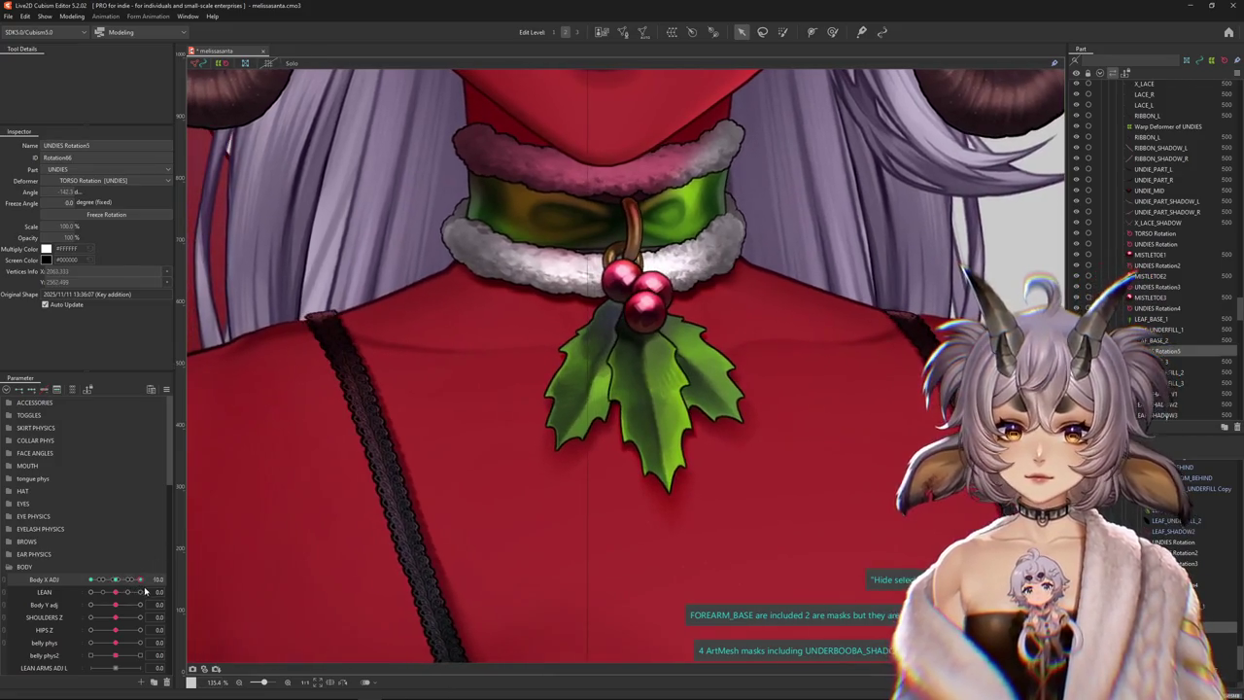
left_click(539, 488)
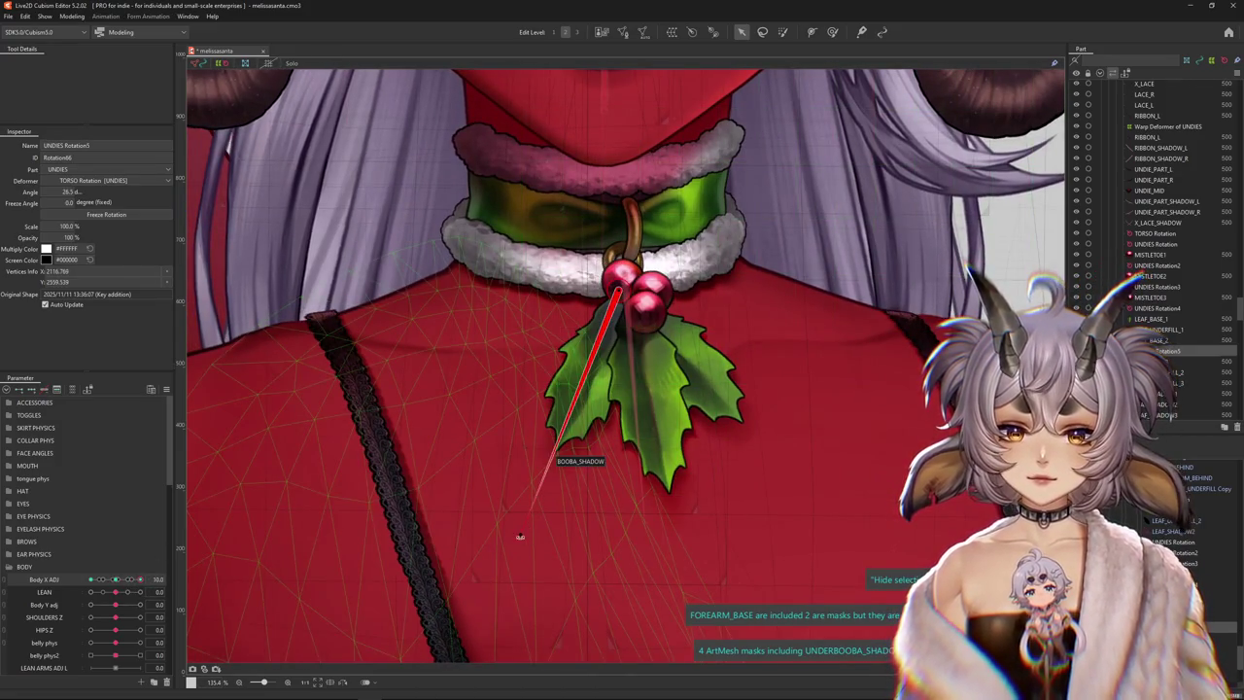
left_click_drag(548, 472, 583, 416)
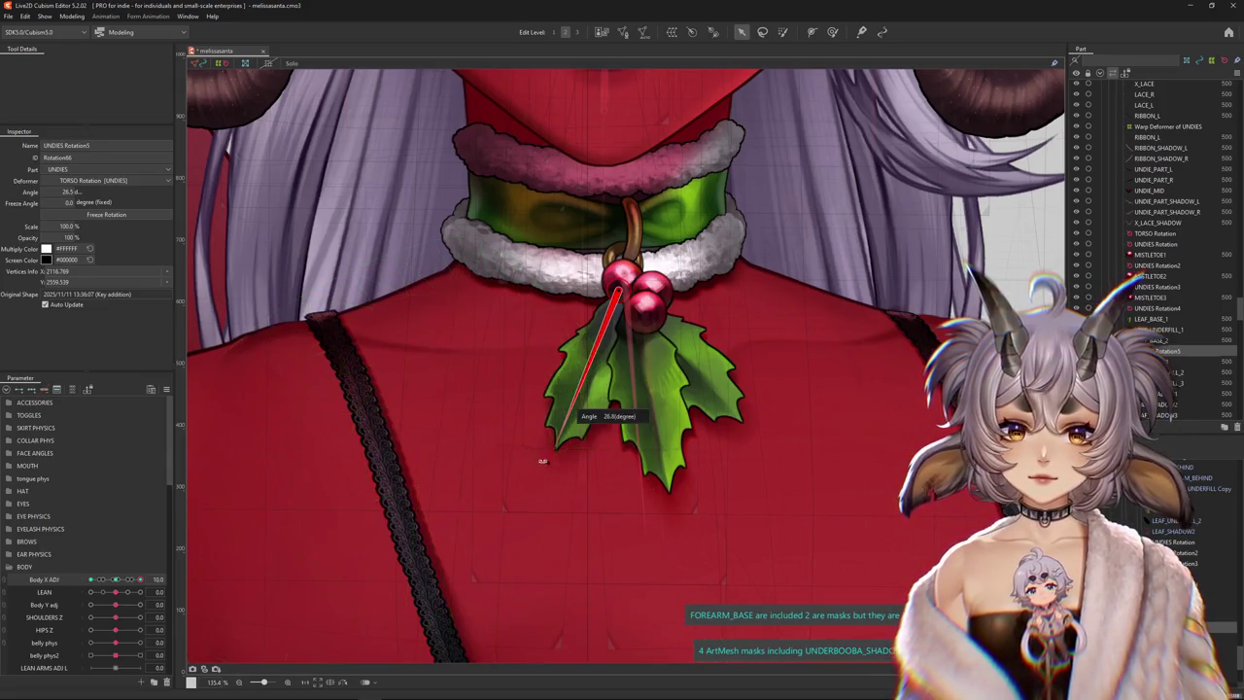
key("ctrl+h")
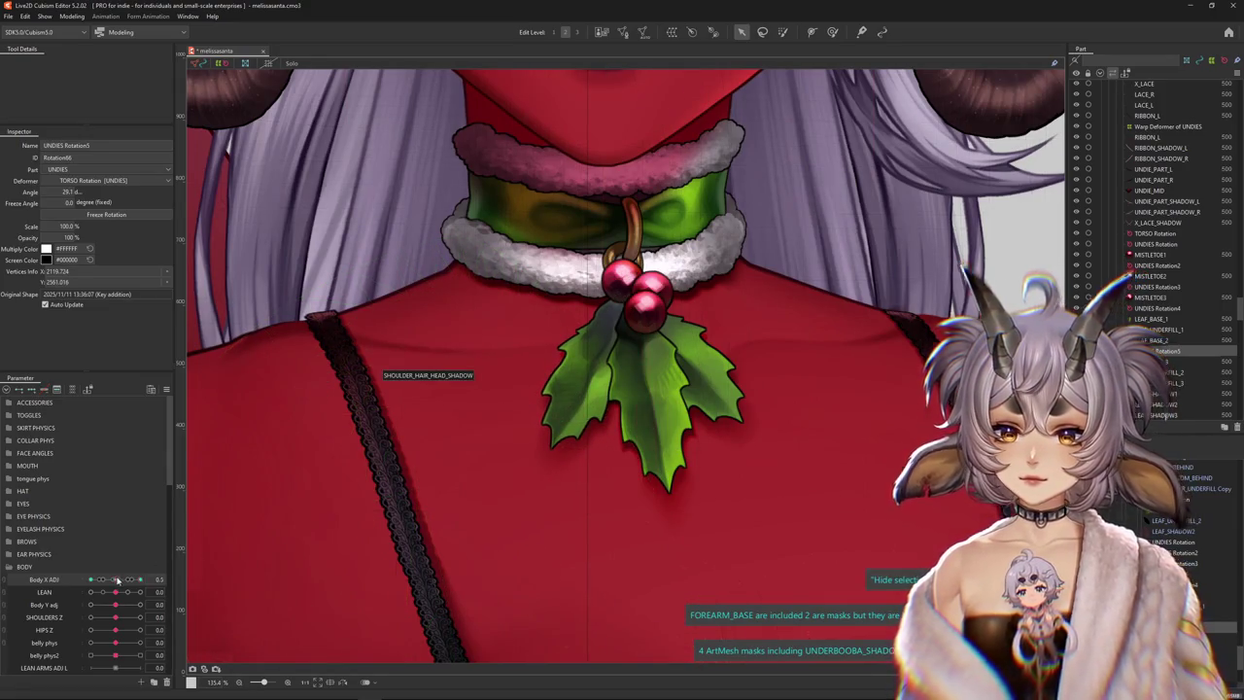
key("ctrl+h")
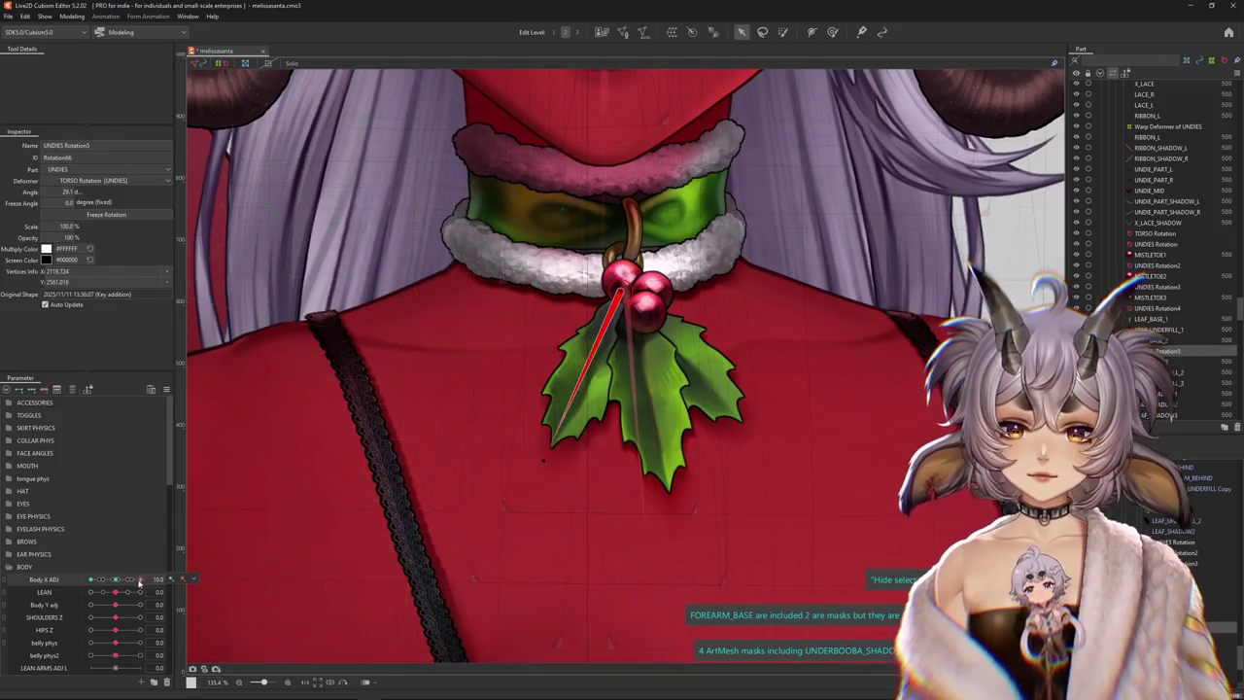
Compare both body-turn extremes and retune the left leaf to 31 degrees at Body X ADJ 10
left_click_drag(141, 579, 91, 579)
key("ctrl+h")
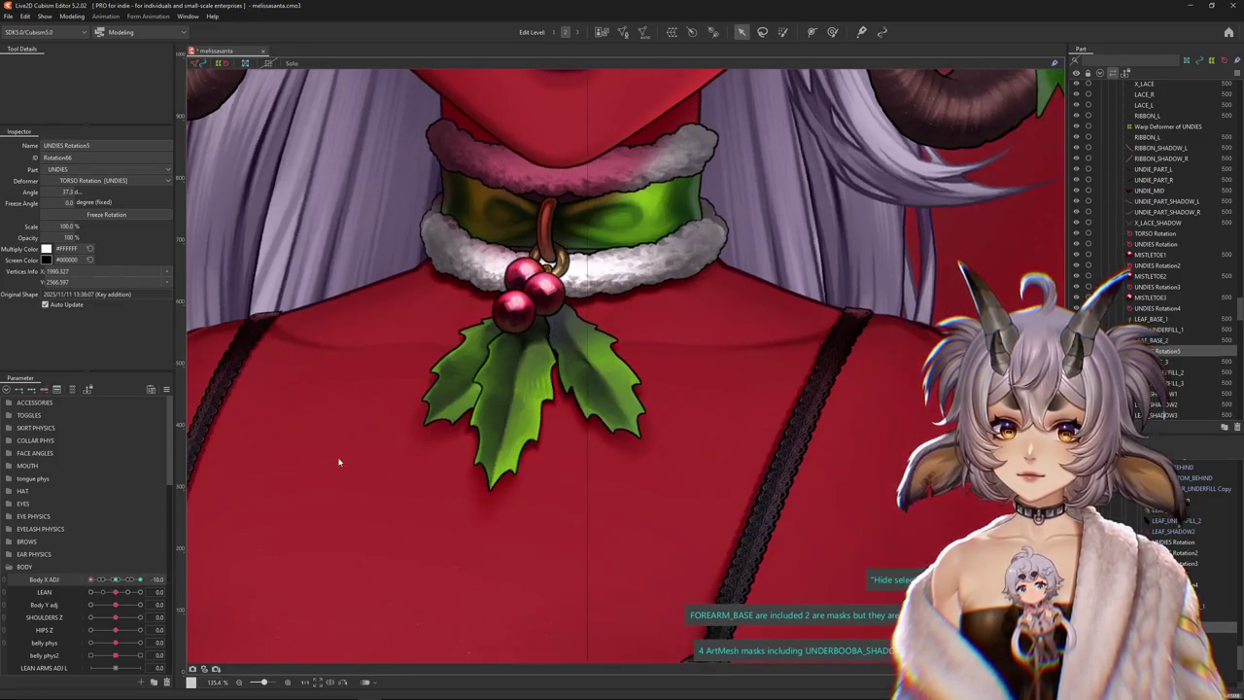
key("ctrl+h")
left_click_drag(116, 579, 143, 579)
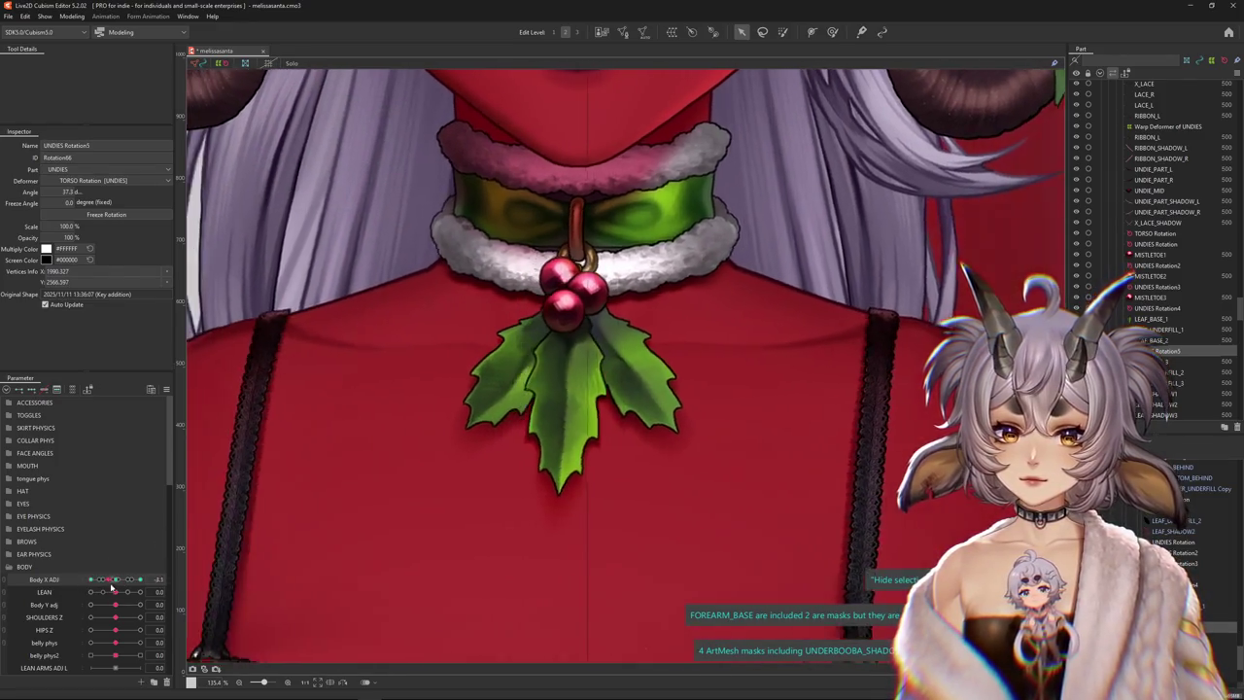
key("ctrl+h")
left_click_drag(540, 455, 469, 406)
left_click_drag(127, 579, 155, 580)
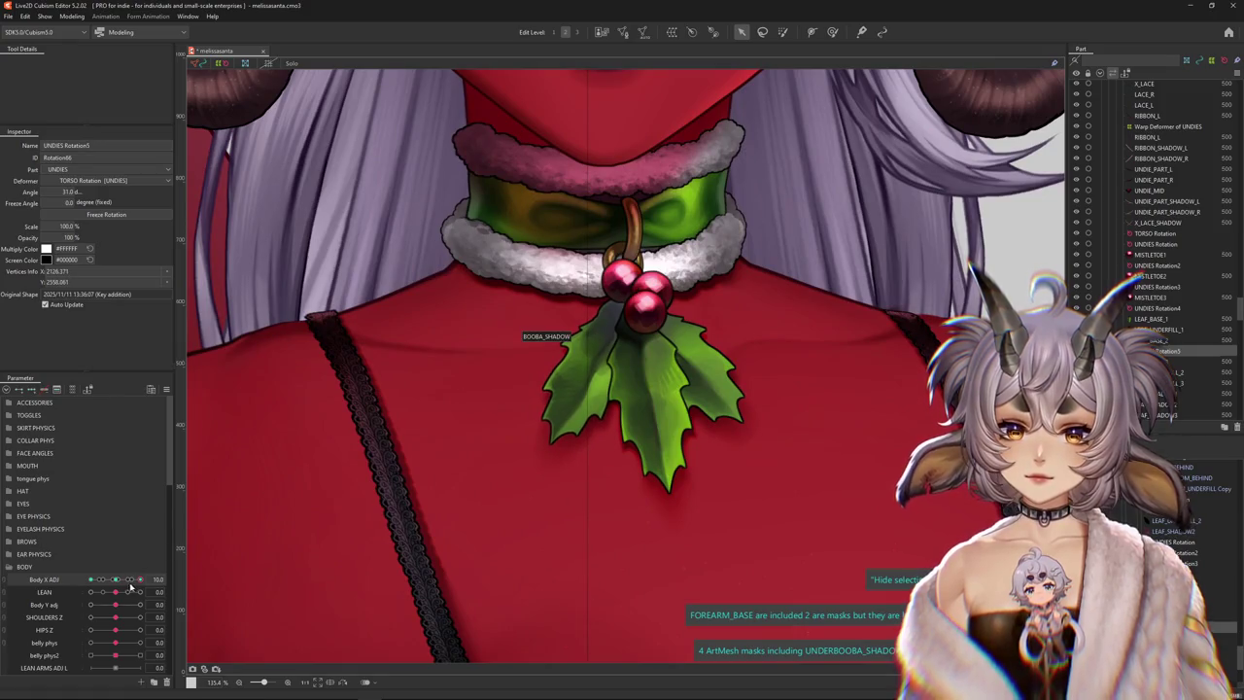
At Body X ADJ -10, rotate the left leaf to 39 degrees
left_click_drag(131, 584, 70, 580)
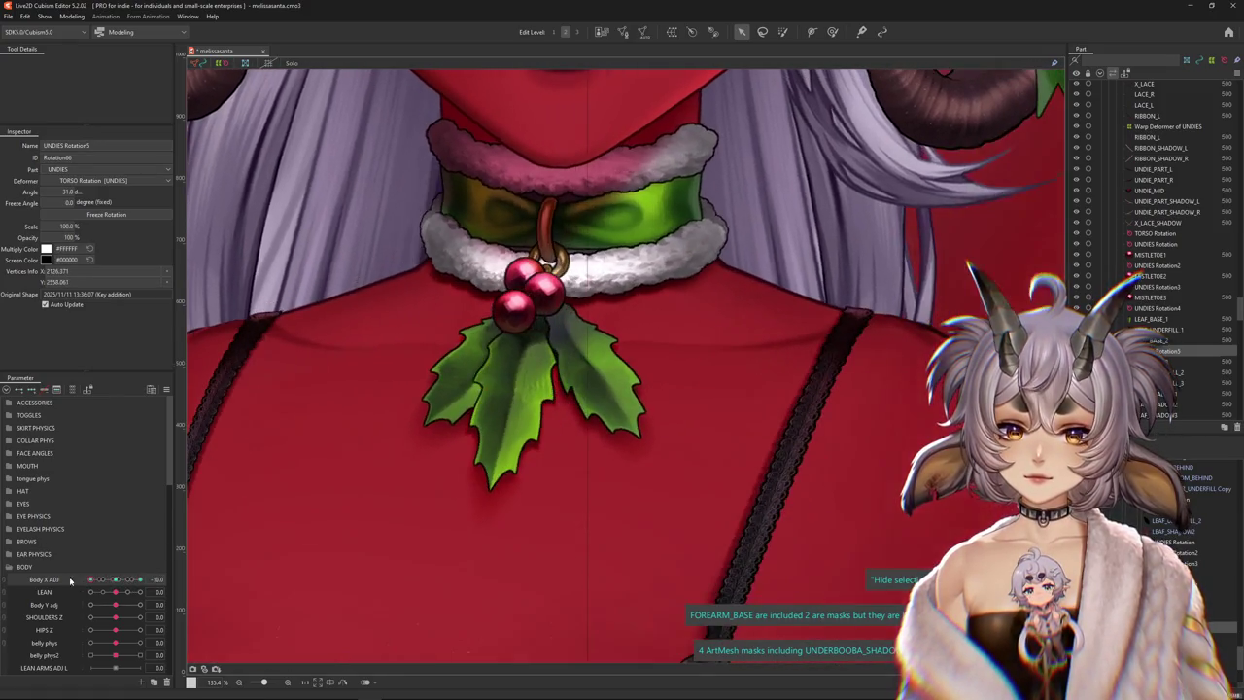
left_click_drag(544, 290, 537, 295)
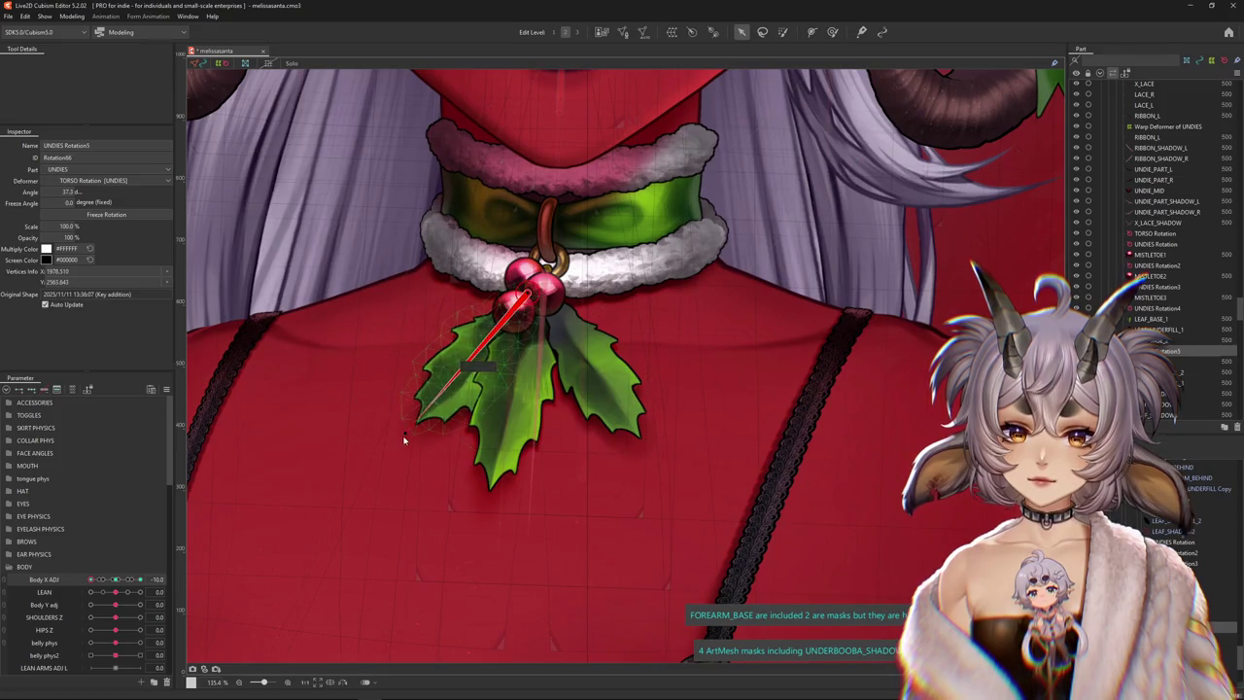
left_click_drag(404, 440, 408, 437)
scroll(409, 440, "down", 5)
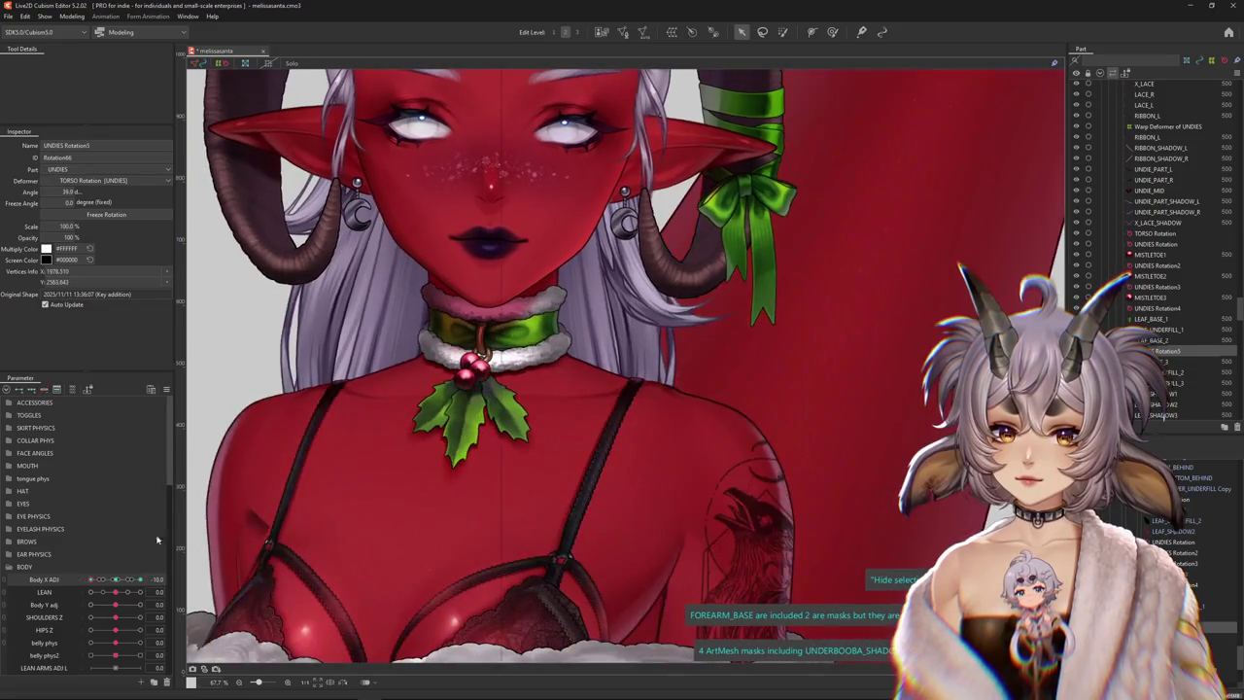
scroll(486, 393, "up", 5)
Create UNDIES Rotation6 over LEAF_BASE_2 and LEAF_SHADOW2, pivoting it at the leaf base
right_click(569, 427)
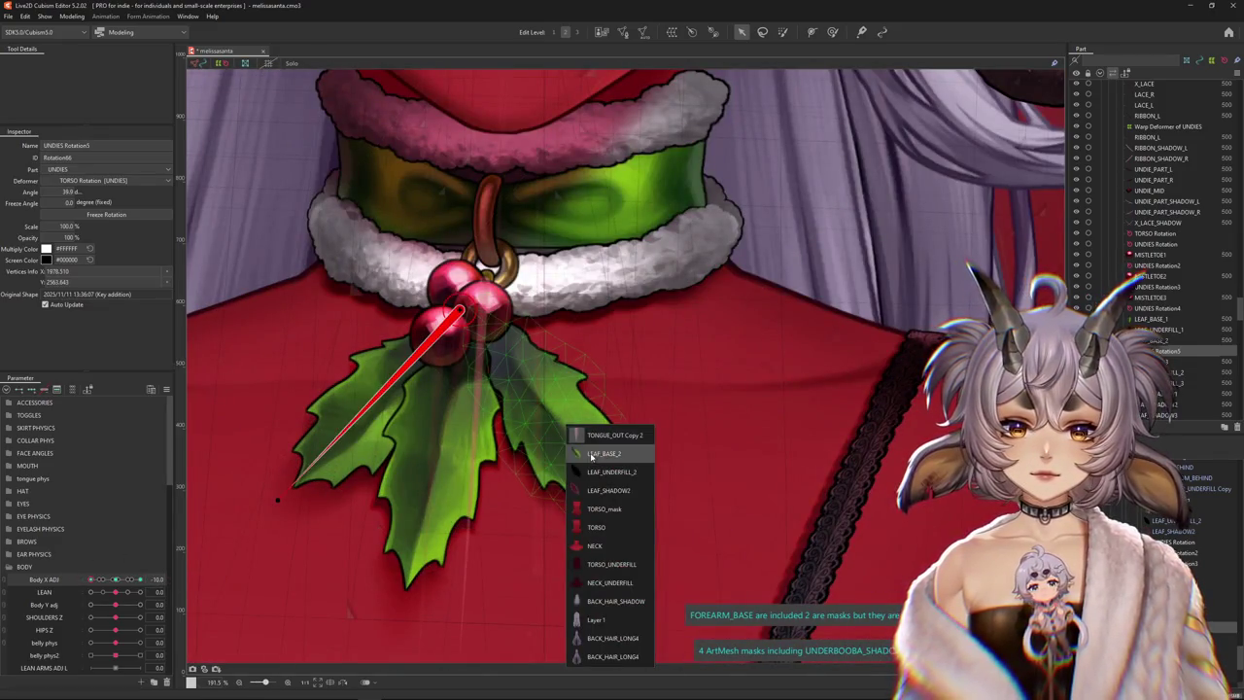
left_click(580, 454)
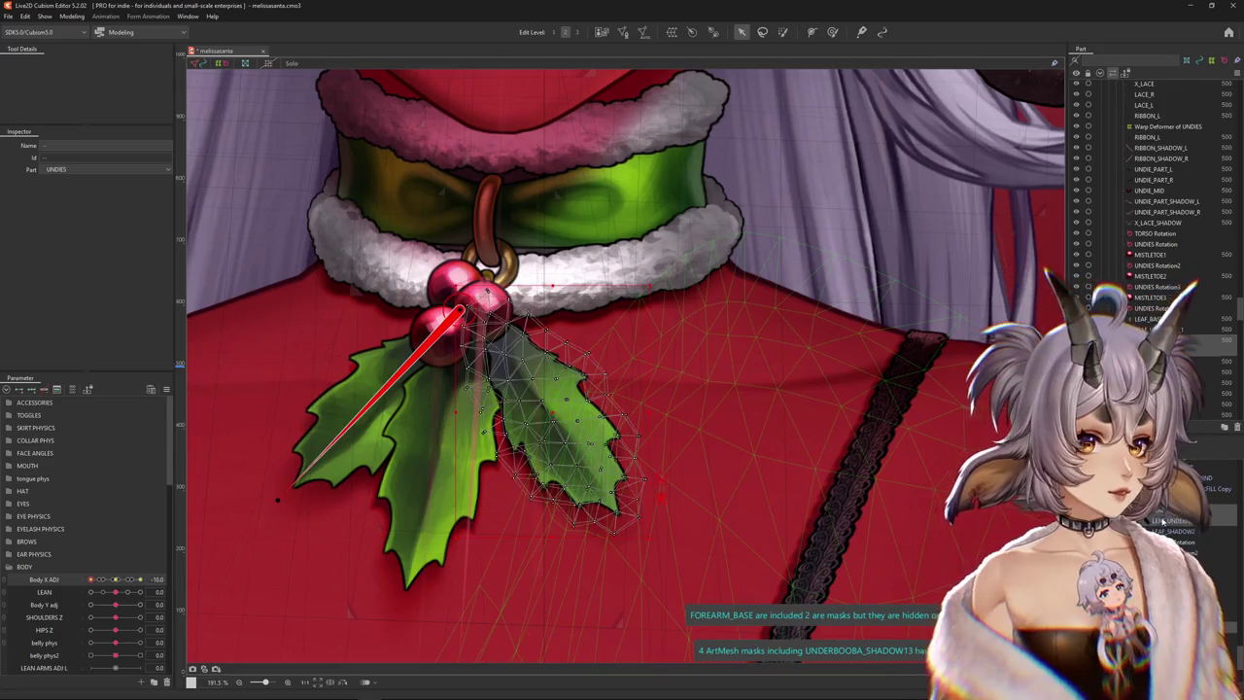
left_click(1178, 531)
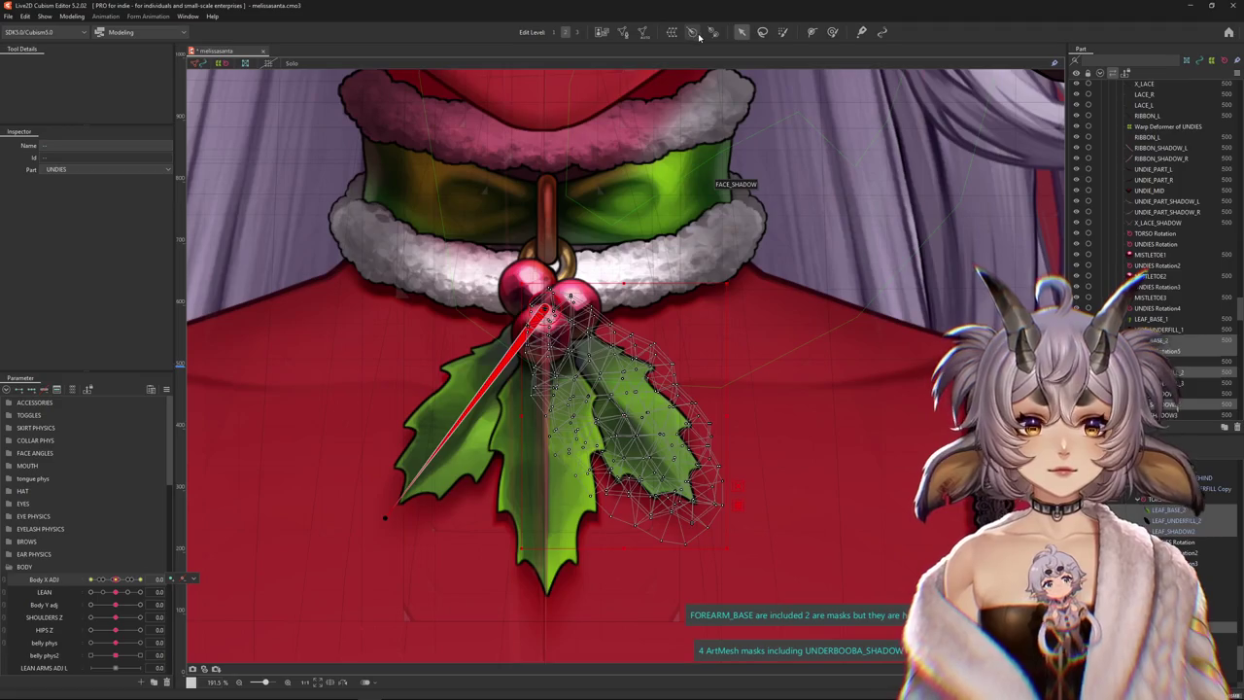
left_click(692, 33)
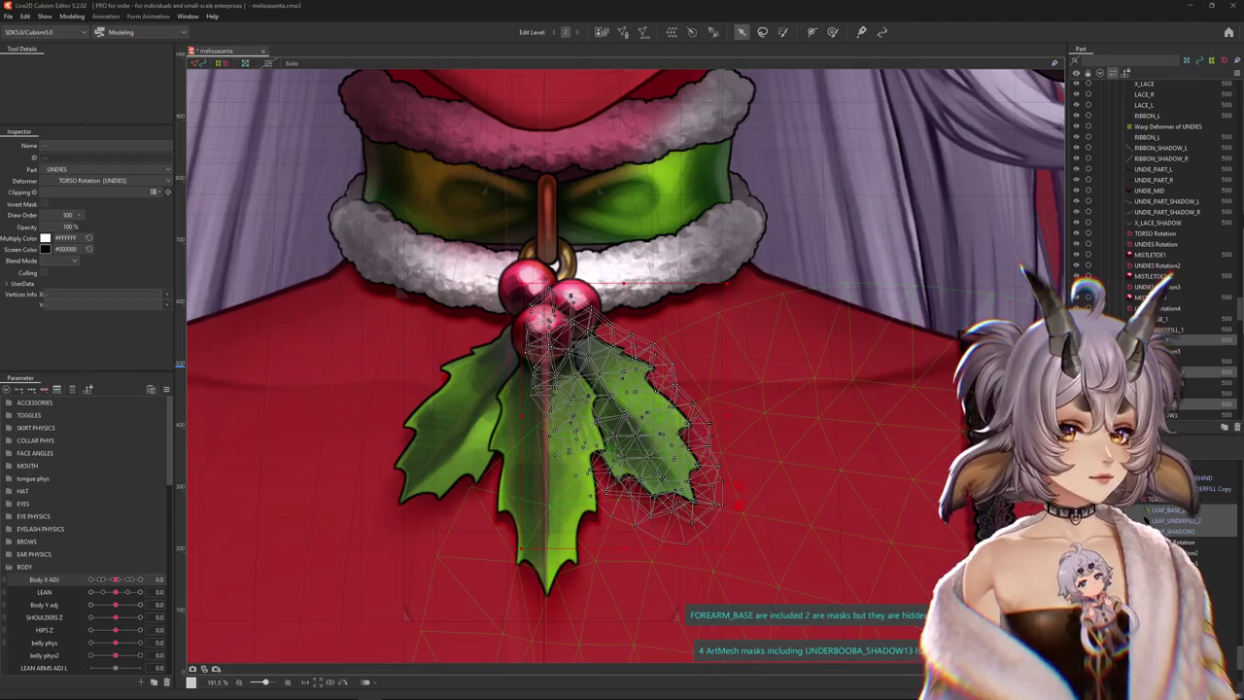
key("Return")
left_click(1166, 383)
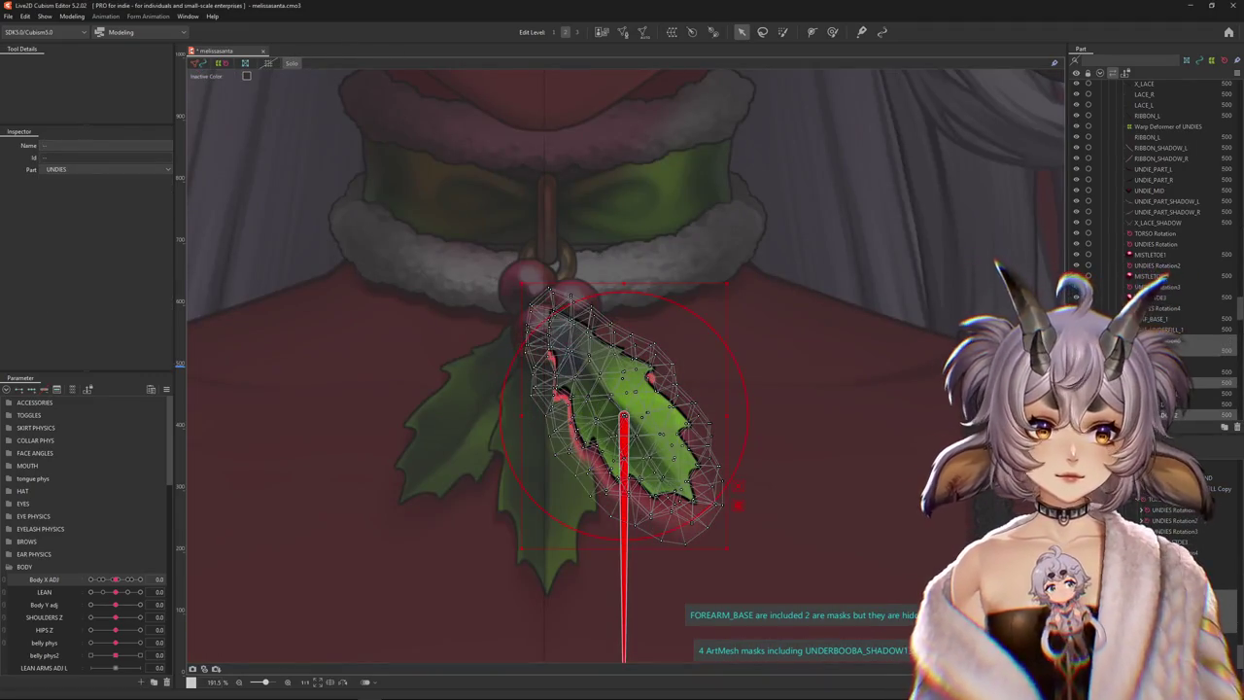
left_click(1161, 286)
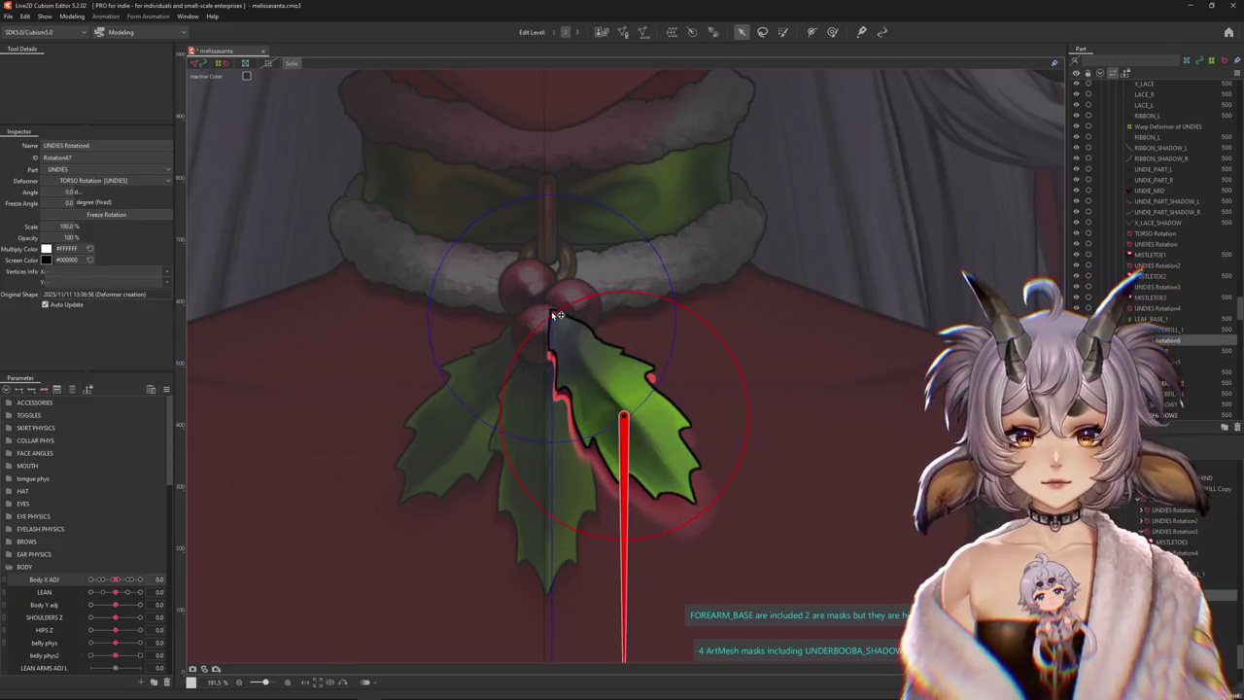
left_click_drag(559, 315, 559, 312)
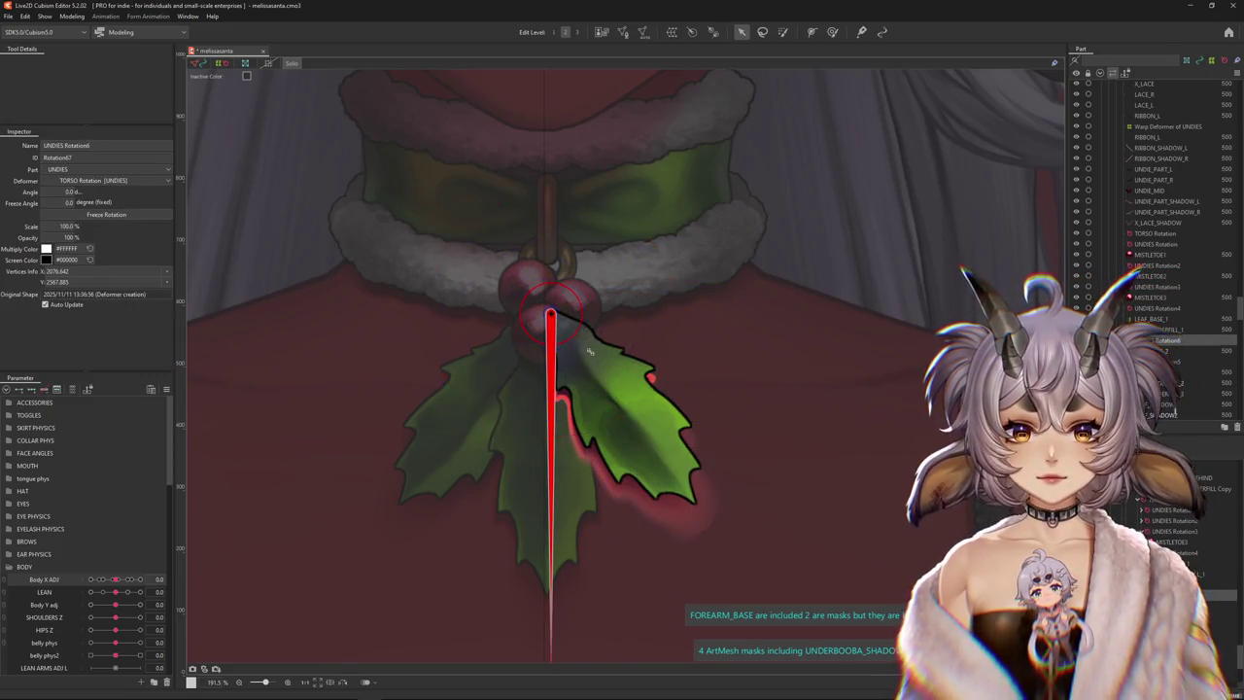
scroll(590, 352, "down", 3)
mouse_move(574, 530)
left_mouse_down()
mouse_move(571, 468)
mouse_move(655, 446)
left_mouse_up()
Automatically regenerate the LEAF_SHADOW2 mesh
left_click(644, 435)
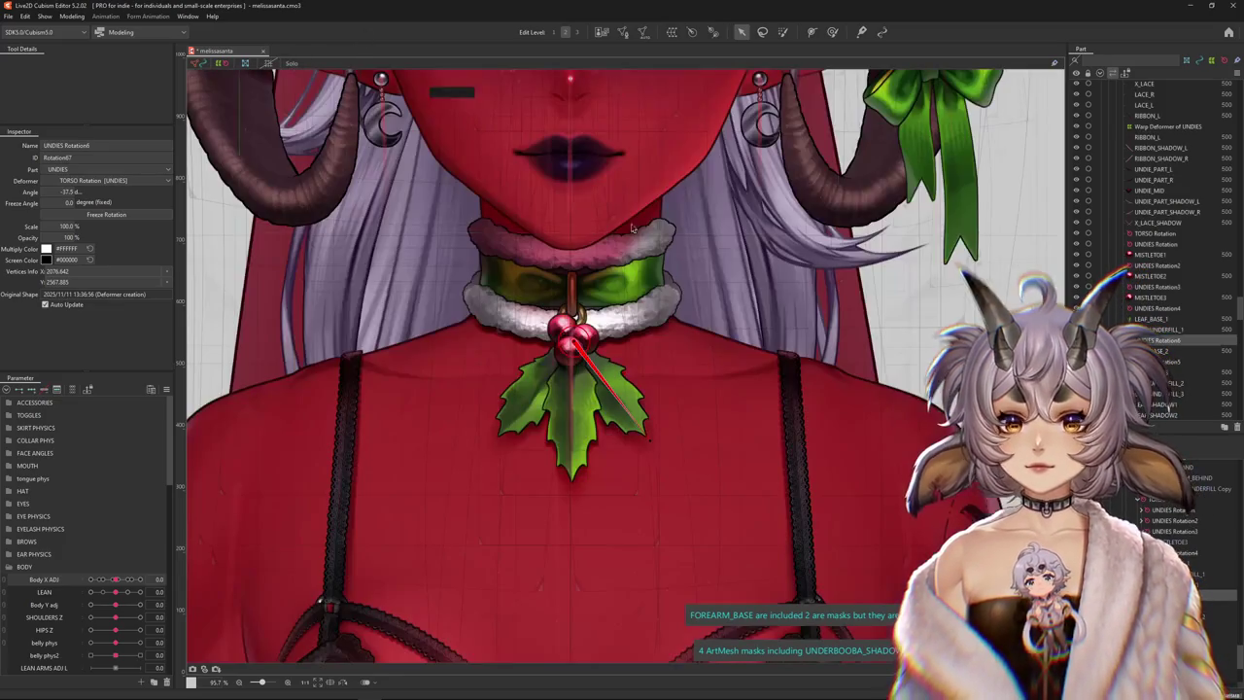
key("ctrl+shift+a")
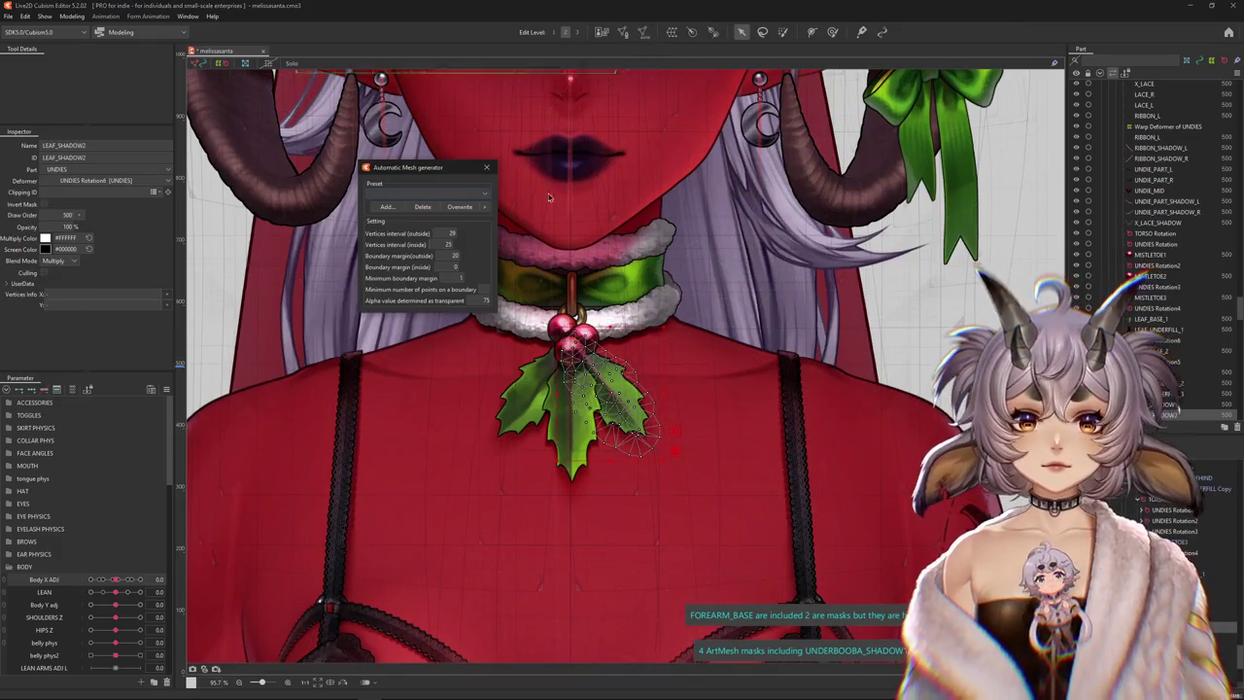
left_click(386, 206)
left_click(486, 167)
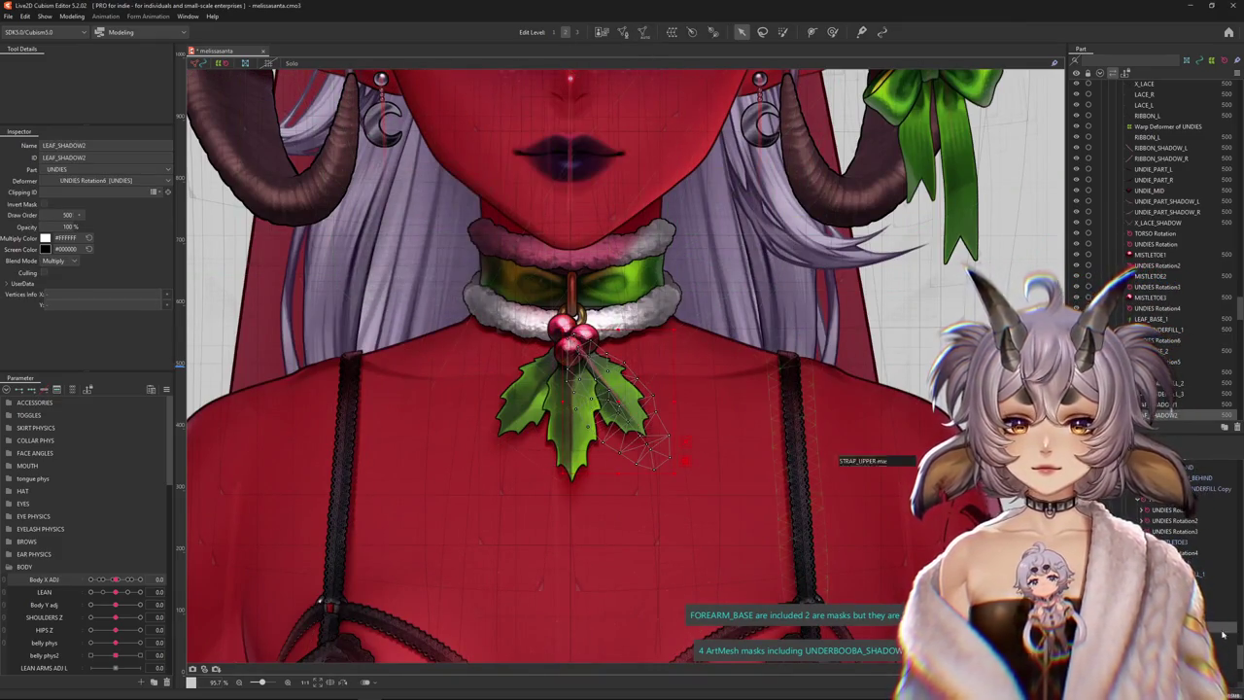
Add Body X ADJ keys to UNDIES Rotation6 and set the body to 10
left_click(1166, 308)
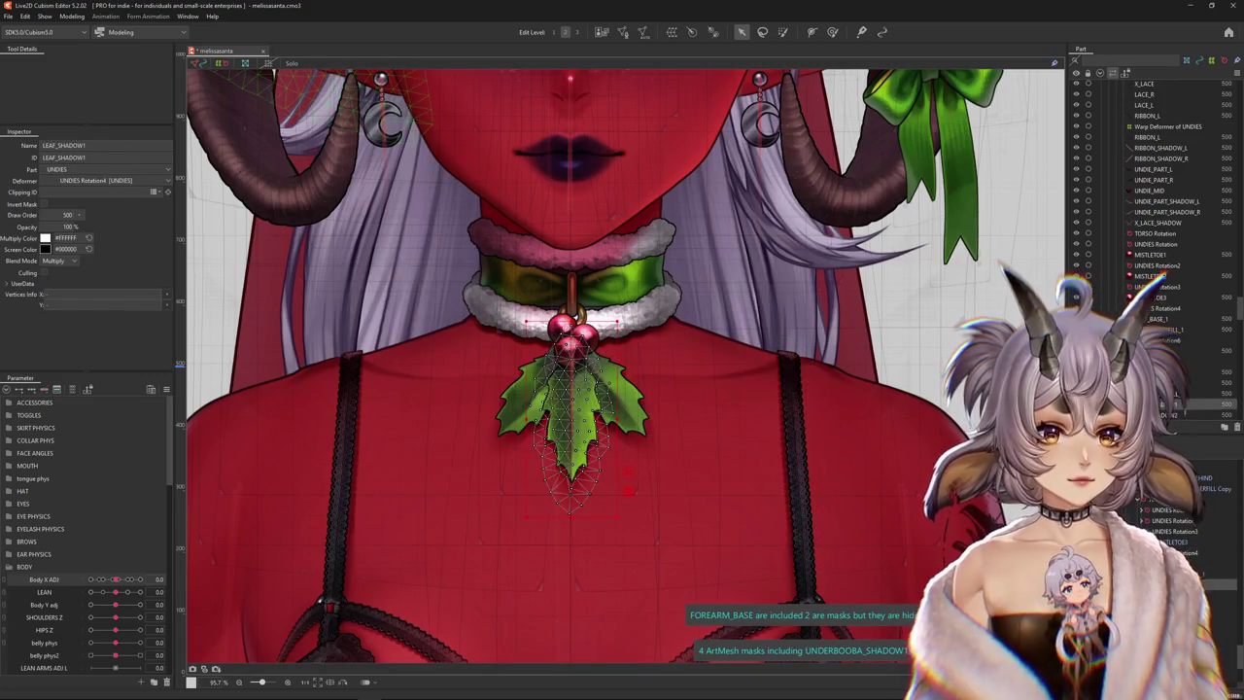
left_click(1157, 287)
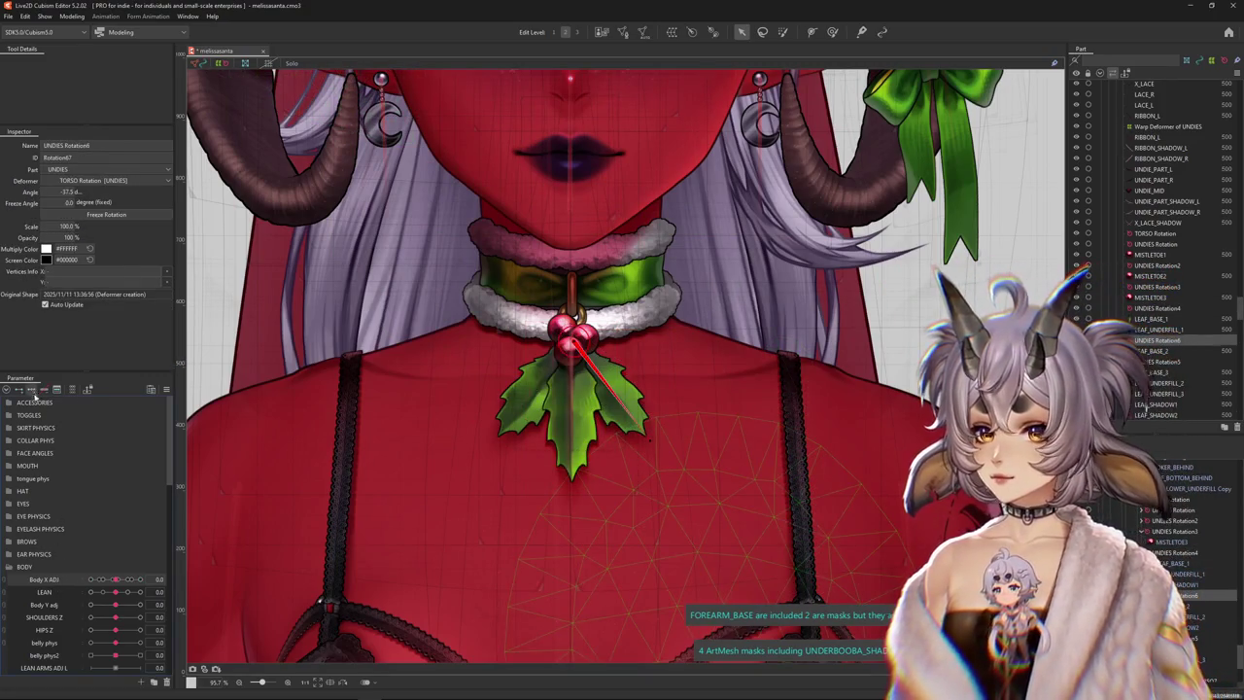
left_click(139, 579)
scroll(525, 408, "up", 1)
scroll(524, 408, "up", 1)
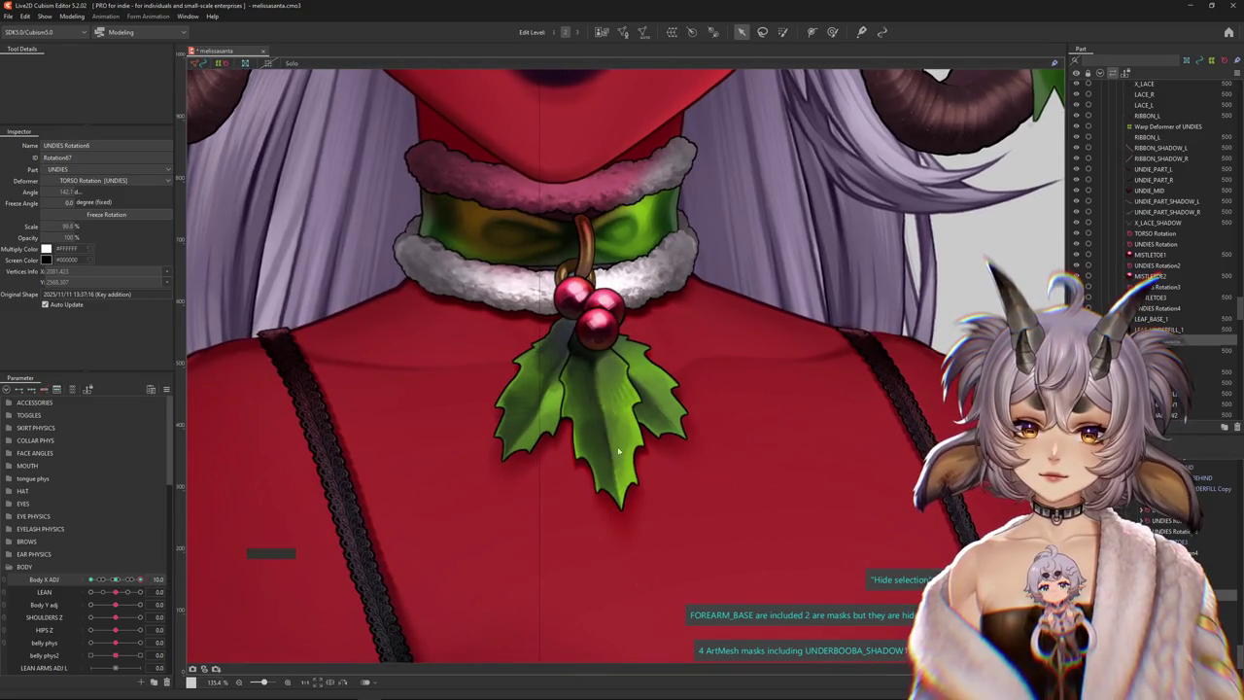
Angle UNDIES Rotation6 to about -32 degrees and sweep Body X ADJ between -10 and 10
left_click_drag(618, 450, 702, 443)
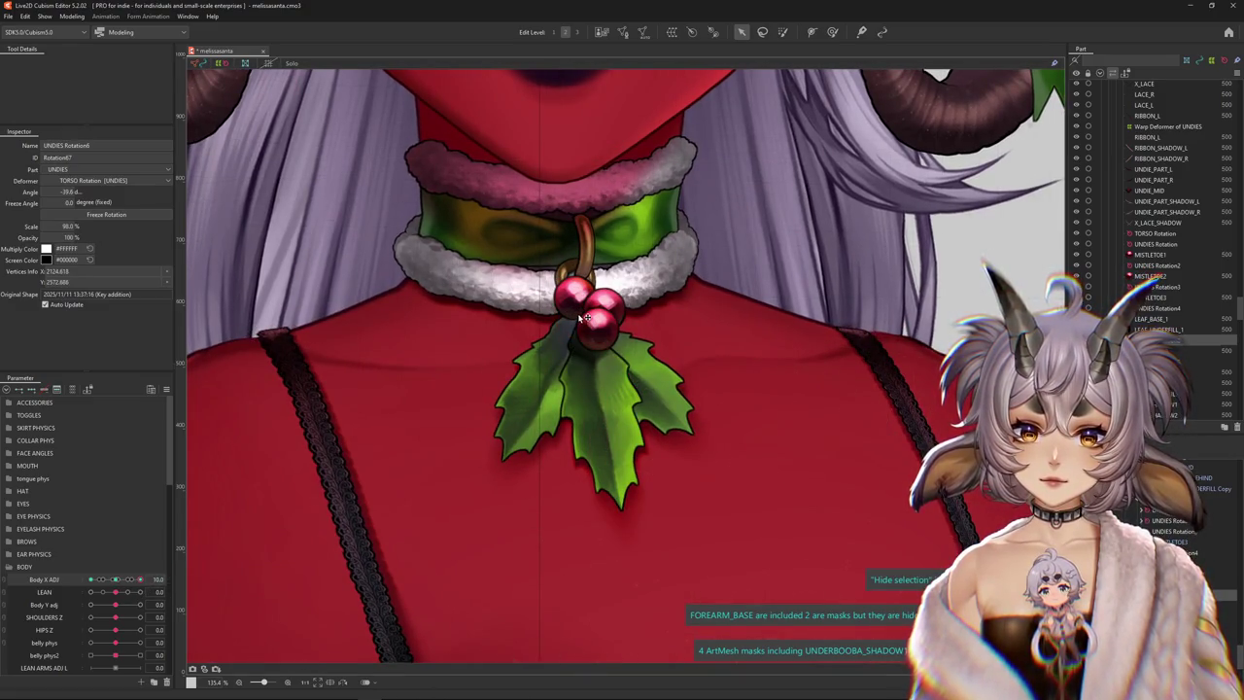
mouse_move(119, 581)
left_mouse_down()
mouse_move(148, 579)
mouse_move(90, 579)
left_mouse_up()
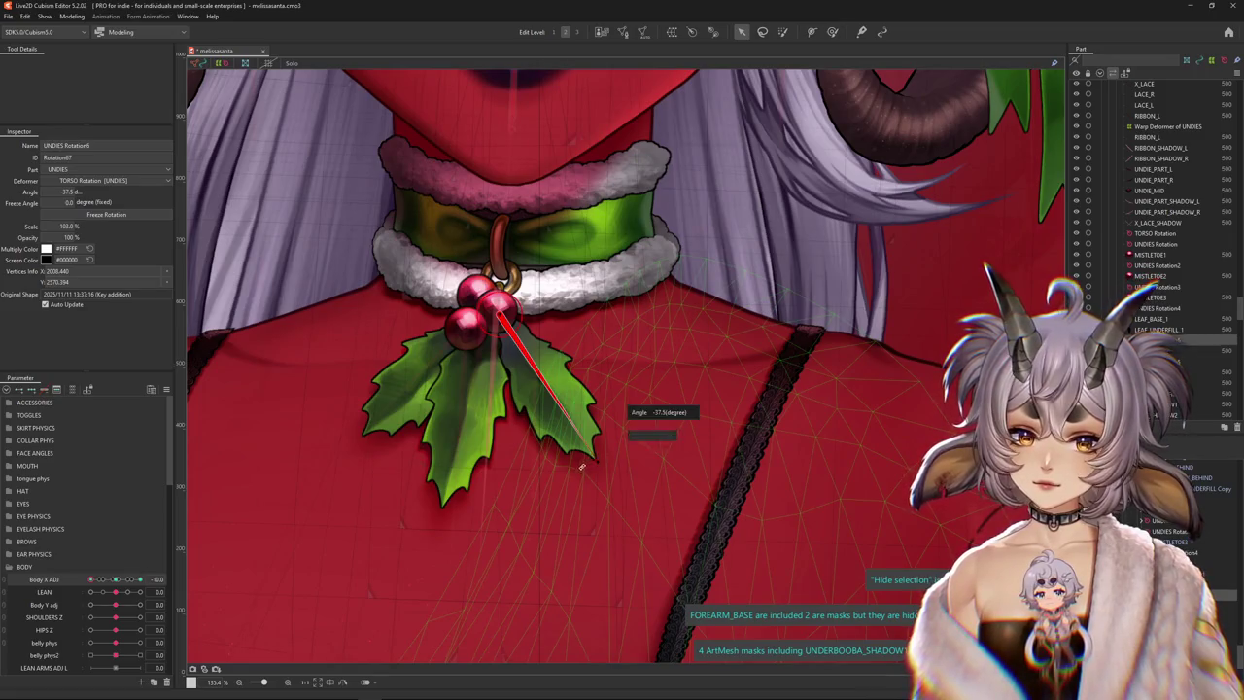
left_click_drag(582, 466, 579, 471)
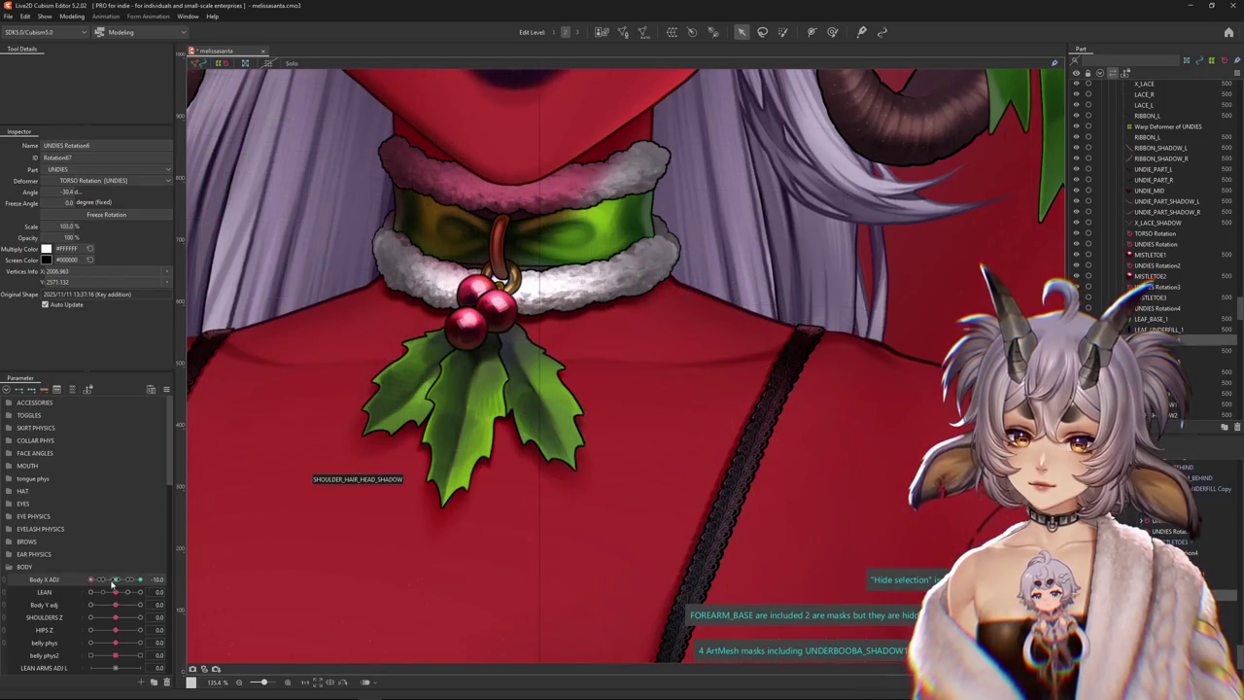
left_click_drag(112, 581, 91, 580)
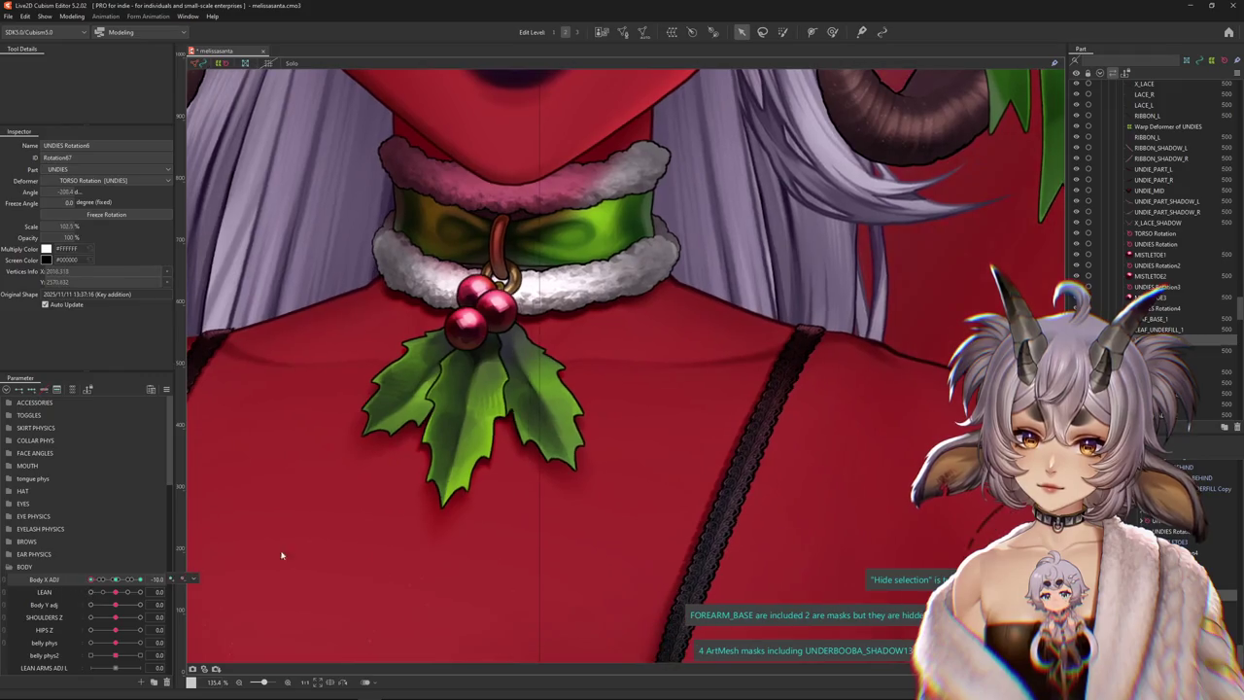
left_click_drag(573, 485, 597, 442)
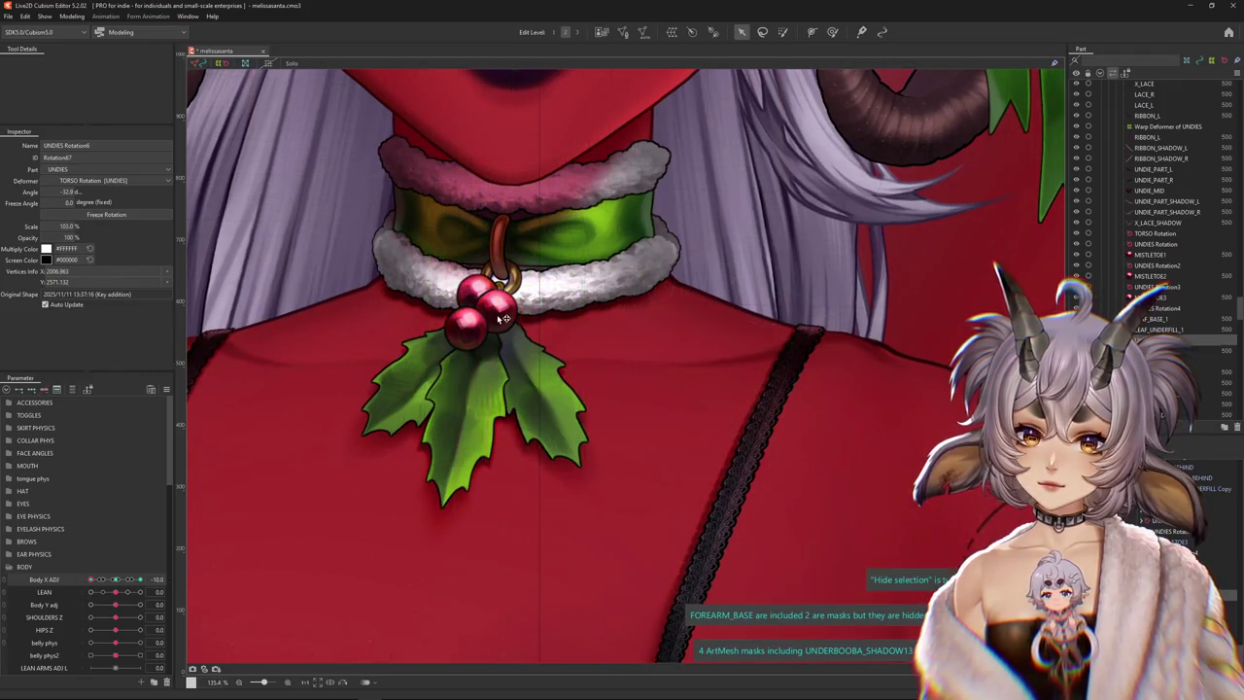
left_click_drag(99, 581, 174, 584)
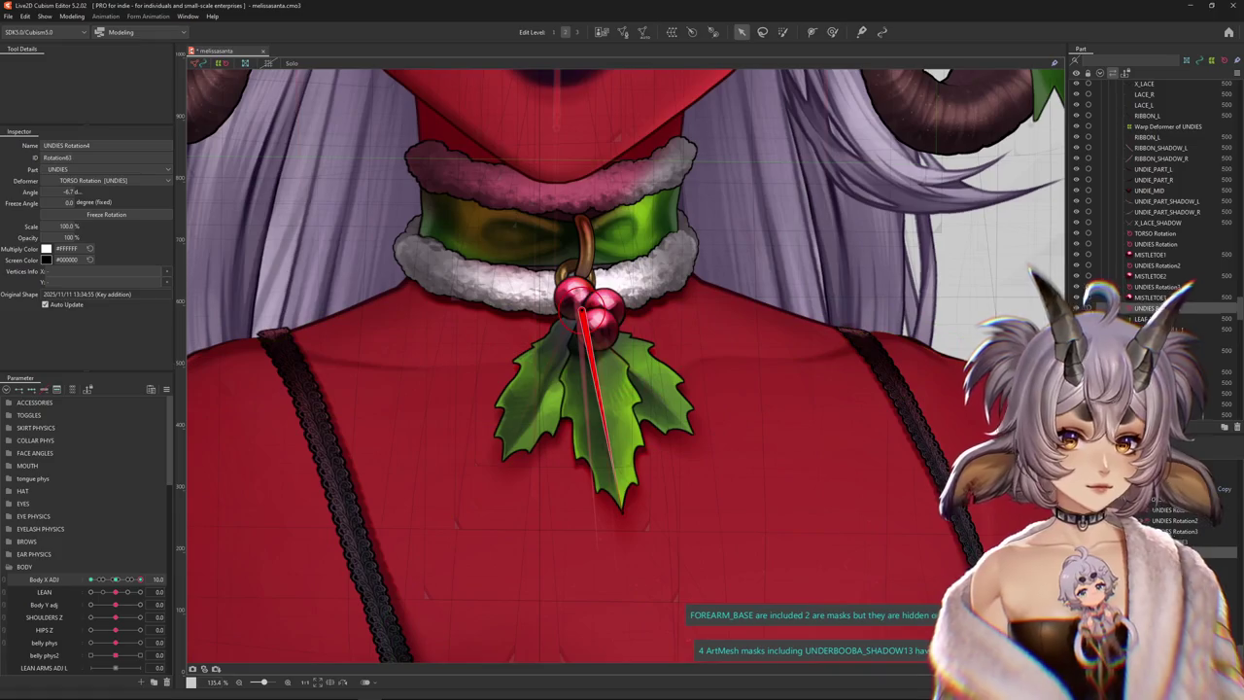
Angle another holly leaf deformer about 31.6°, then 35° at Body X Adj -10, and preview the sway
left_click(493, 473)
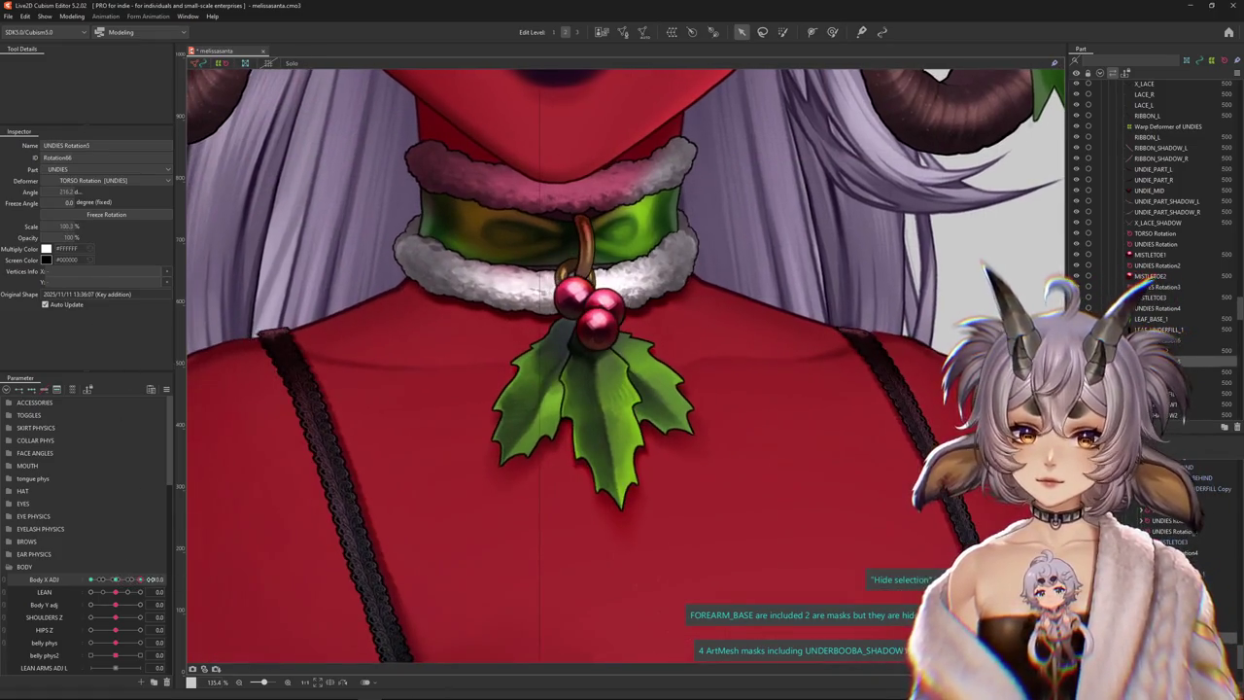
left_click_drag(495, 474, 493, 473)
left_click_drag(112, 584, 50, 555)
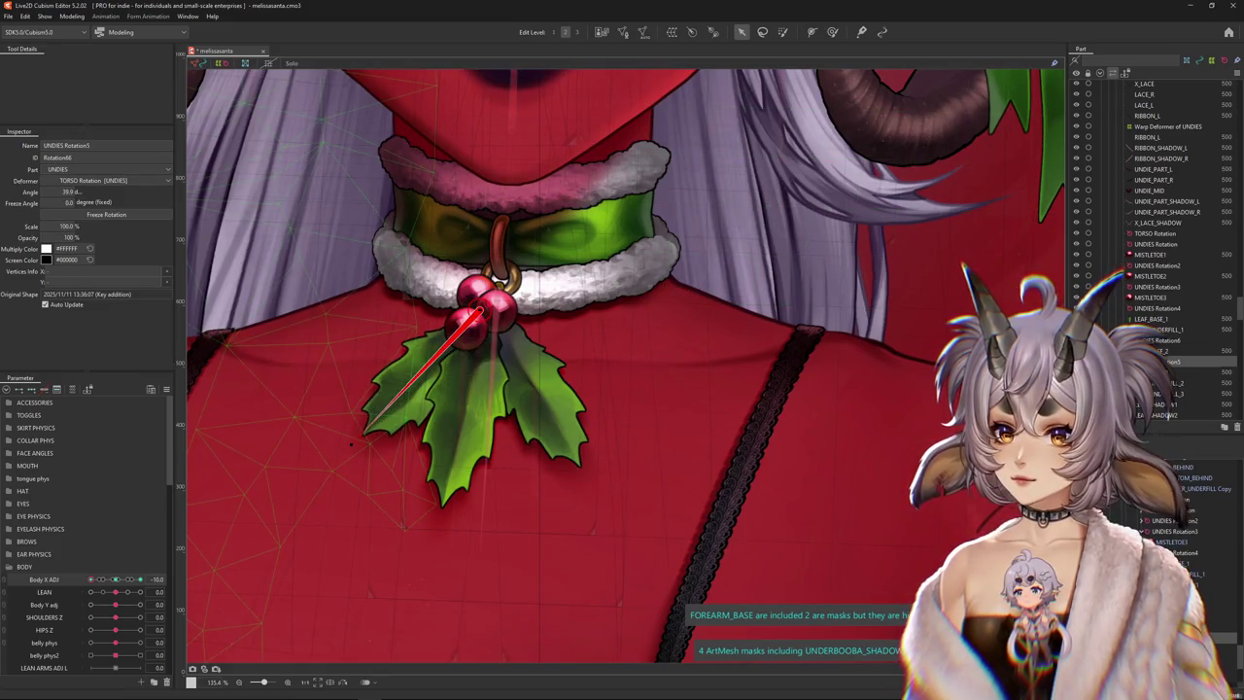
left_click_drag(350, 449, 378, 437)
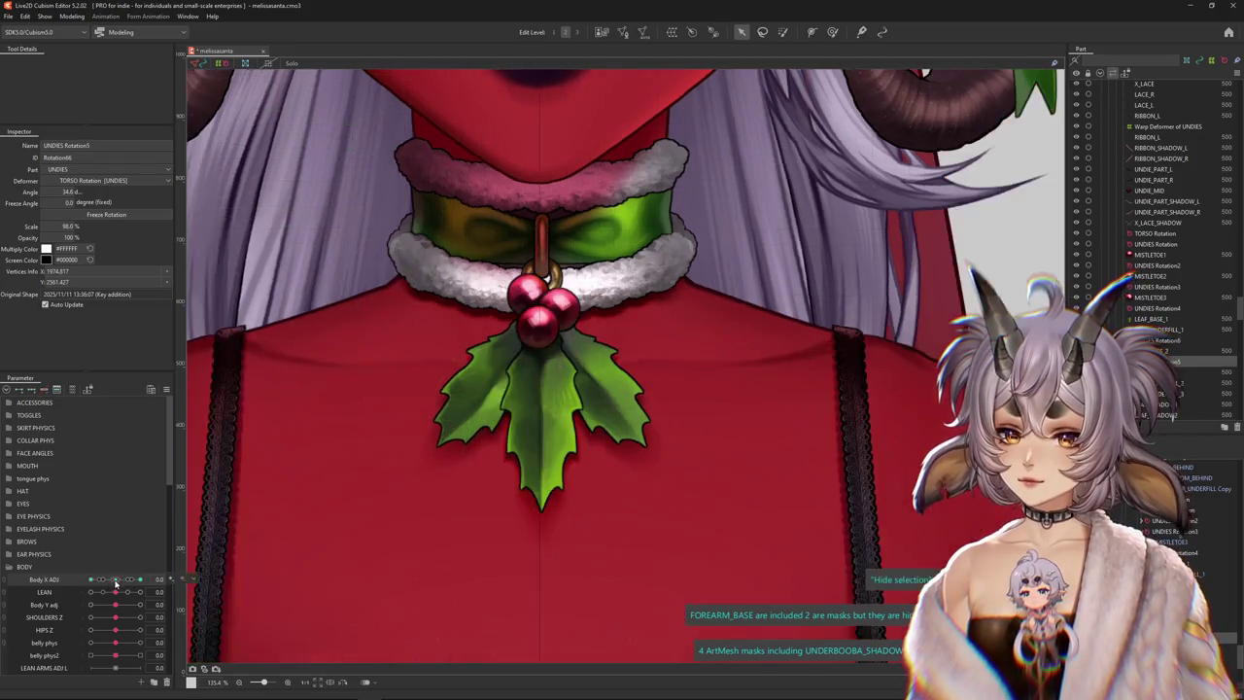
left_click_drag(116, 590, 96, 592)
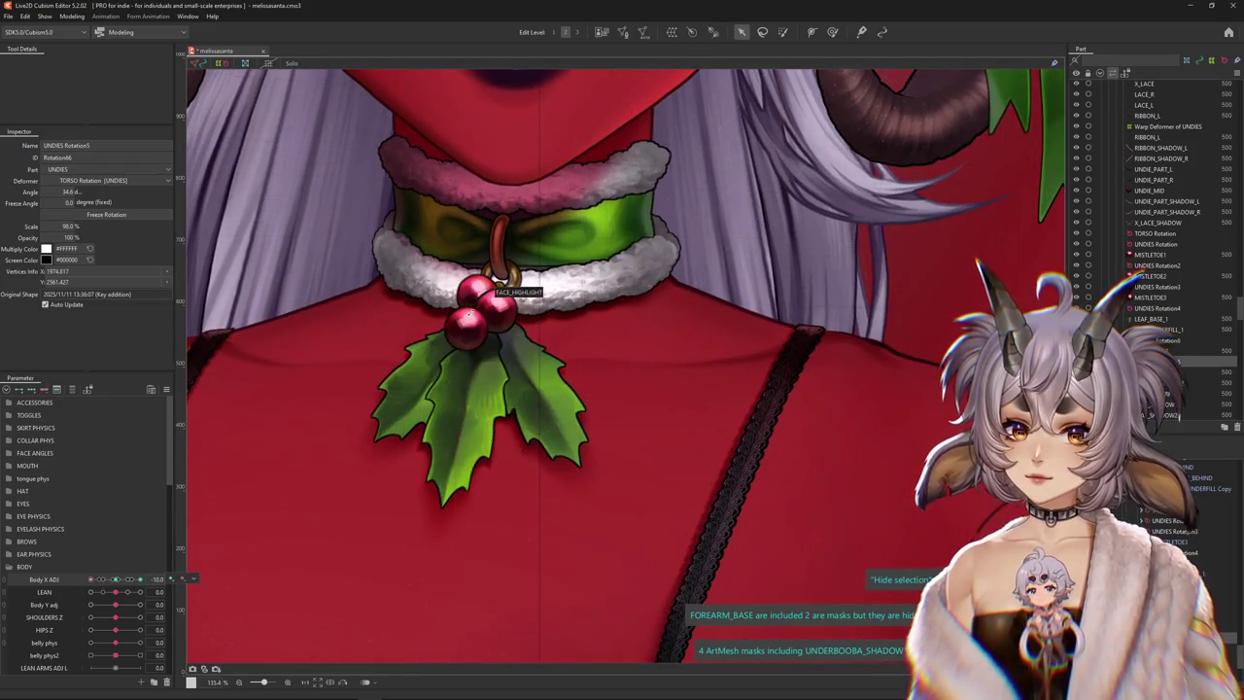
left_click_drag(136, 579, 61, 583)
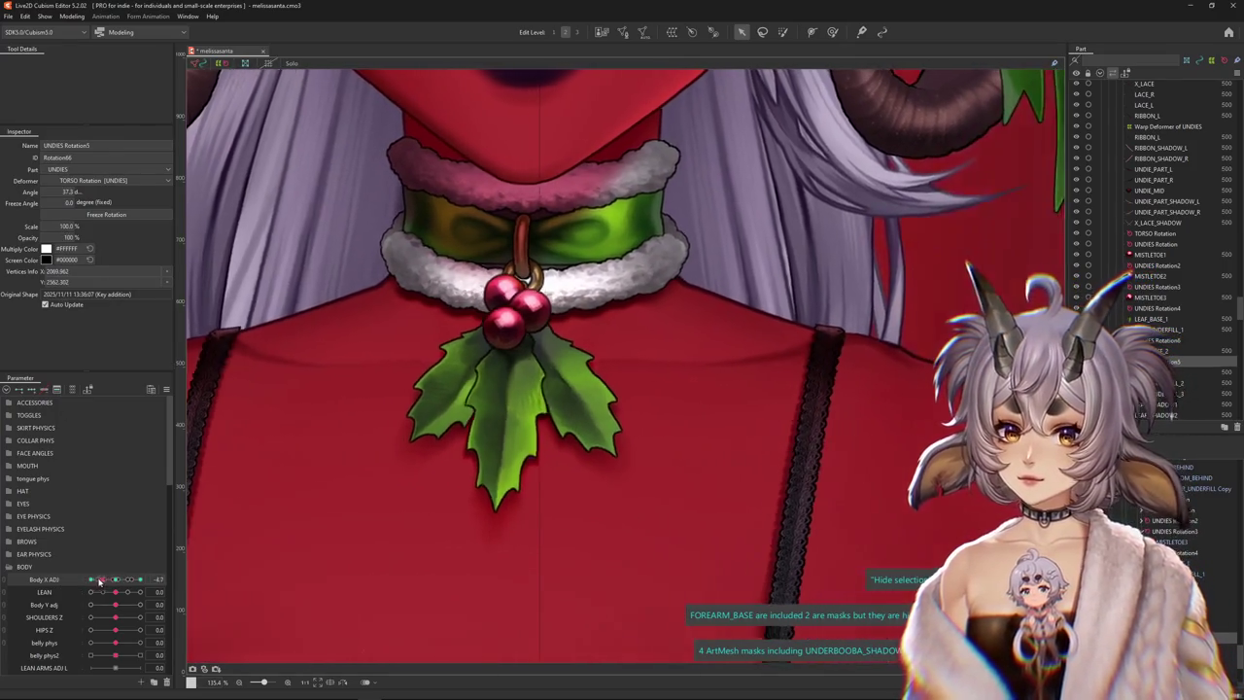
left_click_drag(117, 580, 90, 580)
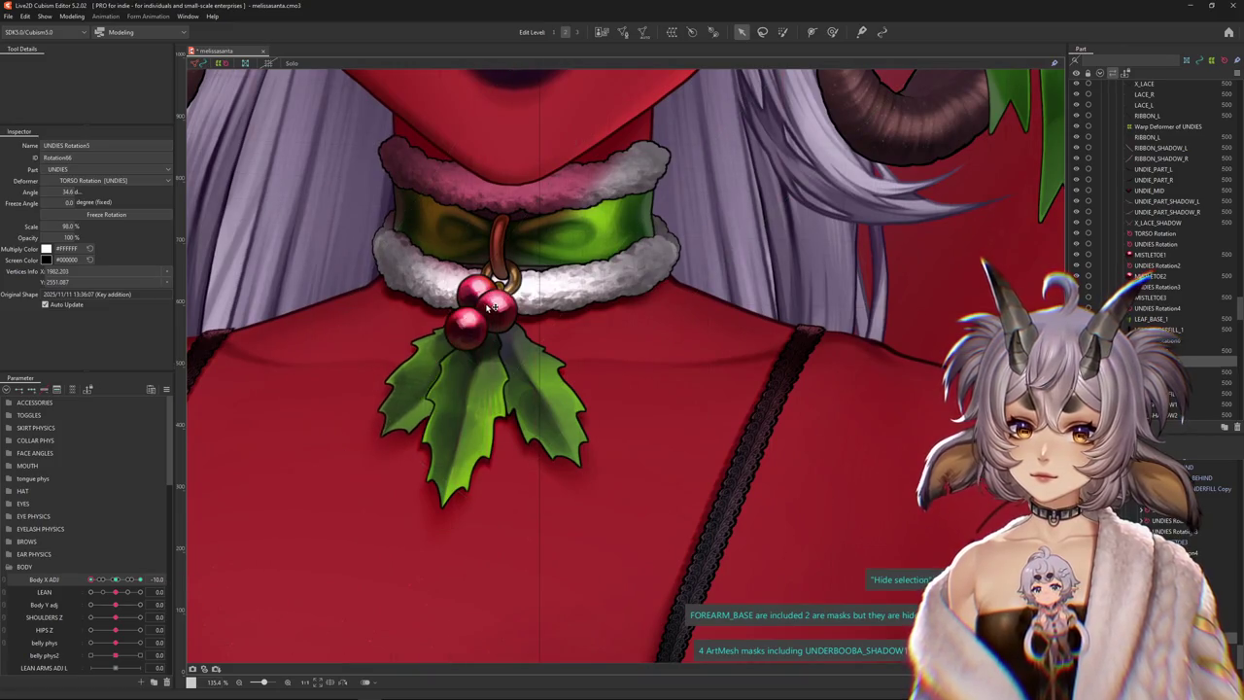
scroll(498, 307, "down", 5)
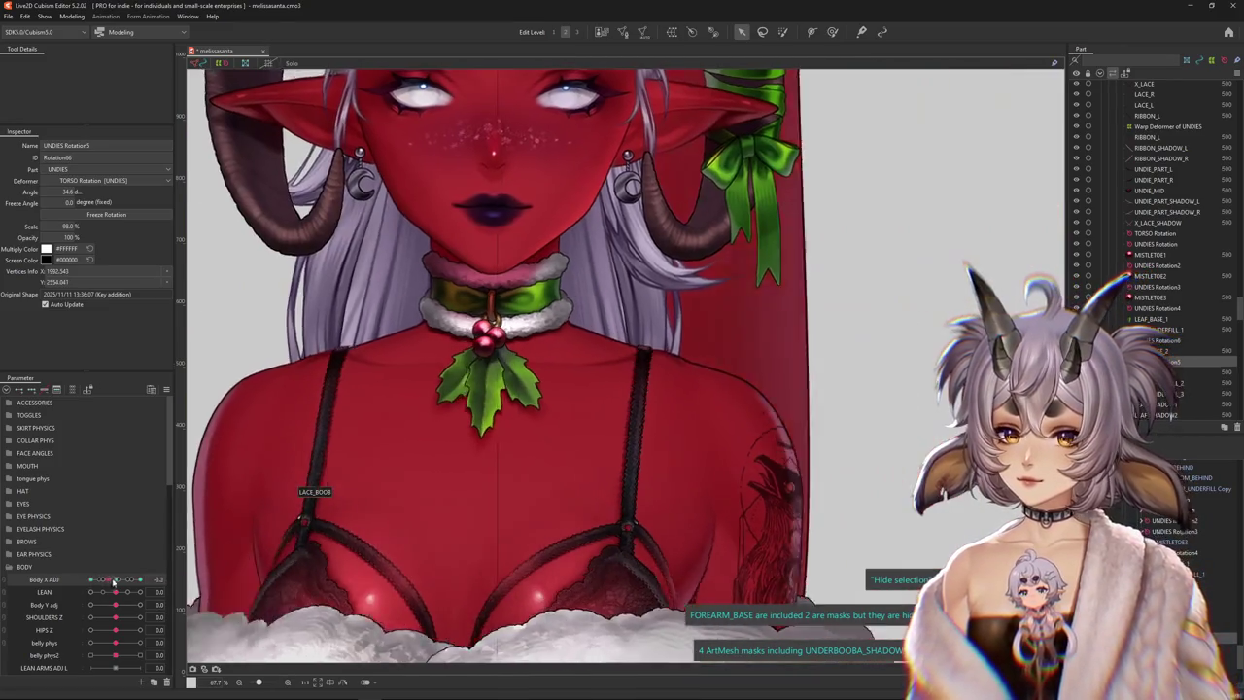
left_click_drag(153, 577, 91, 579)
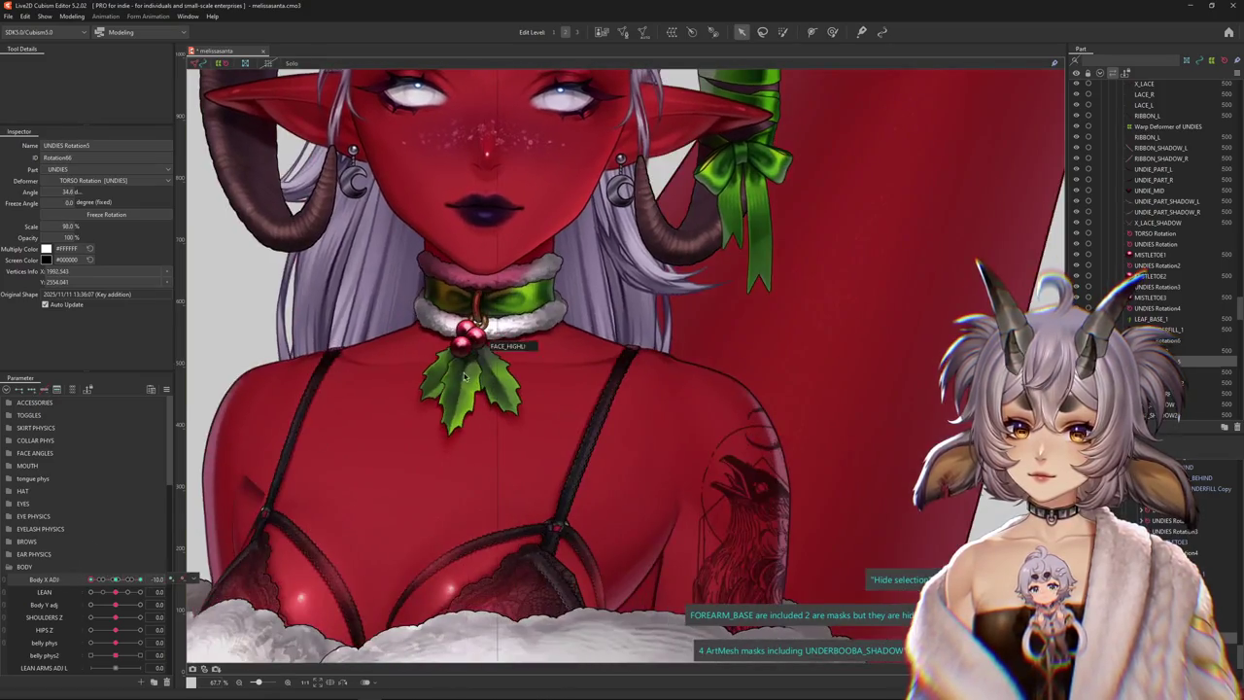
scroll(465, 377, "up", 5)
Rotate UNDIES Rotation4 to 13.5° at Body X Adj -10 and about -8° at +10
left_click(542, 416)
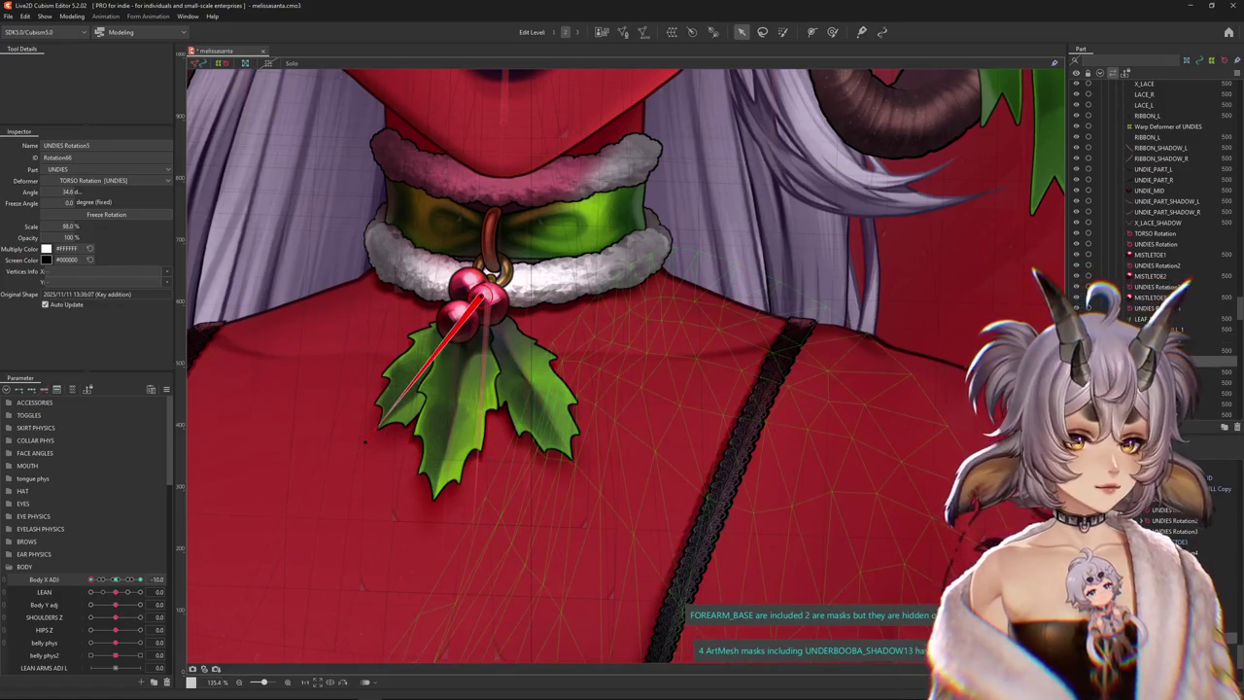
left_click(1156, 308)
key("ctrl+h")
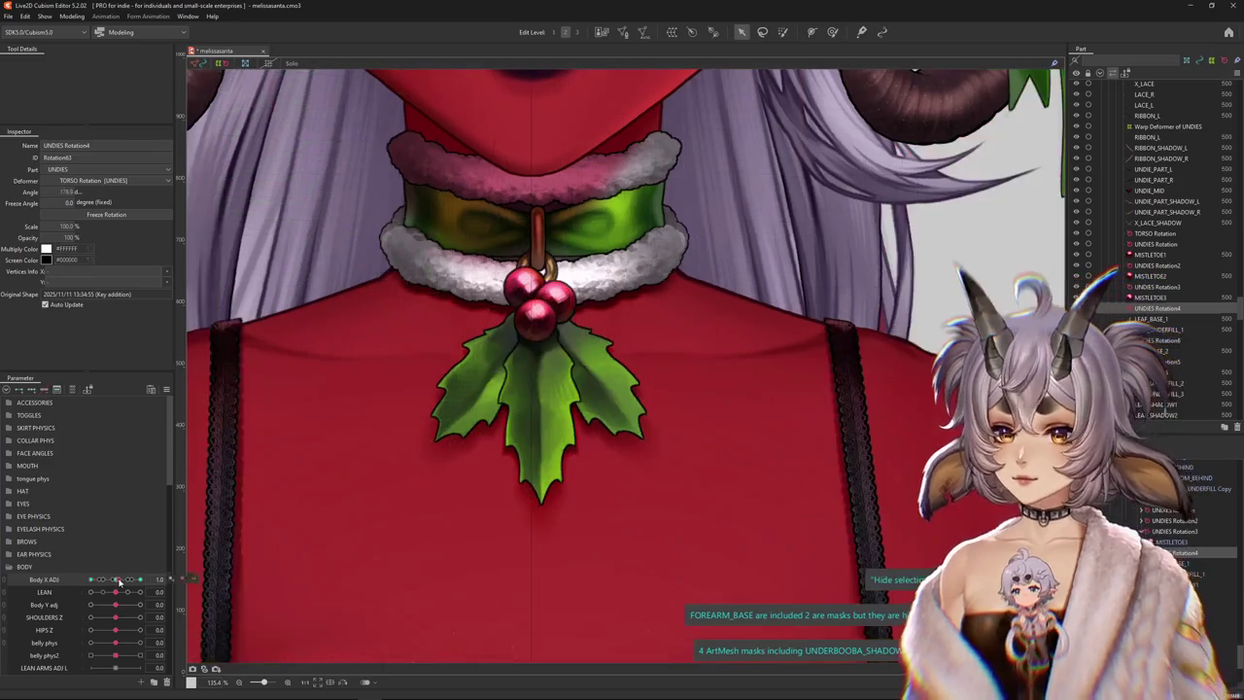
left_click_drag(426, 501, 418, 498)
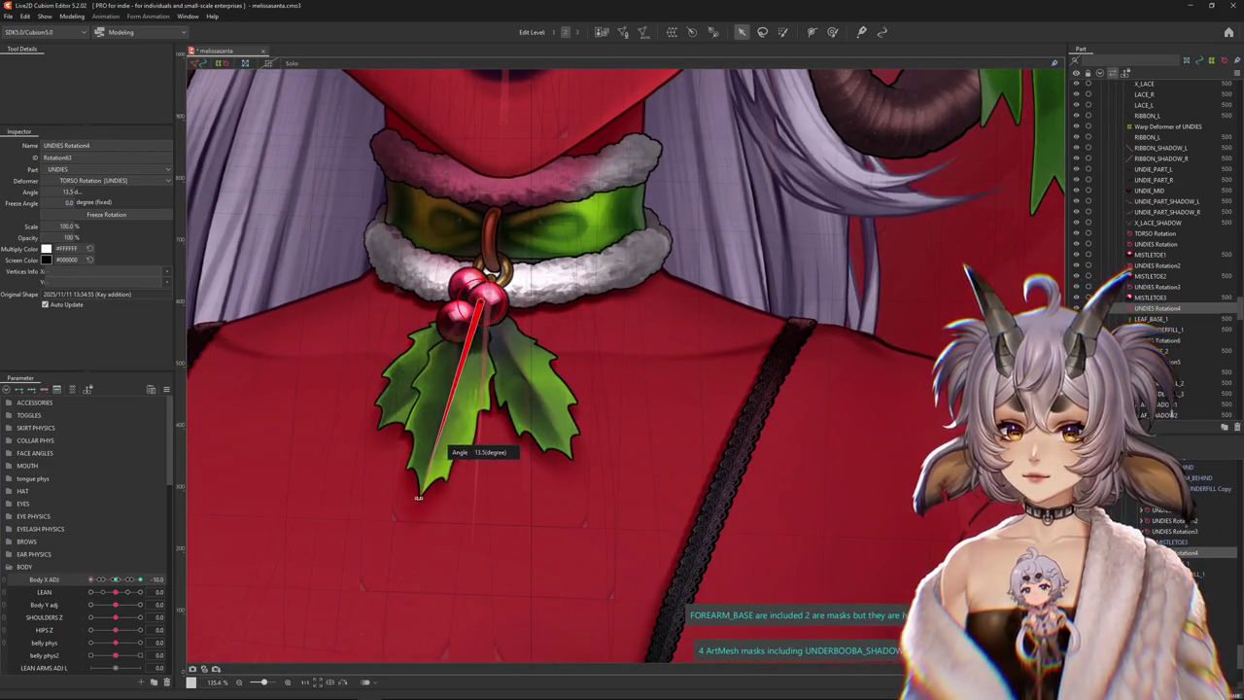
key("ctrl+h")
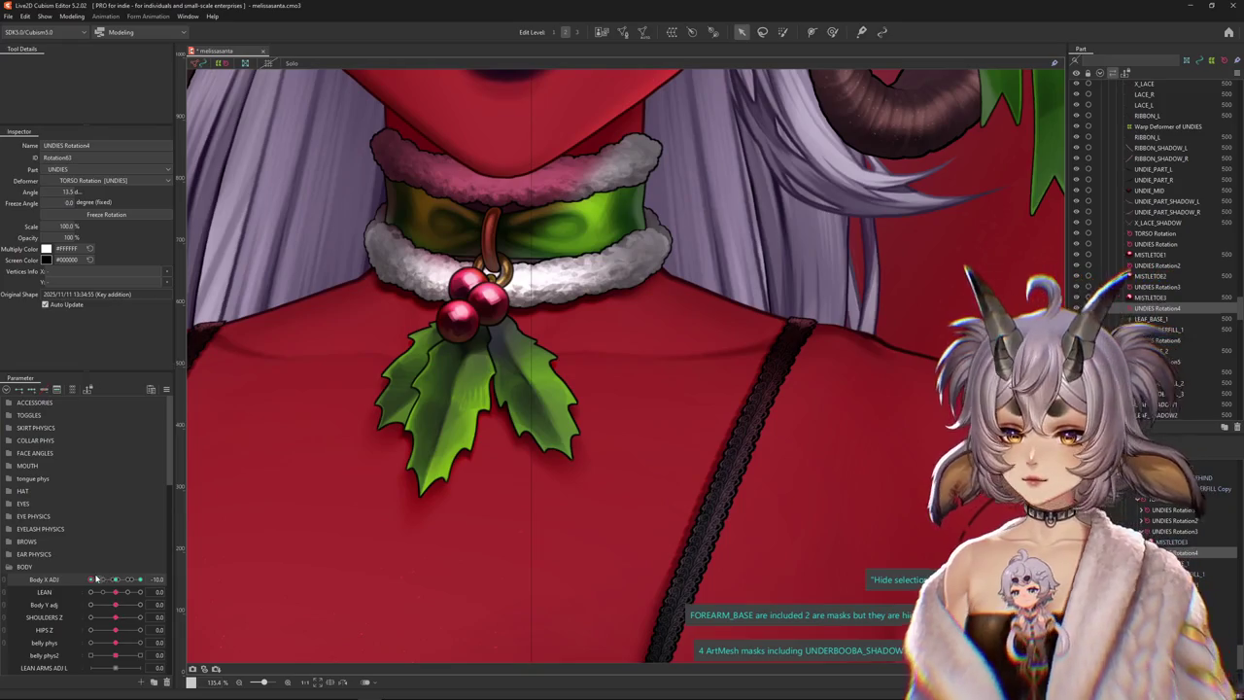
left_click_drag(97, 579, 139, 579)
key("ctrl+h")
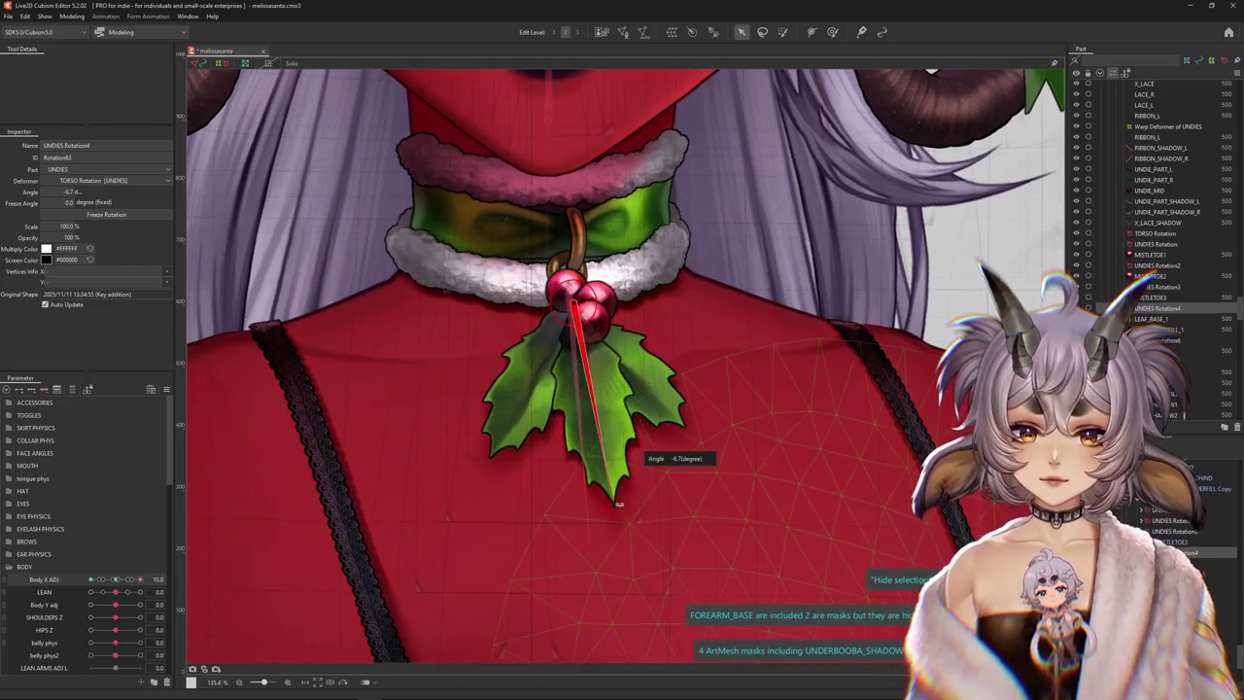
left_click_drag(618, 503, 613, 503)
key("ctrl+h")
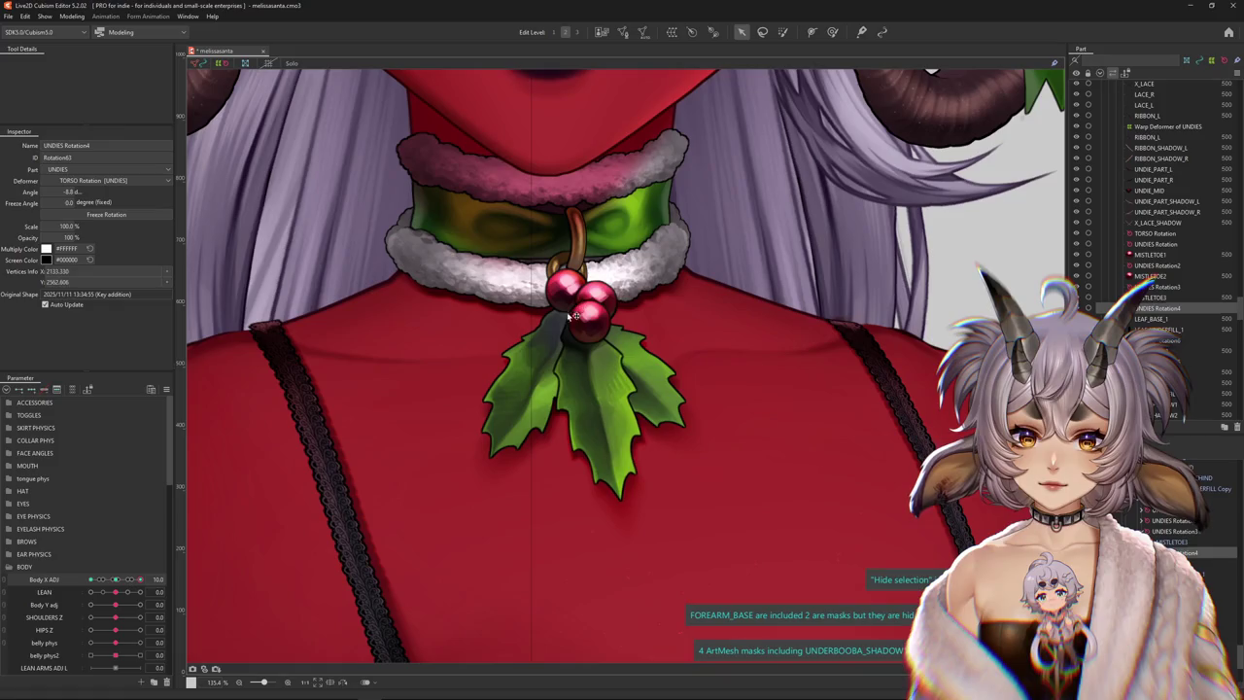
left_click_drag(129, 579, 90, 579)
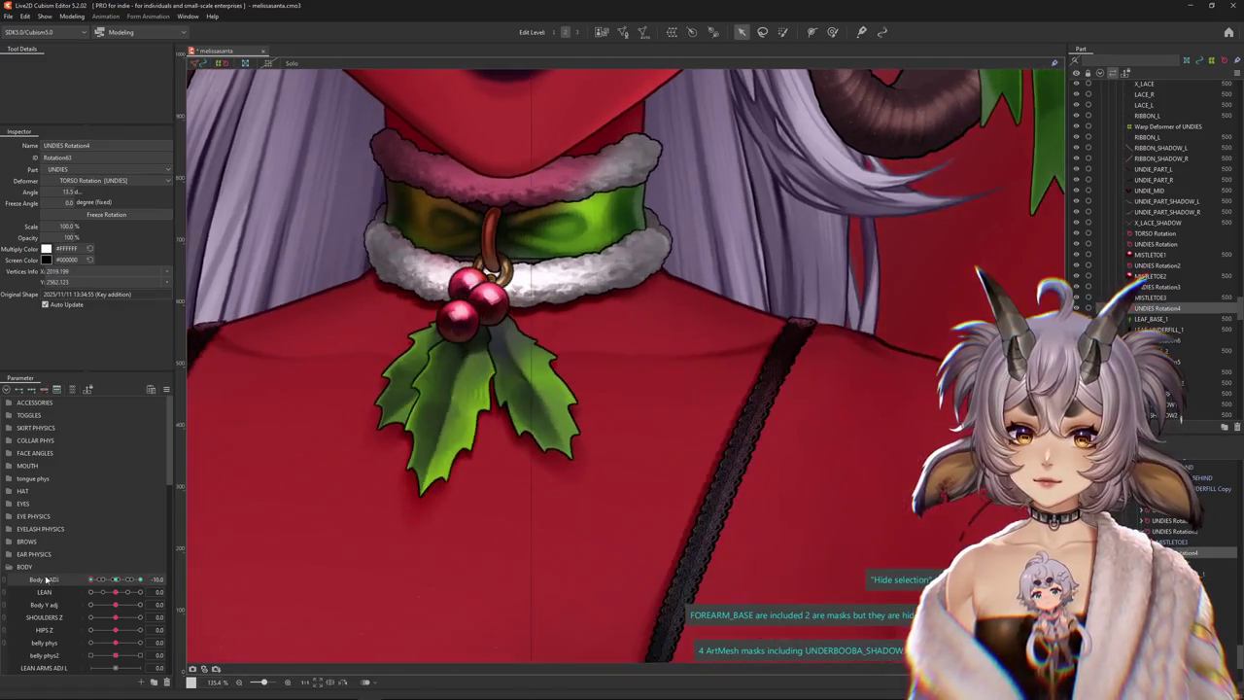
Zoom out to view the upper body and select the TORSO Rotation deformer
scroll(446, 412, "down", 5)
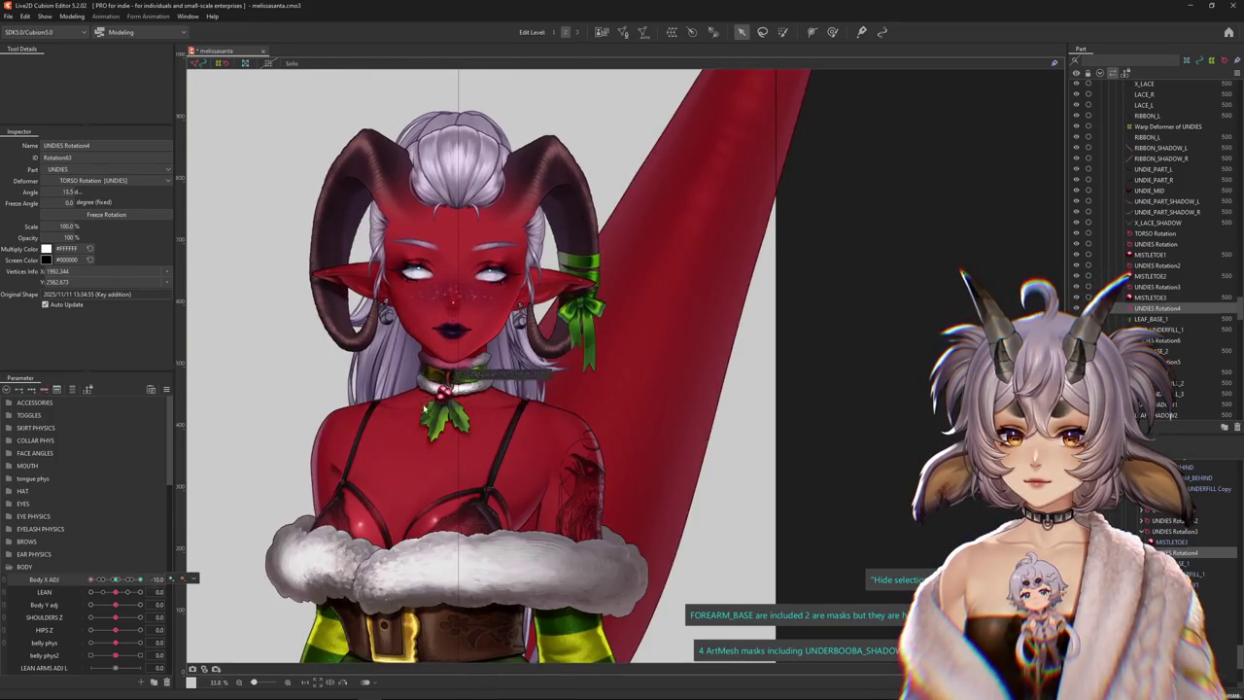
scroll(424, 409, "up", 5)
left_click(1155, 233)
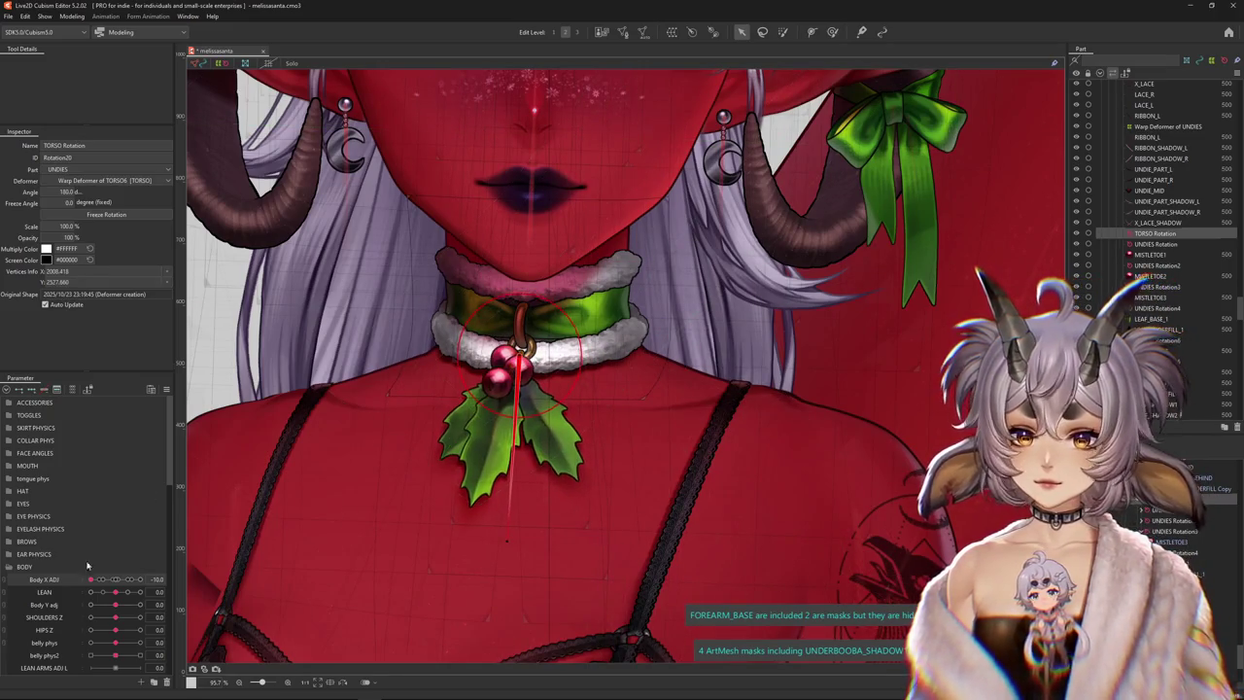
Rotate the holly deformer to 171.2° at Body X Adj +10 and the TORSO Rotation to 186.5°
left_click(119, 581)
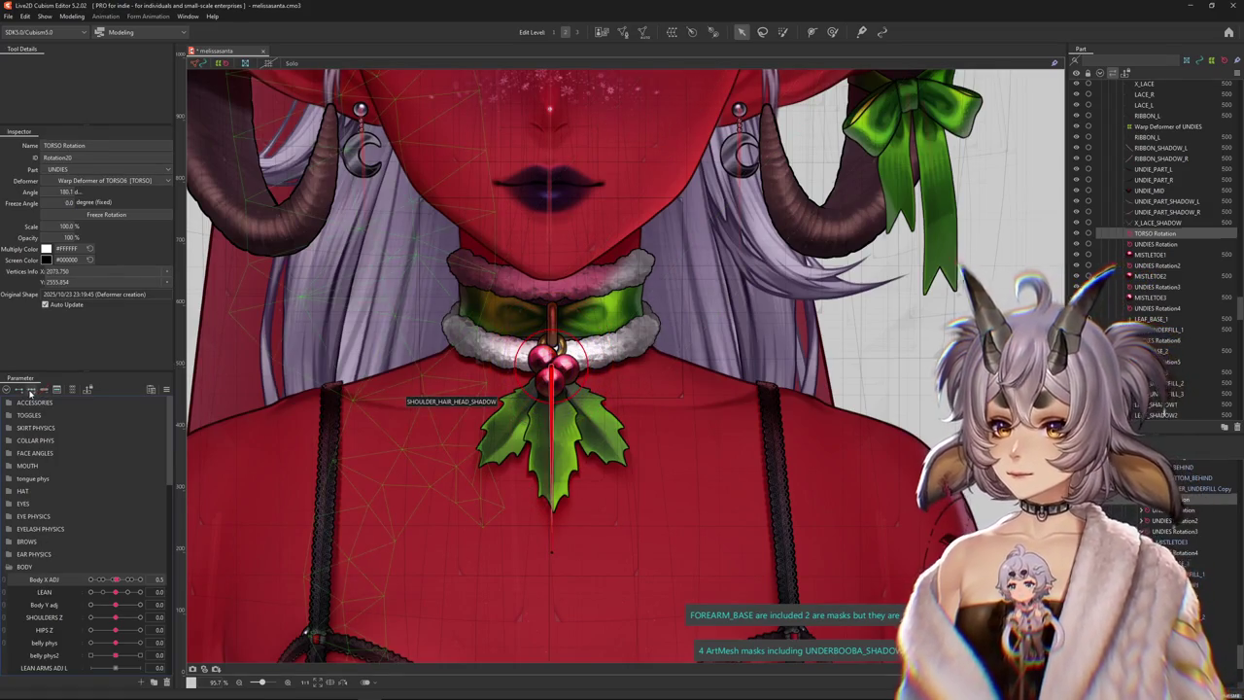
left_click_drag(117, 580, 140, 580)
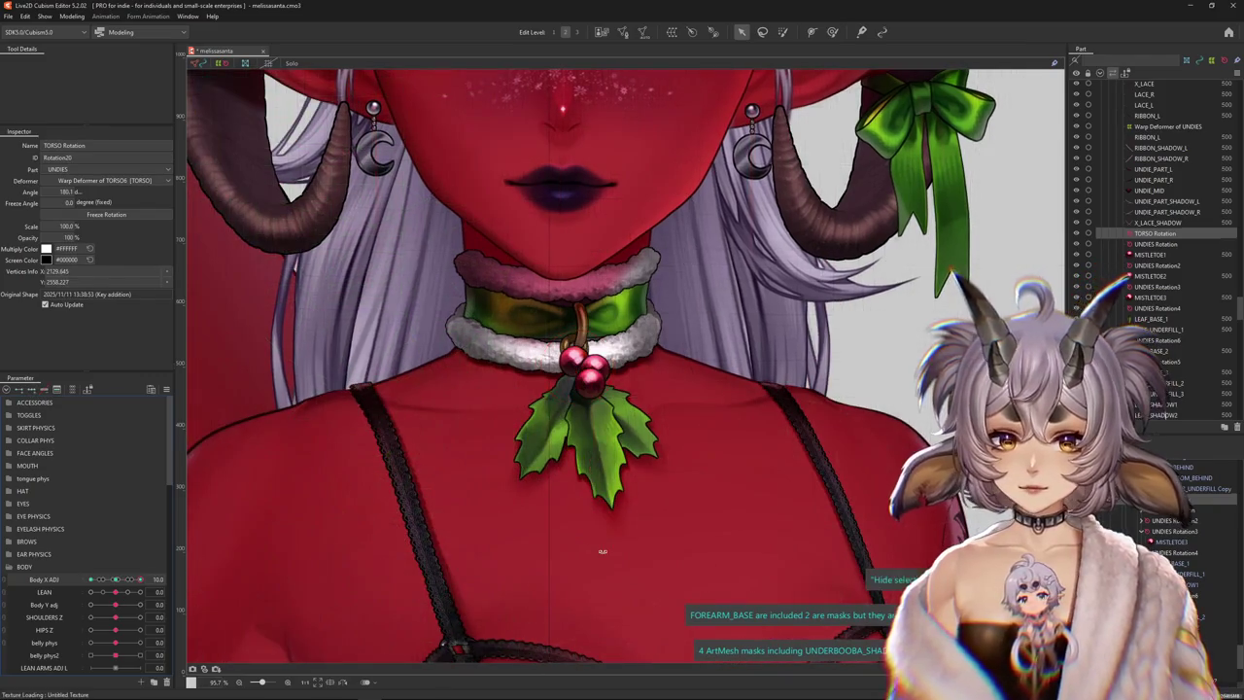
left_click_drag(631, 529, 631, 541)
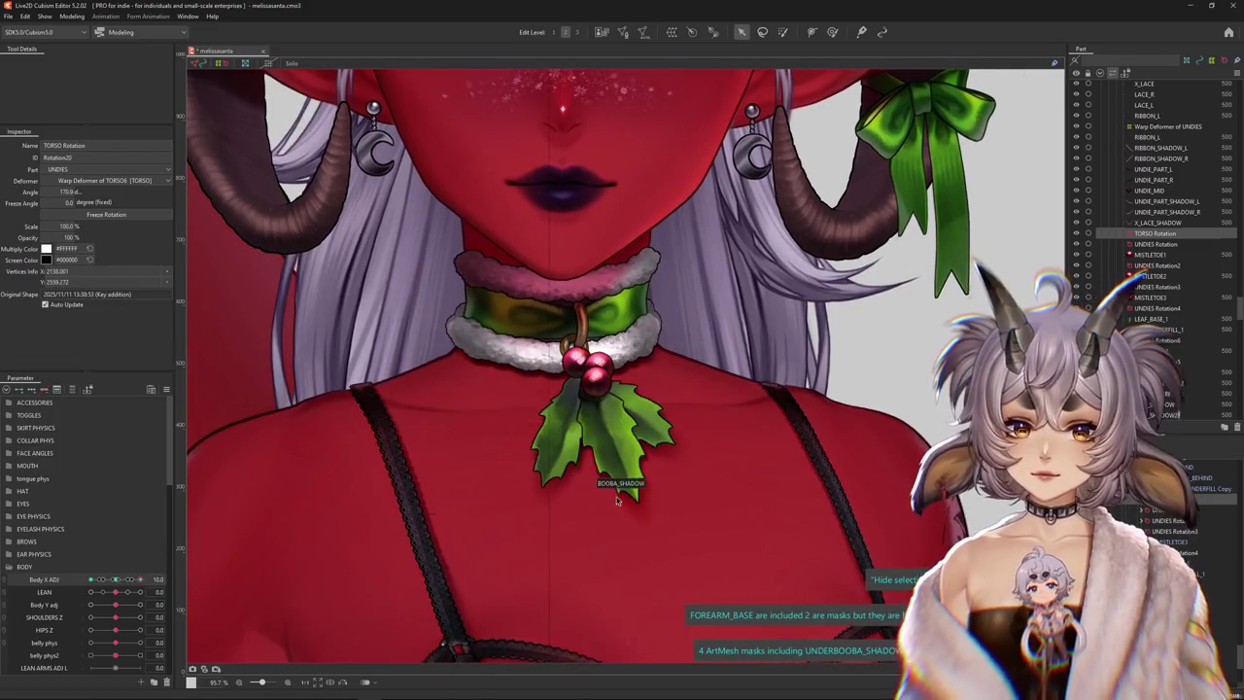
left_click_drag(139, 580, 90, 580)
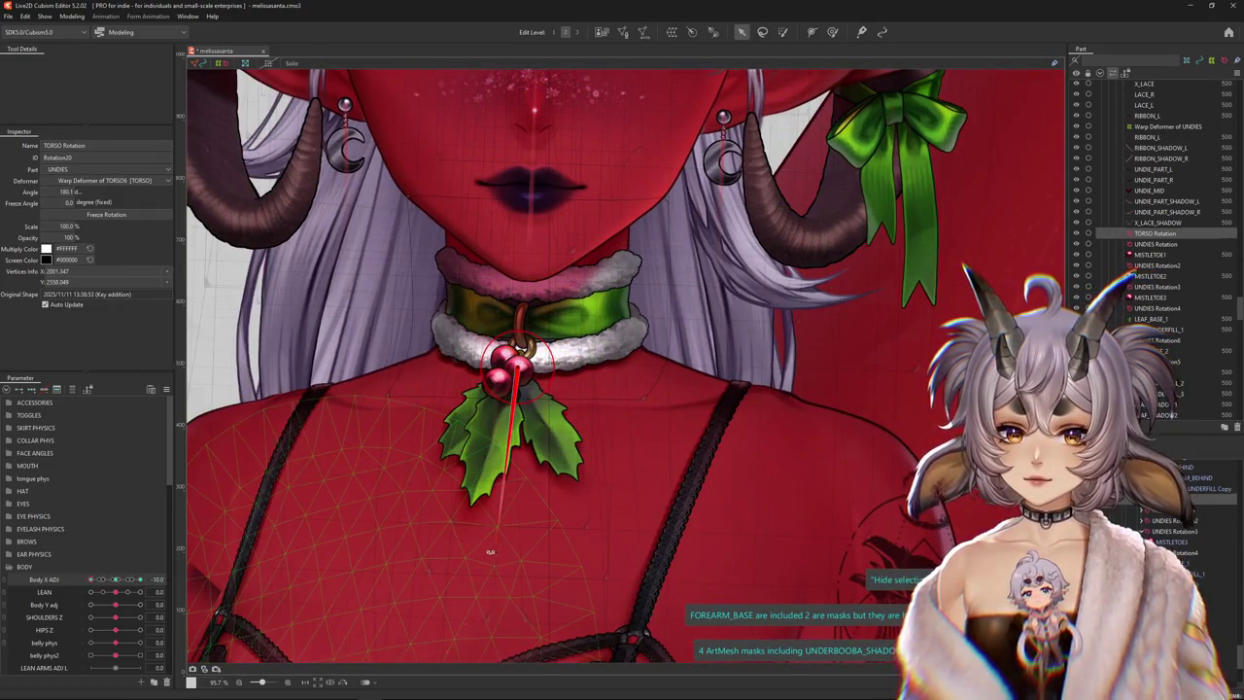
left_click_drag(489, 552, 472, 550)
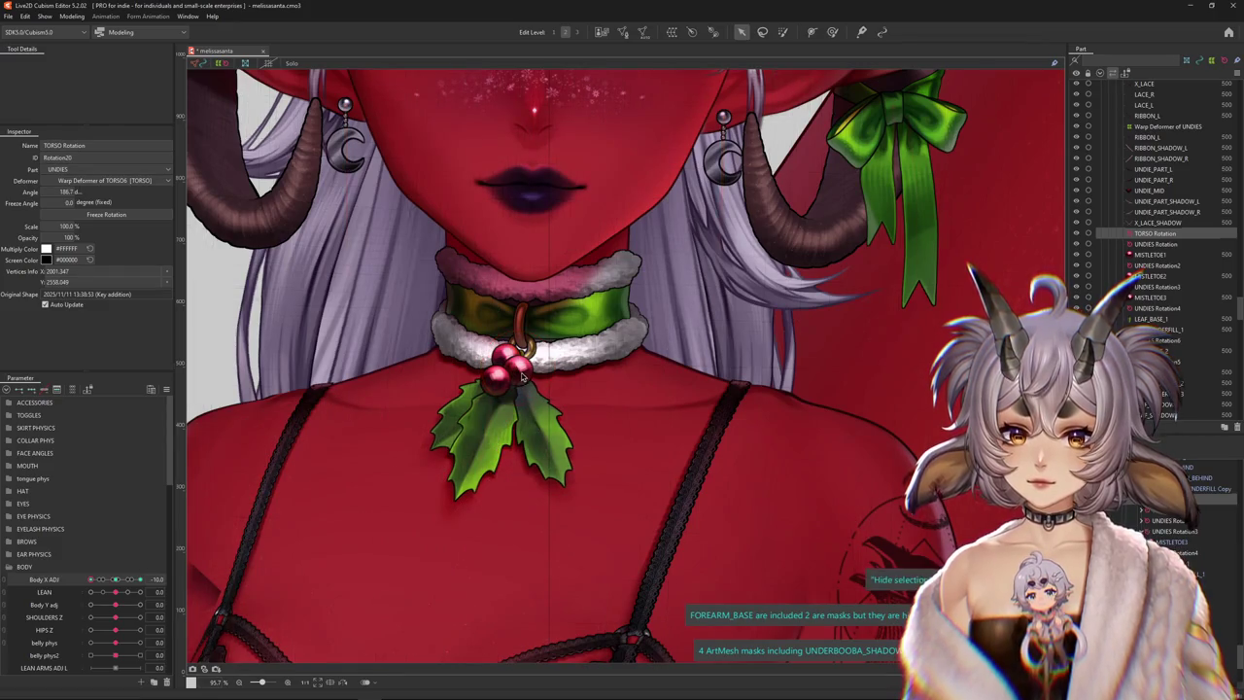
Zoom out, sweep Body X Adj across its range and return it to 0
scroll(524, 372, "down", 3)
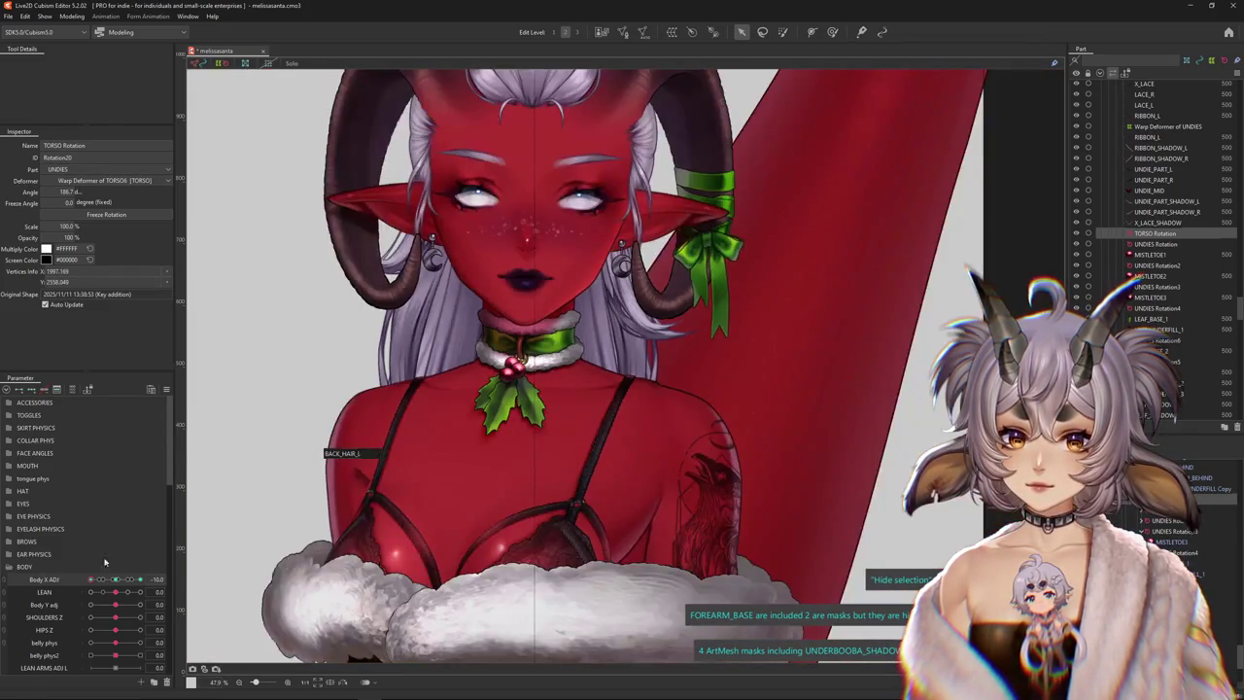
mouse_move(97, 581)
left_mouse_down()
mouse_move(185, 580)
mouse_move(115, 581)
left_mouse_up()
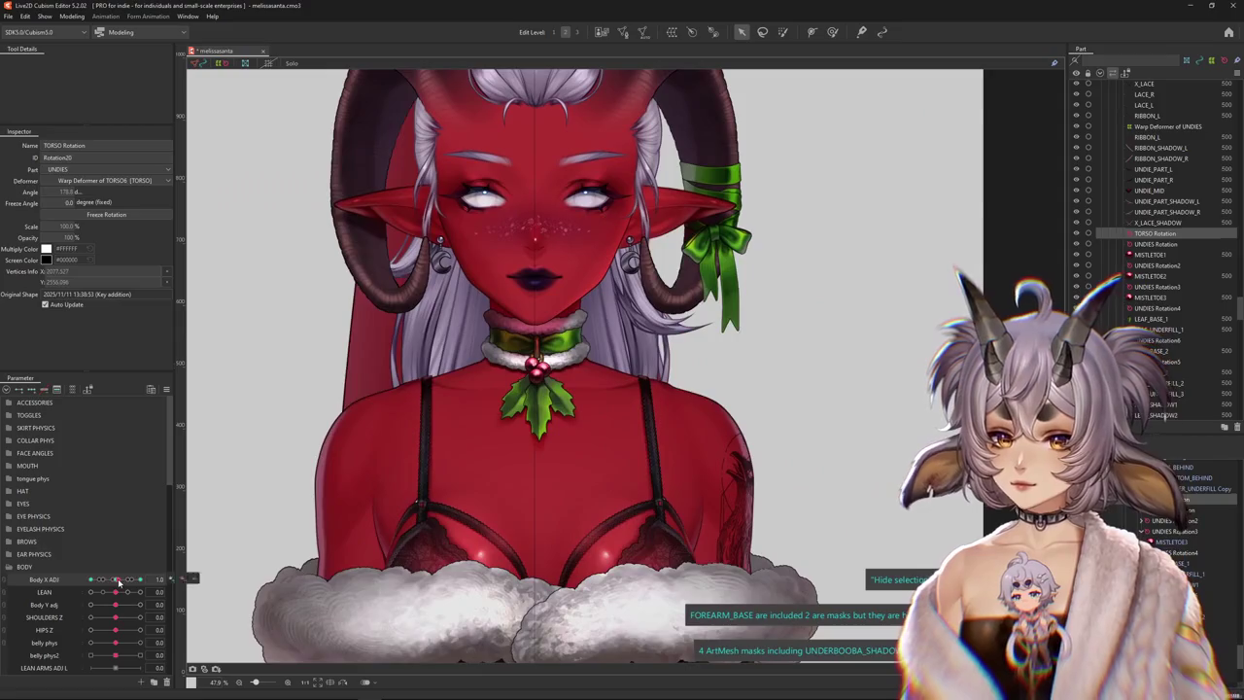
mouse_move(115, 592)
left_mouse_down()
mouse_move(144, 591)
mouse_move(68, 595)
mouse_move(117, 592)
mouse_move(91, 593)
left_mouse_up()
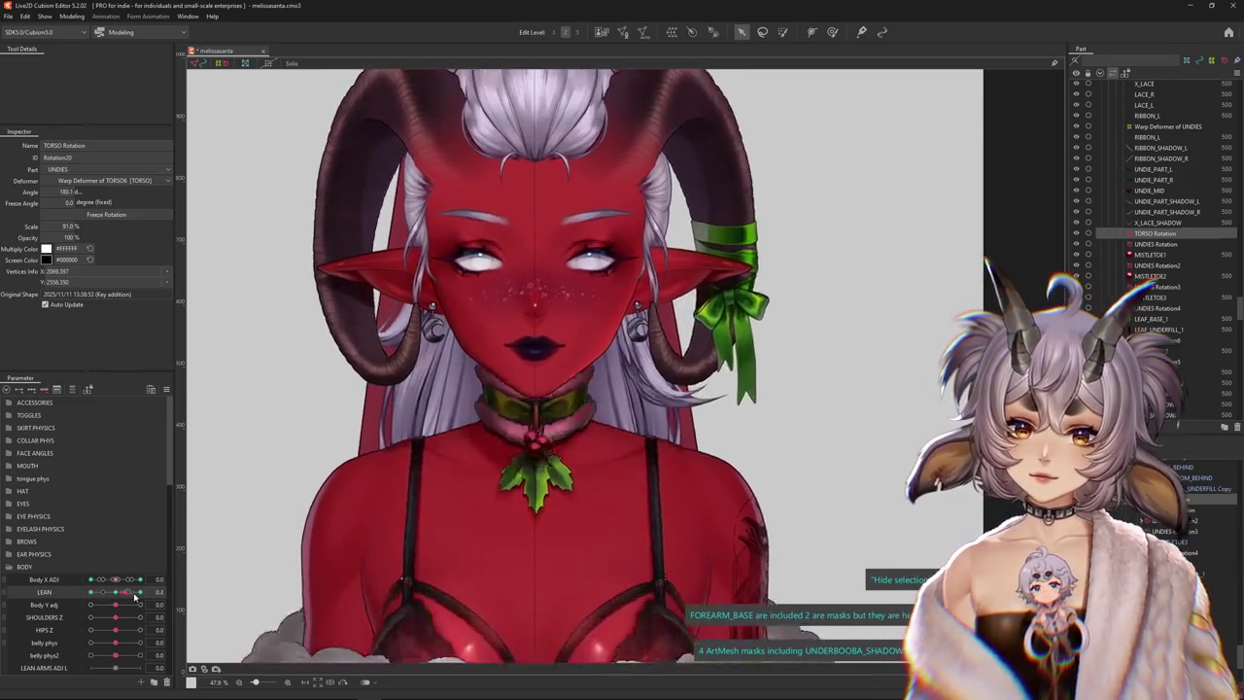
Sweep LEAN, then synthesize the combined LEAN and Body X Adj corner keyforms
left_click_drag(115, 591, 141, 591)
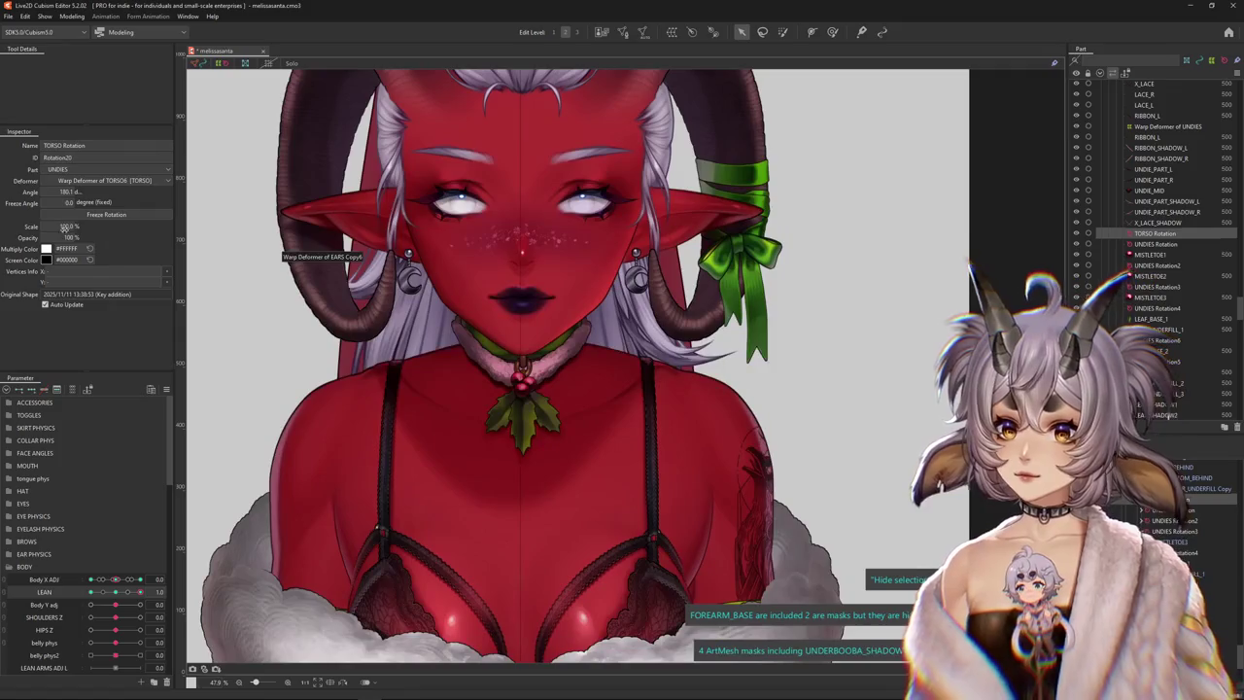
scroll(320, 416, "down", 2)
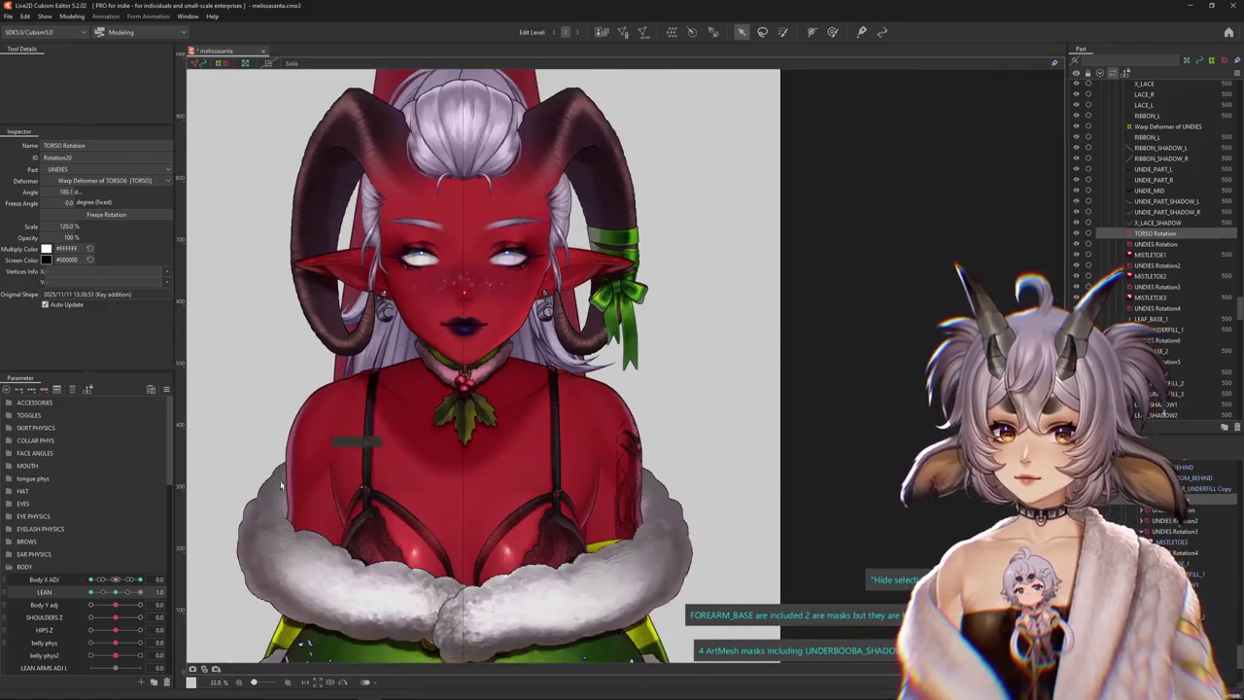
scroll(320, 416, "down", 2)
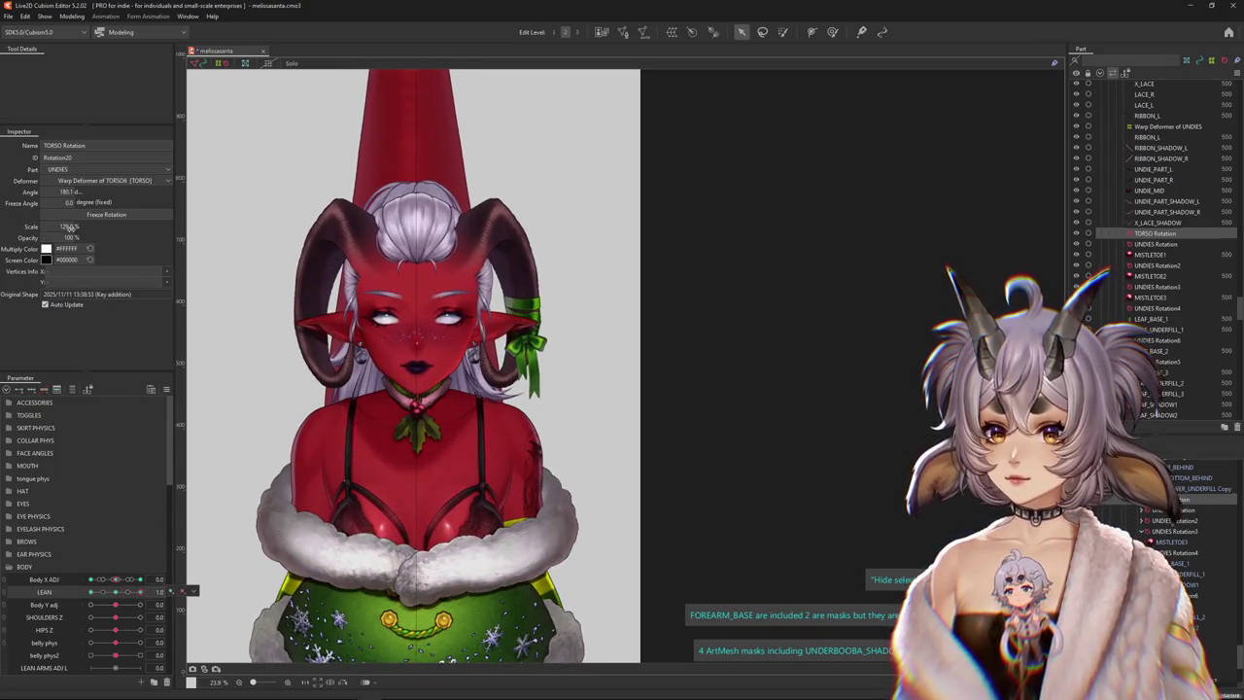
left_click(166, 389)
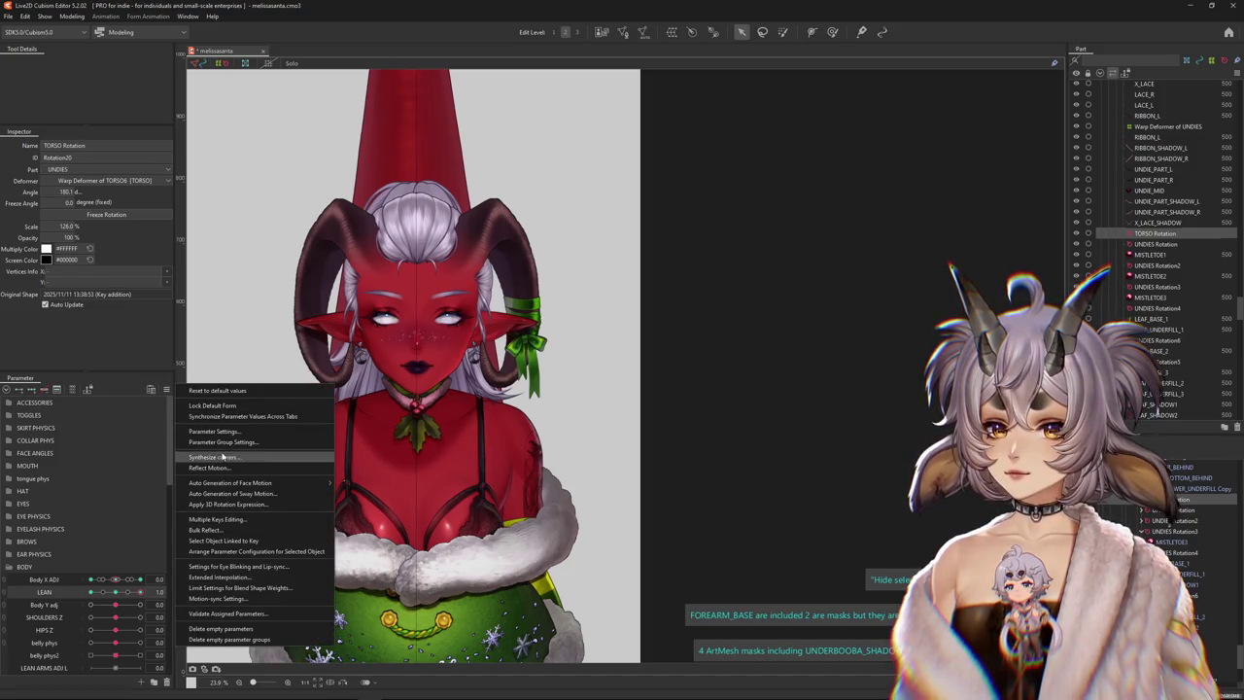
left_click(223, 456)
left_click(599, 441)
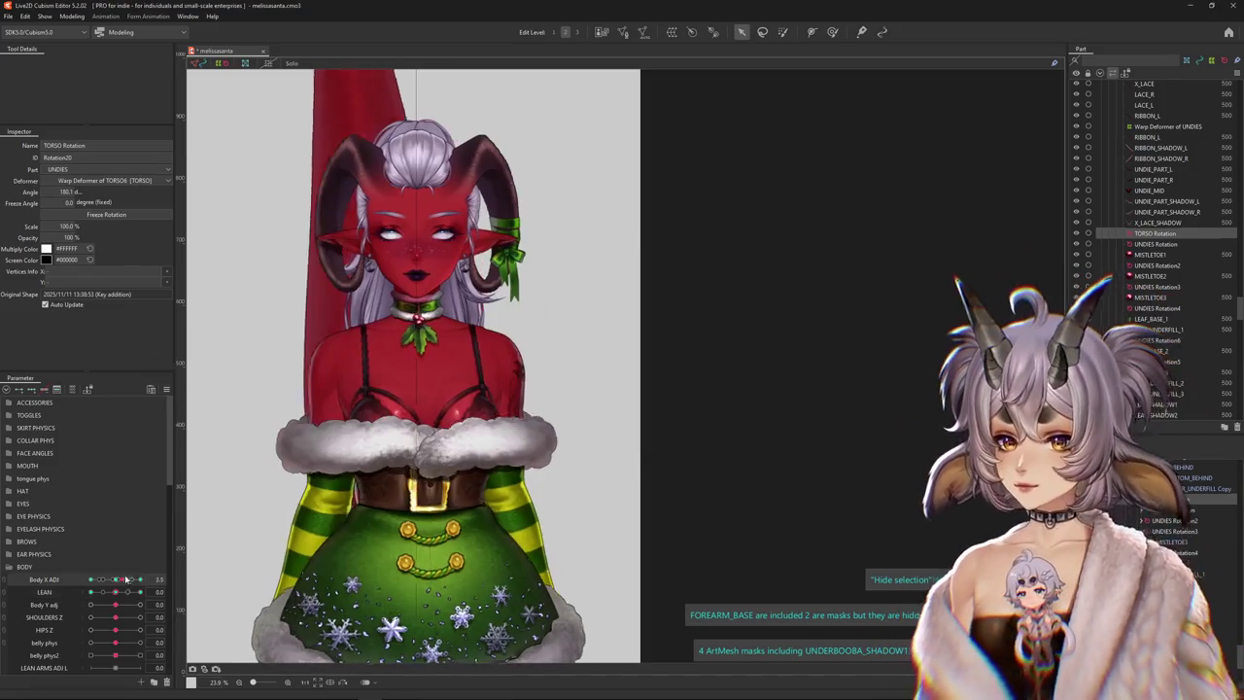
Fix the TORSO Rotation angle at a corner pose, check the motion, and open Physics Settings
left_click_drag(127, 592, 205, 590)
scroll(464, 460, "up", 3)
mouse_move(464, 461)
left_mouse_down()
mouse_move(486, 439)
mouse_move(463, 442)
left_mouse_up()
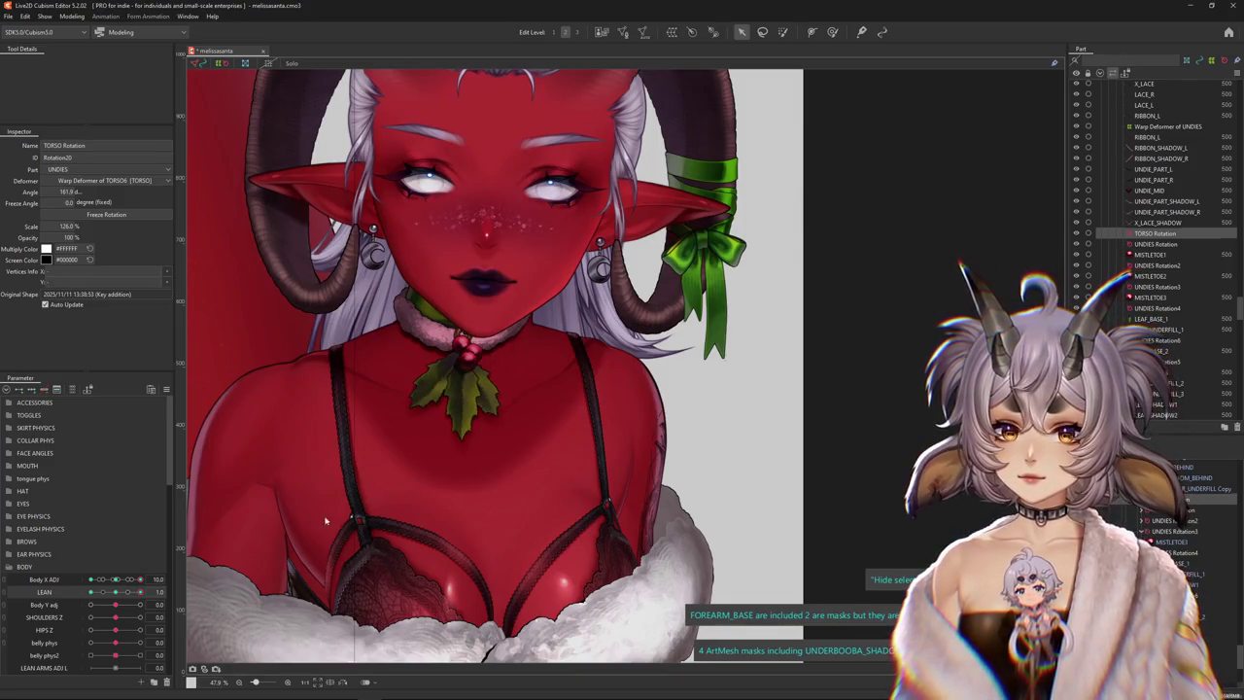
left_click_drag(119, 584, 55, 579)
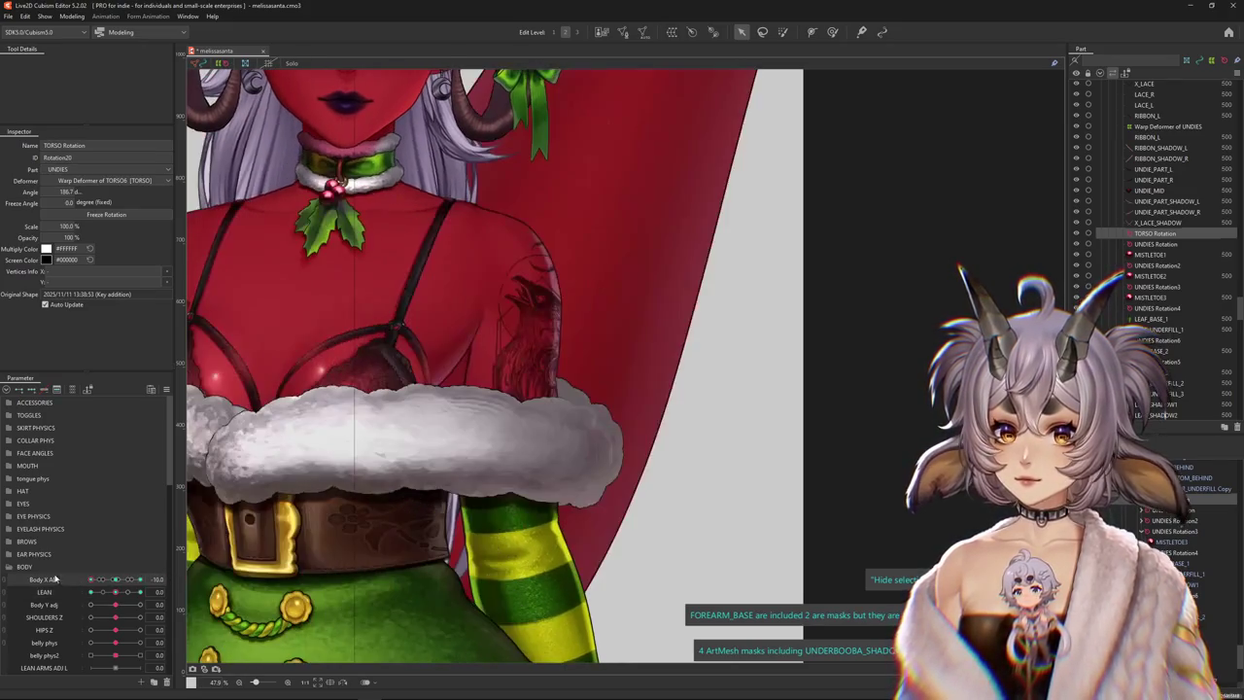
left_click(72, 17)
left_click(107, 235)
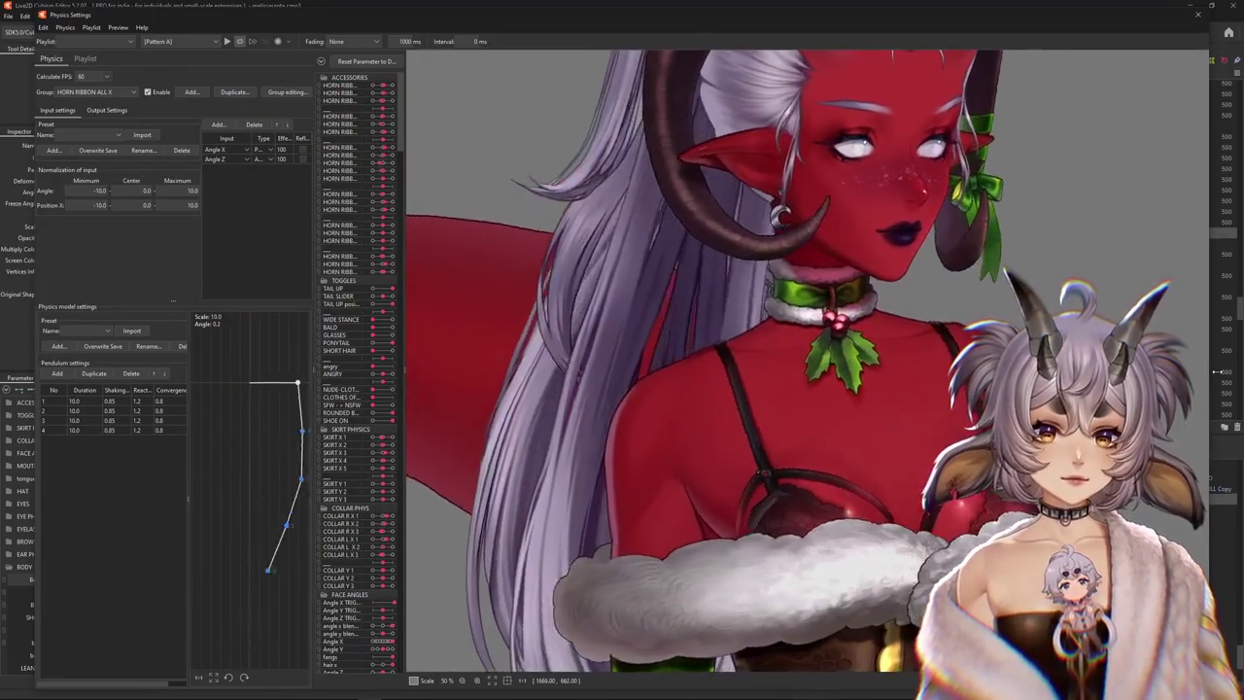
Swing the physics preview model side to side and start the preview motion playing
mouse_move(972, 412)
left_mouse_down()
mouse_move(850, 412)
mouse_move(1042, 404)
mouse_move(666, 391)
left_mouse_up()
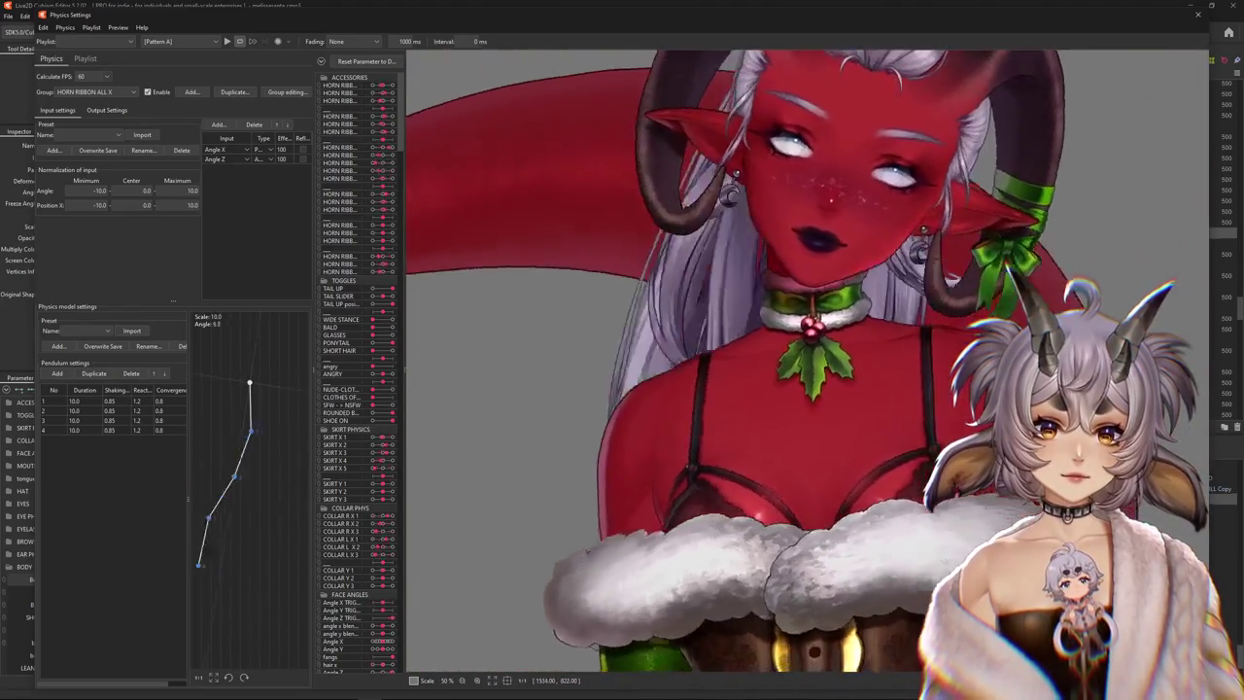
mouse_move(667, 391)
left_mouse_down()
mouse_move(812, 440)
mouse_move(852, 395)
left_mouse_up()
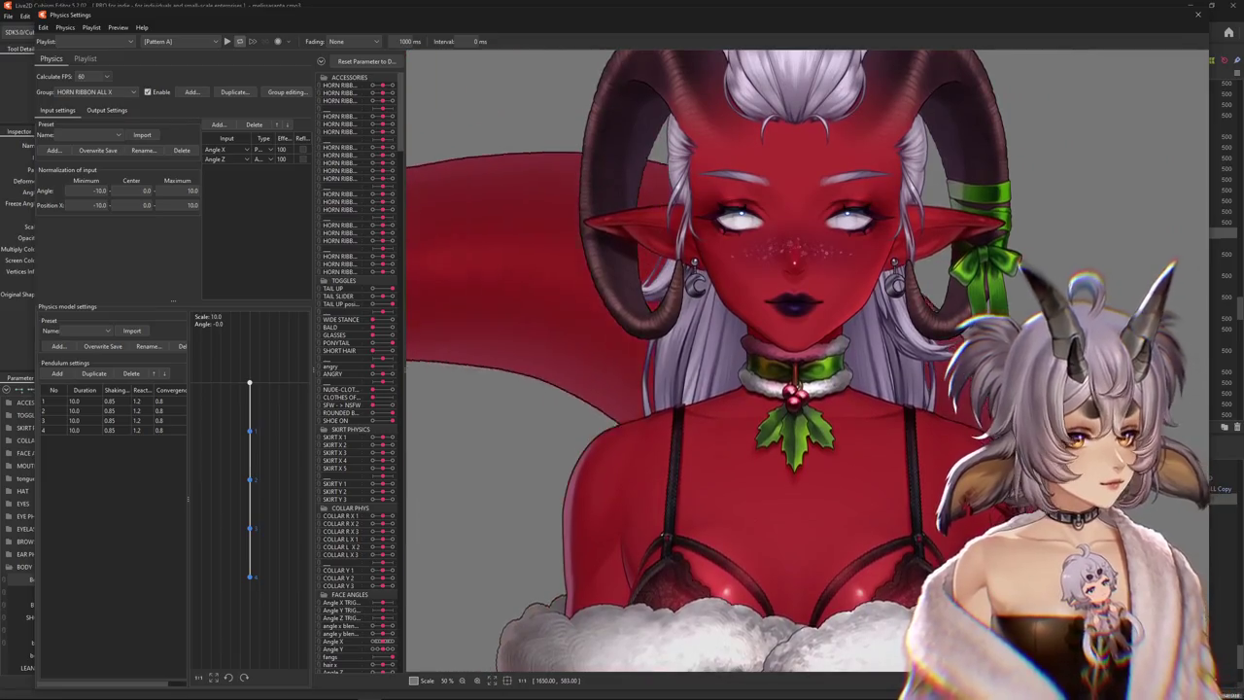
scroll(726, 371, "down", 2)
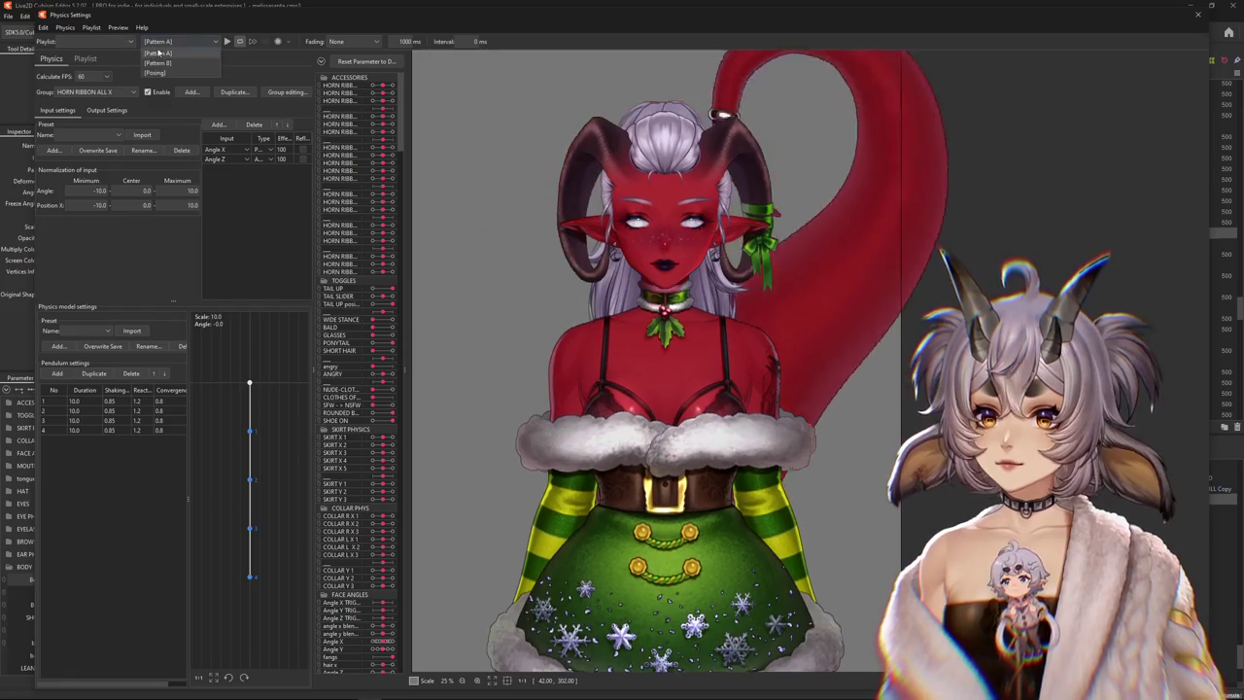
left_click(227, 41)
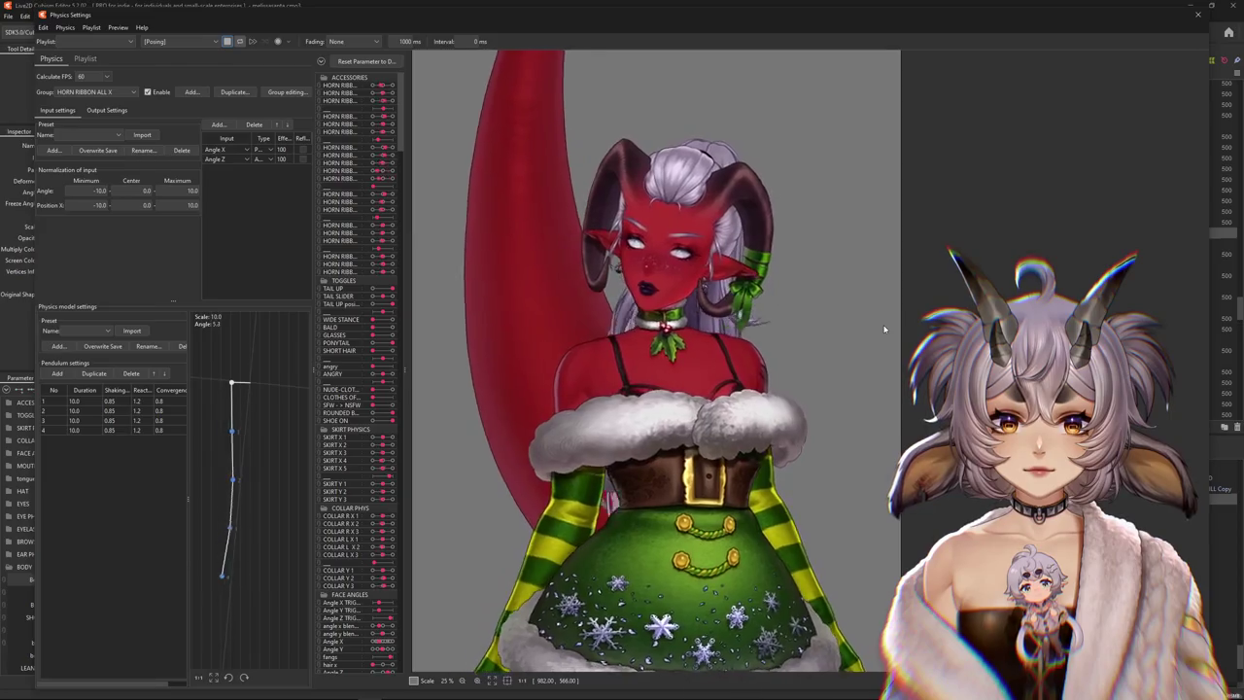
Switch the preview motion to Pattern B, then back to Posing, shaking the model to test physics
left_click(175, 41)
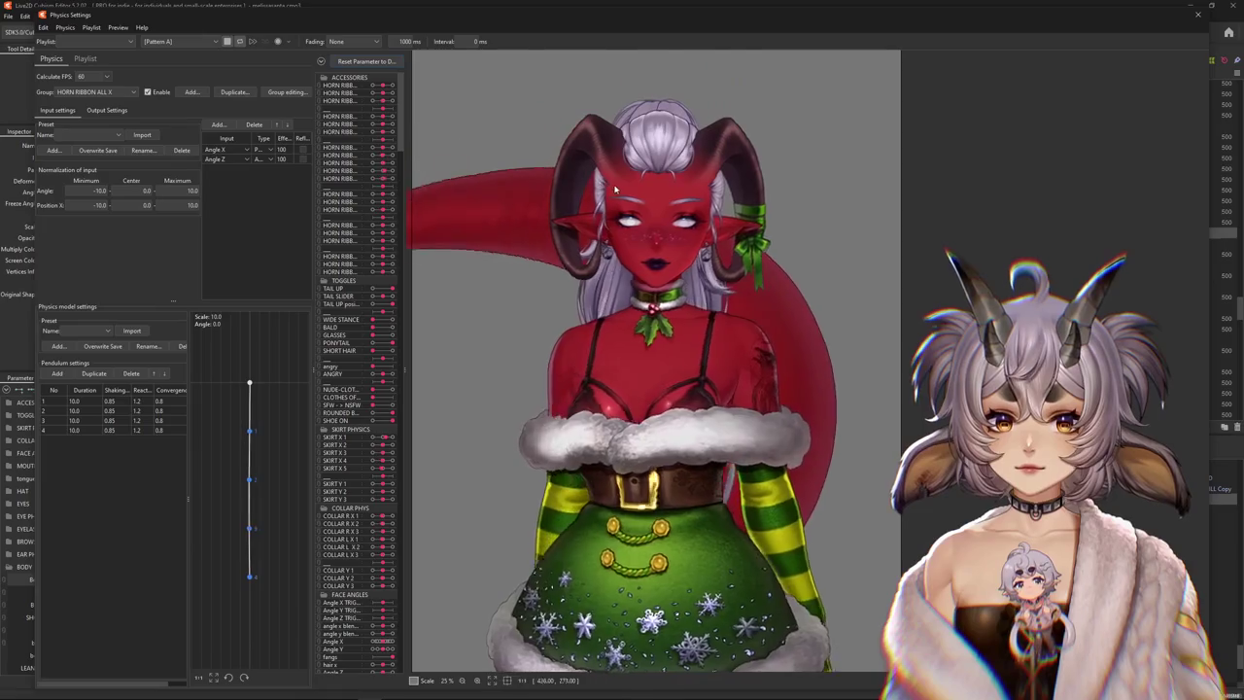
left_click(175, 40)
left_click(170, 62)
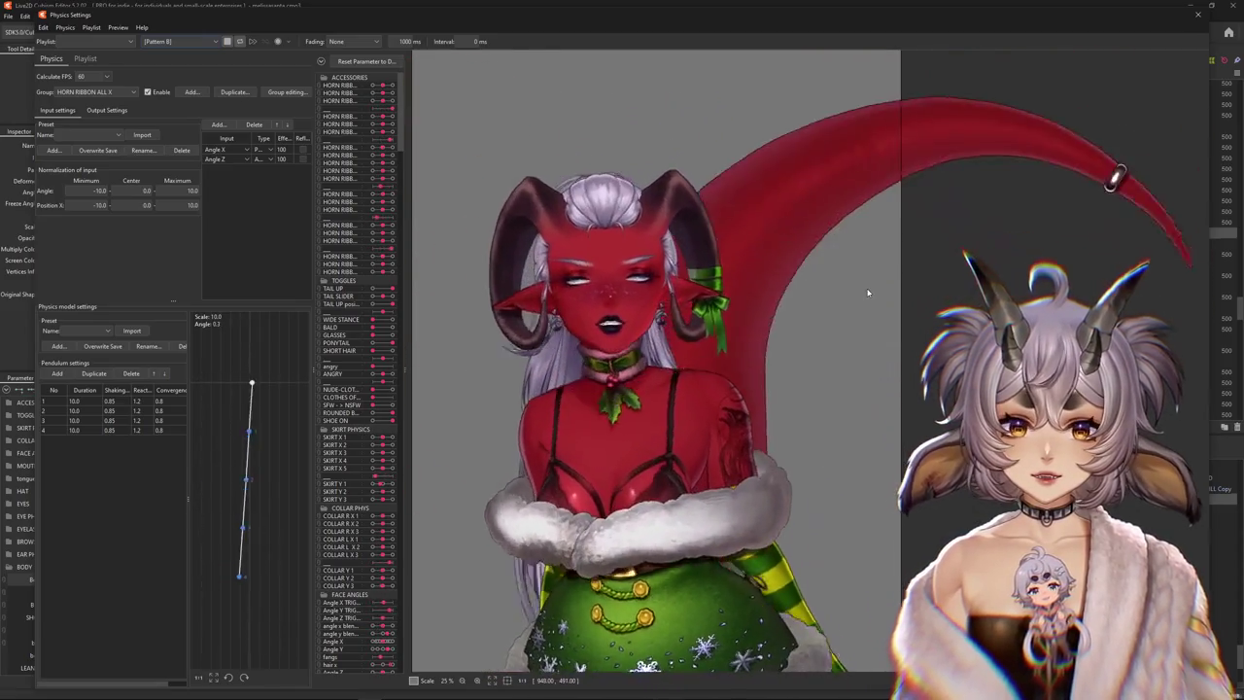
scroll(869, 291, "down", 3)
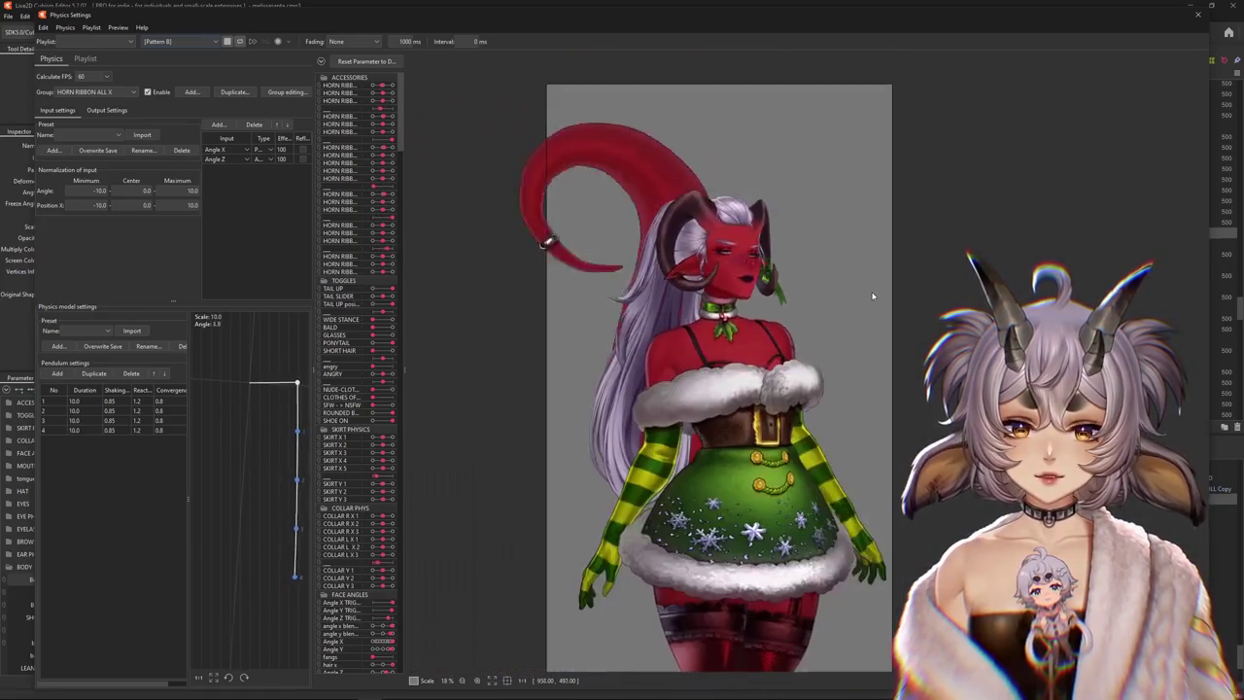
scroll(787, 321, "up", 1)
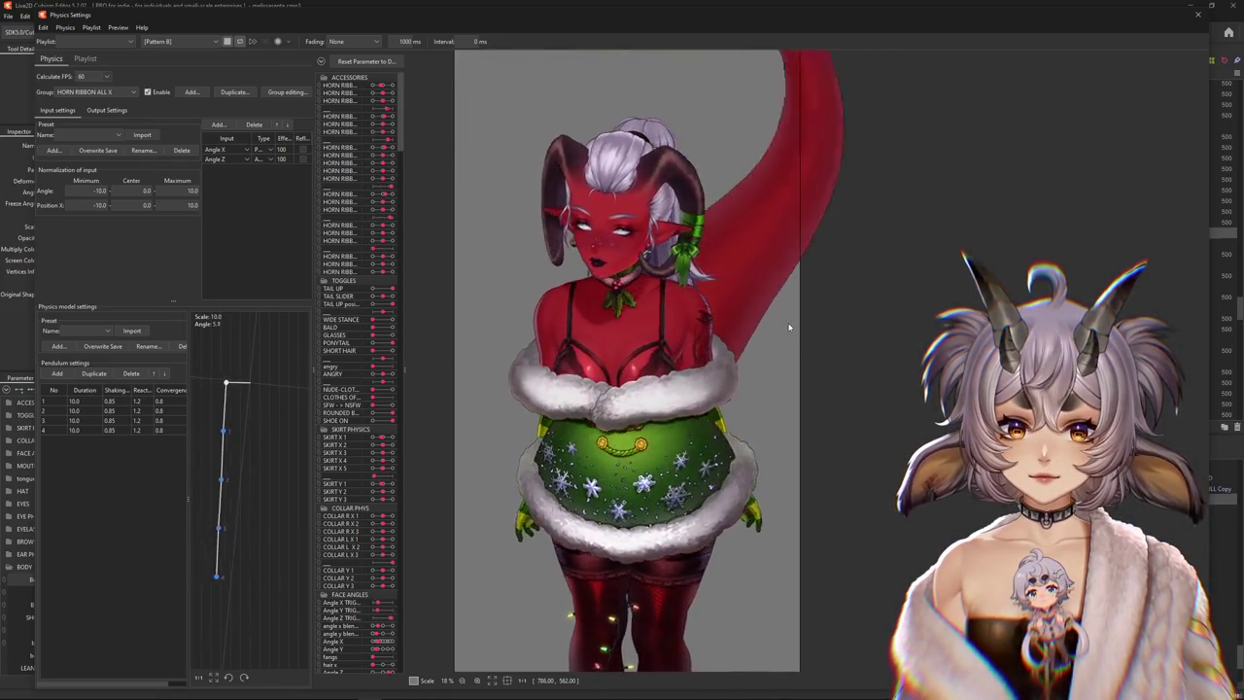
left_click_drag(622, 175, 583, 206)
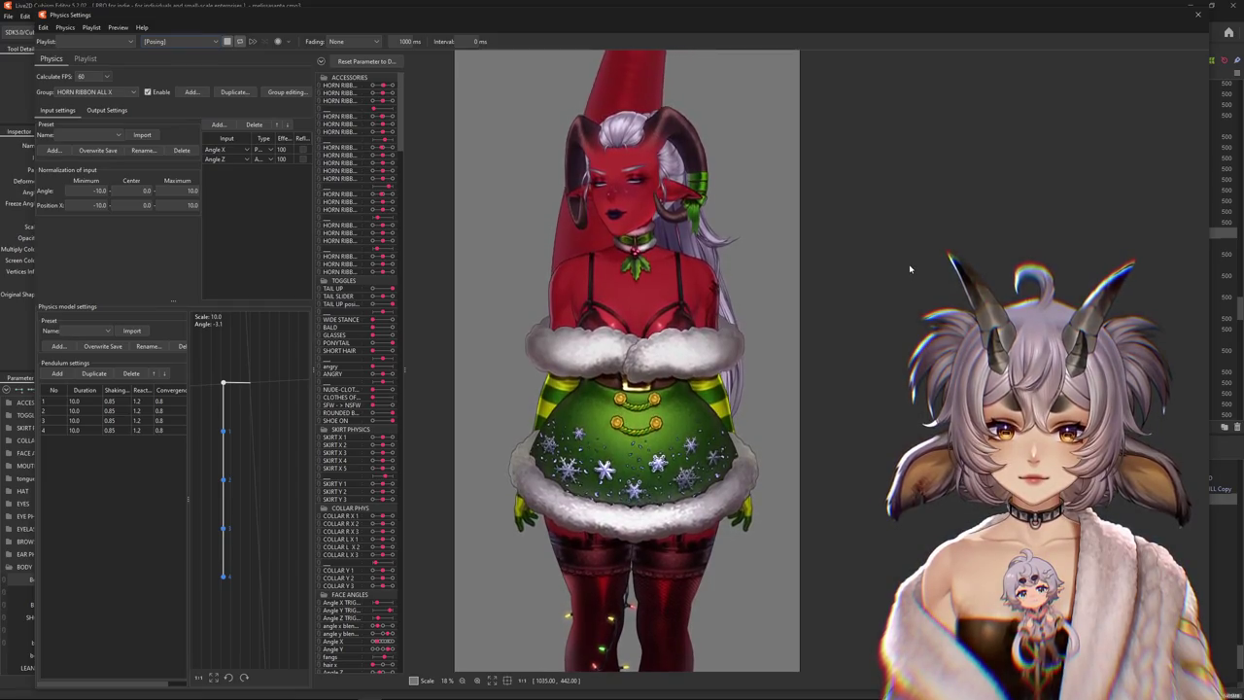
mouse_move(910, 269)
left_mouse_down()
mouse_move(486, 98)
mouse_move(905, 263)
left_mouse_up()
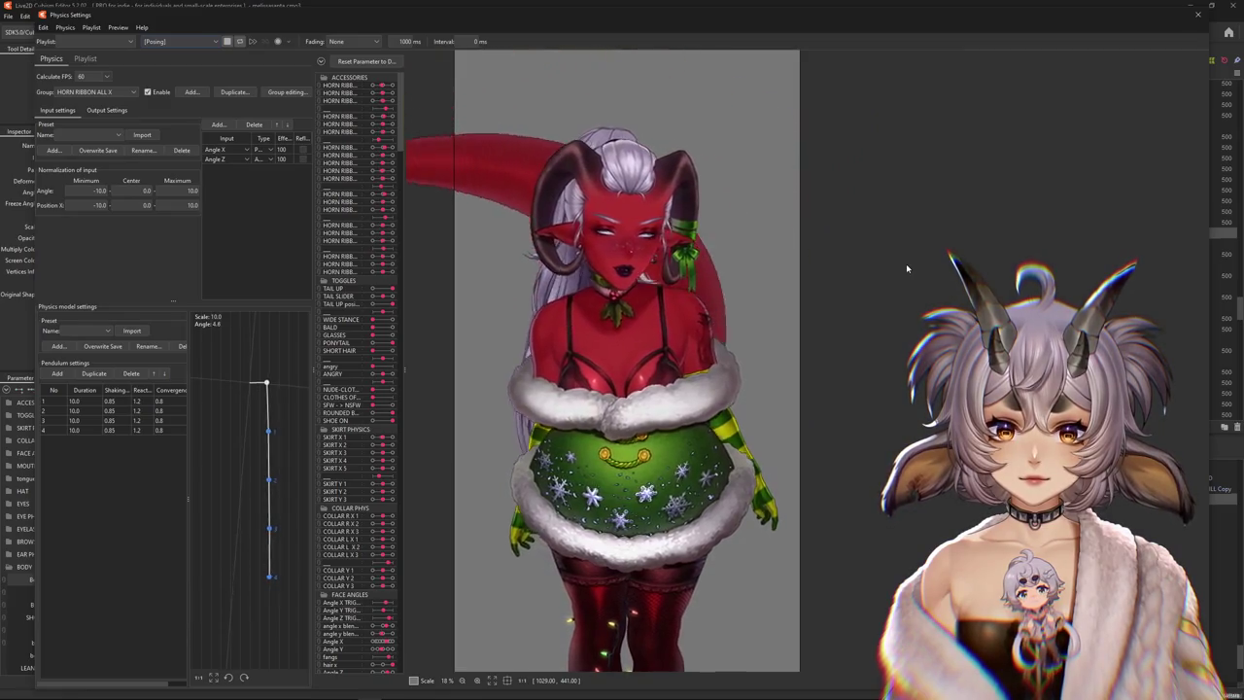
left_click_drag(583, 291, 654, 151)
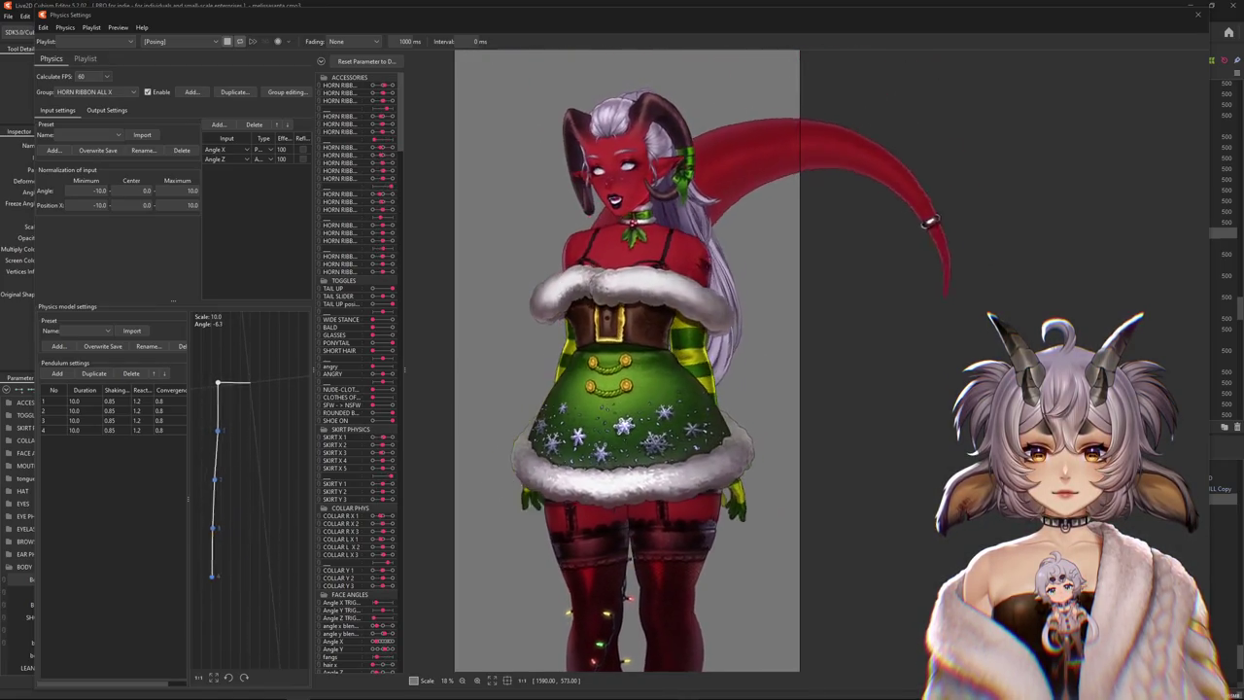
Tilt and sway the preview model to watch the HORN RIBBON ALL X pendulum swing the tail
left_click_drag(919, 51, 805, 55)
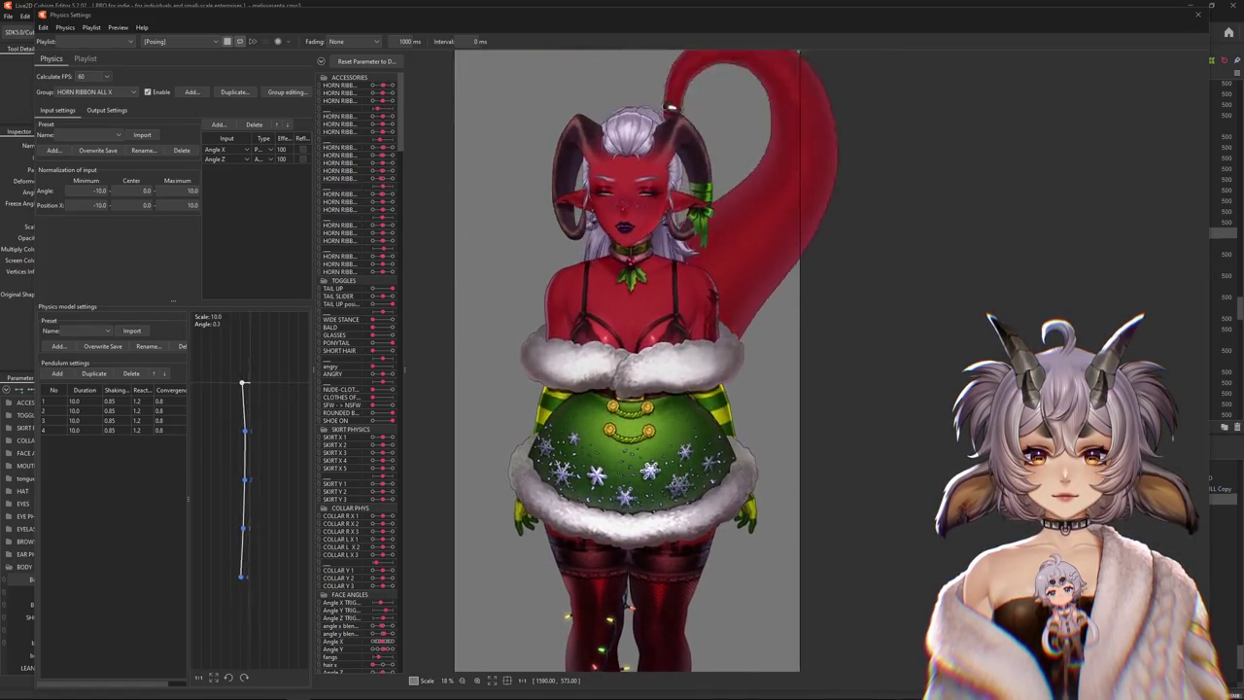
left_click_drag(671, 105, 980, 253)
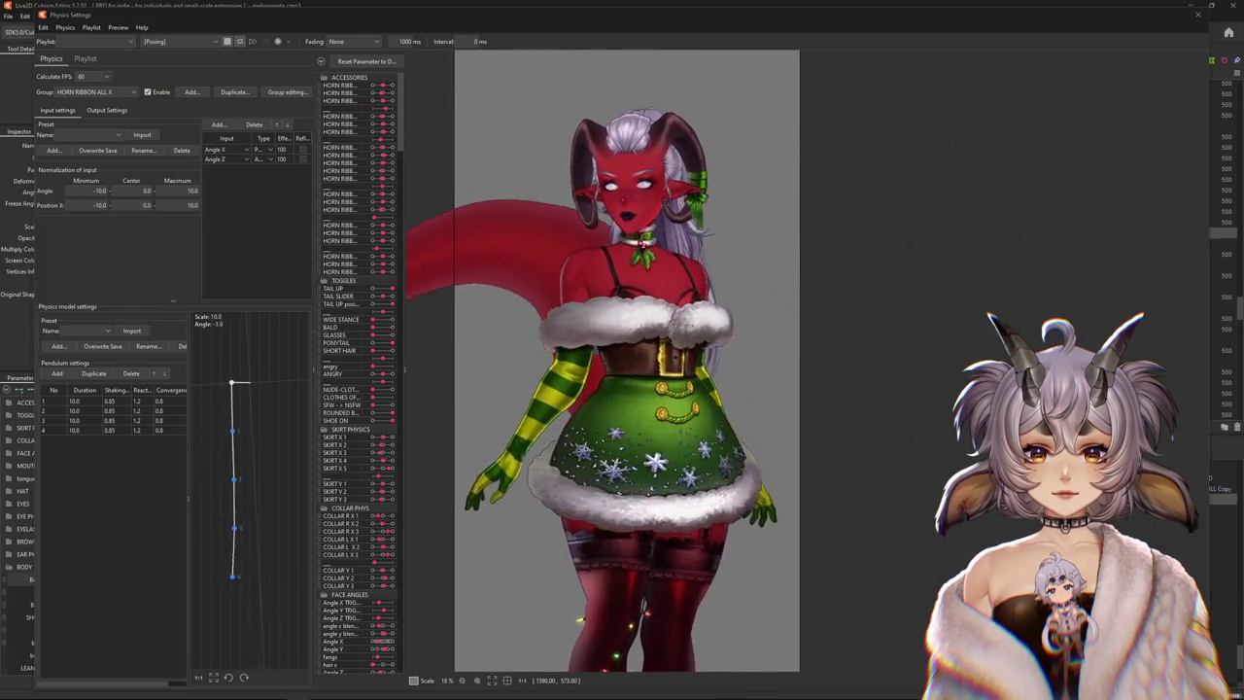